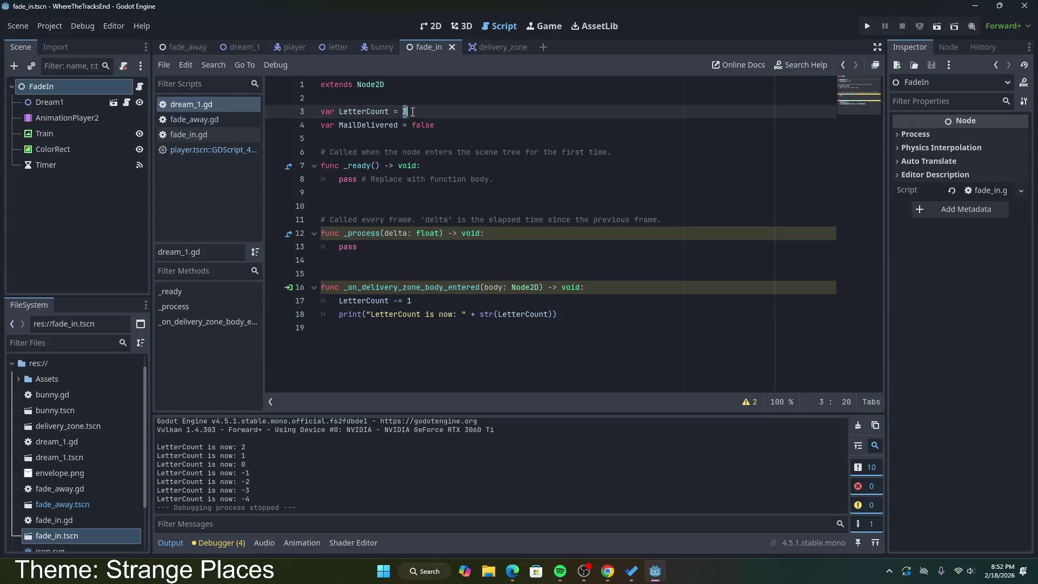
Step: Declare 'var ZoneActive = true' on a new line below MailDelivered in fade_in.gd
drag(403, 112, 323, 112)
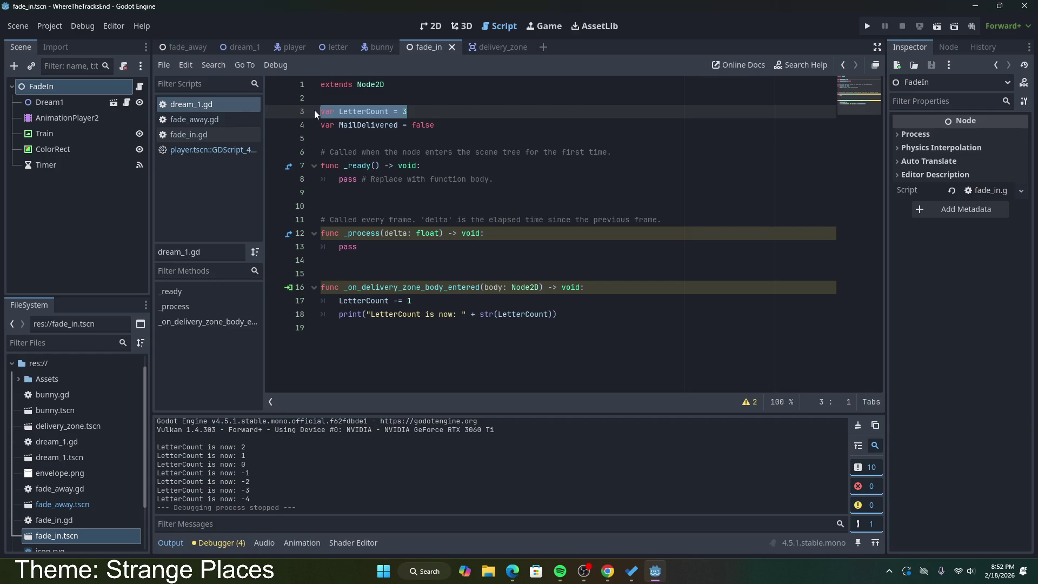
click(418, 299)
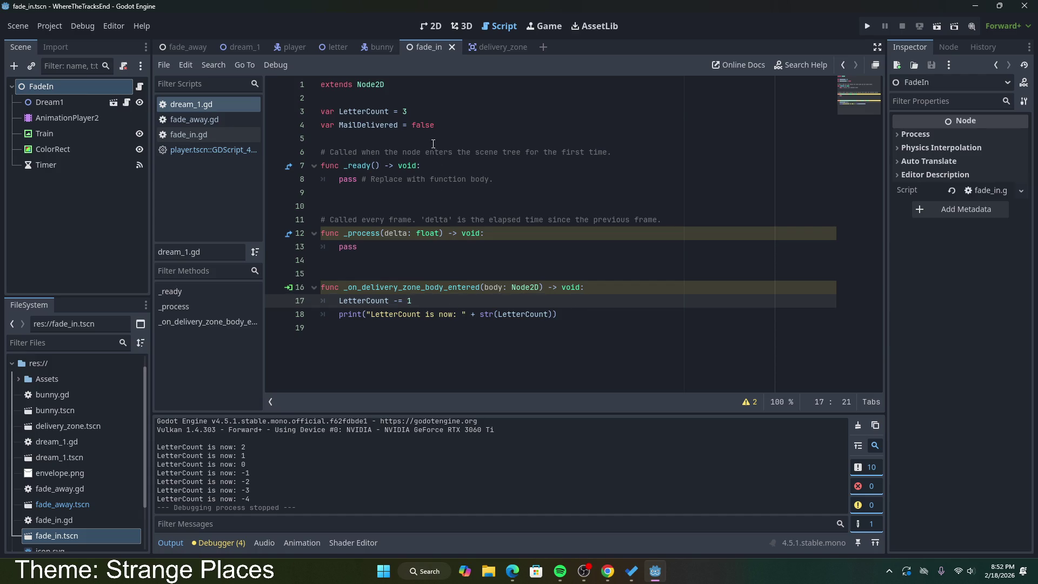
click(439, 126)
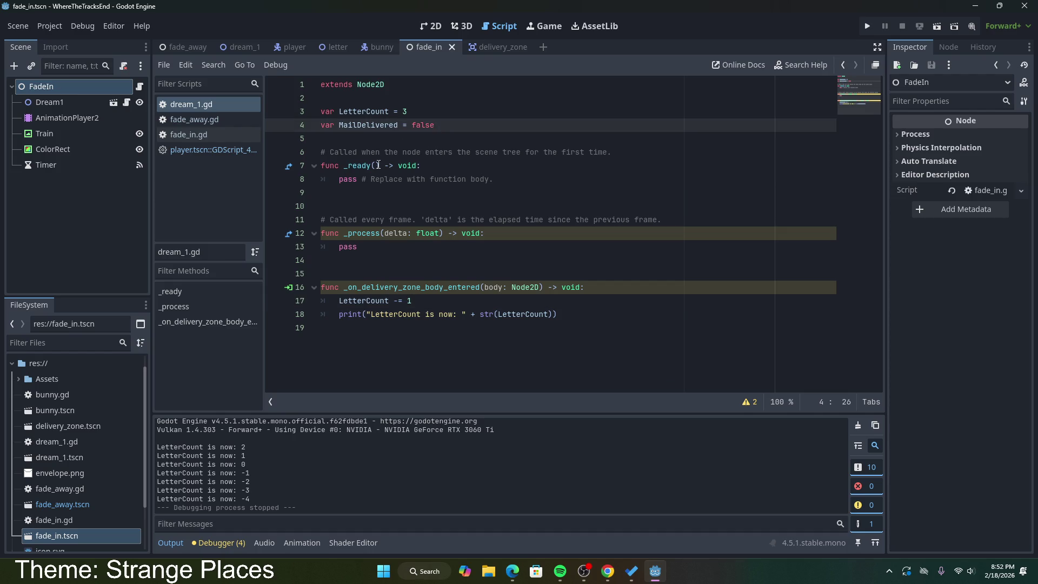
double_click(351, 125)
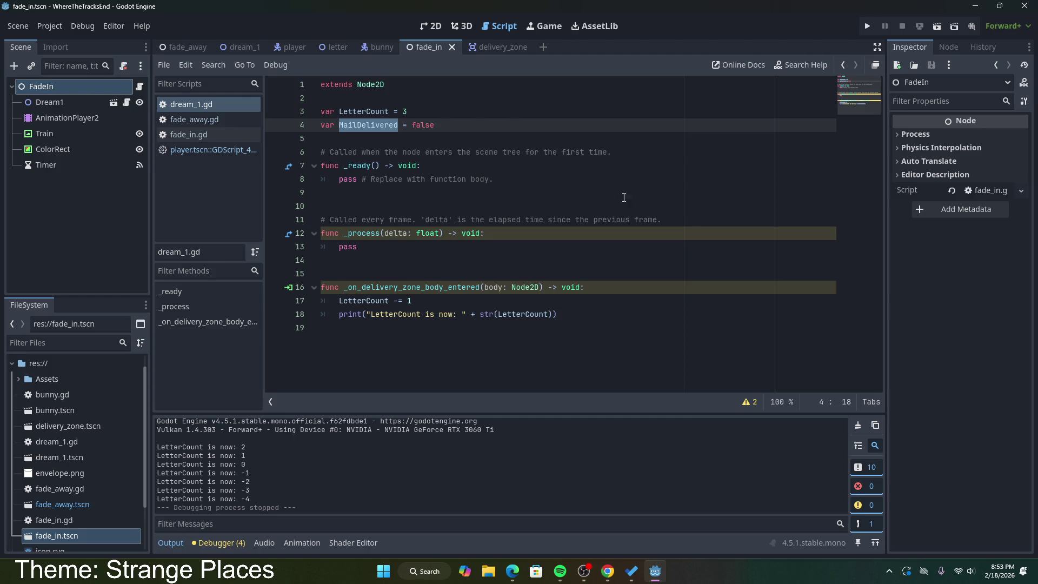
click(598, 284)
click(483, 138)
click(483, 126)
key(Return)
text(var zon)
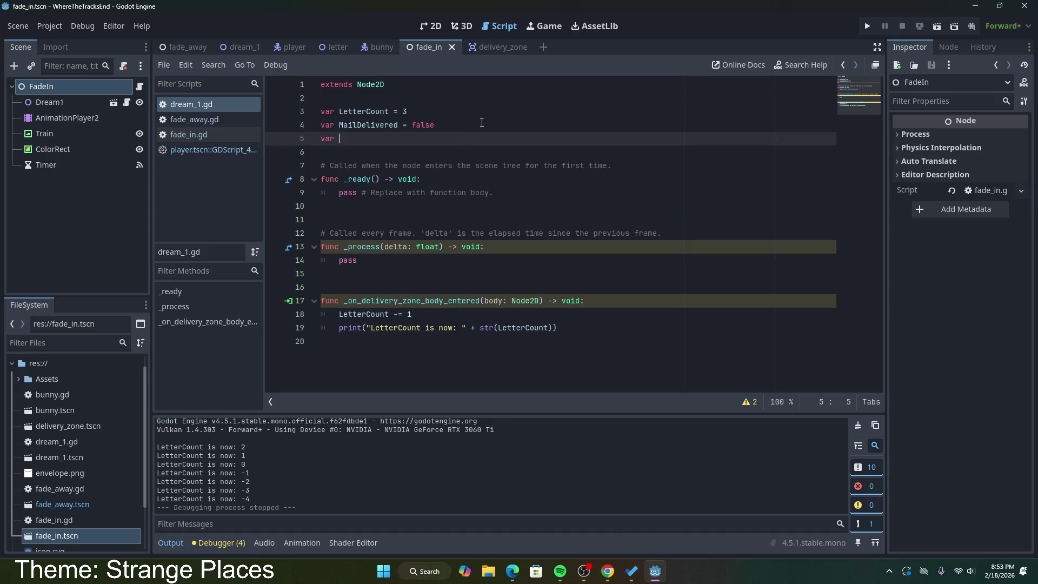
key(BackSpace)
key(BackSpace)
key(BackSpace)
text(ZoneActive)
text( = true)
Step: Wrap 'LetterCount -= 1' in an 'if ZoneActive:' check in the delivery-zone handler
click(432, 319)
click(602, 301)
key(Return)
text(if ZOn)
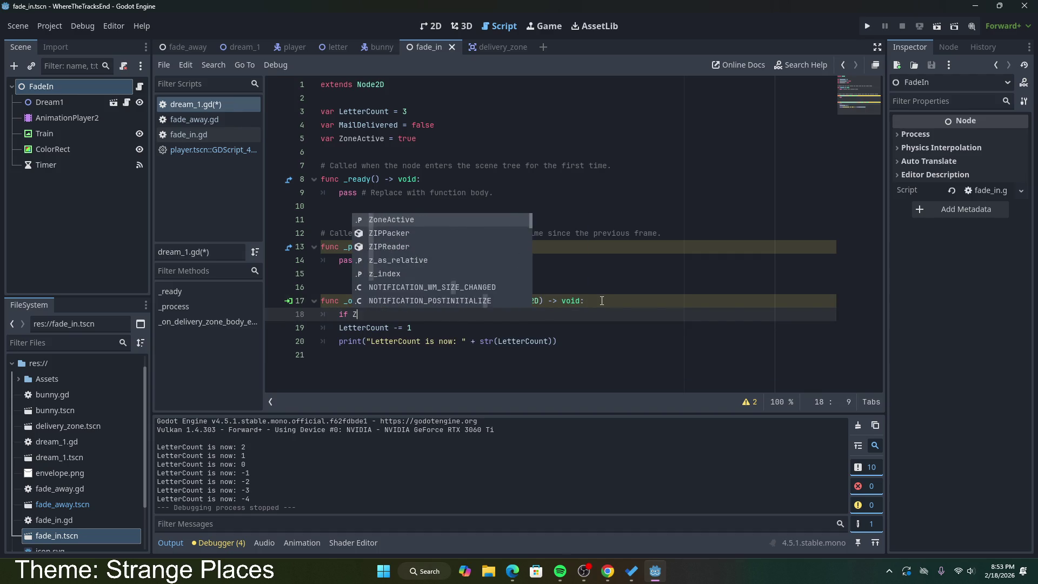
key(Return)
text(:)
click(339, 328)
key(Tab)
Step: Add 'ZoneActive = false' inside the if block after the decrement
click(444, 318)
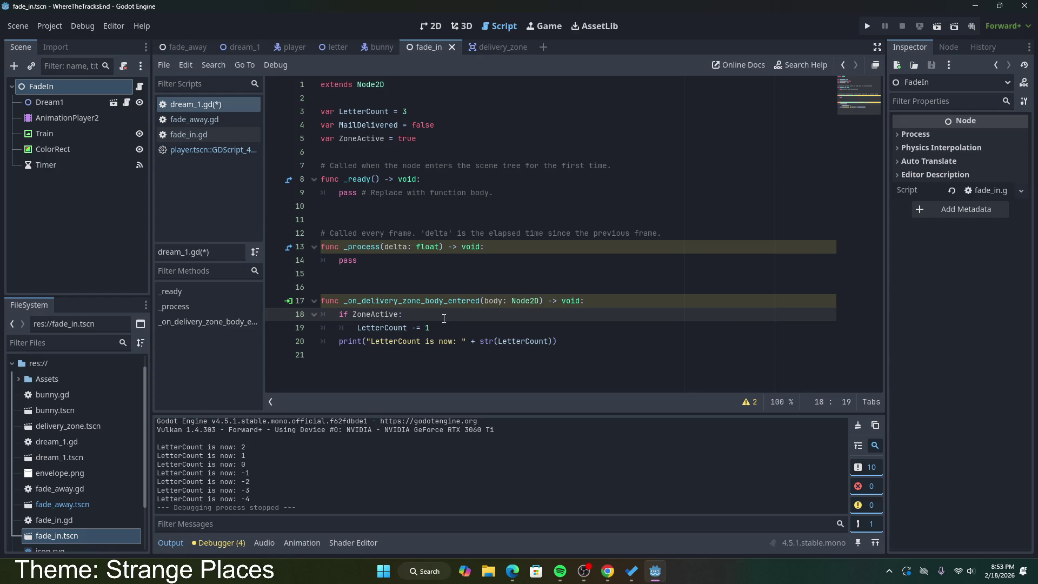
click(466, 328)
key(Return)
text(ZoneActive = )
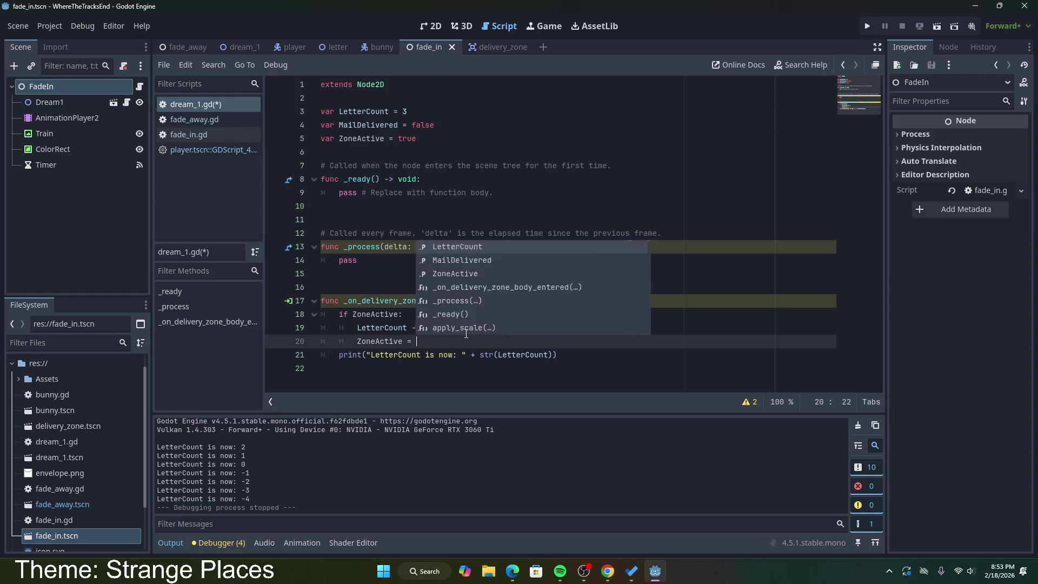
text(false)
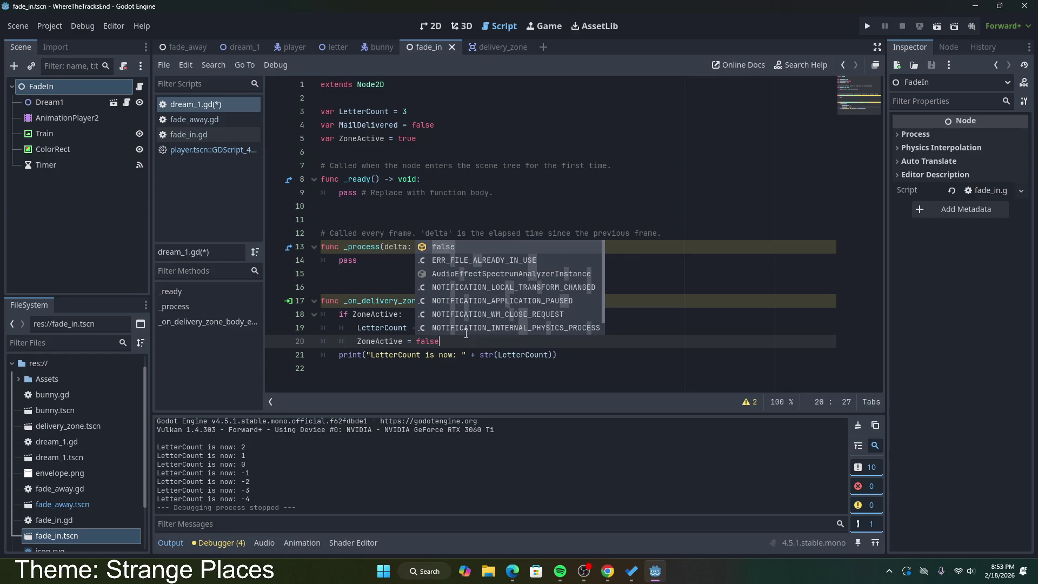
key(Escape)
key(Up)
click(568, 352)
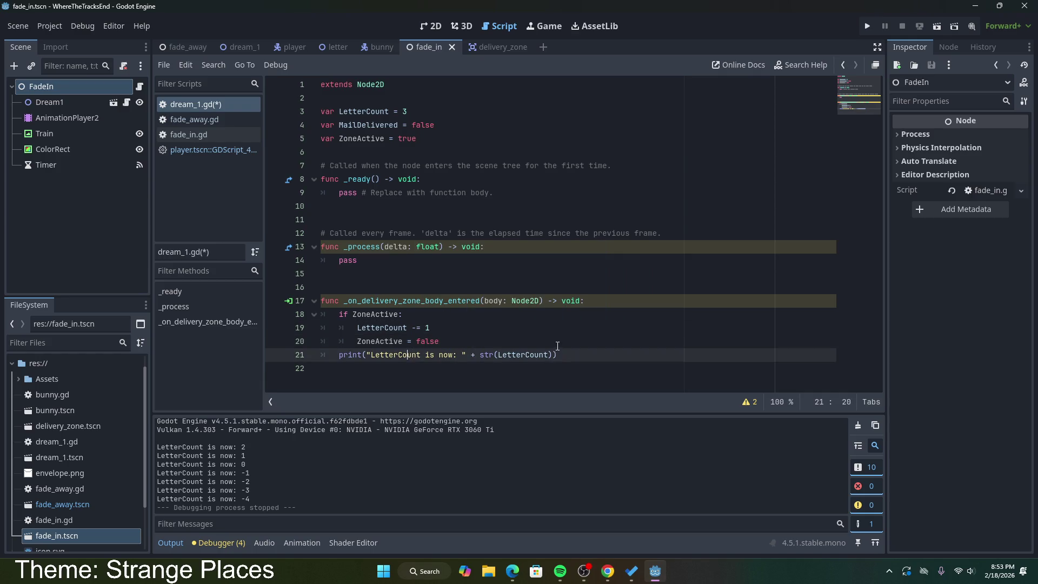
key(shift+Up)
click(568, 352)
click(458, 343)
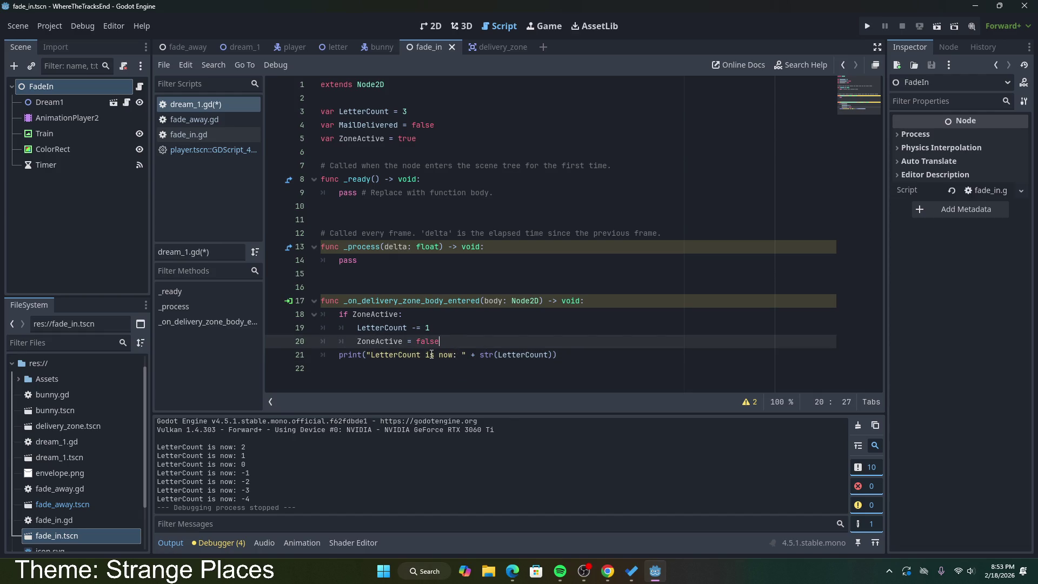
shift+click(373, 138)
click(416, 138)
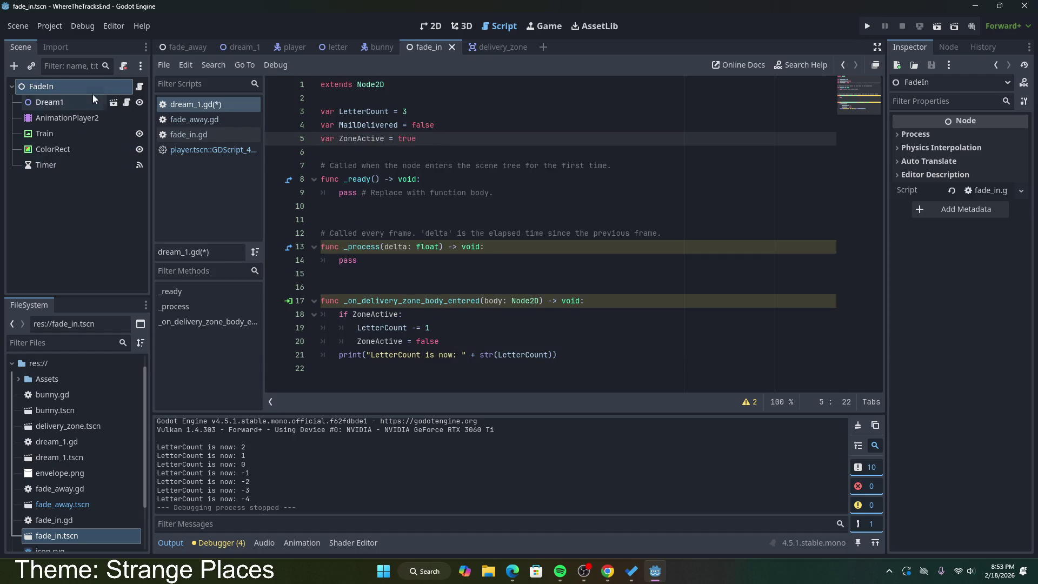
Step: Duplicate the DeliveryZone node under Dream1 as DeliveryZone2 and save
click(228, 47)
click(60, 163)
key(ctrl+c)
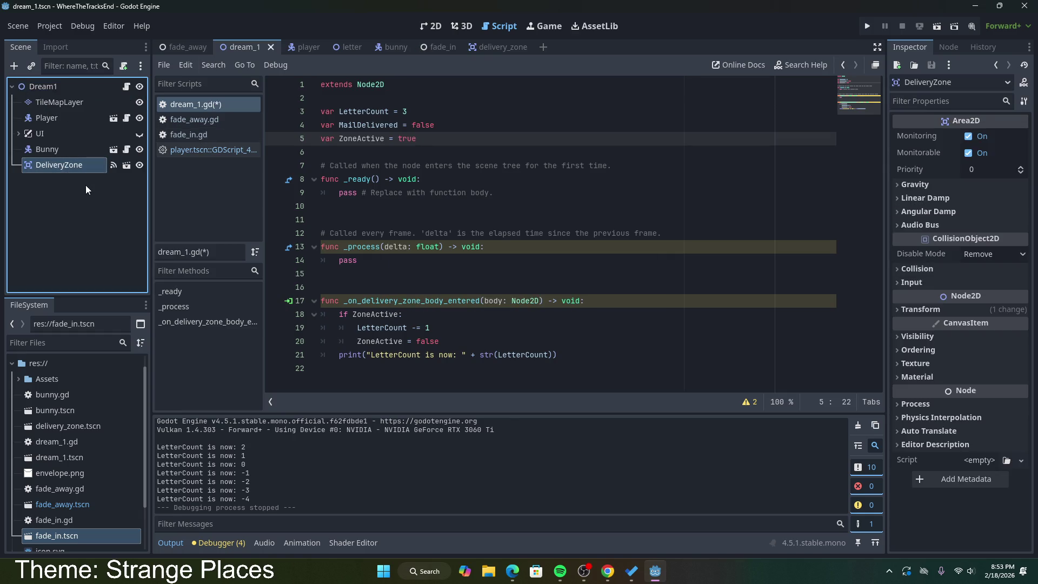
click(60, 87)
key(ctrl+v)
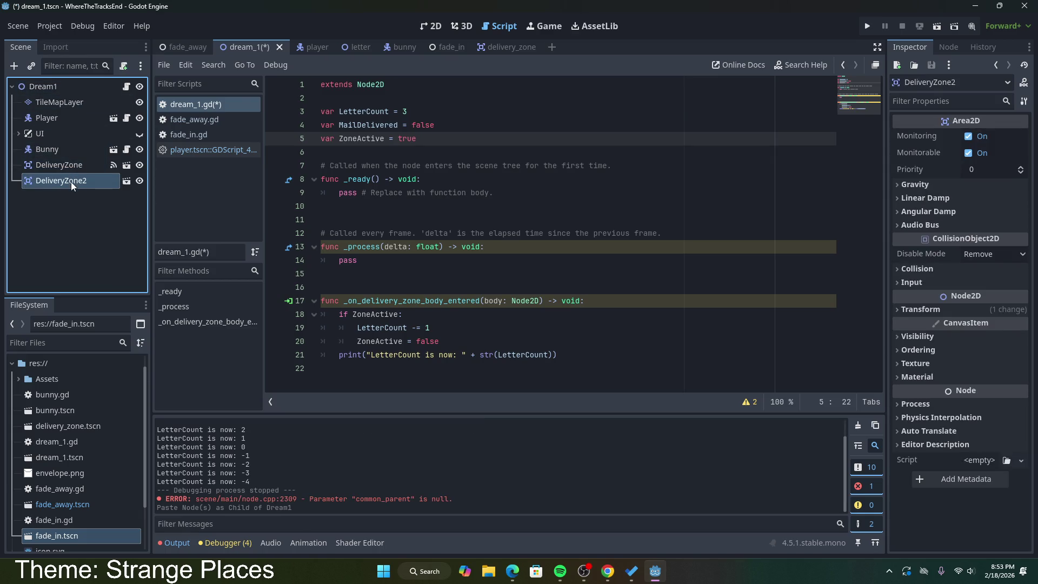
key(ctrl+s)
Step: Move DeliveryZone2 onto the house right of the path, at (737, 426), and save
click(431, 26)
mouse_move(307, 307)
mouse_down()
mouse_move(380, 308)
mouse_move(589, 273)
mouse_move(578, 261)
mouse_up()
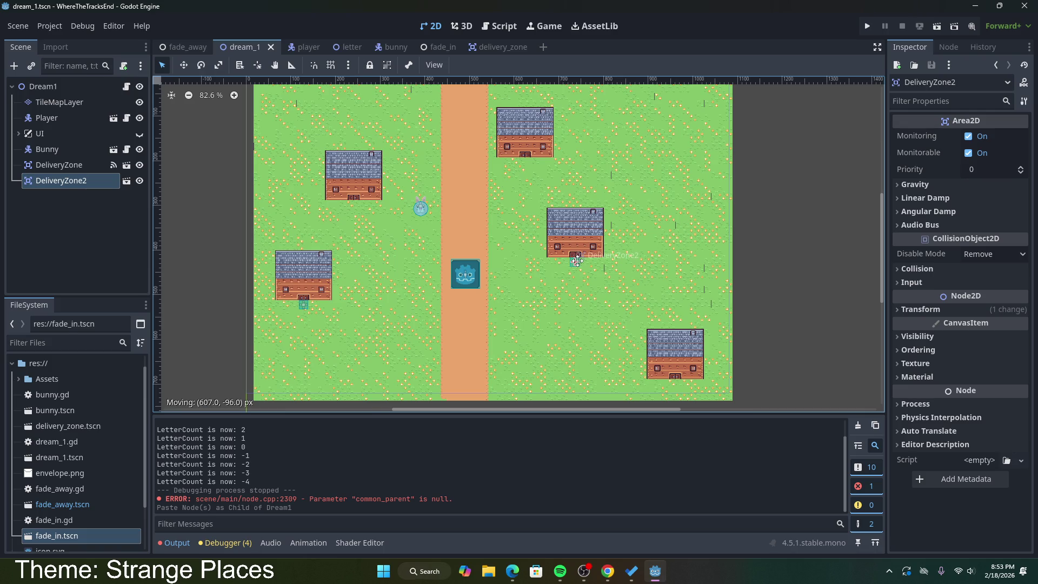
key(ctrl+s)
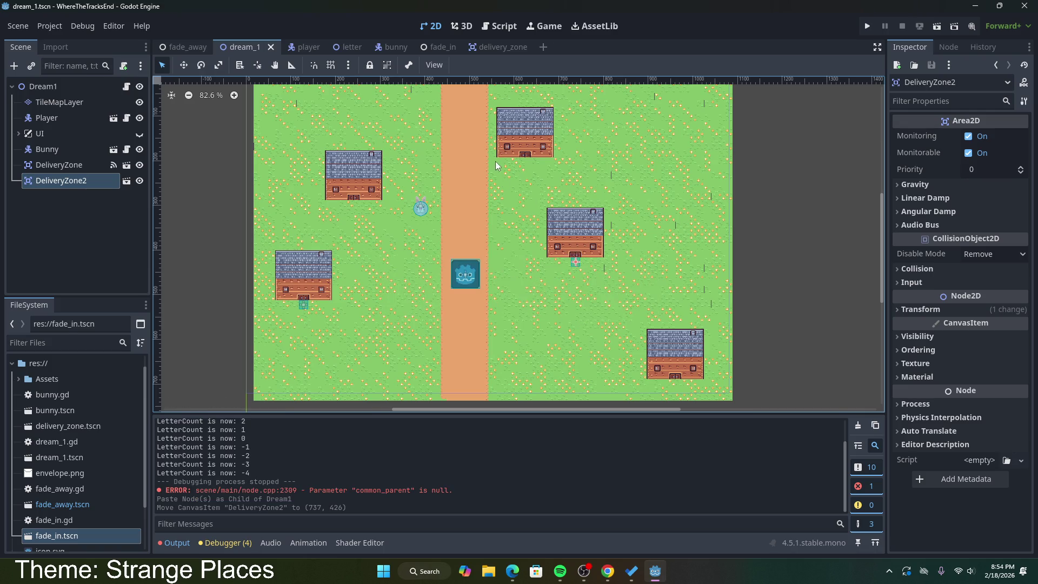
click(484, 47)
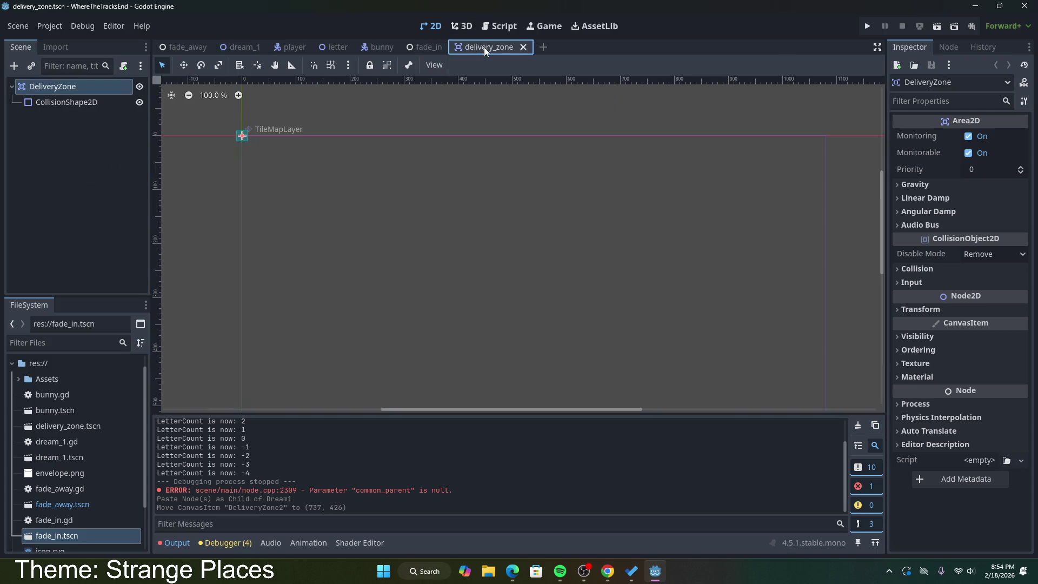
Step: Review fade_in.gd and the dream_1 delivery handler's if block, then run the project with F5
click(421, 49)
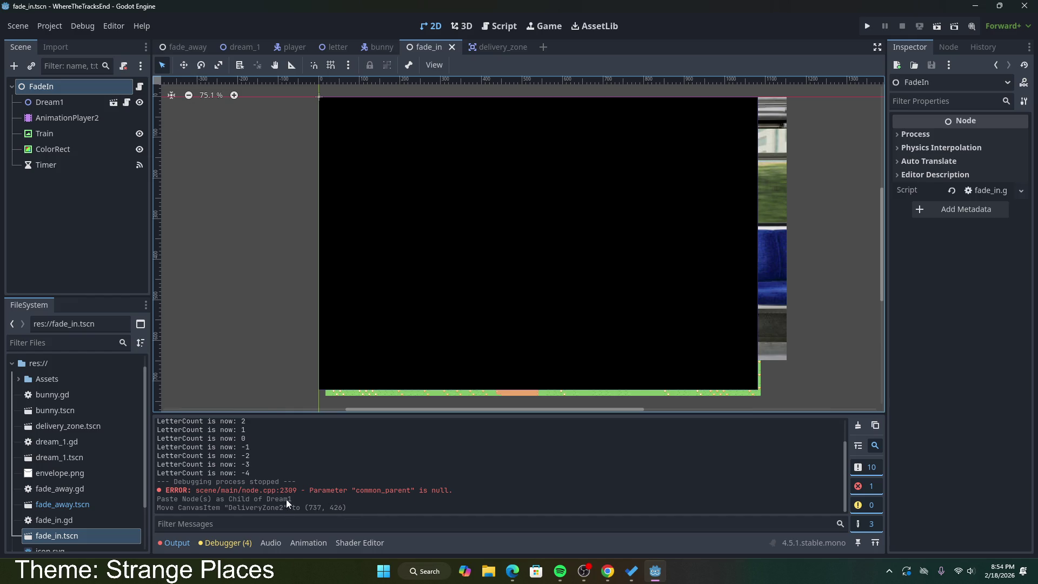
click(139, 87)
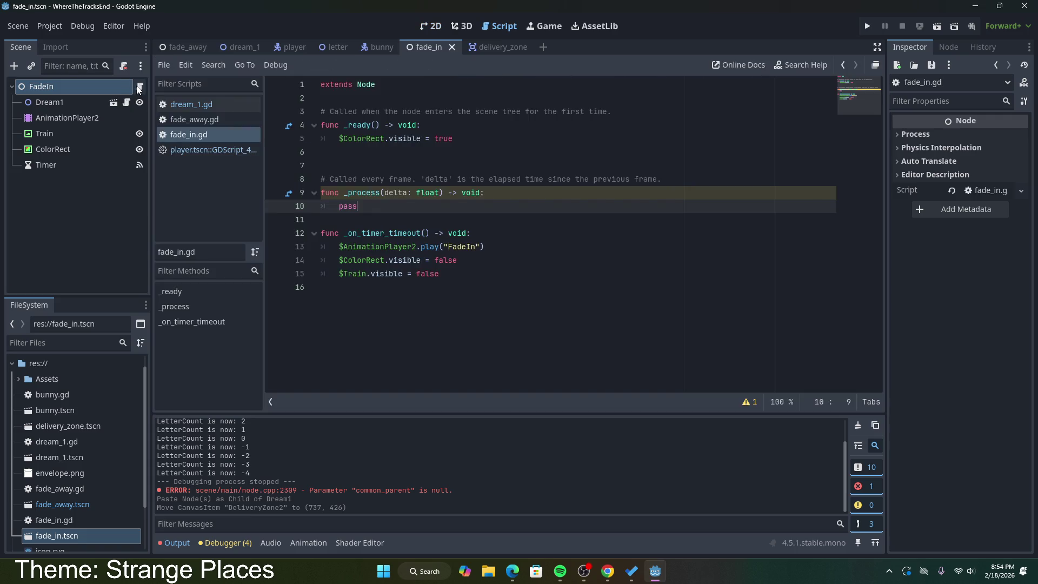
click(435, 277)
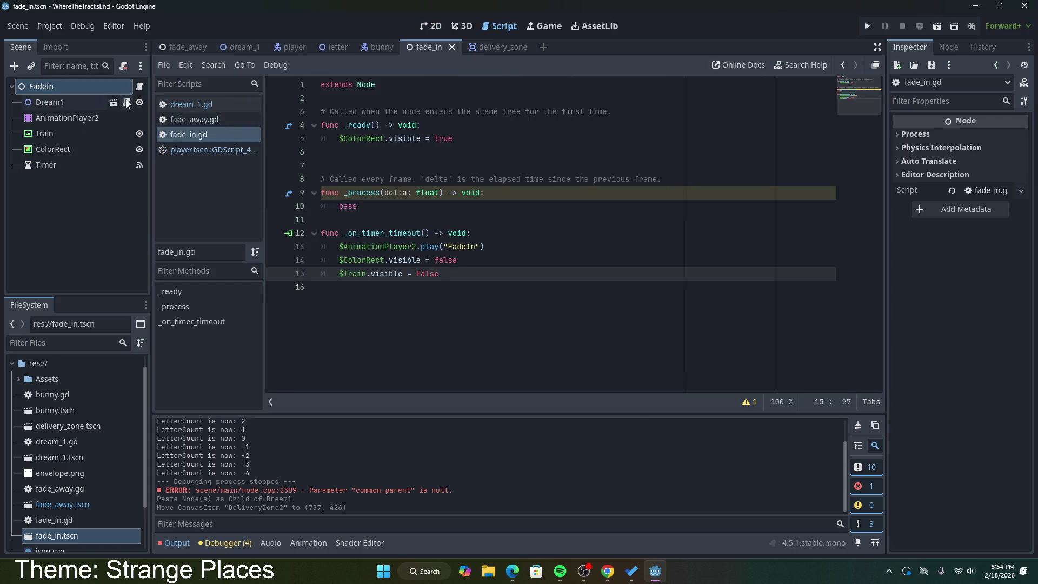
click(241, 47)
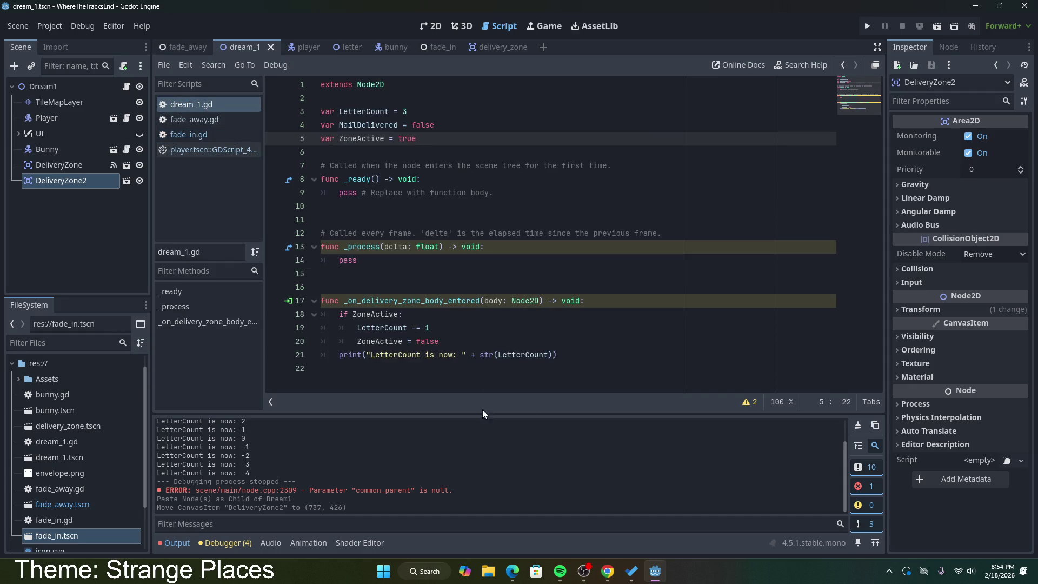
click(578, 359)
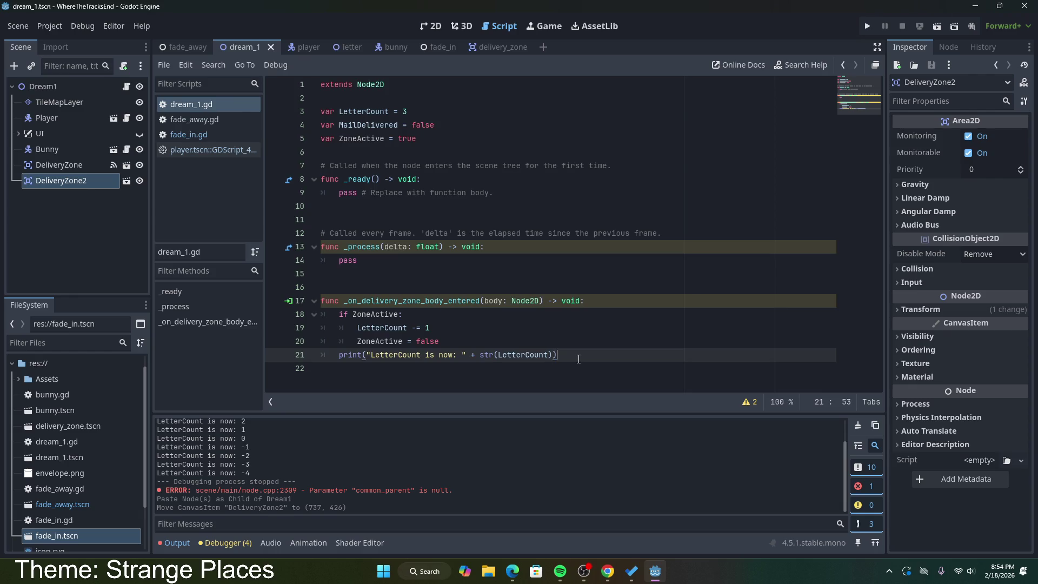
double_click(522, 356)
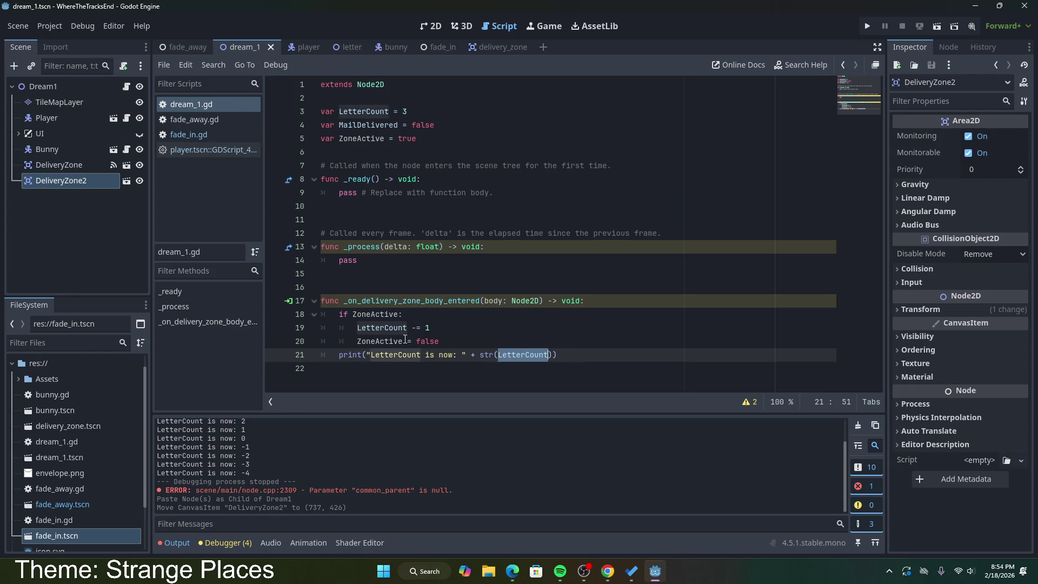
click(404, 341)
mouse_move(445, 341)
mouse_down()
mouse_move(357, 342)
mouse_move(342, 314)
mouse_up()
click(421, 328)
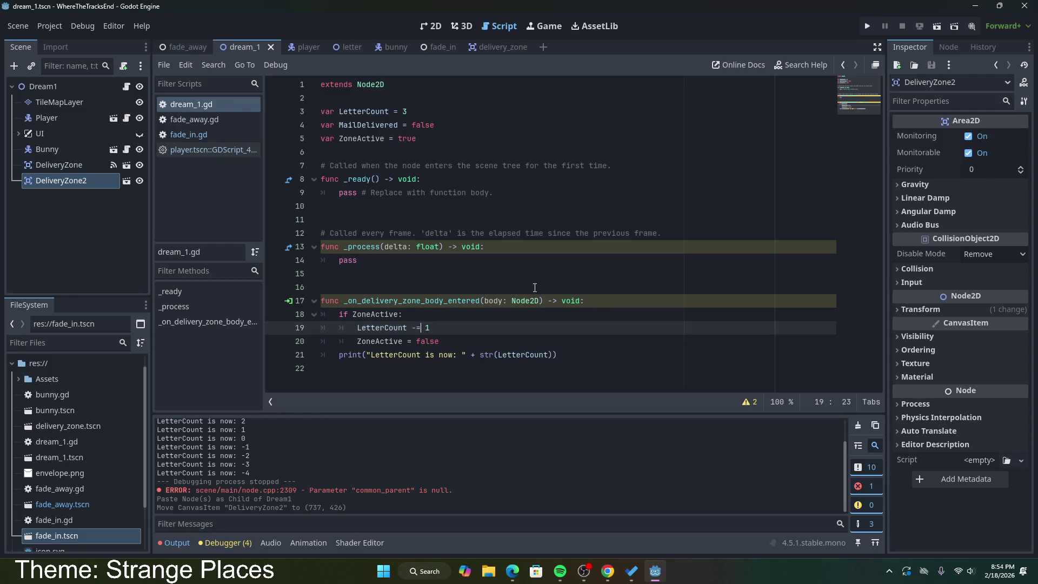
key(F5)
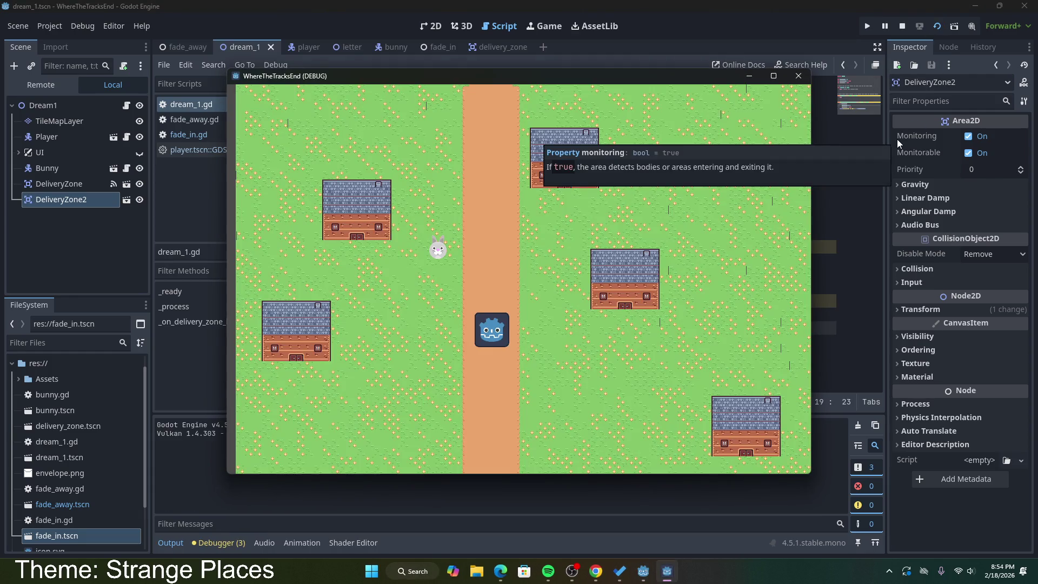
Step: Walk the player onto the lower-left house repeatedly while watching the LetterCount output
key(Down)
key(Left)
drag(641, 77, 789, 61)
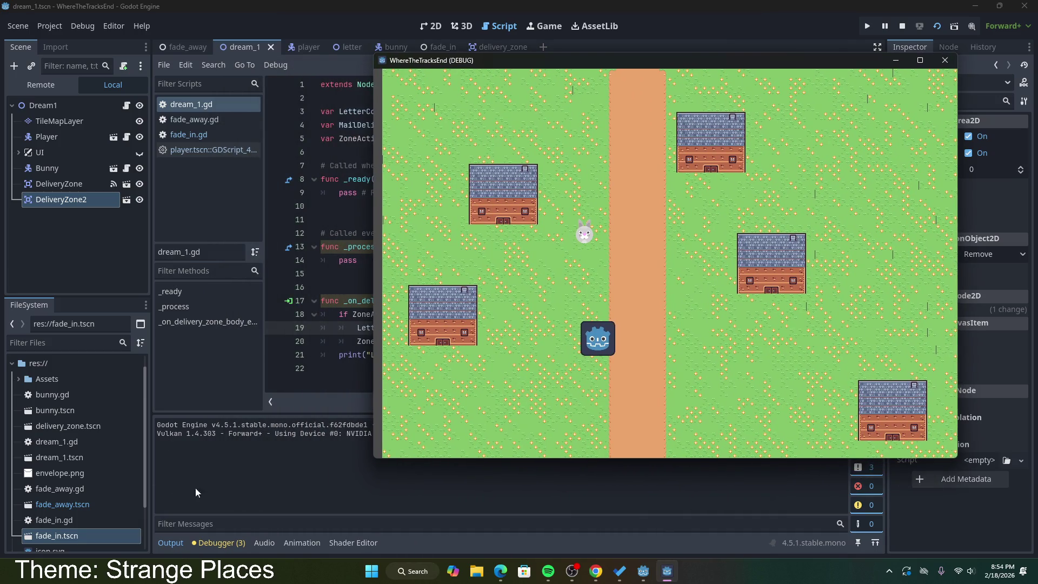
key(Down)
key(Left)
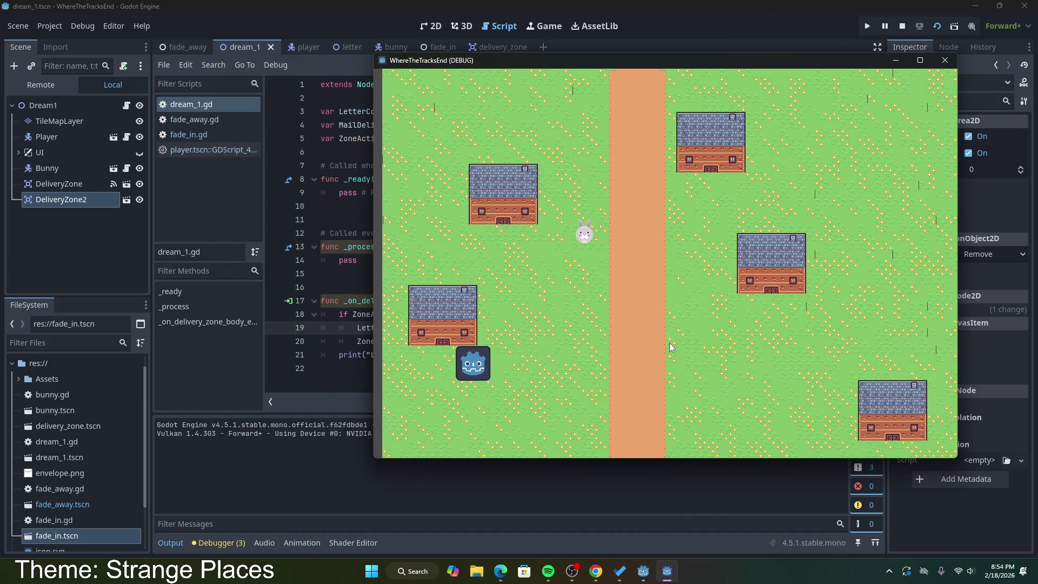
key(Down)
key(Up)
key(Down)
key(Up)
Step: Walk onto the right-hand house, see LetterCount stay at 2, and close the game
key(Up)
key(Down)
key(Right)
key(Up)
key(Right)
key(Up)
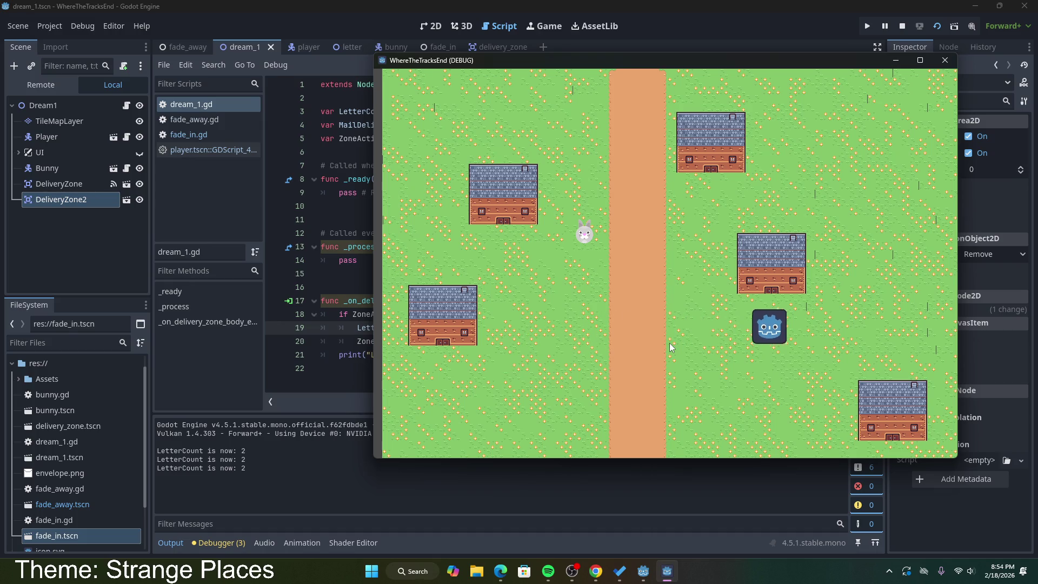
key(Down)
key(Left)
key(Right)
key(Up)
click(945, 60)
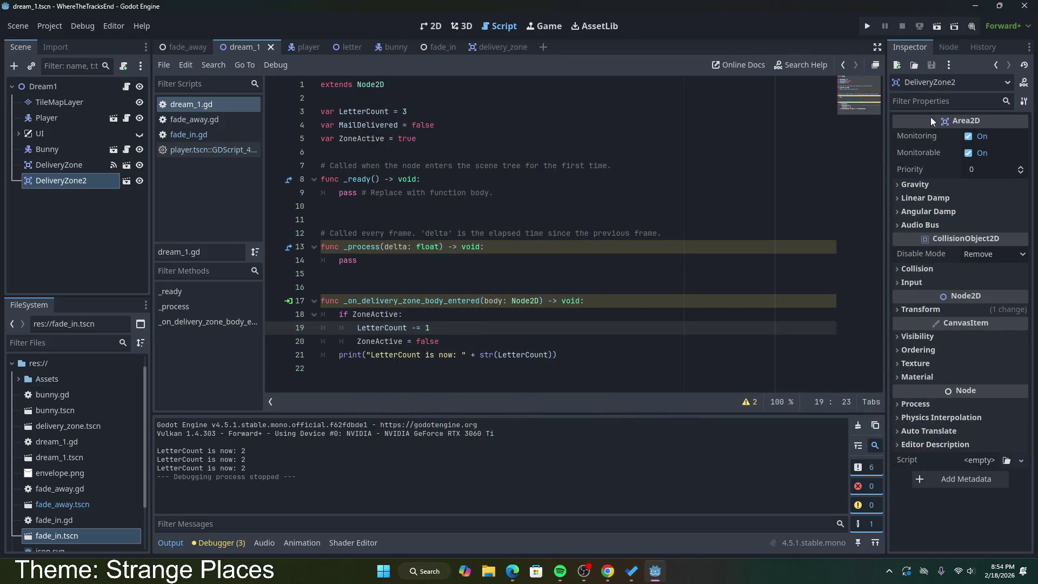
Step: Connect DeliveryZone2's body_entered signal to a new handler function
click(949, 47)
double_click(942, 184)
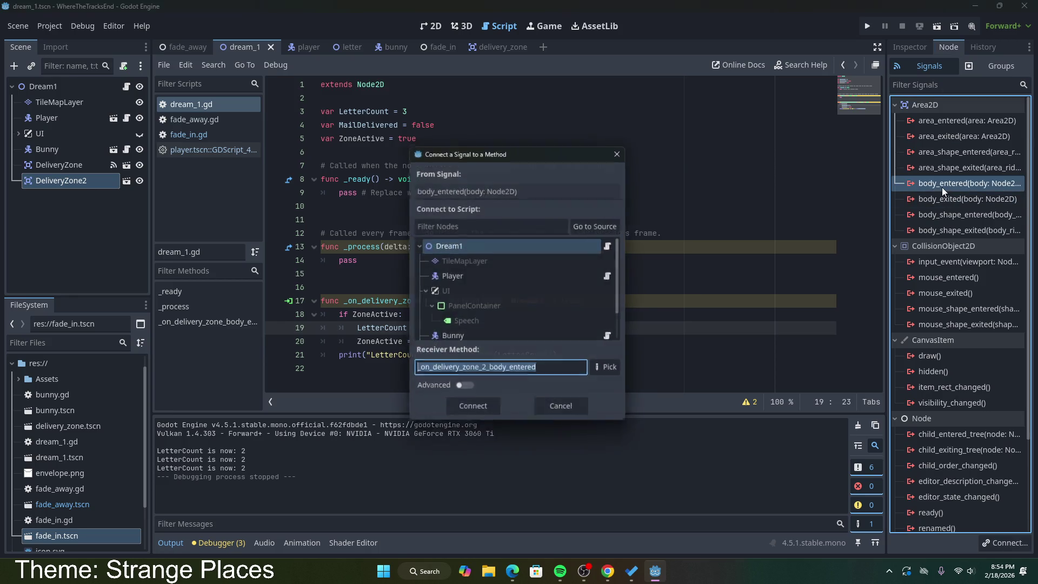
click(489, 404)
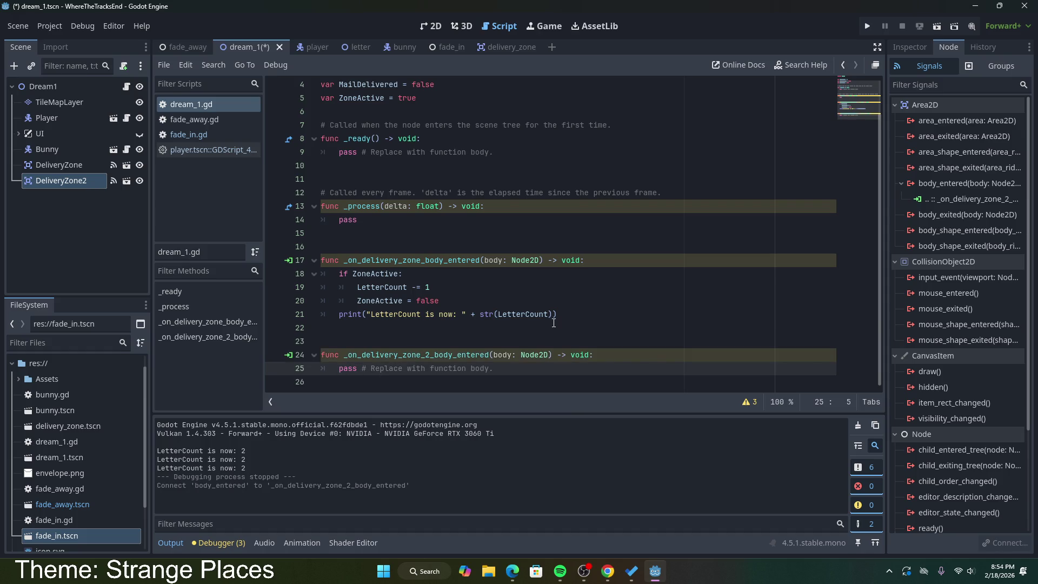
Step: Replace the new handler's pass with the copied ZoneActive/LetterCount if-block and save
drag(554, 322, 336, 274)
click(492, 369)
key(shift+Home)
text(if ZoneActive: 		LetterCount -= 1 		ZoneActive = false 	print("LetterCount is now: " + str(LetterCount)))
click(466, 360)
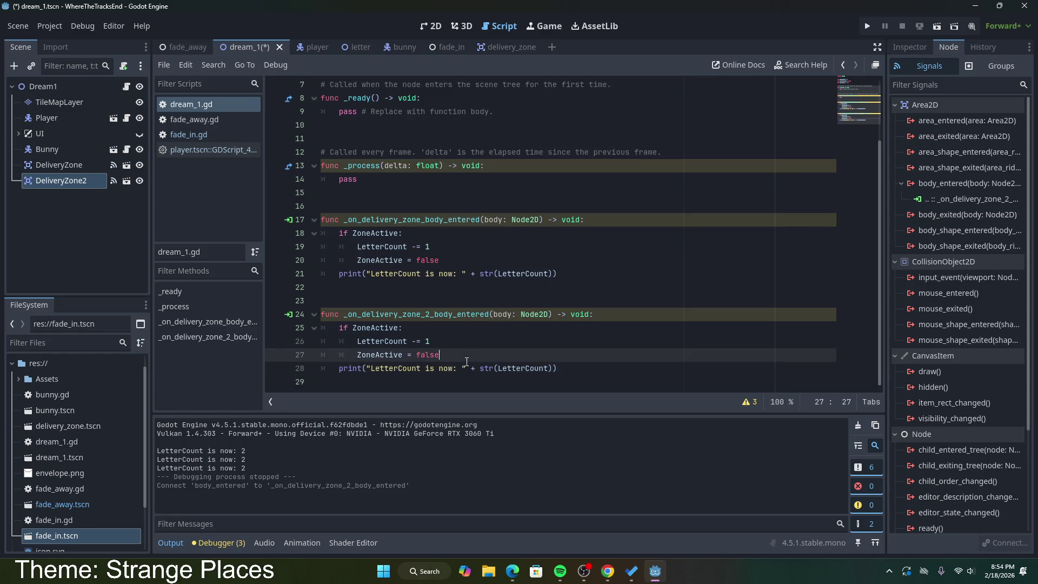
key(ctrl+s)
Step: Review the ZoneActive and MailDelivered declarations and both handlers' ZoneActive lines
scroll(379, 216, up, 2)
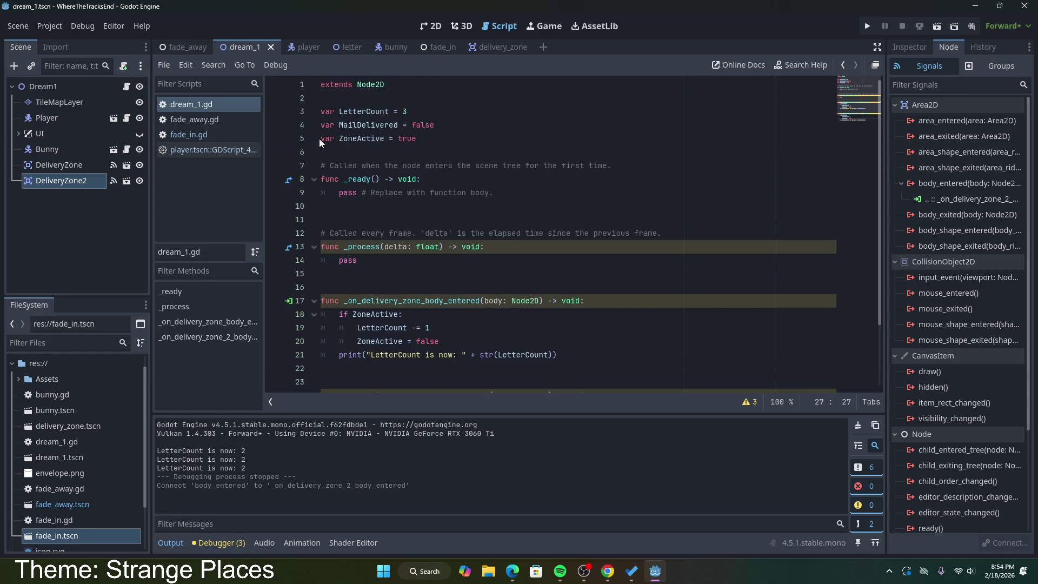
click(319, 139)
scroll(460, 154, down, 2)
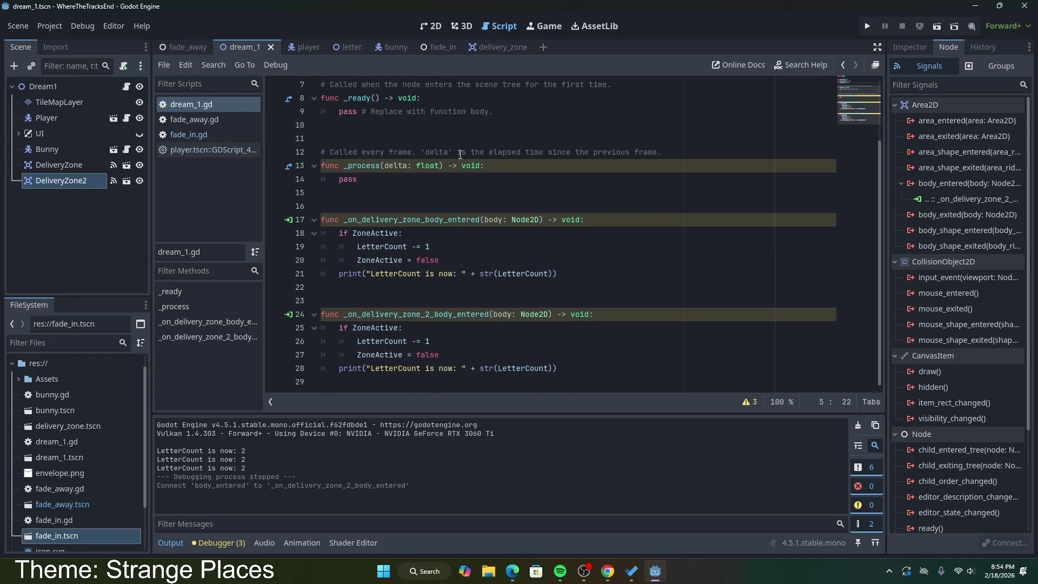
click(419, 331)
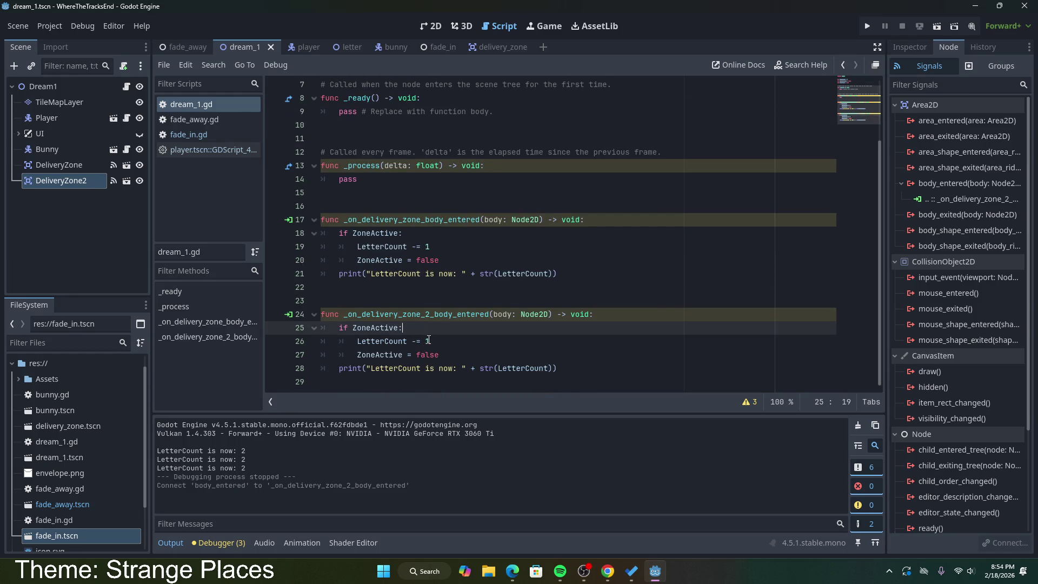
click(447, 261)
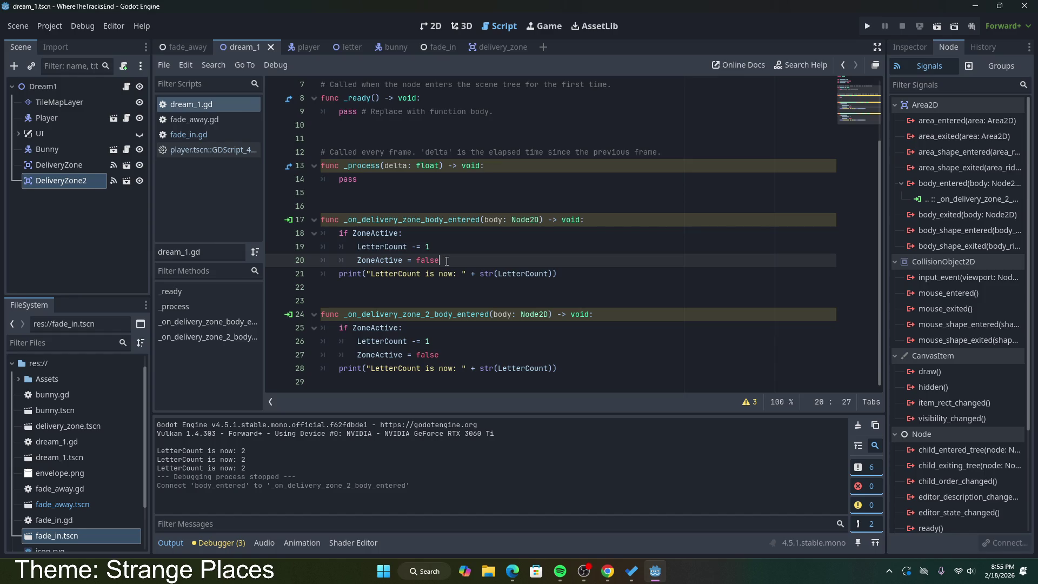
scroll(442, 279, up, 2)
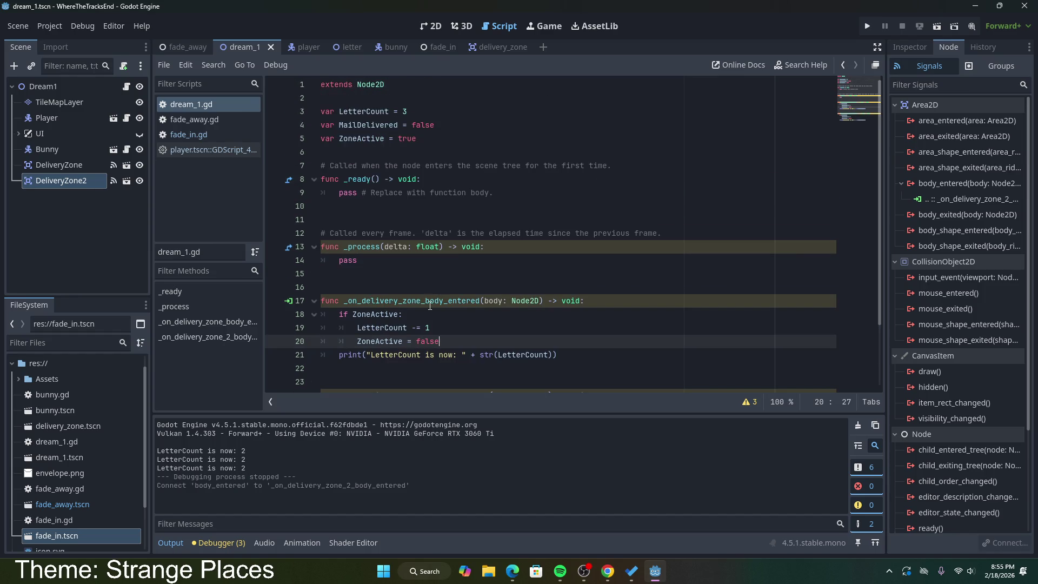
double_click(368, 125)
double_click(361, 138)
double_click(368, 125)
click(364, 126)
double_click(365, 126)
drag(365, 126, 325, 125)
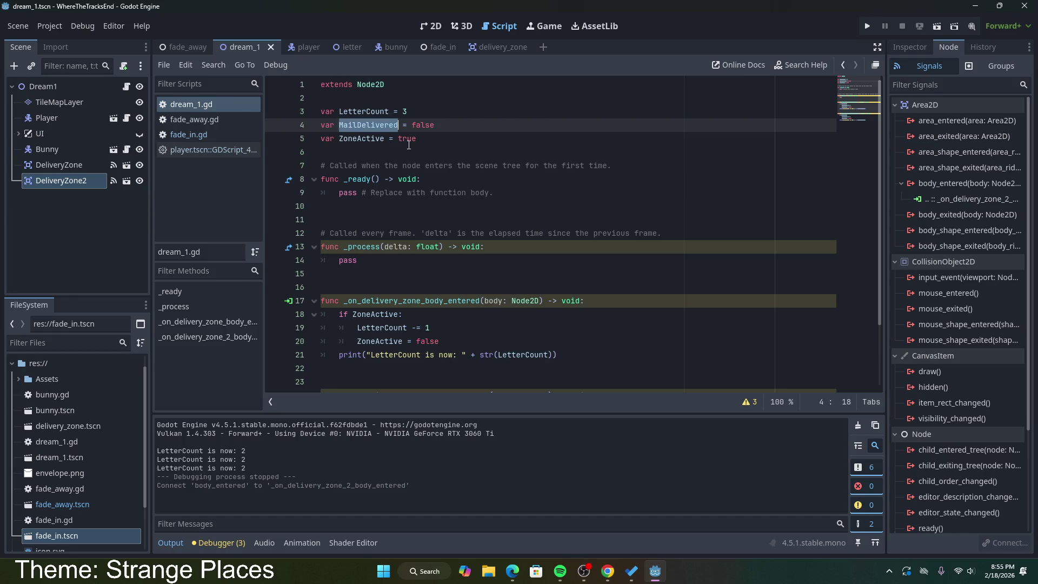
click(427, 139)
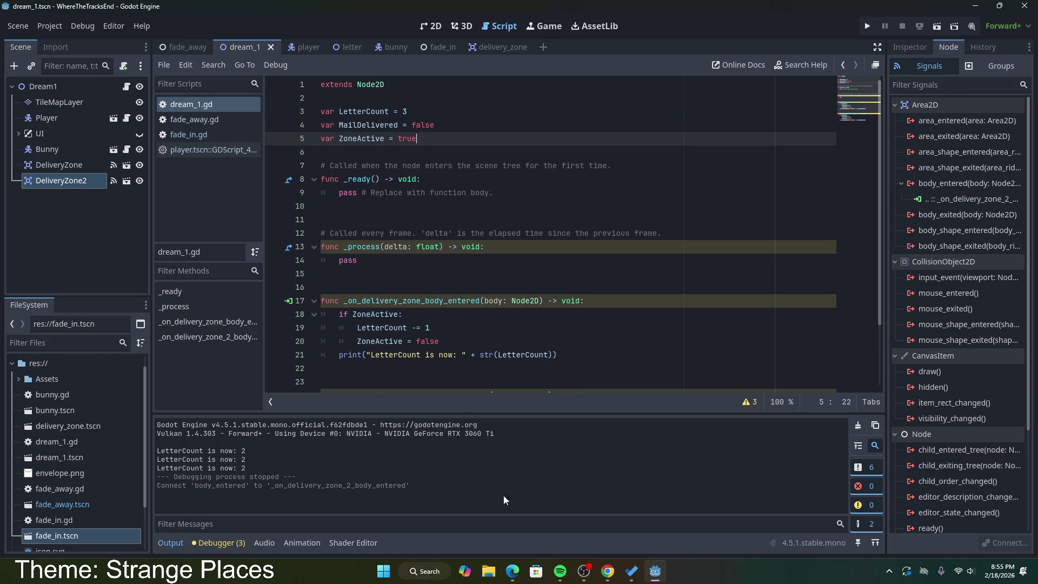
click(607, 571)
Step: Search Google for 'properties for individual area2d', then close that results tab
drag(266, 66, 150, 66)
text(properties for indi)
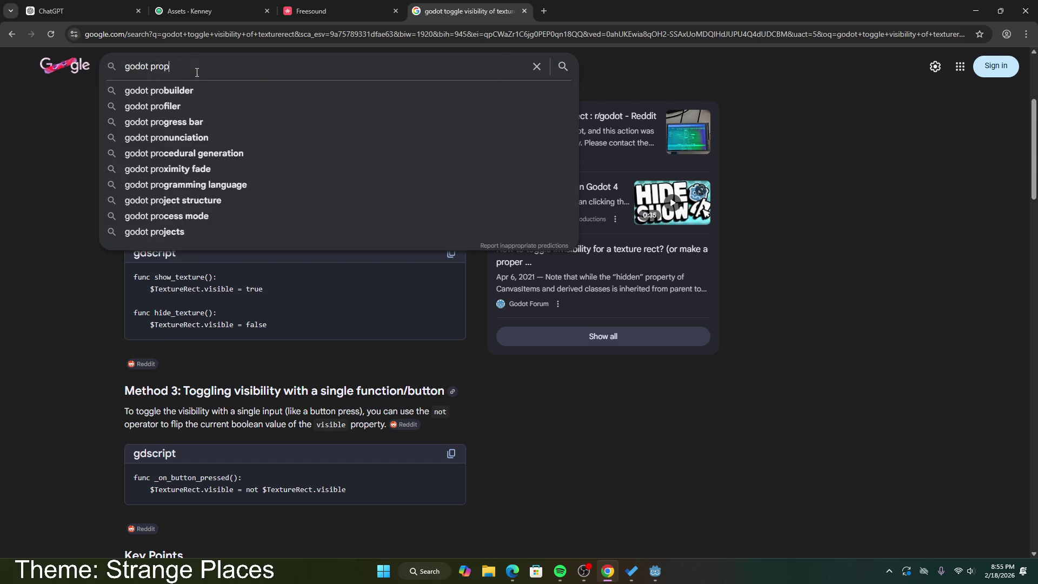
text(vidual )
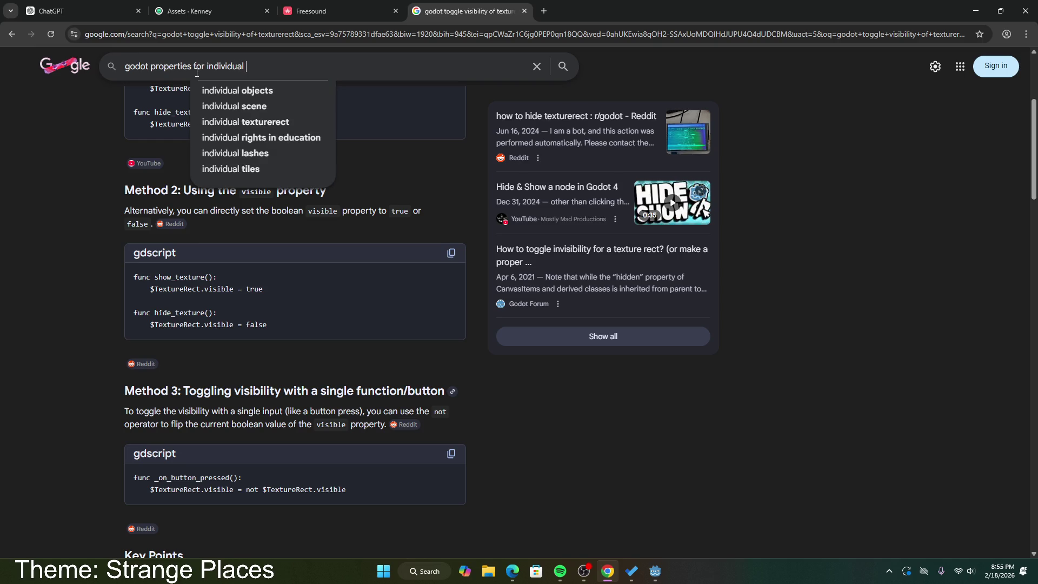
text(area)
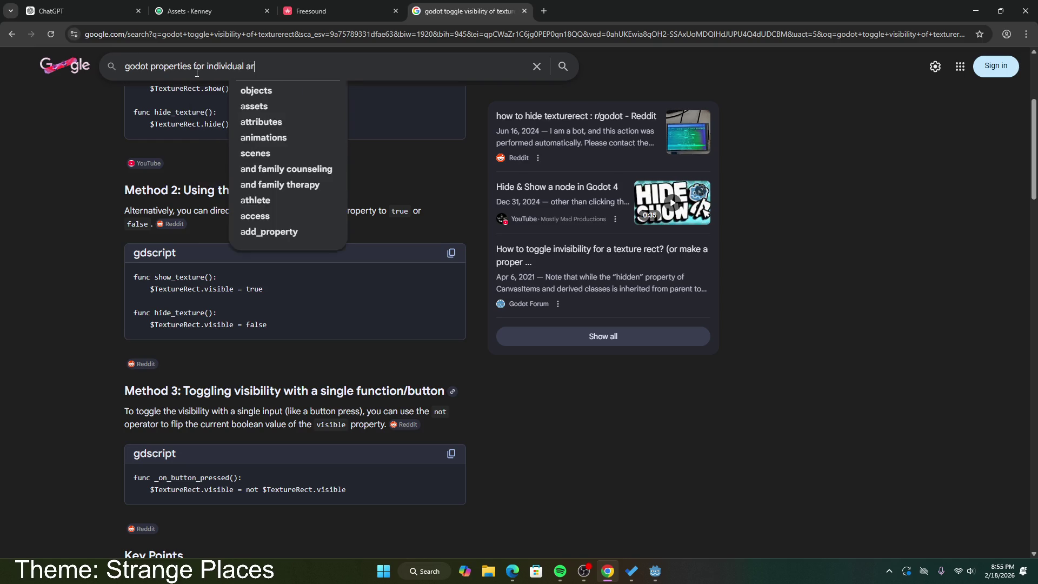
text(2d)
key(Return)
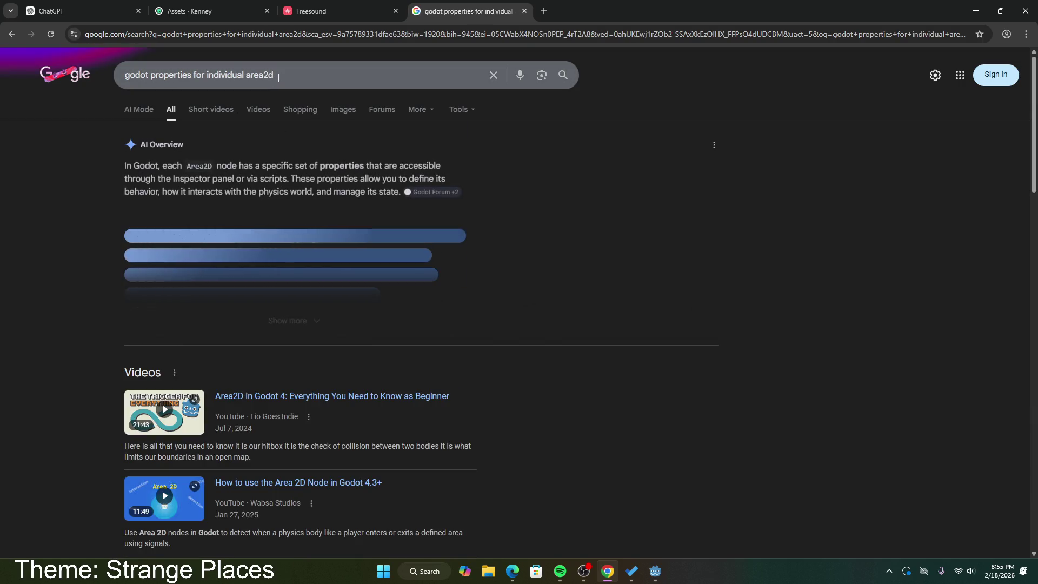
click(524, 11)
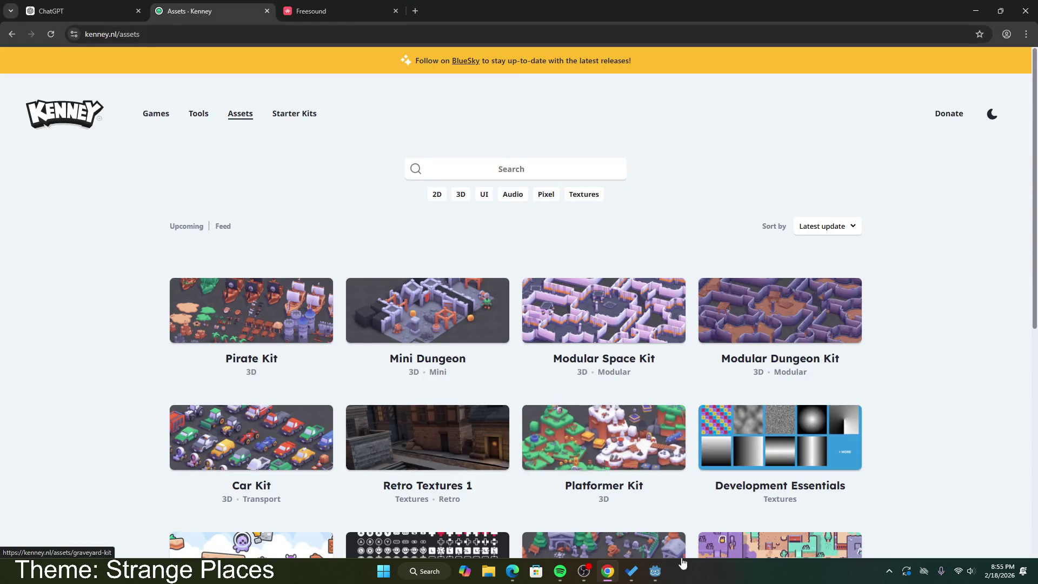
click(655, 571)
click(655, 571)
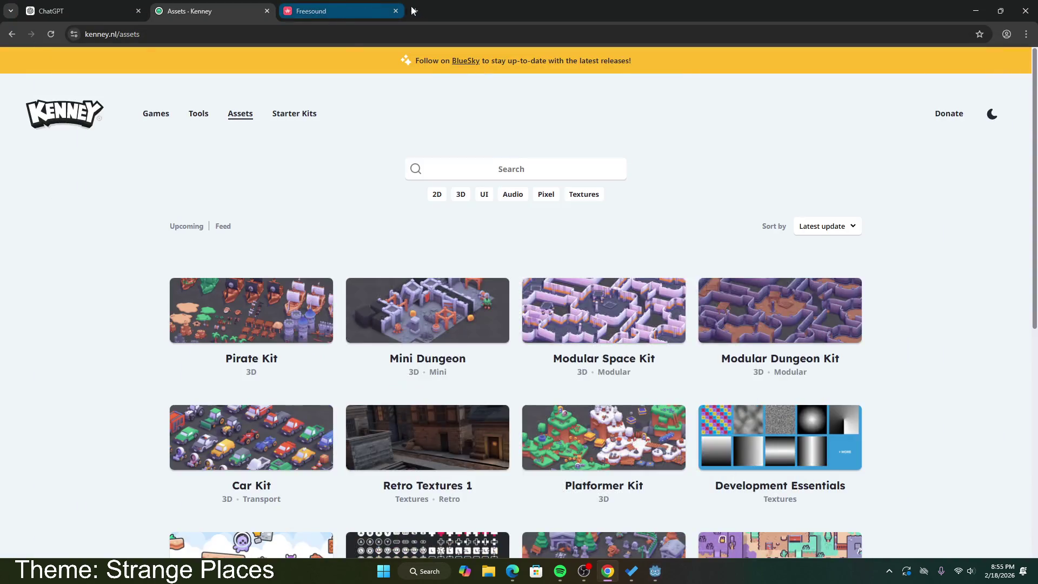
Step: Search 'how to turn off collisions area2d godot' and read the How to disable Area2d collision thread
click(415, 11)
text(how to turn off col)
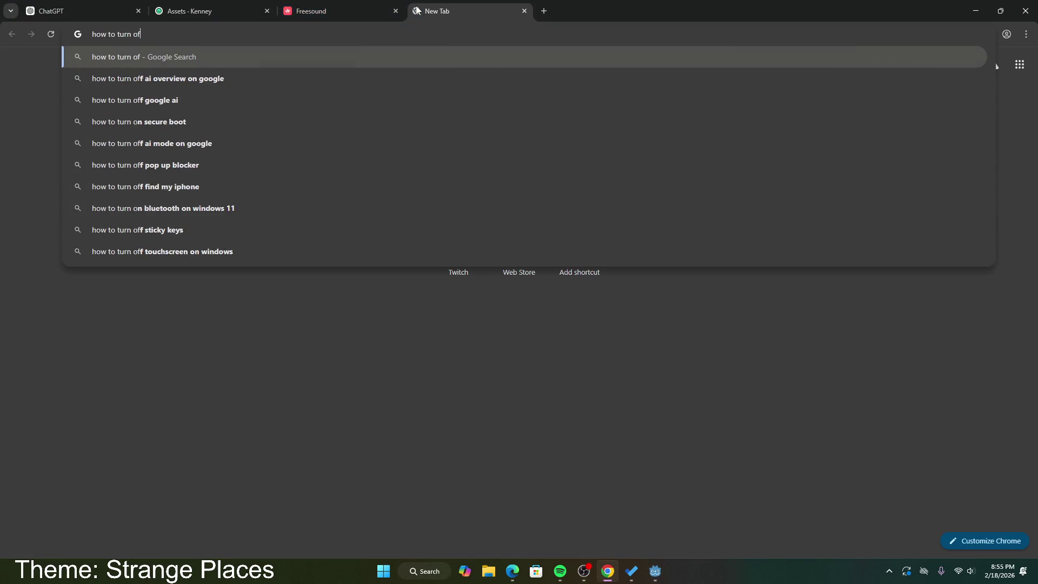
text(lision)
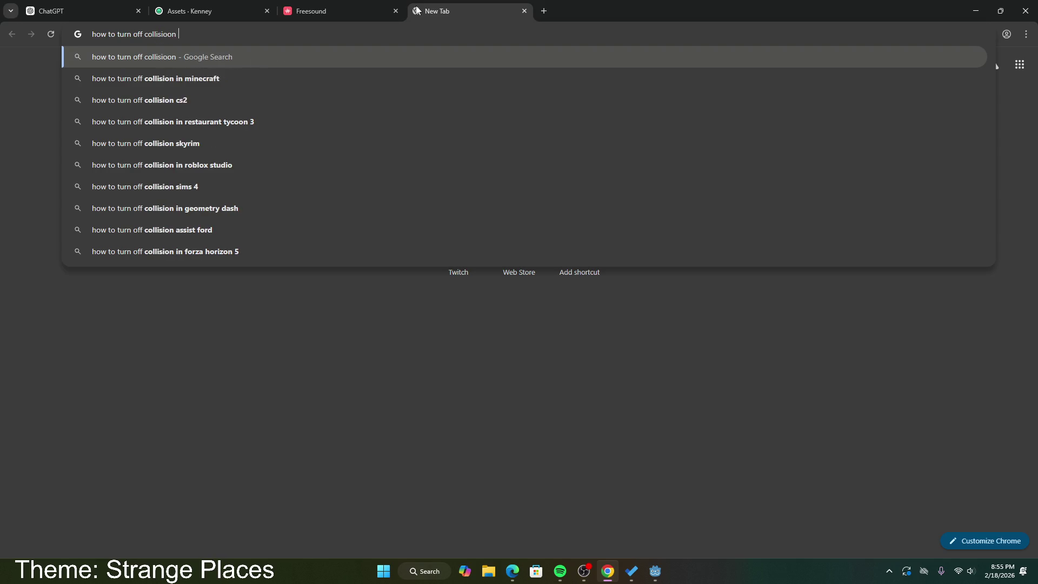
text(s)
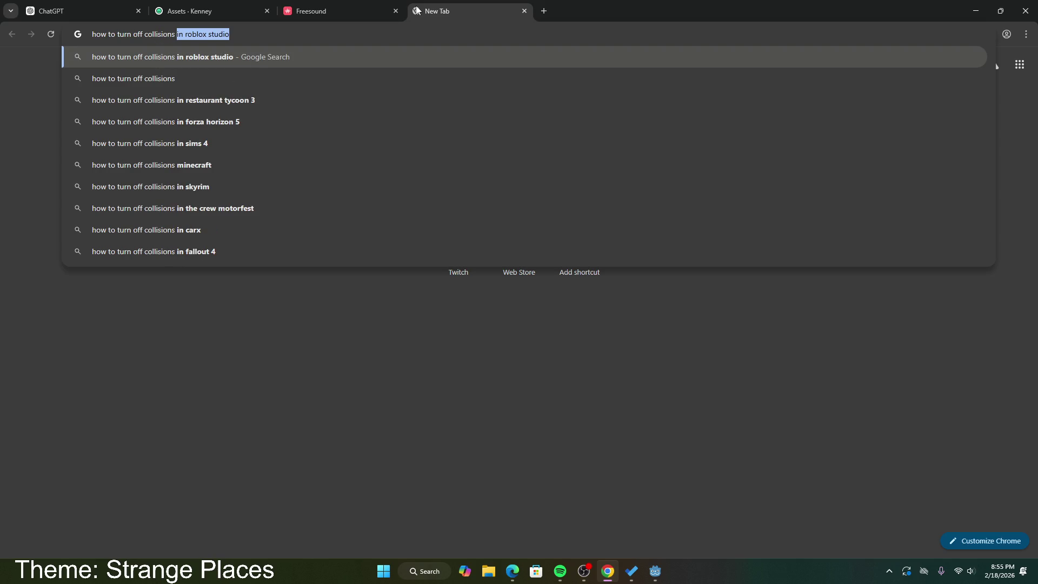
text( area2d )
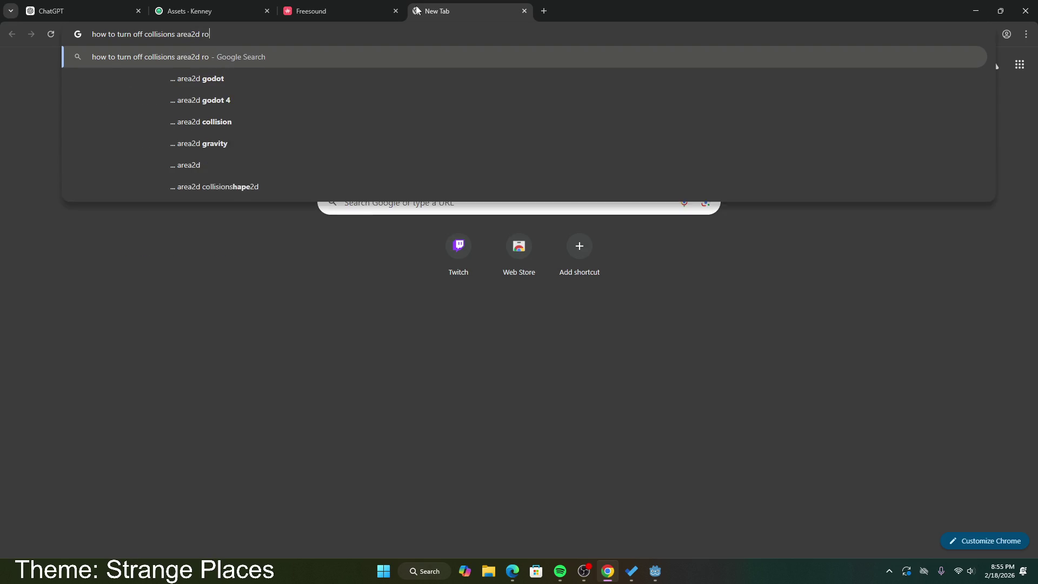
text(godot)
key(Return)
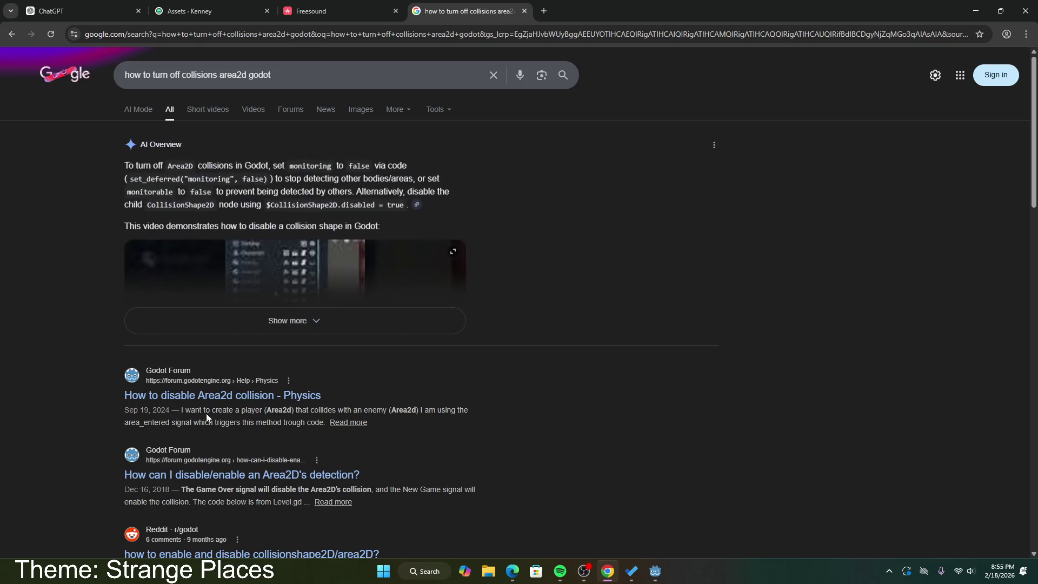
click(215, 400)
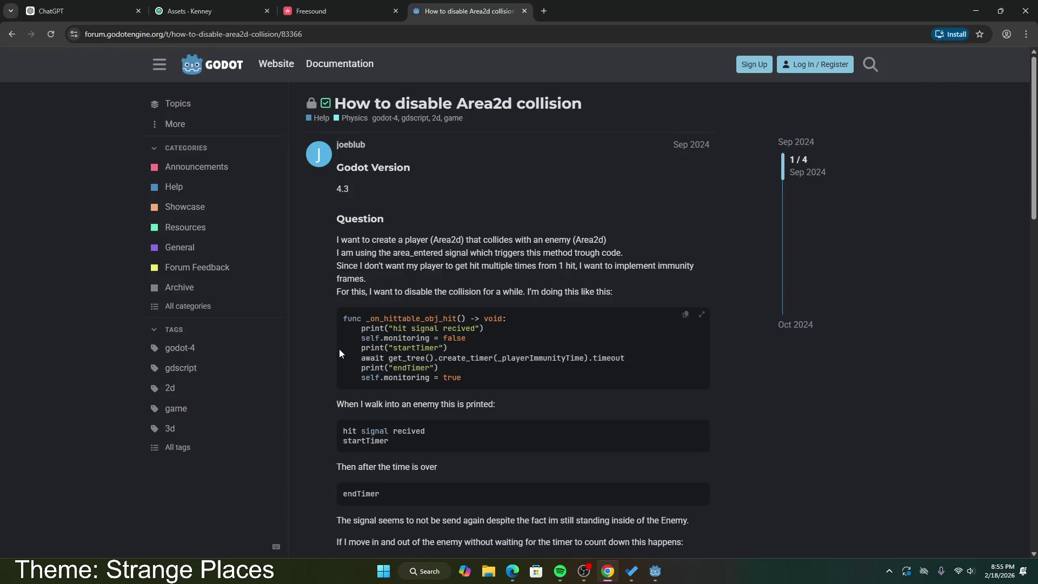
scroll(434, 329, down, 2)
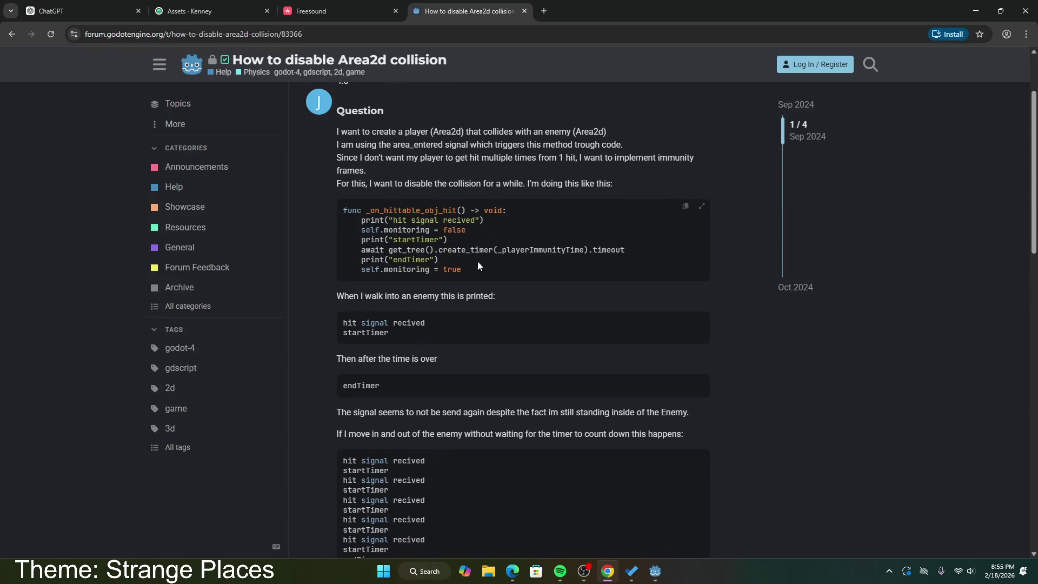
scroll(477, 265, down, 12)
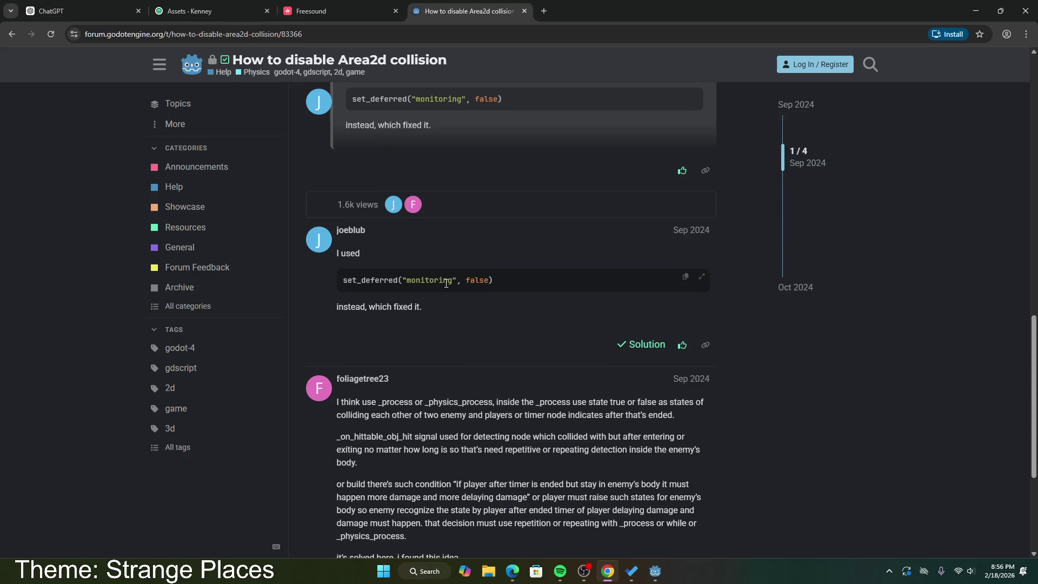
scroll(438, 306, down, 4)
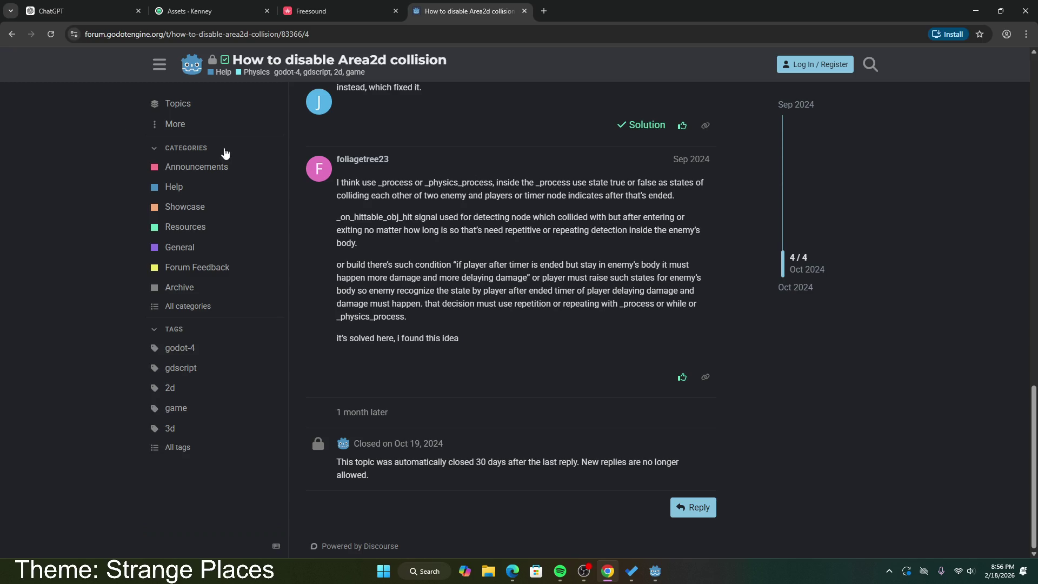
click(13, 36)
Step: Find '$CollisionShape2D.disabled = true' in the Area2D enable/disable thread, then return to Godot
scroll(296, 359, down, 4)
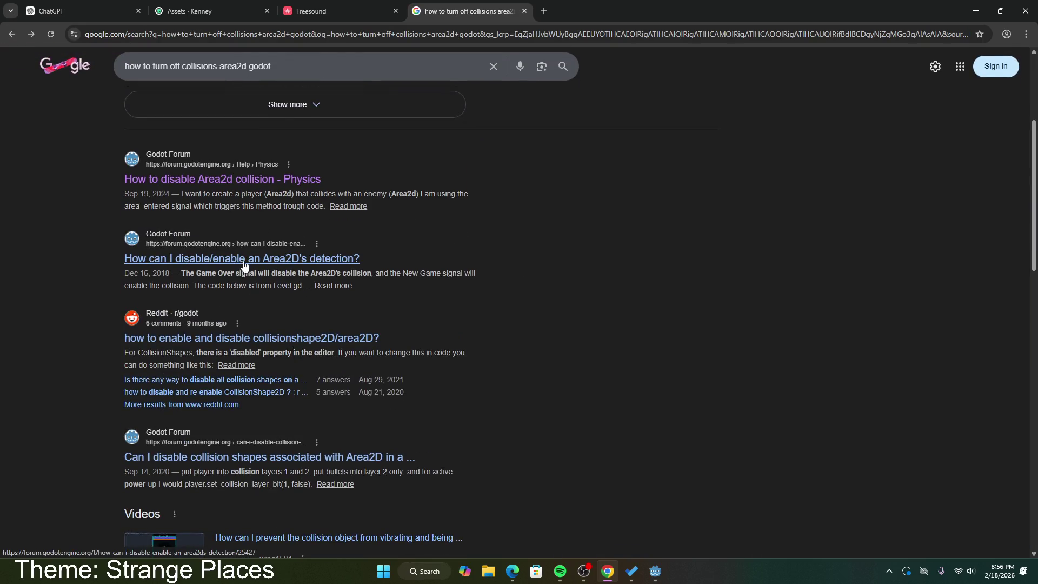
click(245, 259)
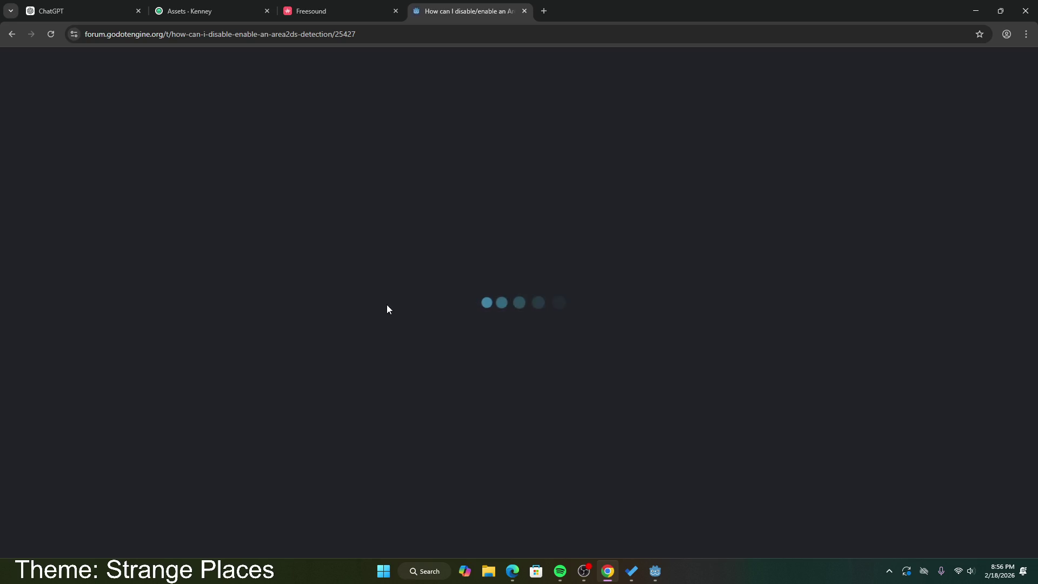
scroll(433, 338, down, 5)
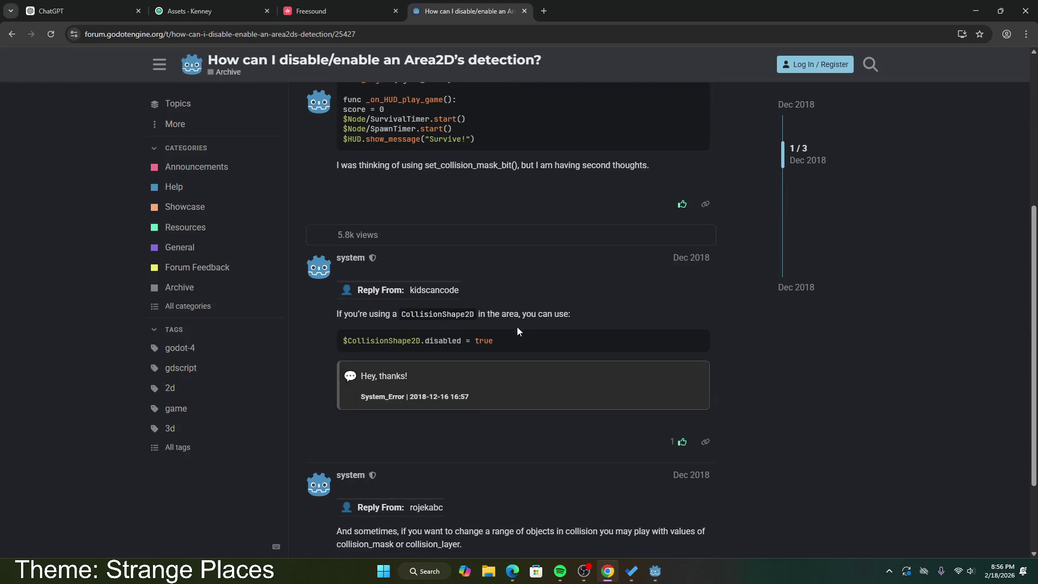
drag(492, 343, 344, 342)
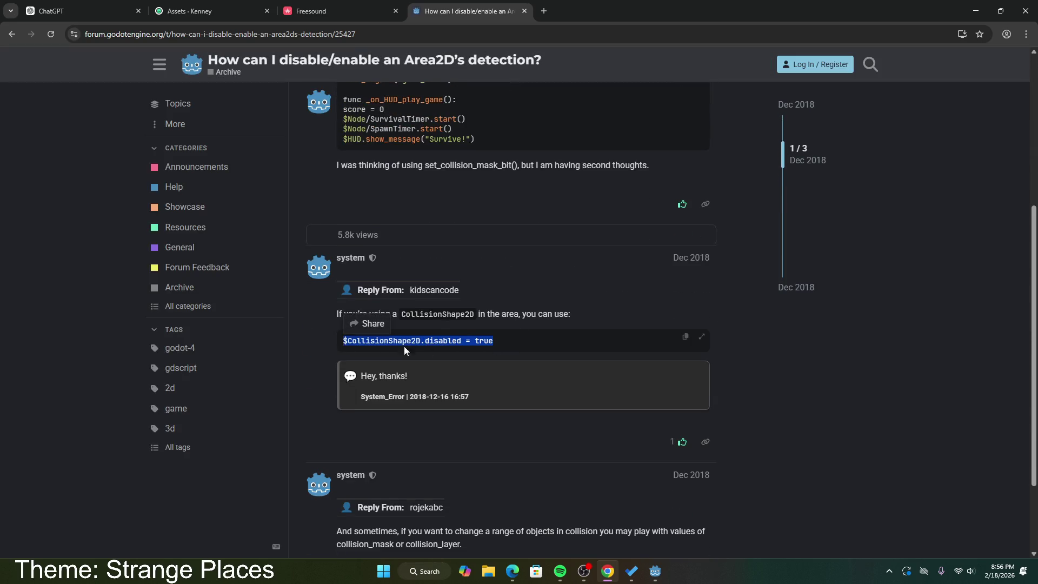
click(517, 352)
key(alt+Tab)
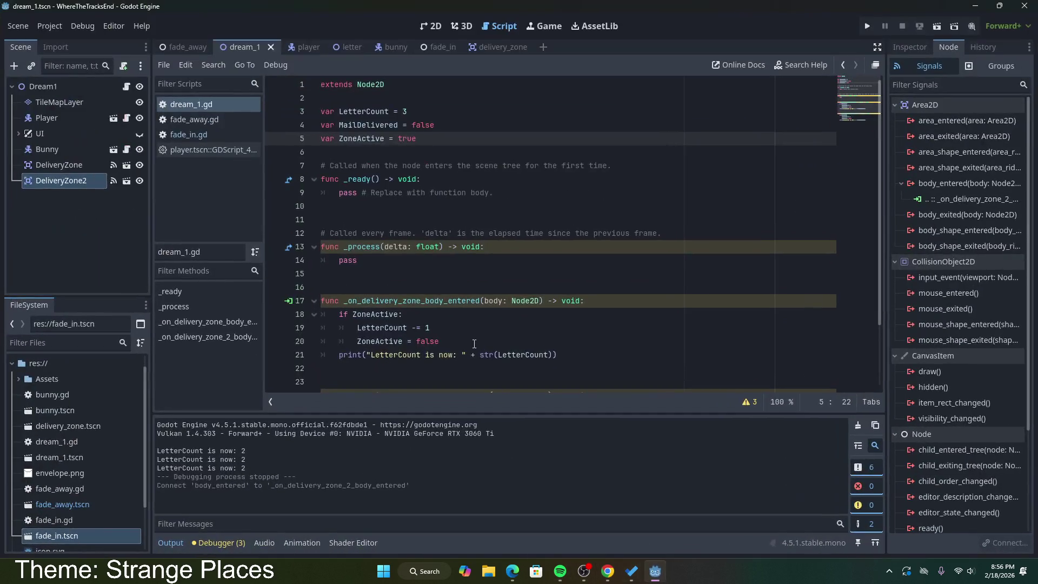
Step: Delete the MailDelivered and ZoneActive variable declarations
drag(474, 342, 357, 342)
click(443, 317)
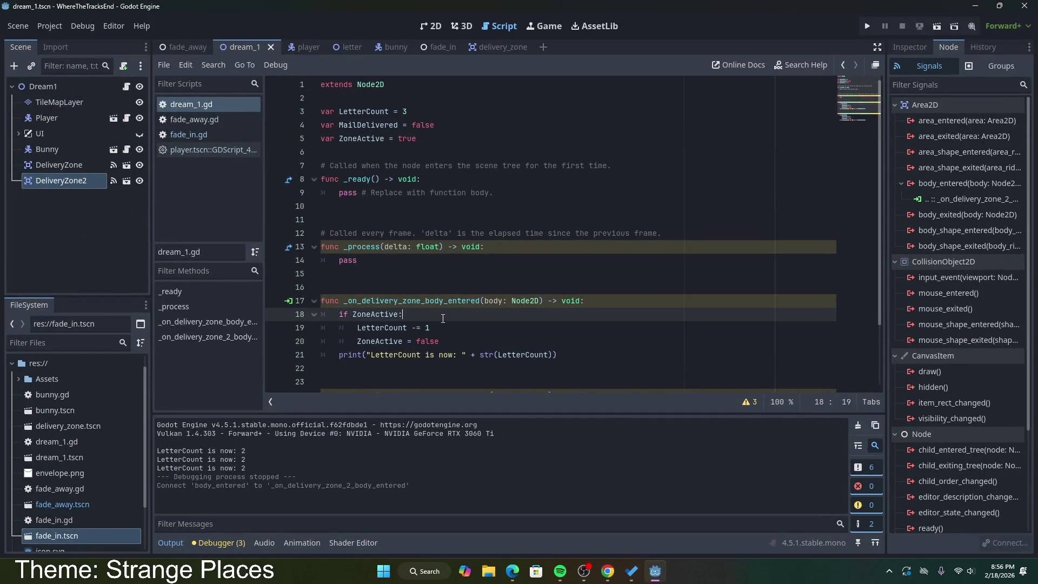
drag(423, 143, 440, 115)
key(BackSpace)
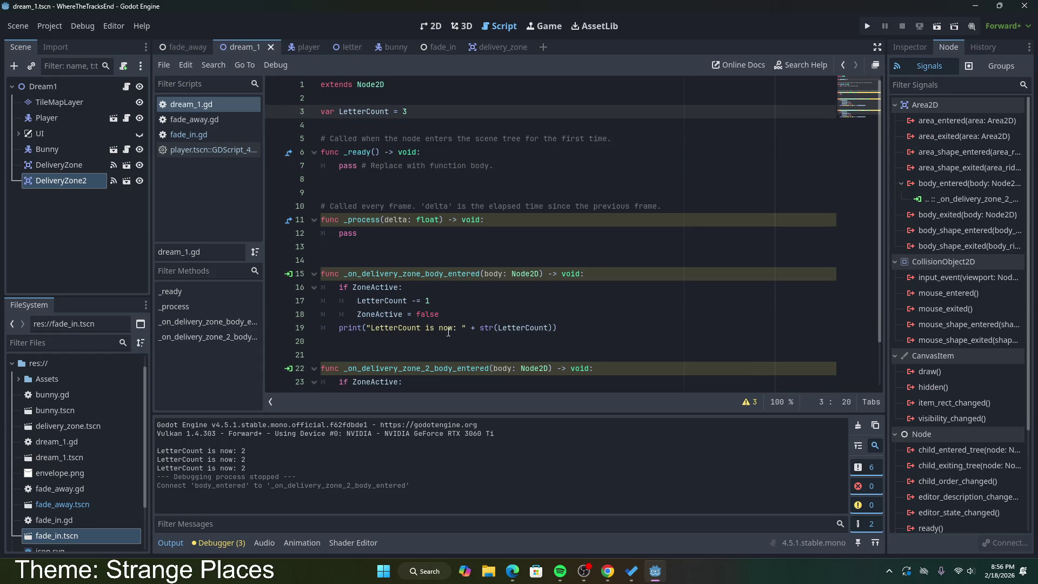
Step: Remove the if ZoneActive block from the first delivery handler
click(446, 311)
click(566, 326)
mouse_move(567, 314)
mouse_down()
mouse_move(541, 295)
mouse_move(615, 274)
mouse_up()
key(BackSpace)
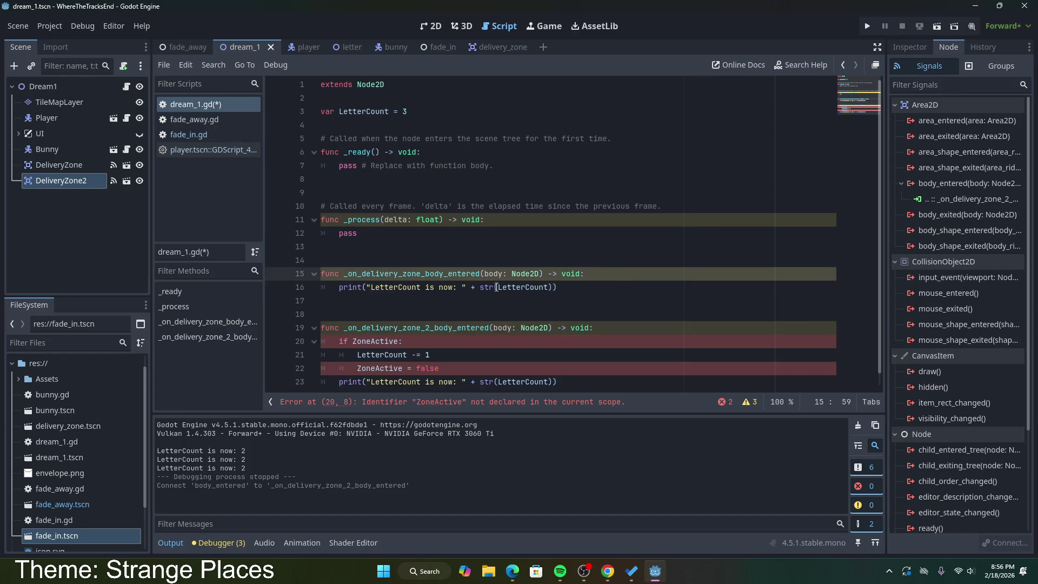
Step: Begin the line 'if $DeliveryZone.disabled:' in the first handler using autocomplete
key(Return)
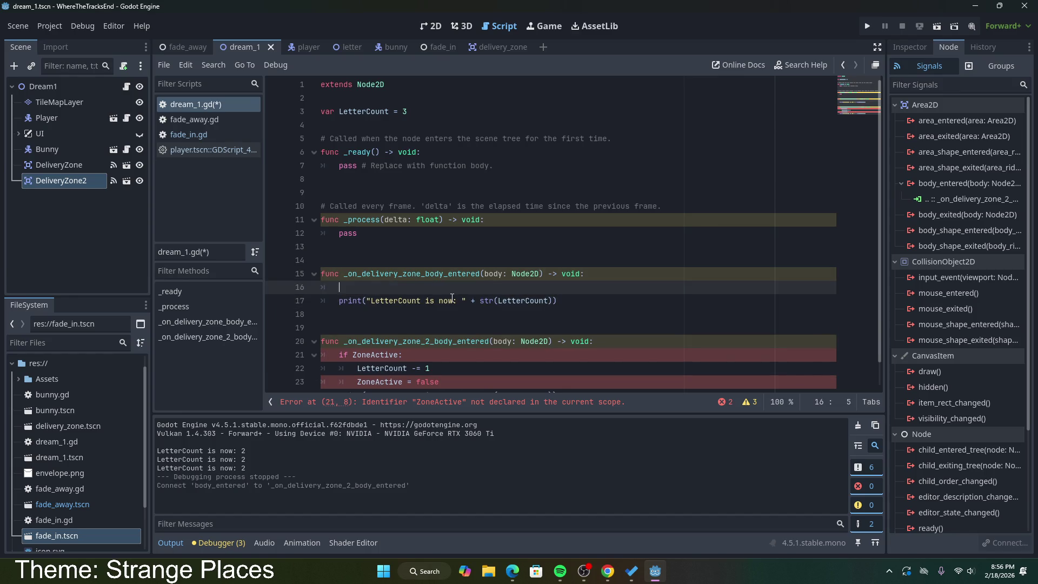
text(if @)
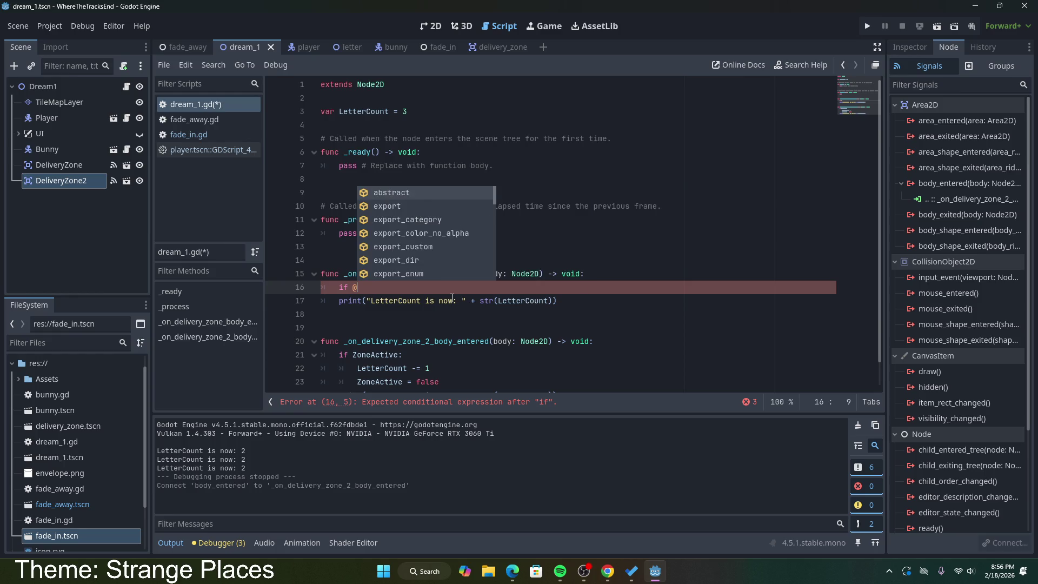
key(Escape)
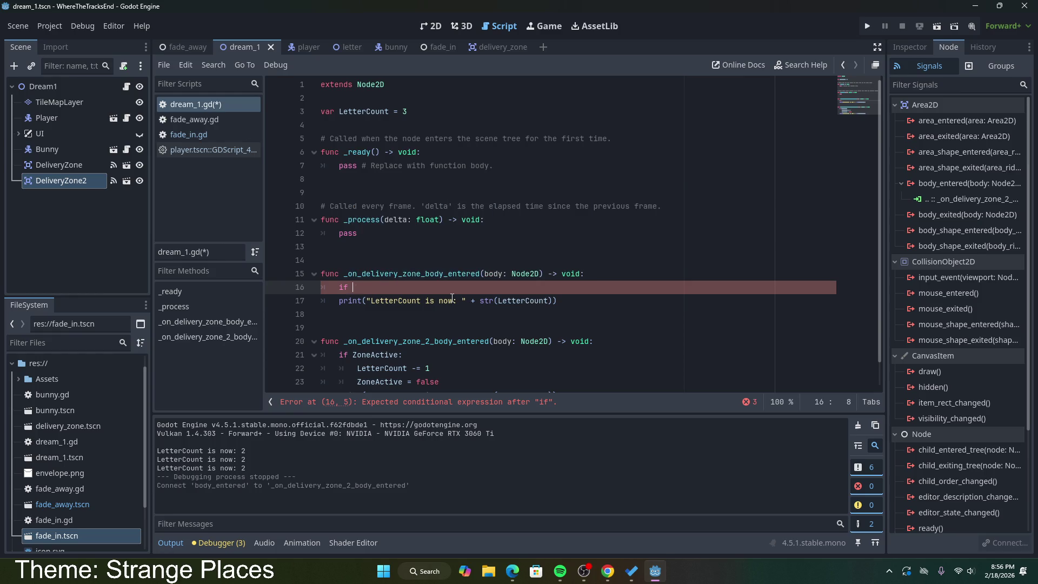
text($Deli)
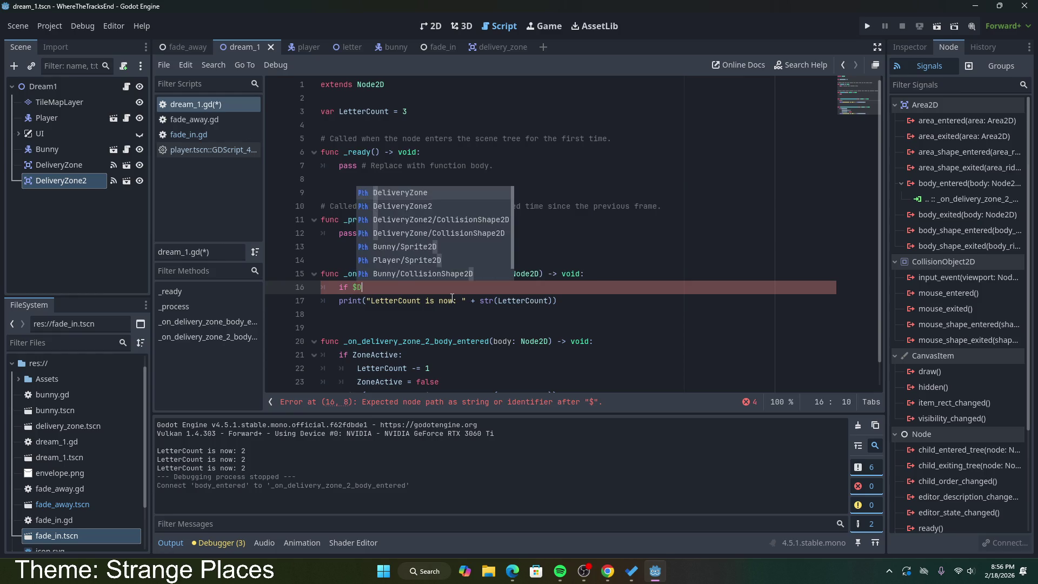
key(Return)
text(.Is)
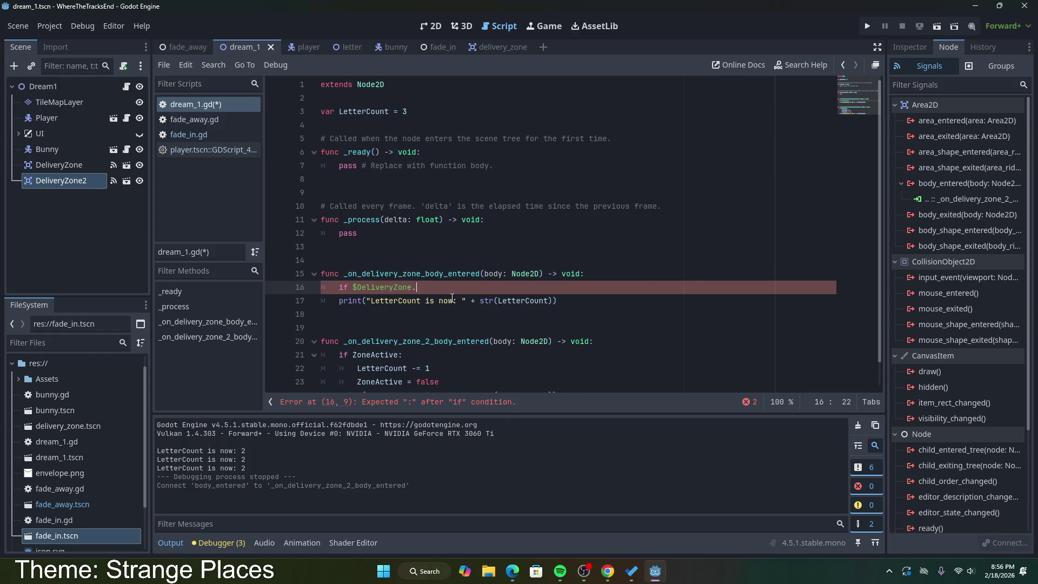
key(BackSpace)
key(BackSpace)
text(disable)
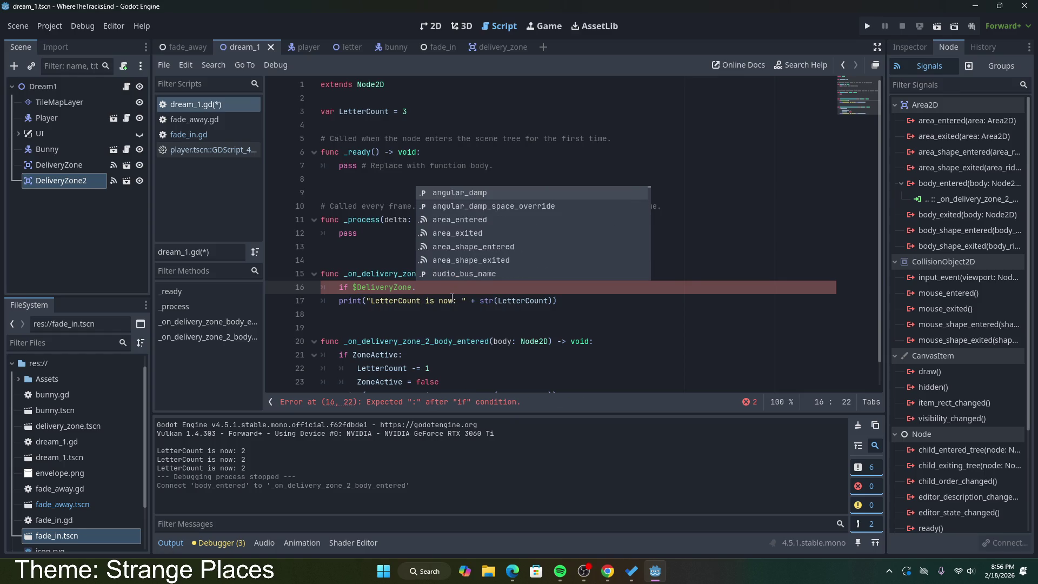
text(d:)
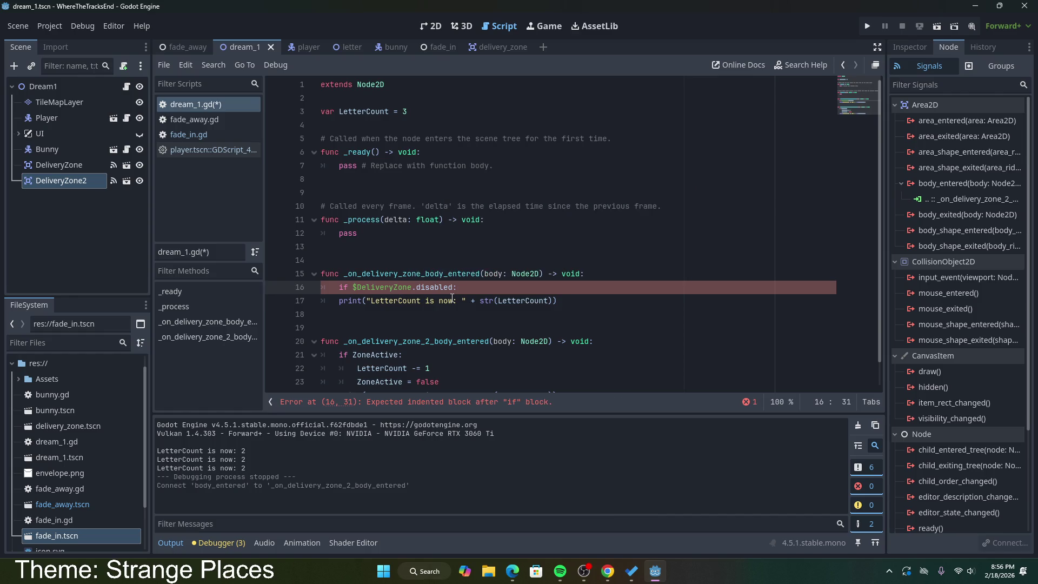
Step: Negate the check to '!$DeliveryZone.disabled' and add 'LetterCount -= 1' inside the if block
click(352, 287)
text(!)
click(475, 284)
key(Return)
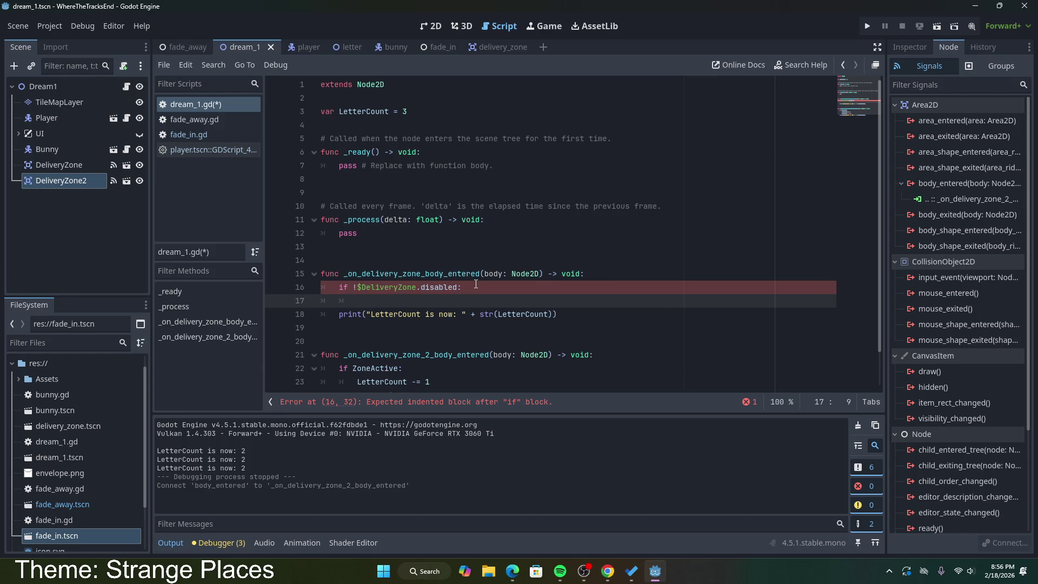
text(Lett)
text(erCount -)
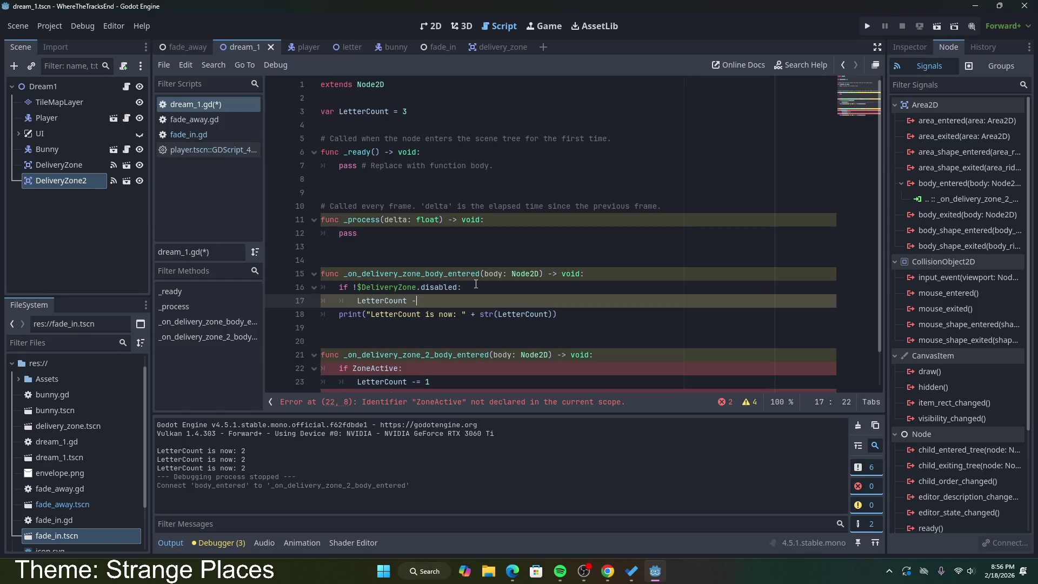
text(= 1)
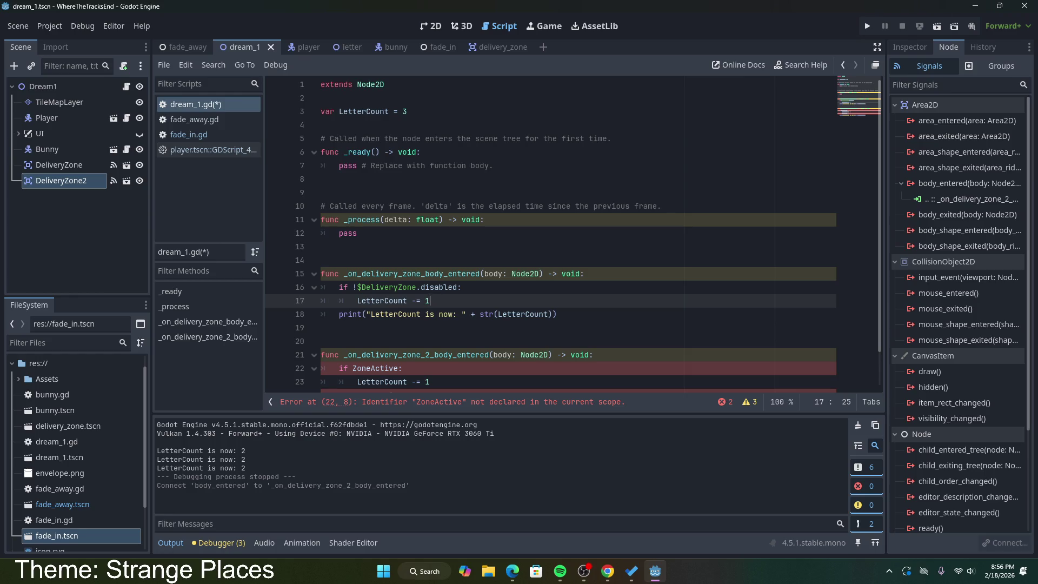
Step: Delete the _on_delivery_zone_2_body_entered handler and its body from dream_1.gd
key(alt+Tab)
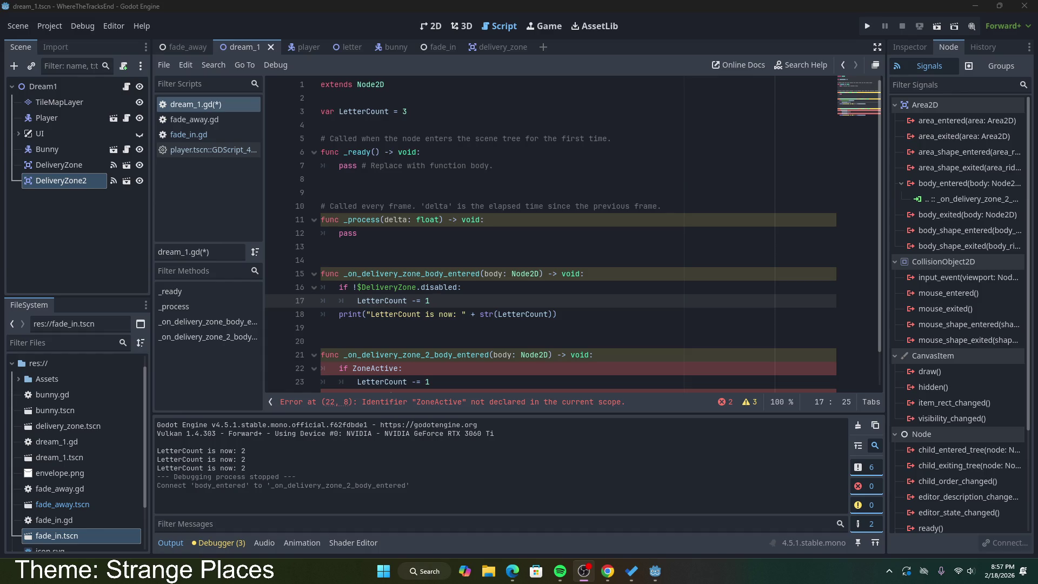
key(alt+Tab)
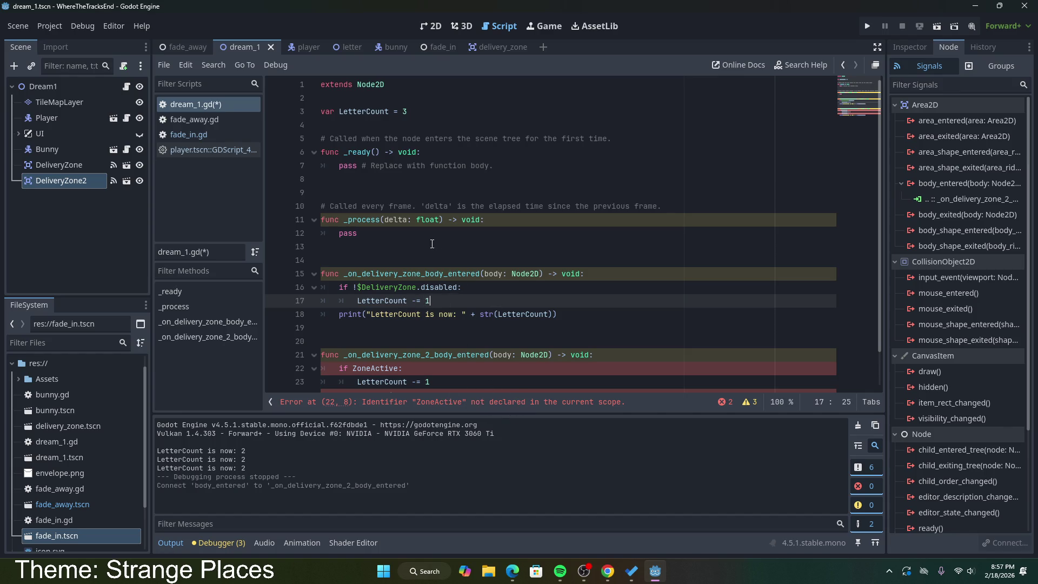
scroll(477, 329, down, 1)
drag(562, 369, 624, 319)
key(BackSpace)
drag(610, 356, 614, 314)
key(BackSpace)
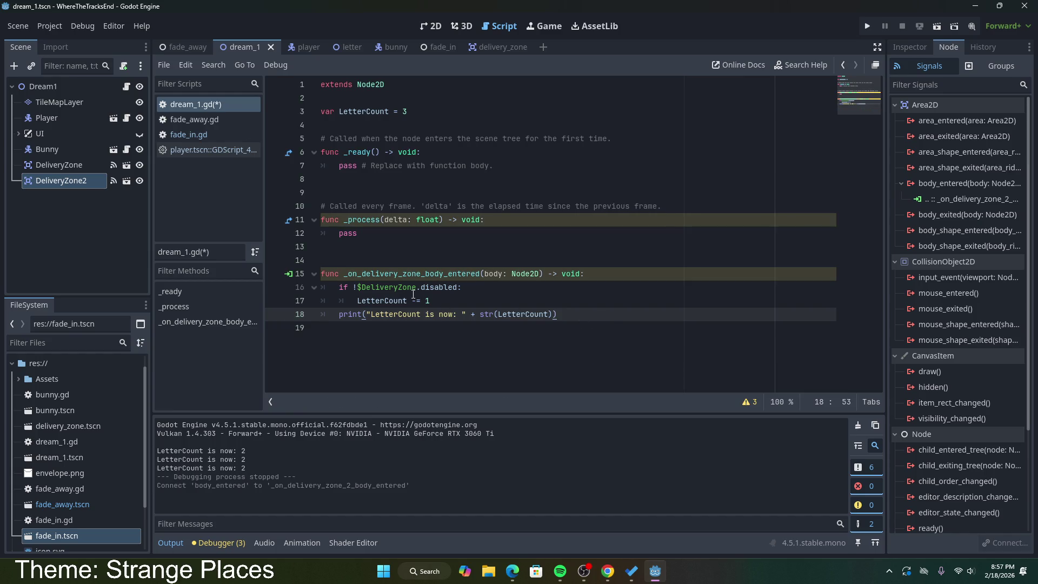
Step: Select the $DeliveryZone reference on line 16 and consult the Godot forum thread in Chrome
double_click(414, 287)
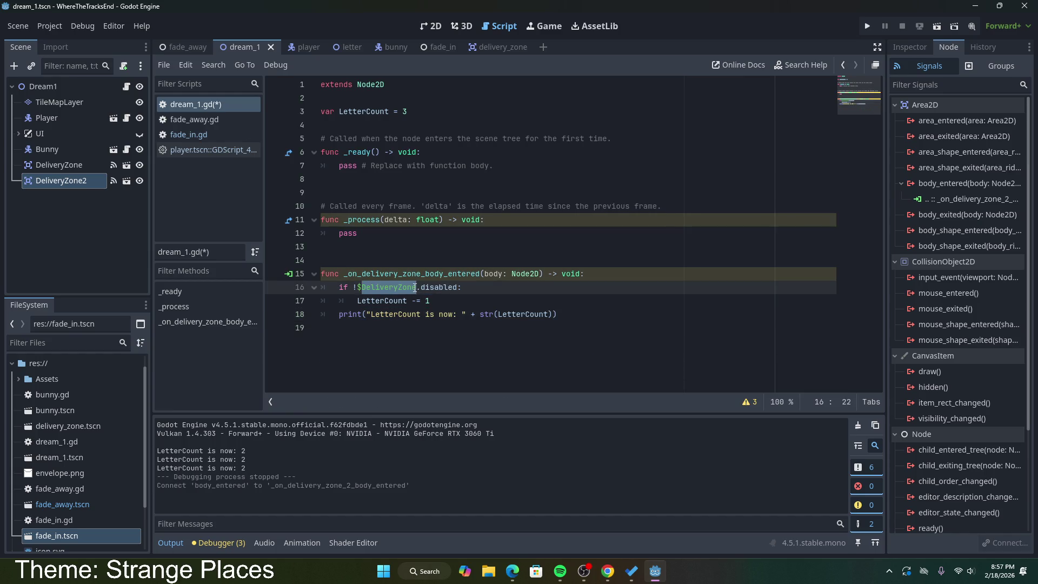
drag(358, 287, 416, 288)
mouse_move(512, 572)
click(608, 572)
scroll(325, 245, up, 5)
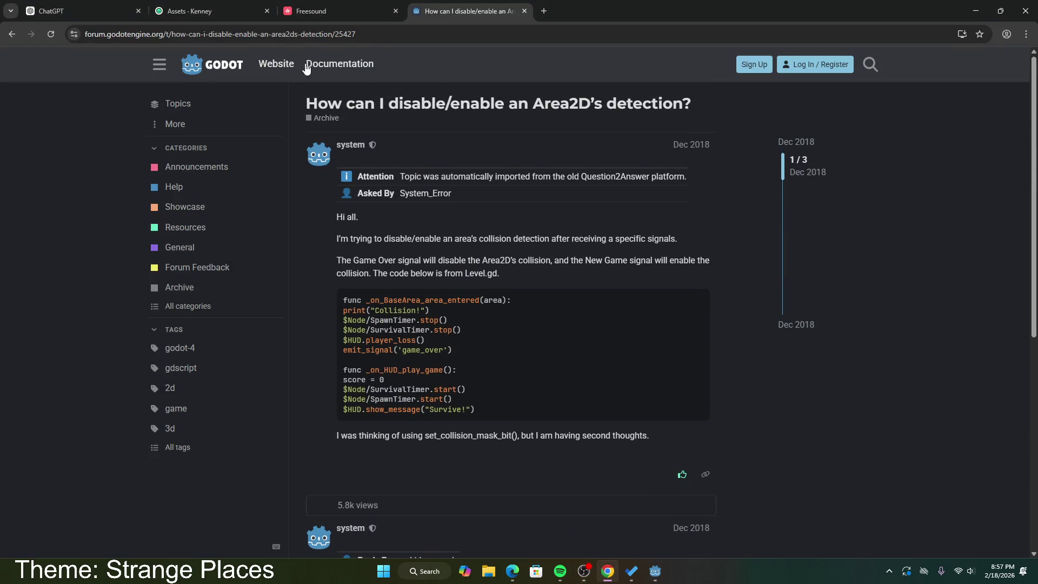
key(alt+Tab)
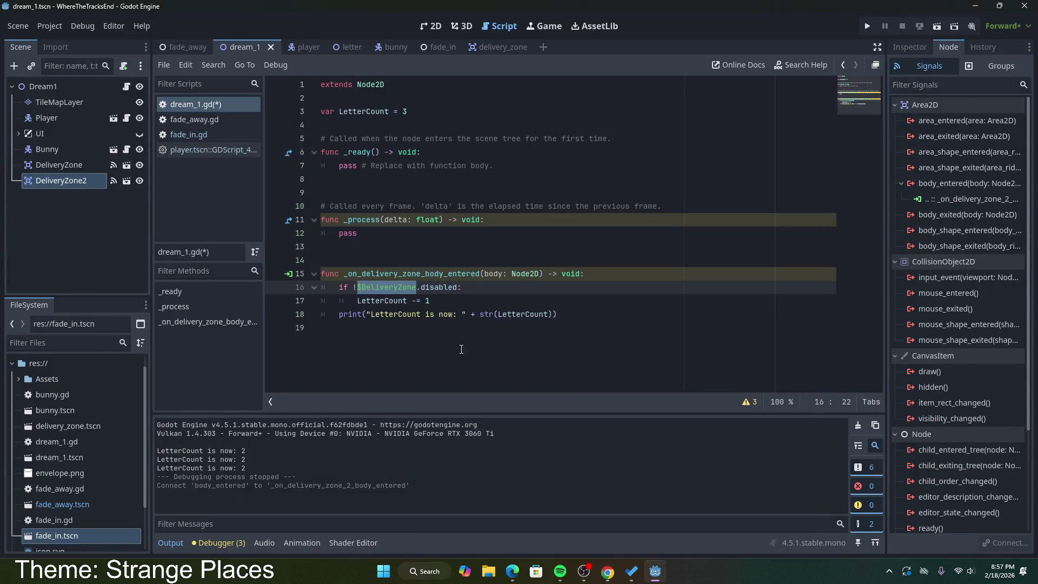
Step: Remove the restored second delivery zone handler again
click(441, 327)
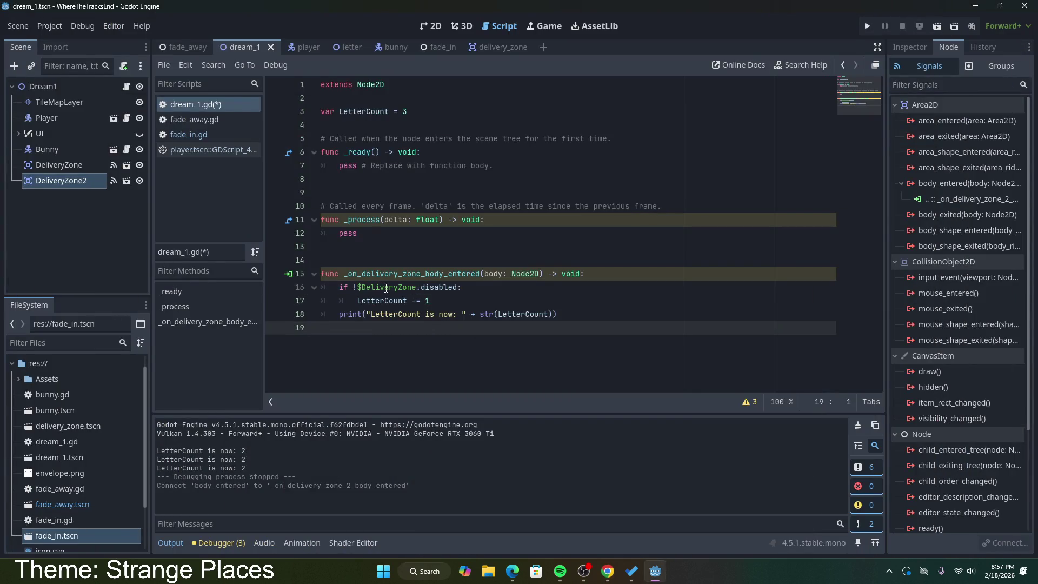
drag(483, 287, 339, 287)
click(433, 301)
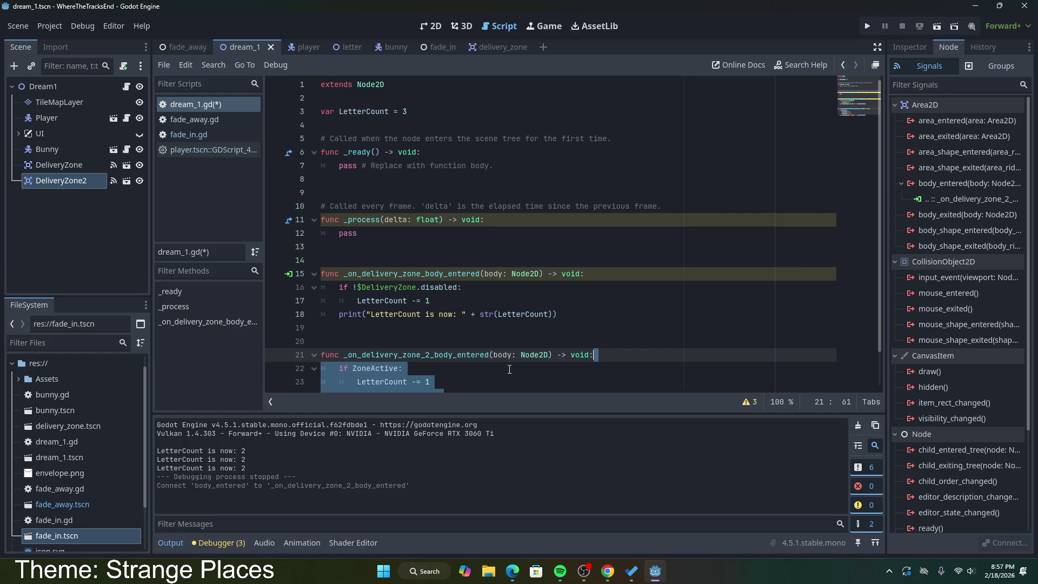
scroll(509, 370, down, 1)
click(406, 368)
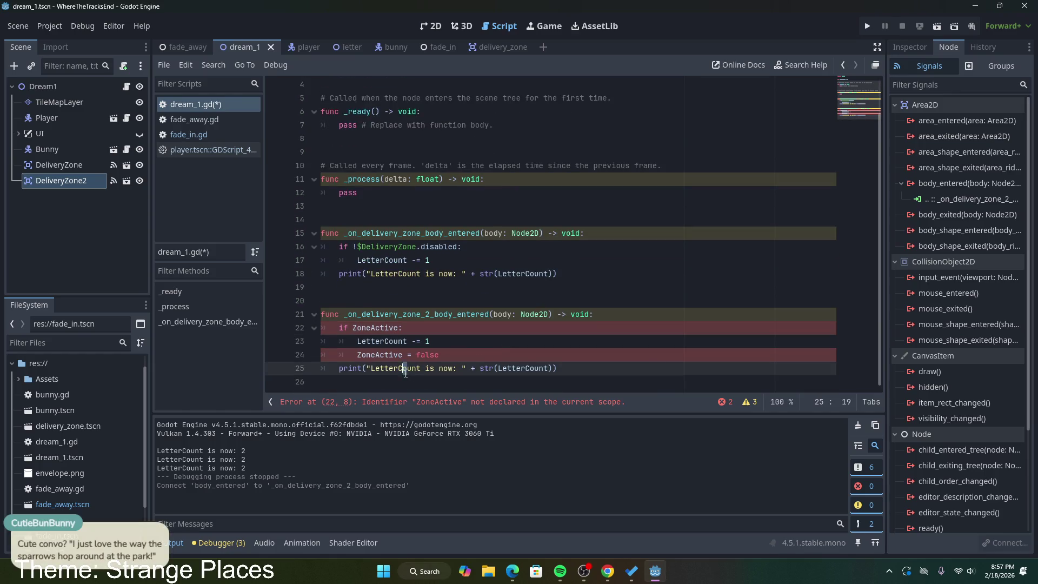
key(ctrl+z)
key(ctrl+z)
key(ctrl+z)
Step: Add '$DeliveryZone.disabled = true' after 'LetterCount -= 1' and save dream_1.gd
click(468, 301)
key(Return)
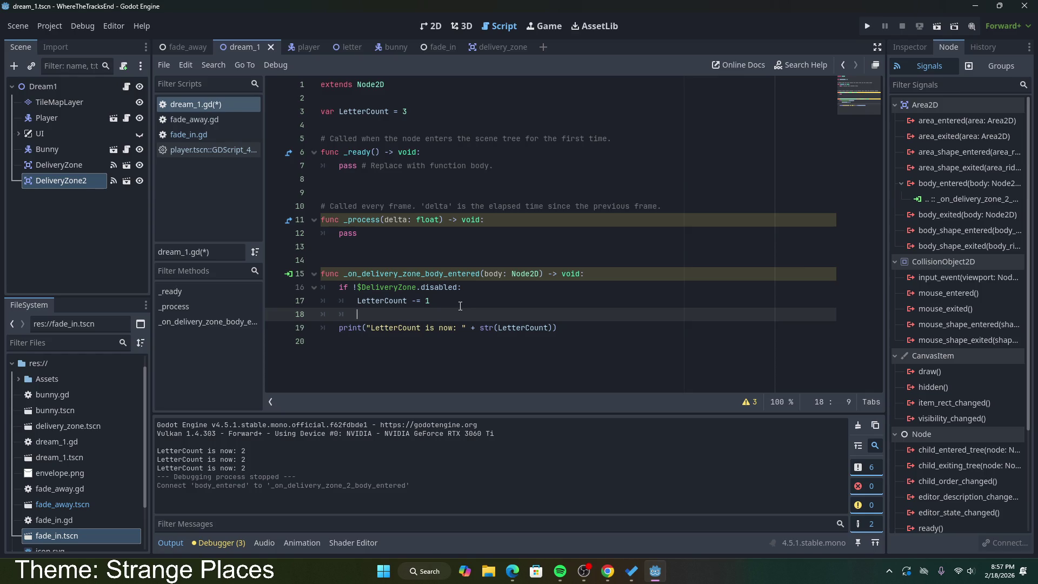
text($DeliveryZone)
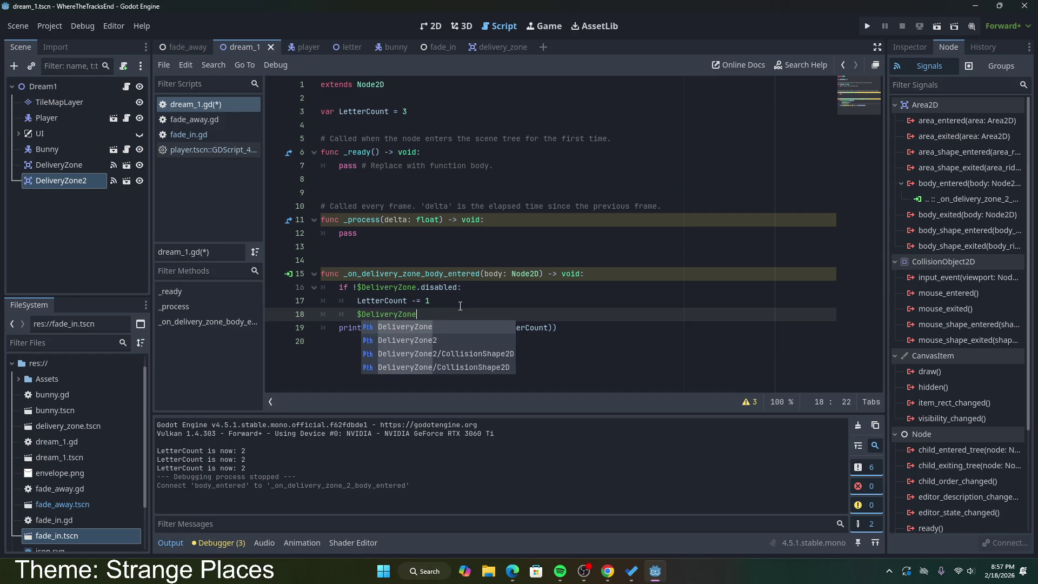
text(.disabled)
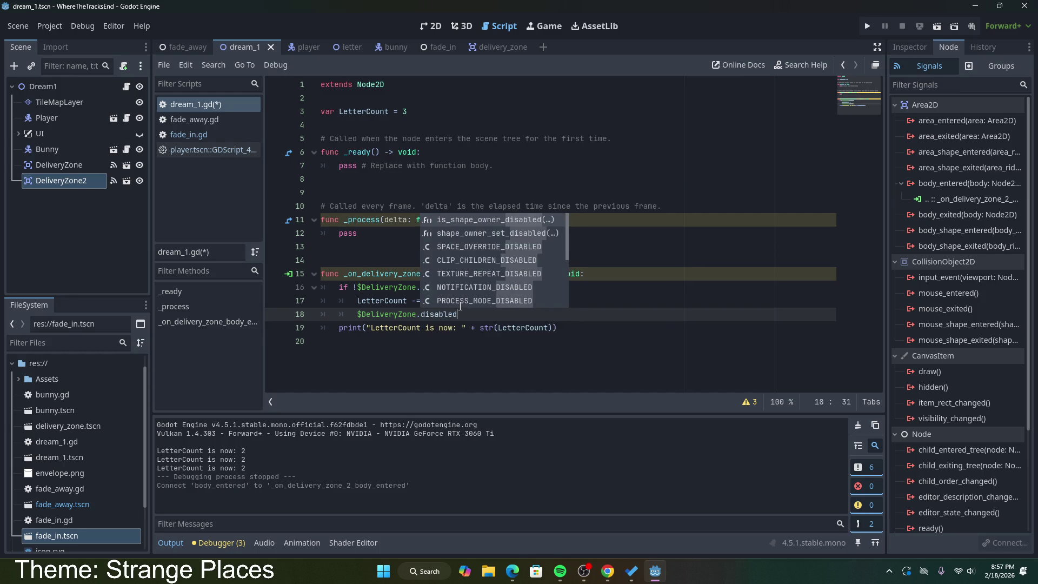
key(Escape)
click(586, 331)
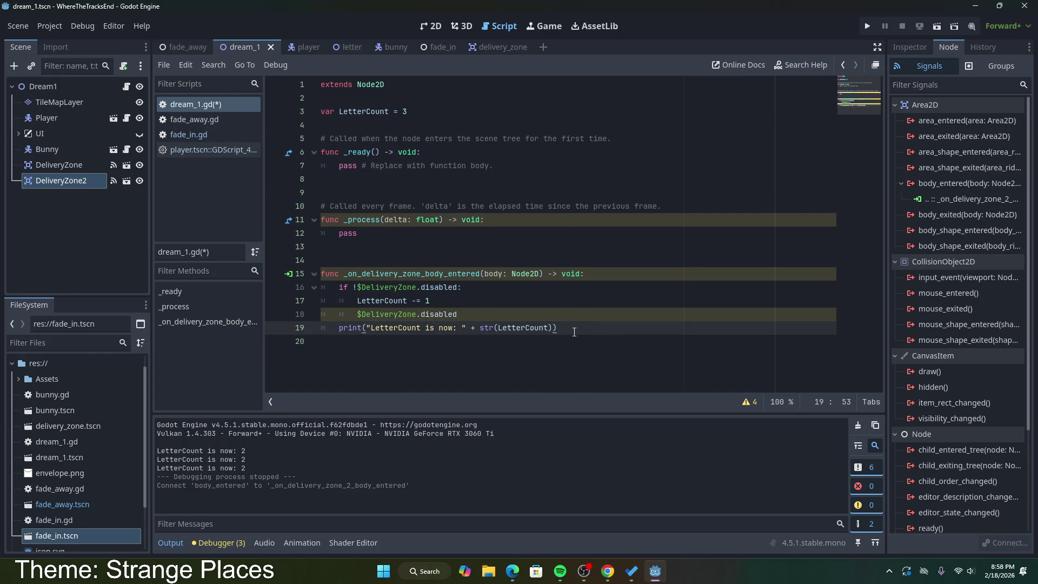
click(486, 312)
text(= true)
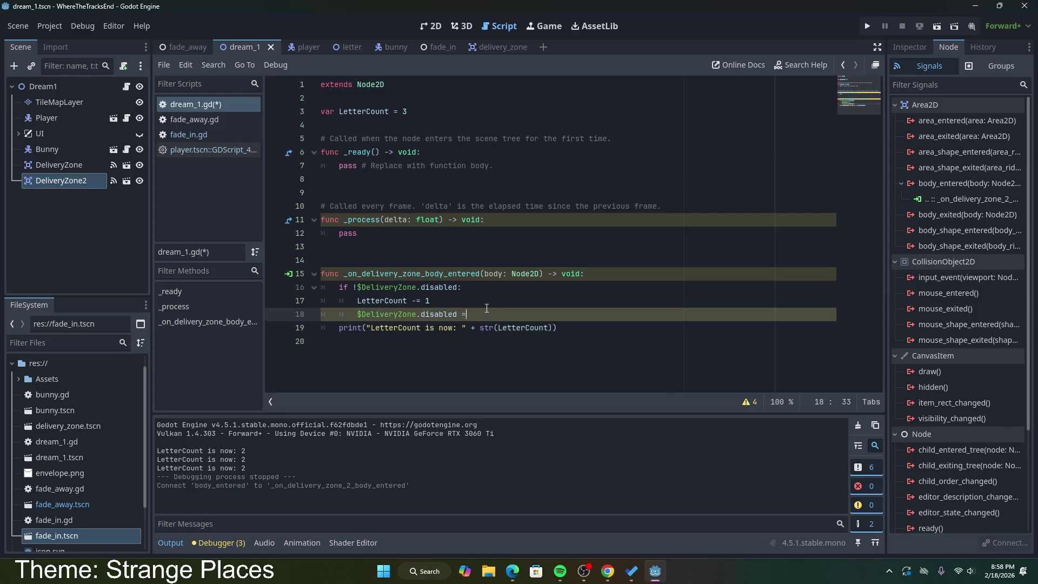
click(585, 338)
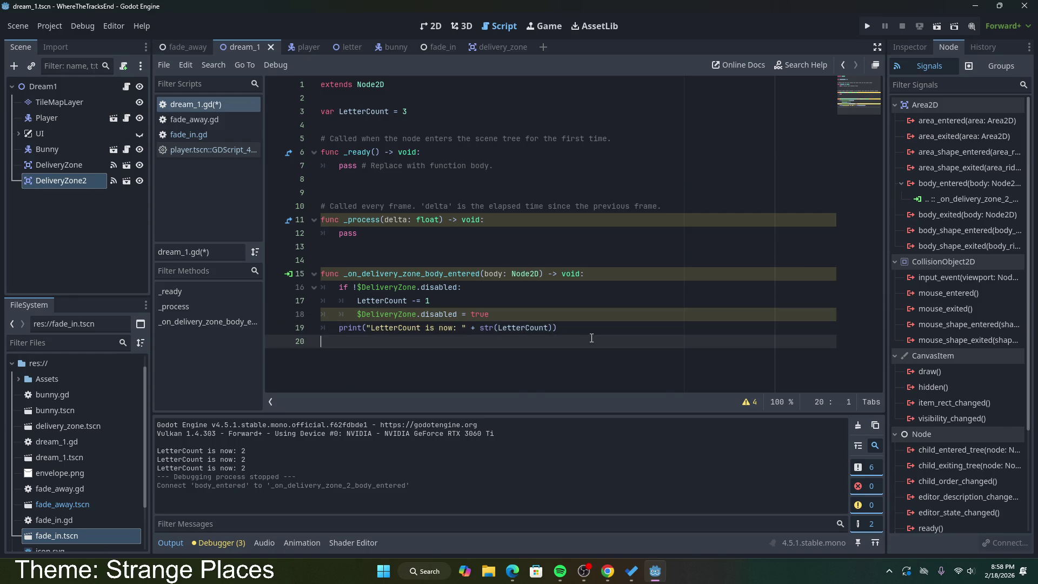
key(ctrl+s)
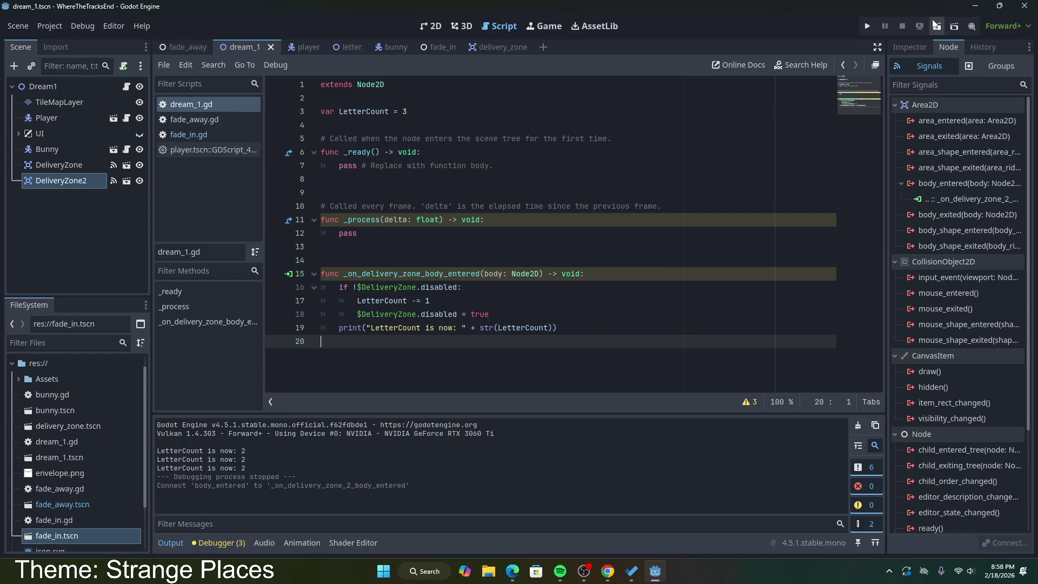
Step: Run the scene, walk the player into the delivery zone, then bring up the Area2D forum thread
click(933, 30)
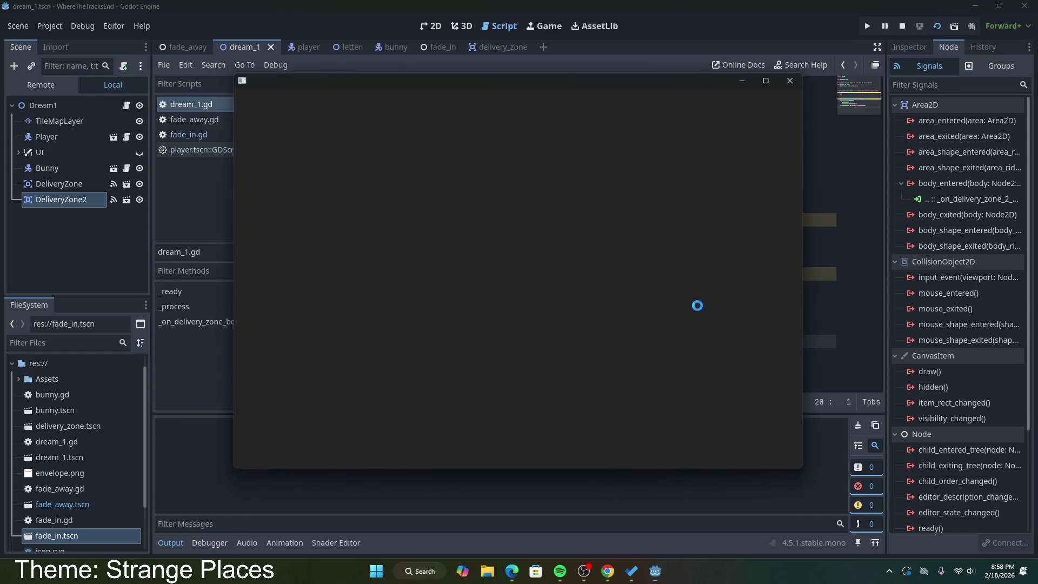
key(Down)
key(Left)
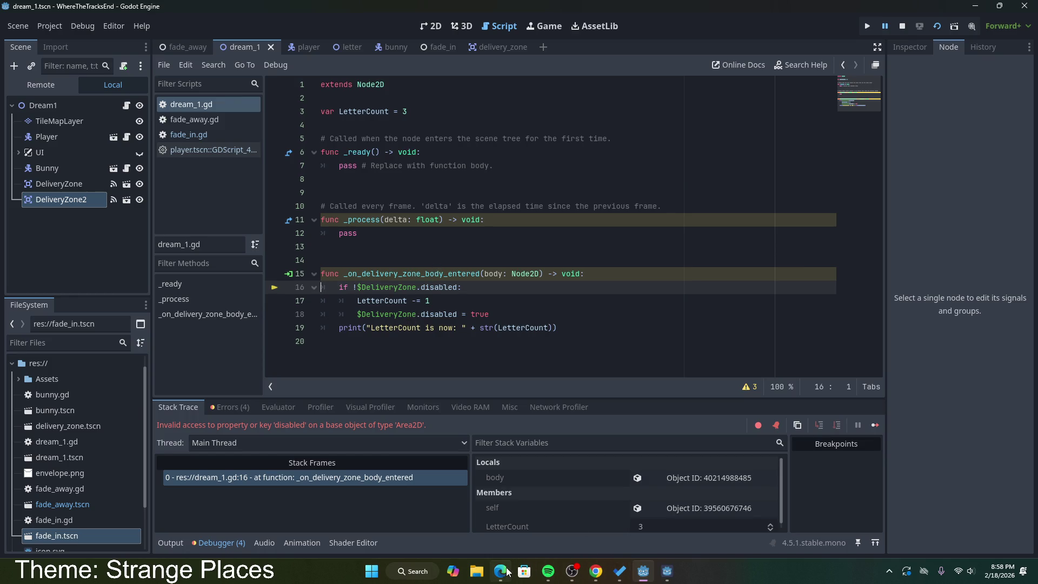
mouse_move(508, 572)
click(596, 571)
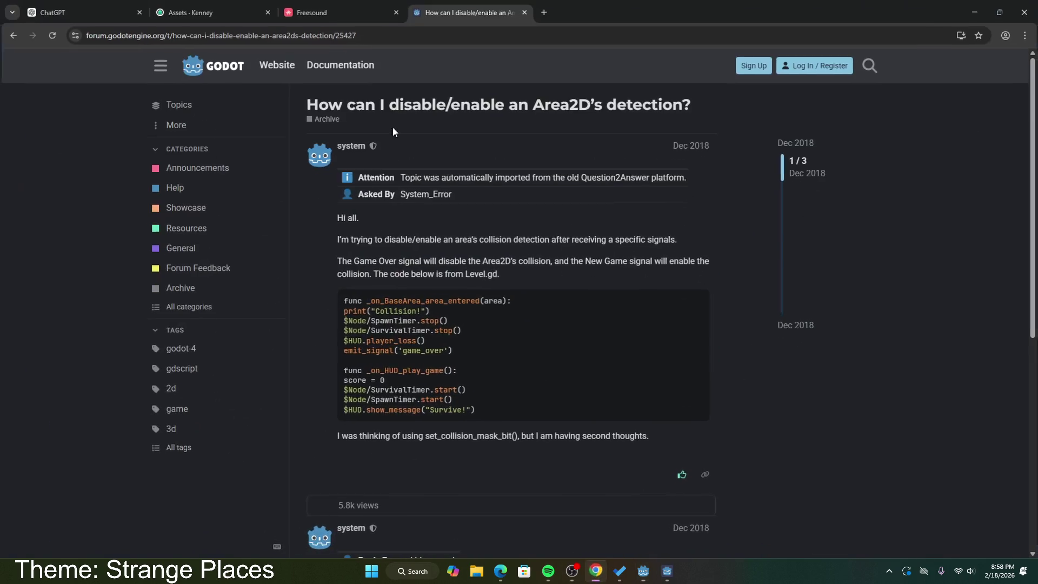
Step: Search Chrome for 'access child node of parent godot'
click(352, 35)
text(access chil)
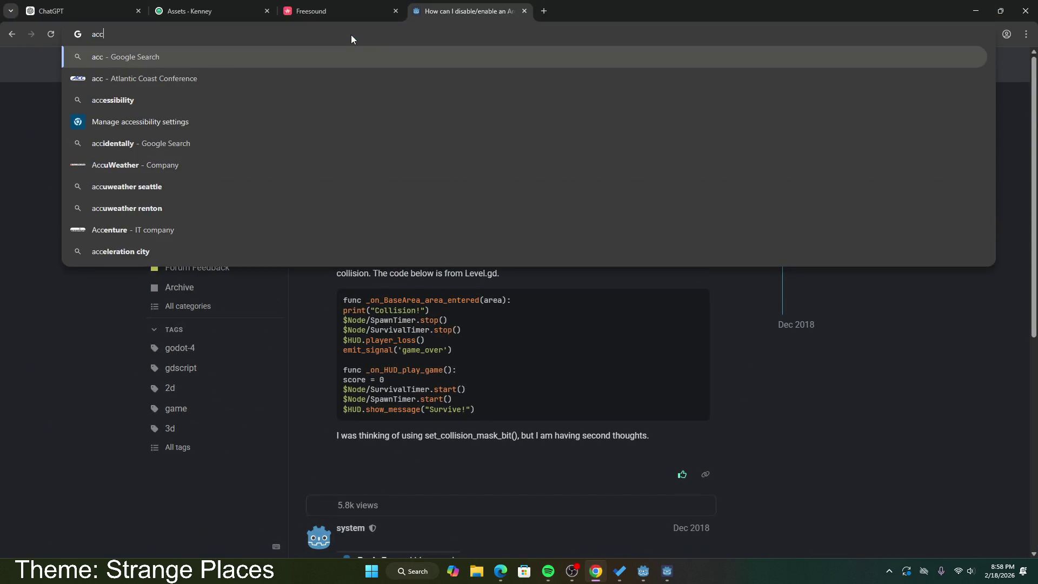
text(d )
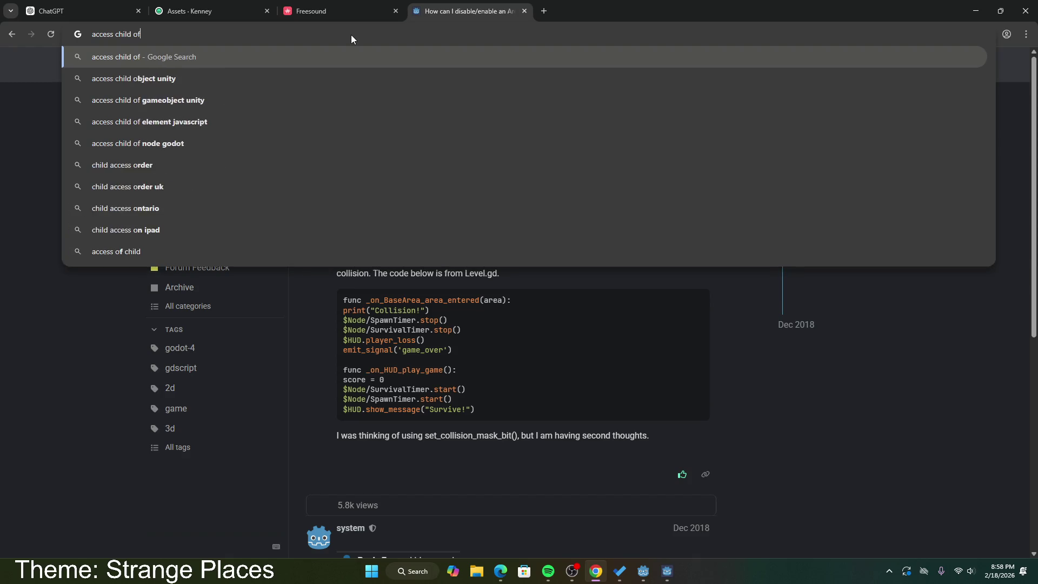
text(node of parent )
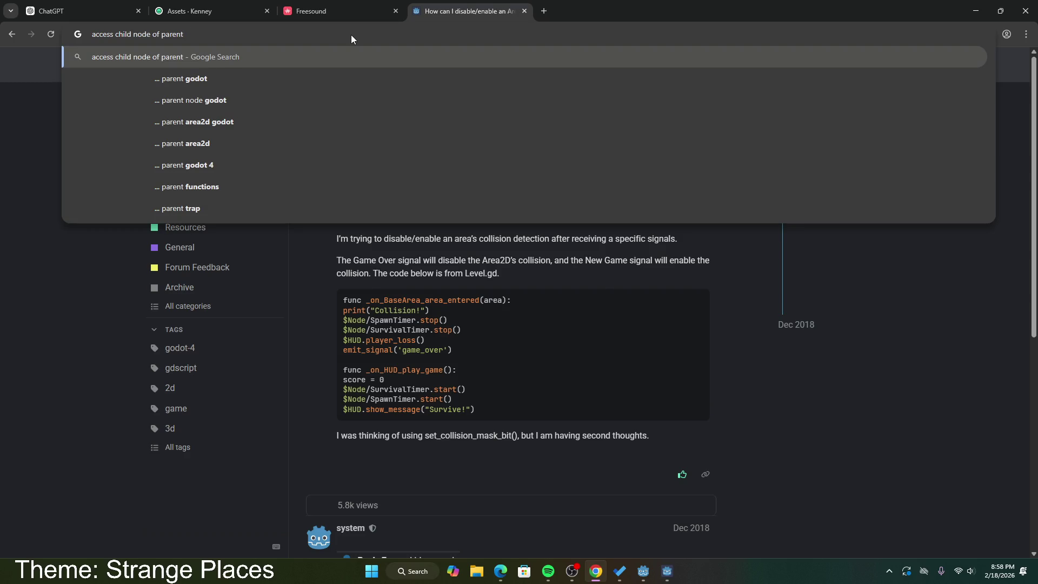
text(godot)
key(Return)
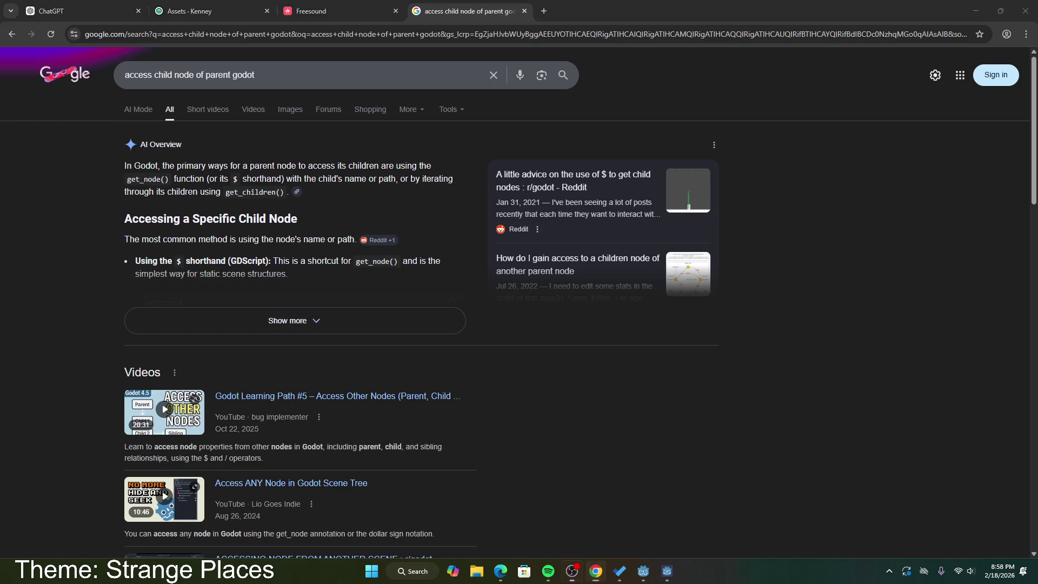
key(alt+Tab)
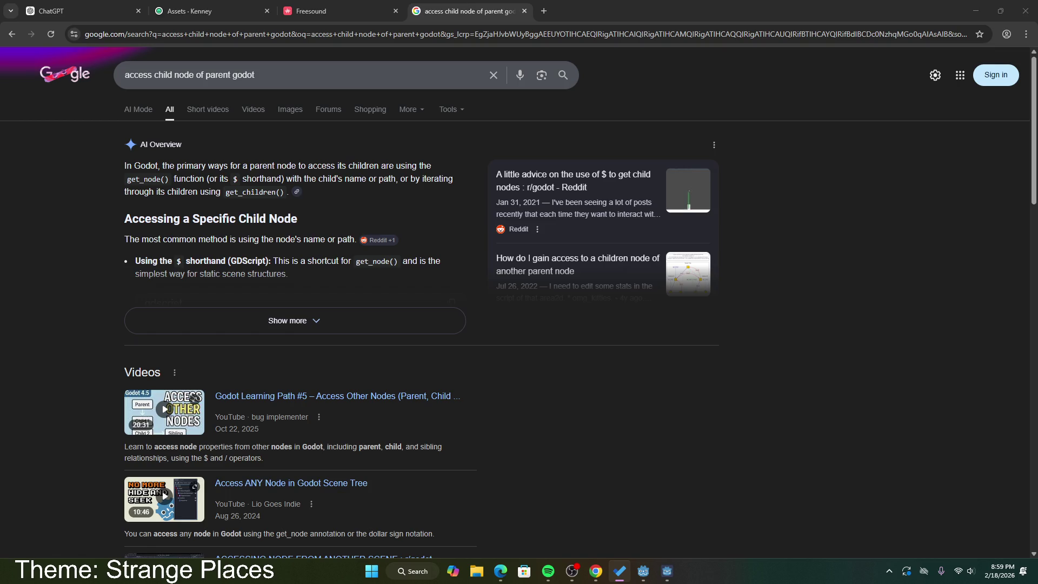
key(alt+Tab)
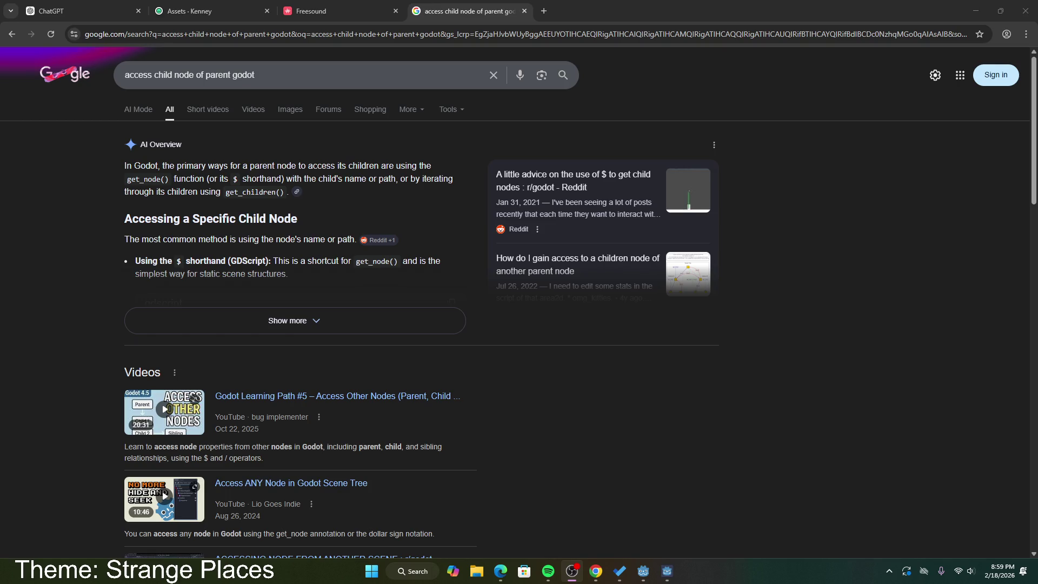
Step: Expand the AI Overview and select the nested-path example $Sprite/PlayerGun/Muzzle
click(795, 253)
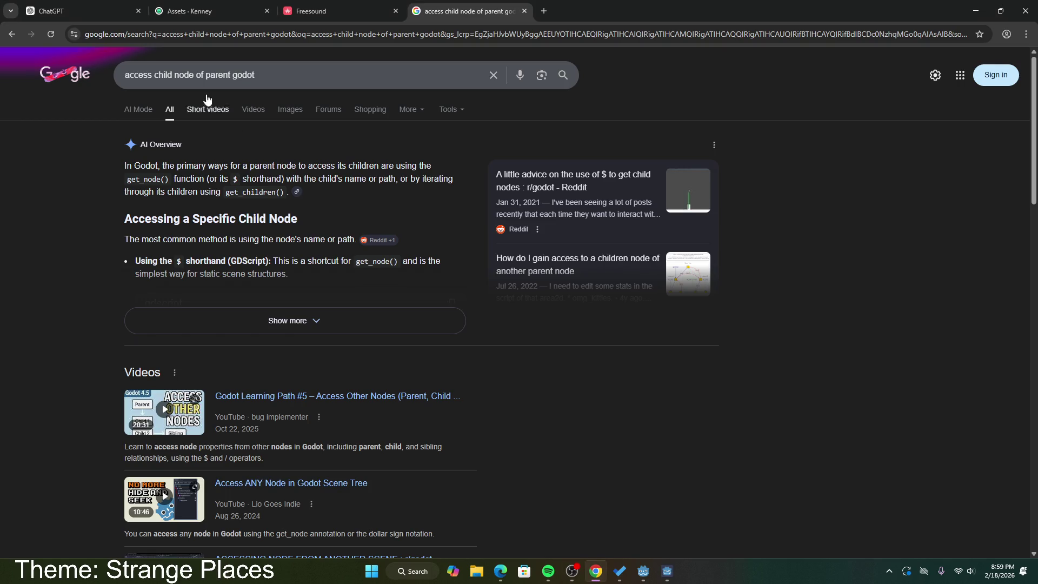
click(260, 322)
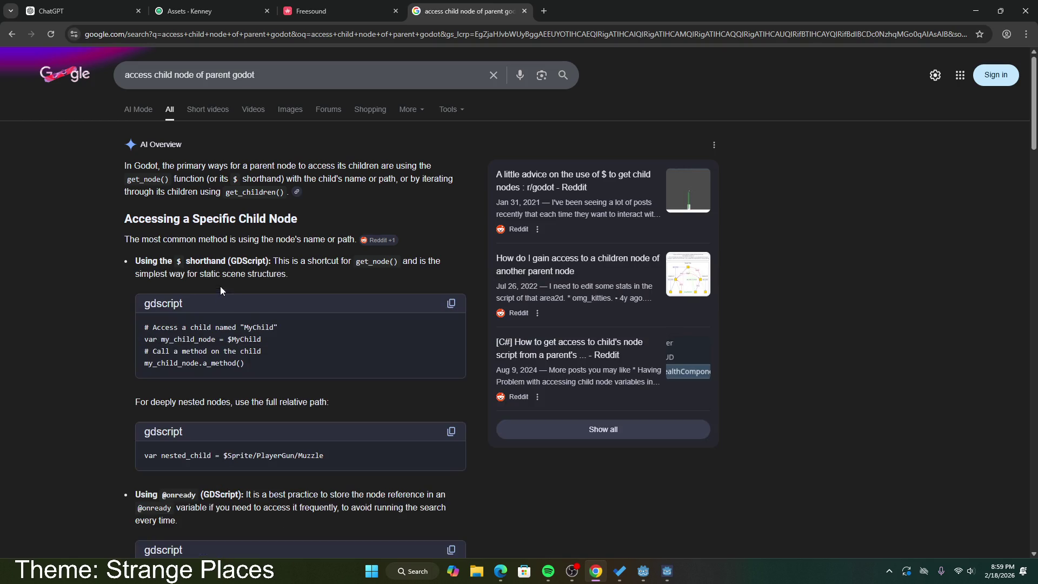
scroll(223, 310, down, 1)
scroll(224, 310, down, 2)
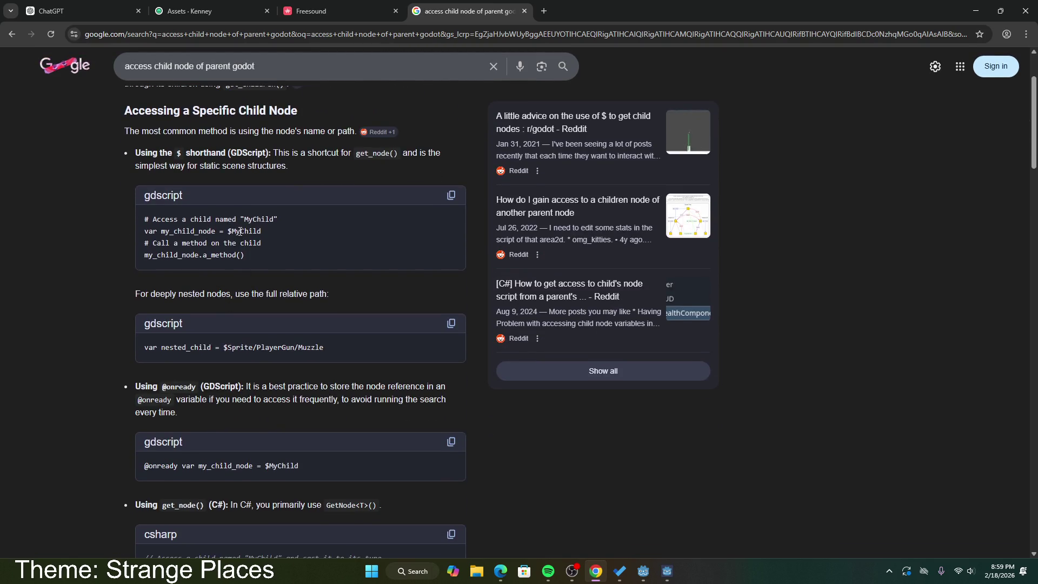
drag(229, 230, 268, 233)
click(268, 232)
scroll(270, 237, down, 1)
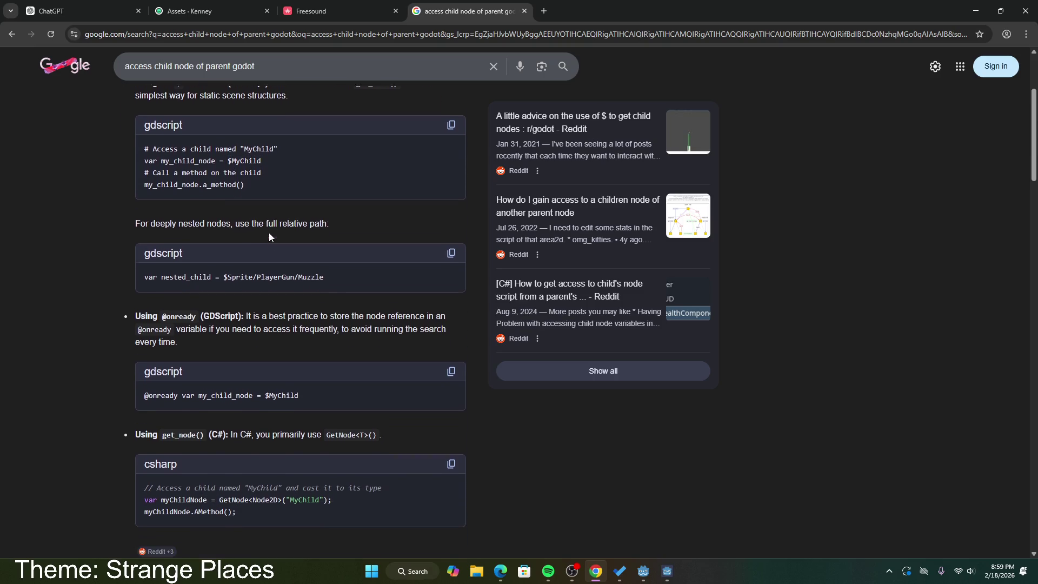
drag(330, 239, 225, 239)
key(ctrl+c)
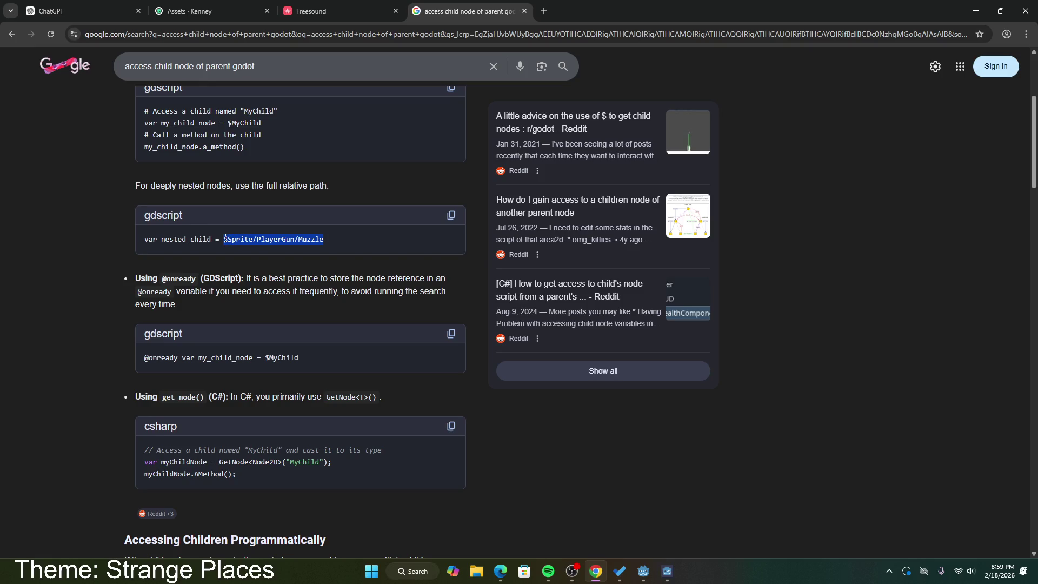
click(667, 571)
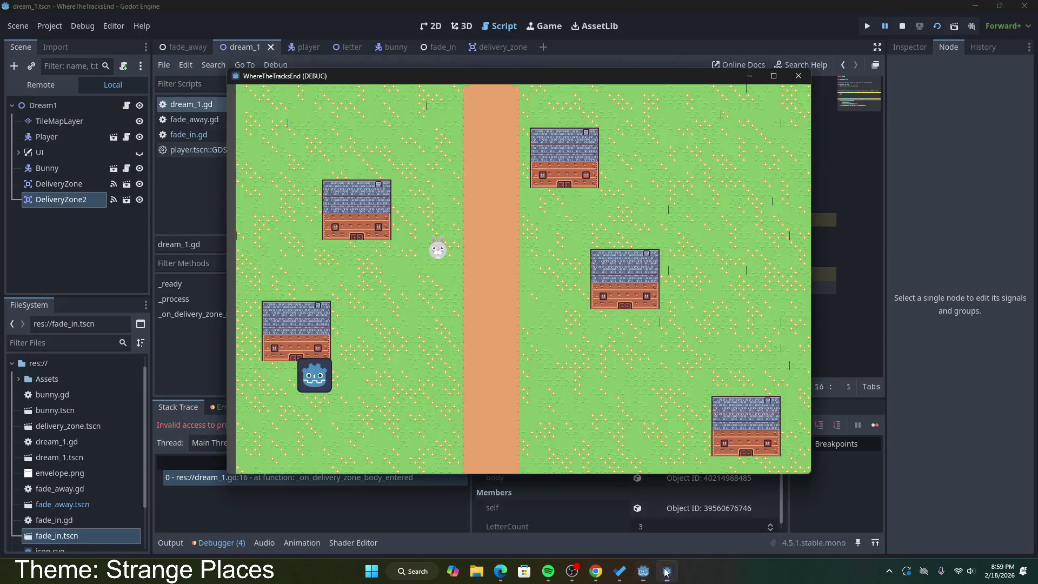
Step: Close the game window and append /CollisionShape2D to $DeliveryZone on line 16
click(810, 68)
double_click(394, 292)
key(ctrl+v)
key(ctrl+z)
click(415, 290)
text(/)
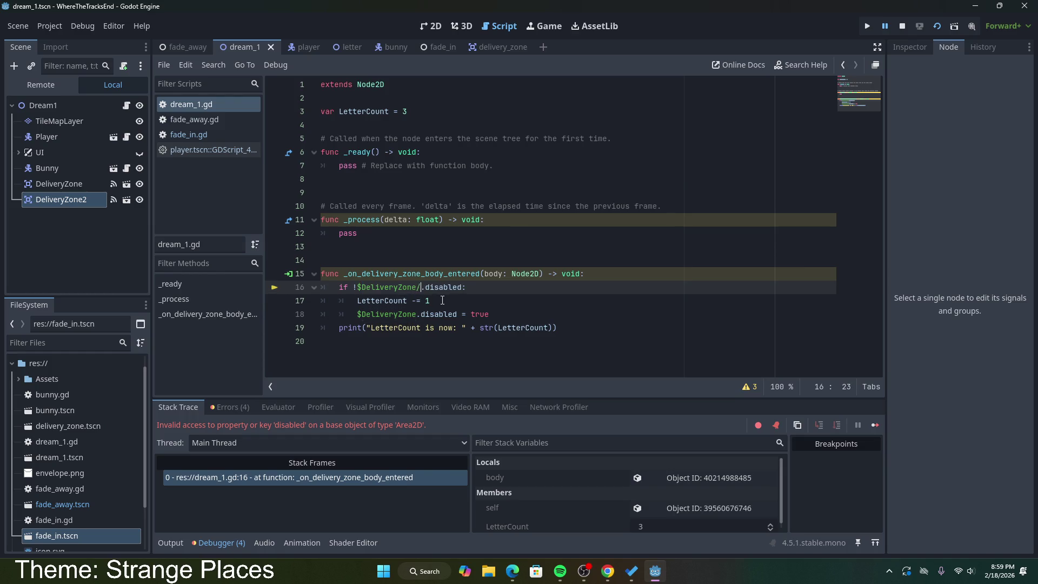
text(CollisionShape2D)
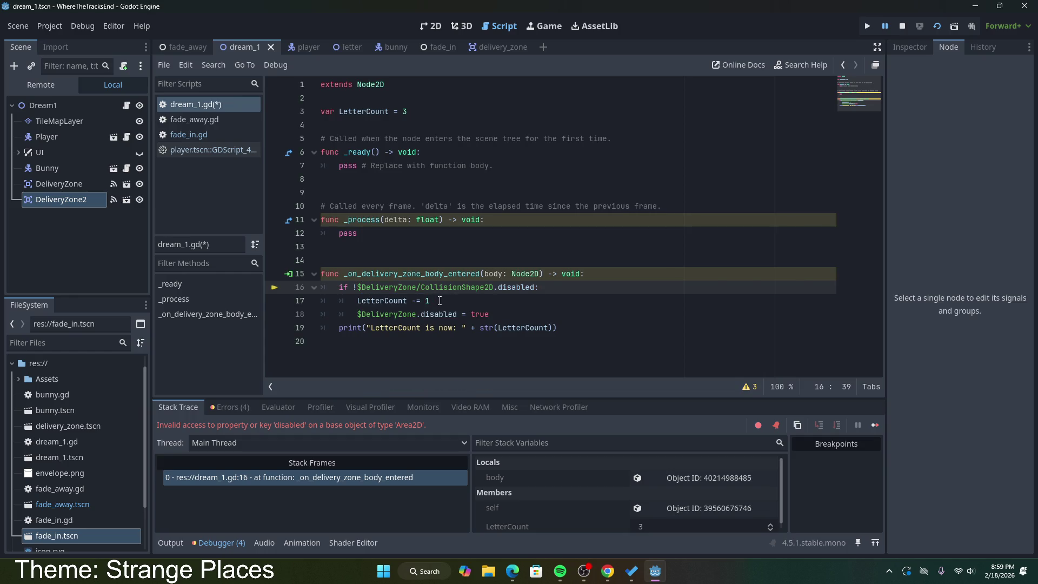
Step: Copy /CollisionShape2D onto $DeliveryZone on line 18 and save the script
drag(416, 287, 493, 287)
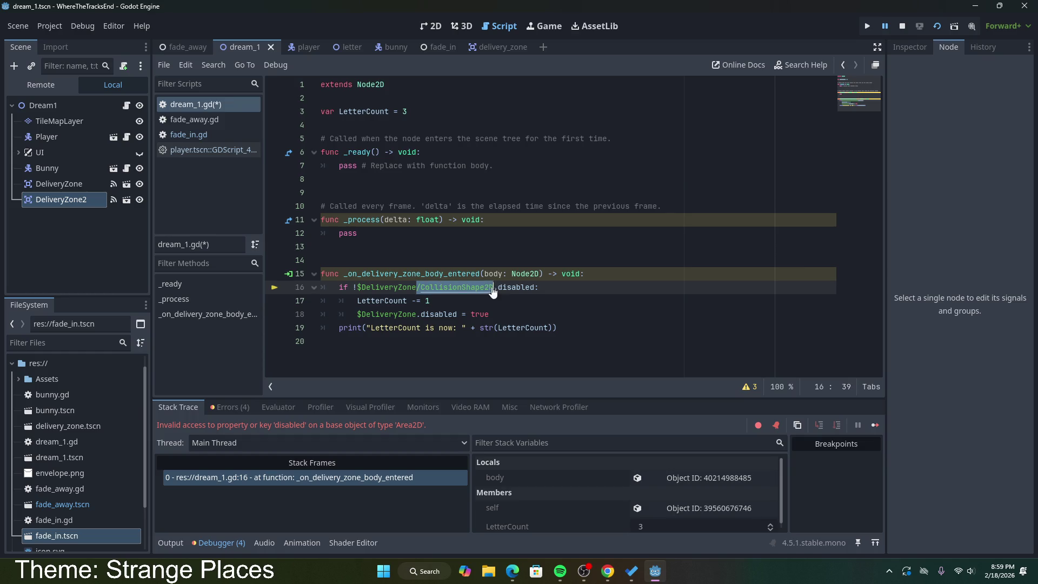
key(ctrl+c)
click(417, 314)
key(ctrl+v)
key(ctrl+s)
click(598, 328)
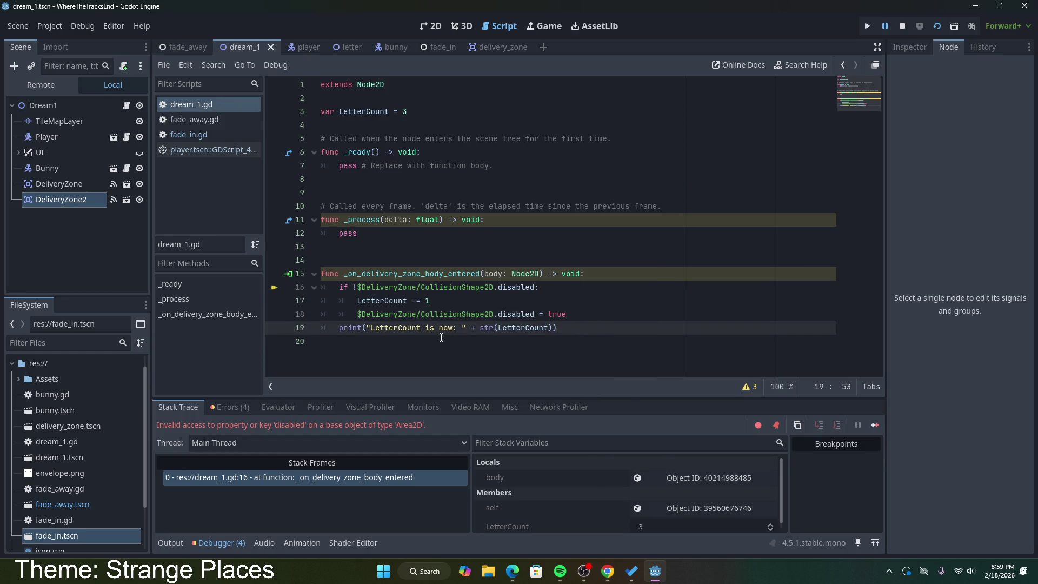
Step: Run the scene, walk the player to the bottom-left house until 'LetterCount is now: 2' prints, then close it
click(937, 27)
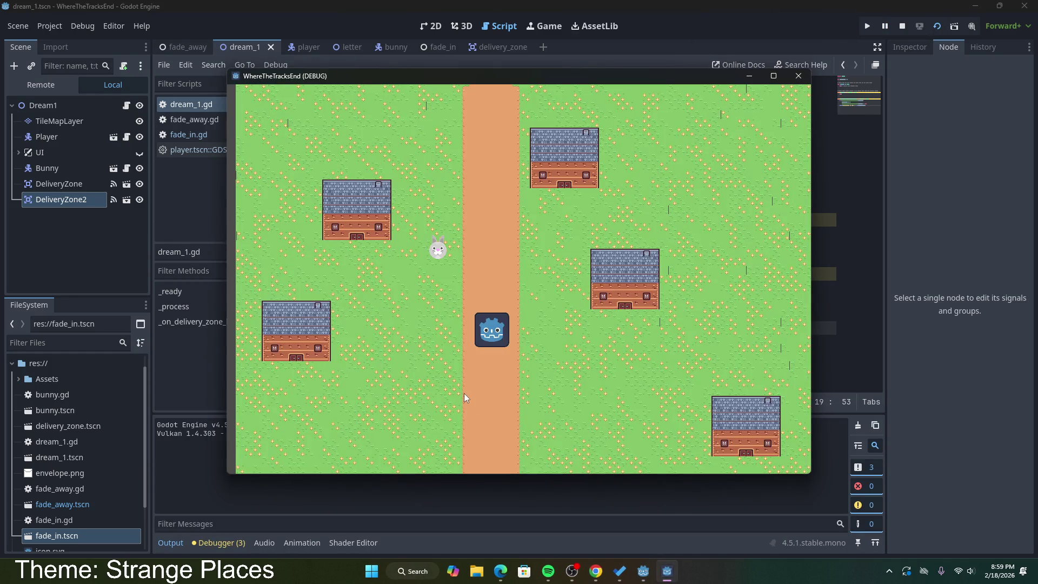
key(Down)
key(Left)
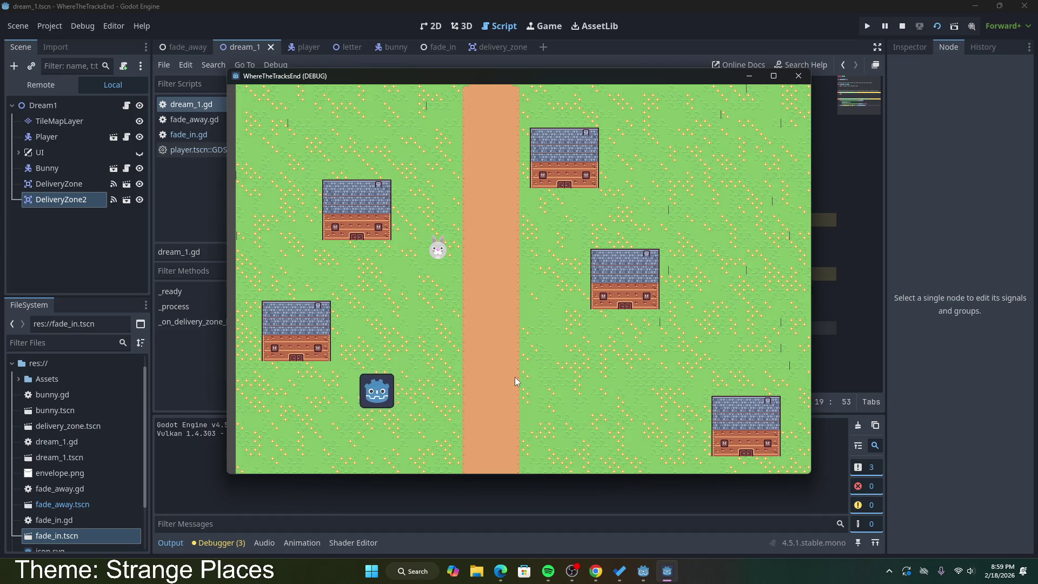
key(Up)
key(Down)
key(Up)
key(Down)
key(Up)
key(Down)
key(Up)
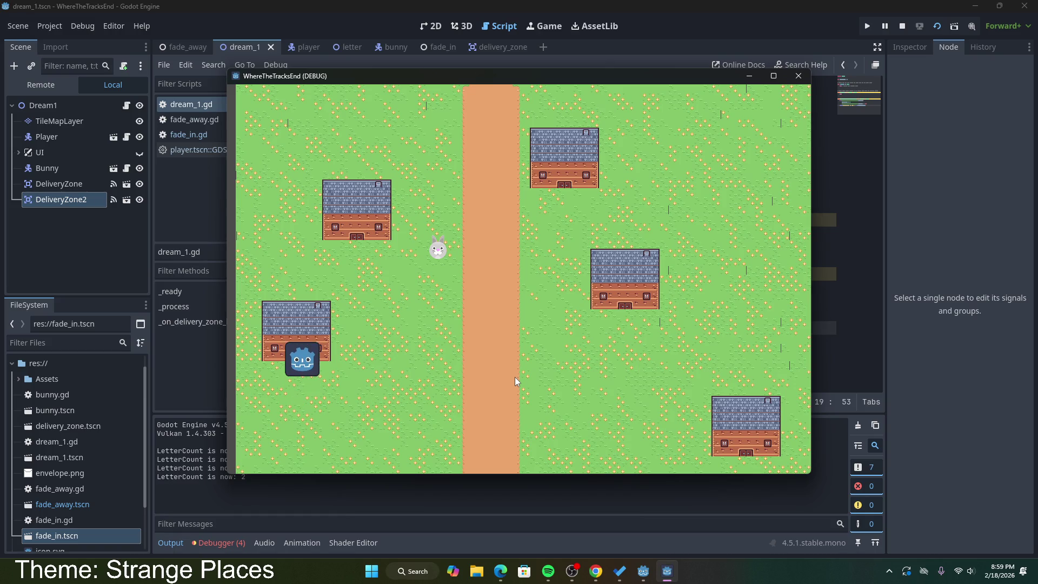
drag(650, 75, 736, 71)
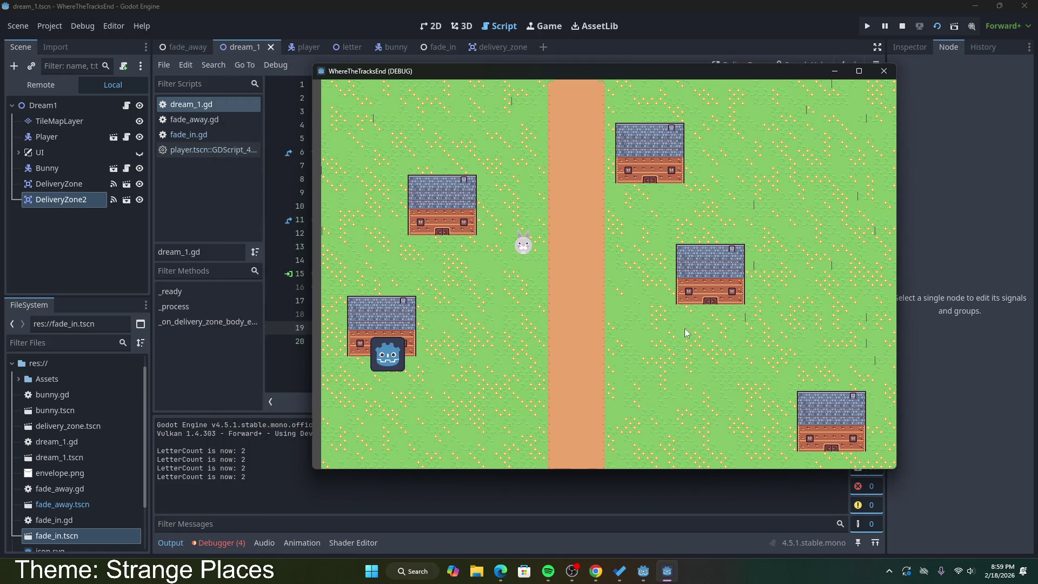
click(884, 70)
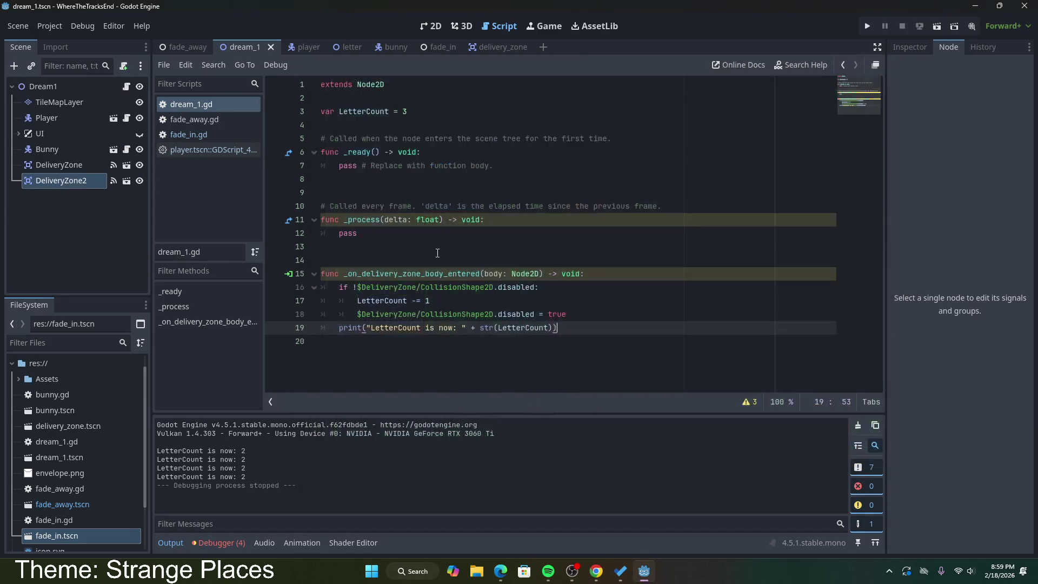
Step: Connect DeliveryZone2's body_entered signal and paste the first handler's logic into the new function
click(69, 182)
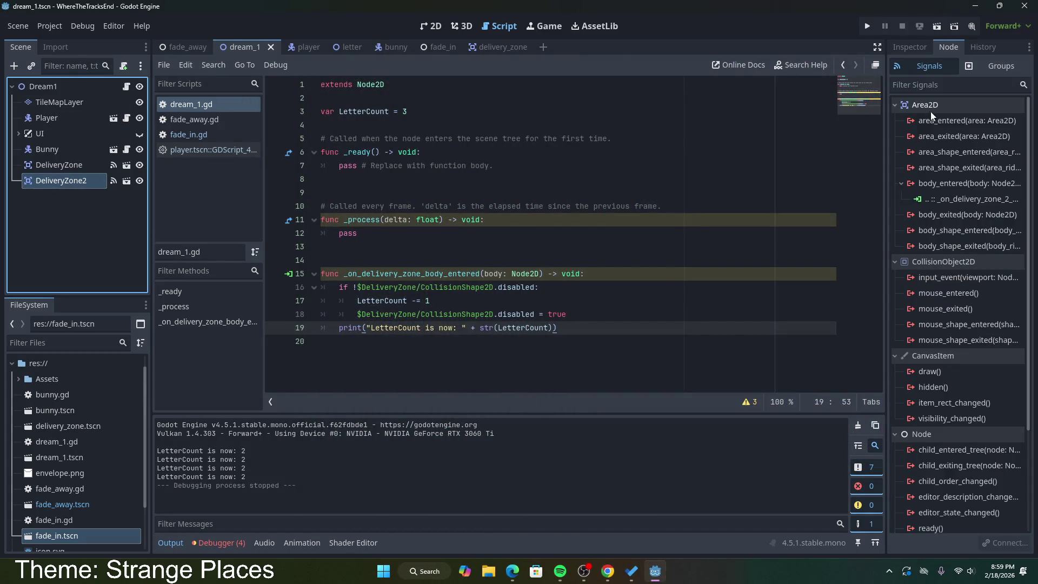
double_click(946, 185)
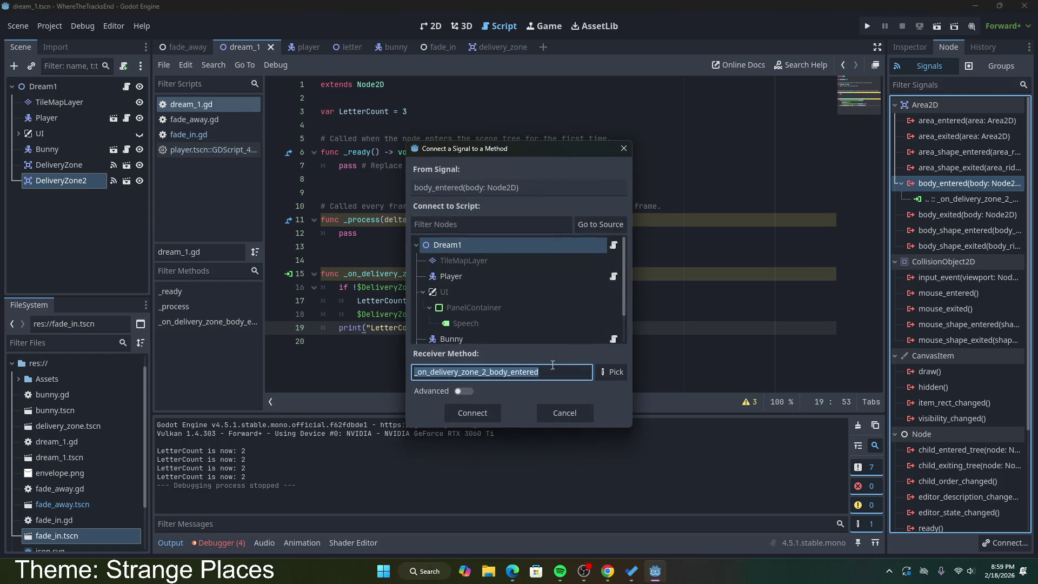
click(472, 413)
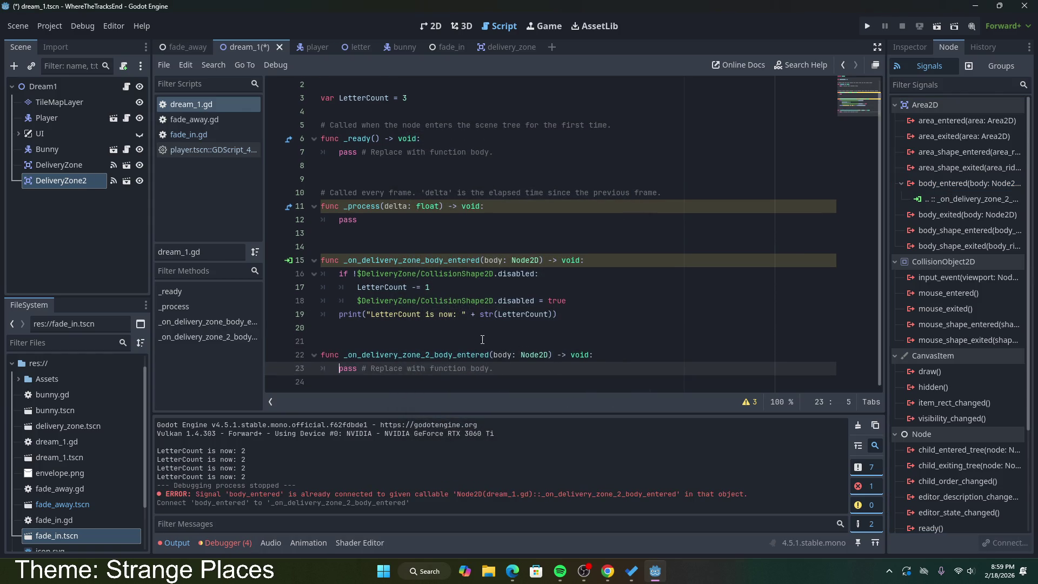
mouse_move(558, 315)
mouse_down()
mouse_move(322, 274)
mouse_move(341, 276)
mouse_up()
key(ctrl+c)
drag(498, 367, 340, 367)
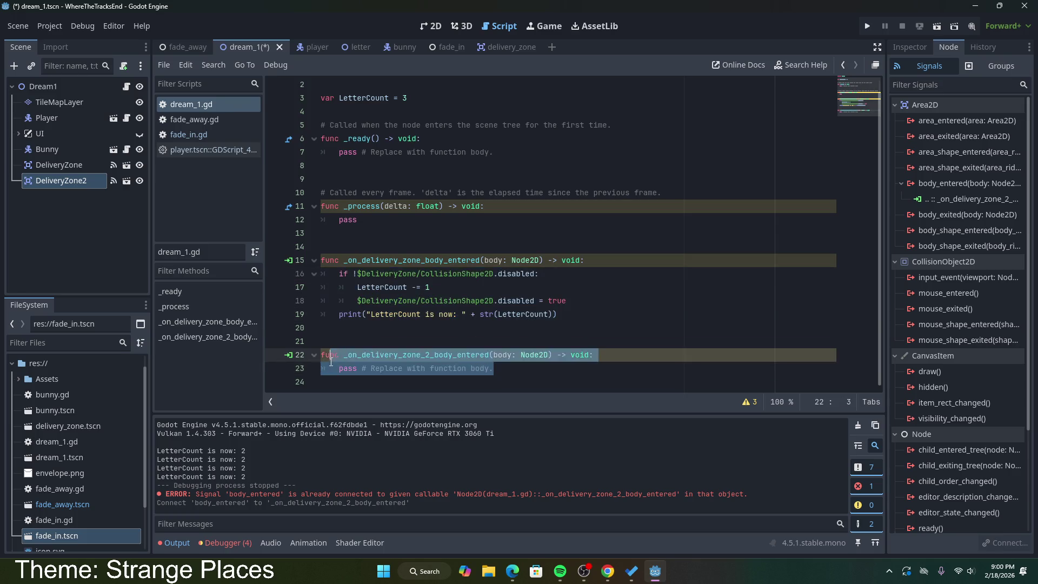
key(ctrl+v)
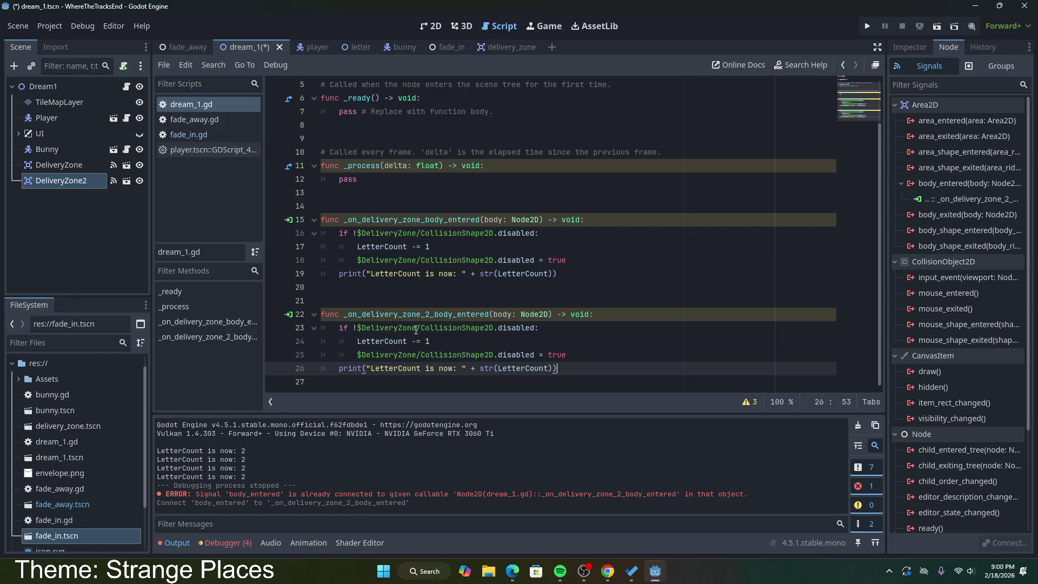
Step: Change both node references in the new handler to $DeliveryZone2 and save
click(416, 329)
text(22)
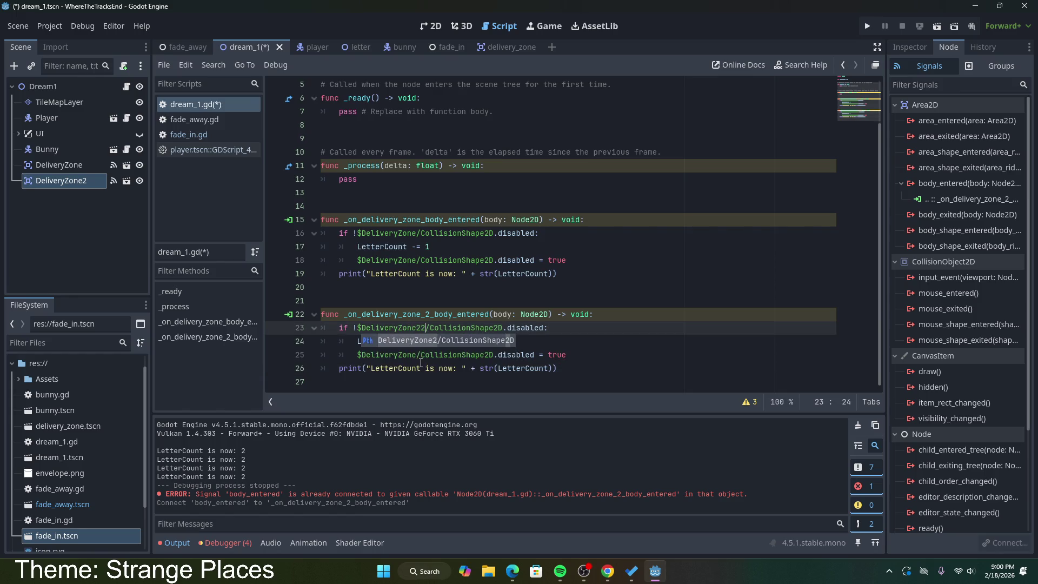
key(BackSpace)
click(415, 355)
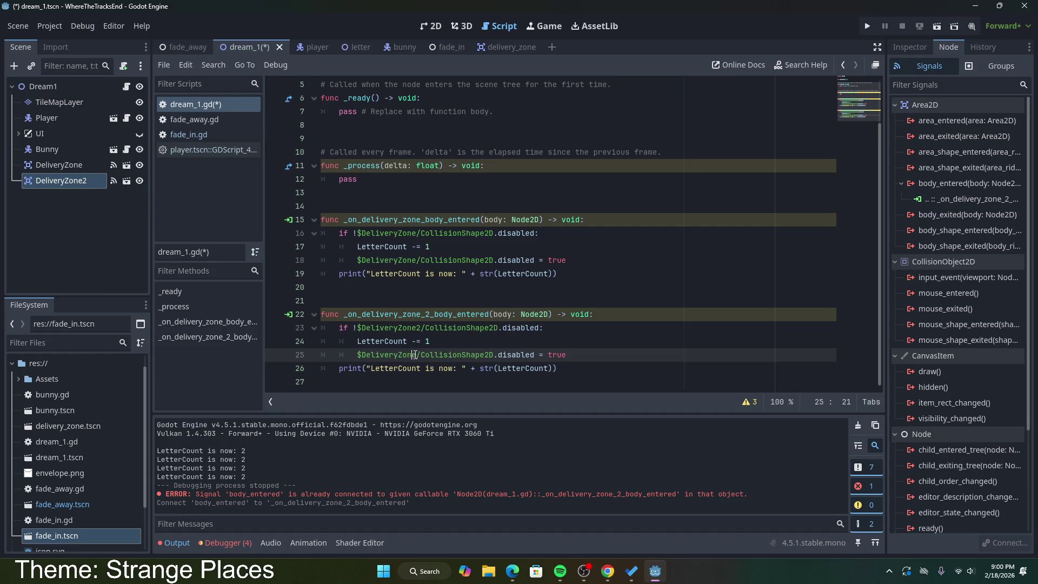
text(2)
click(587, 363)
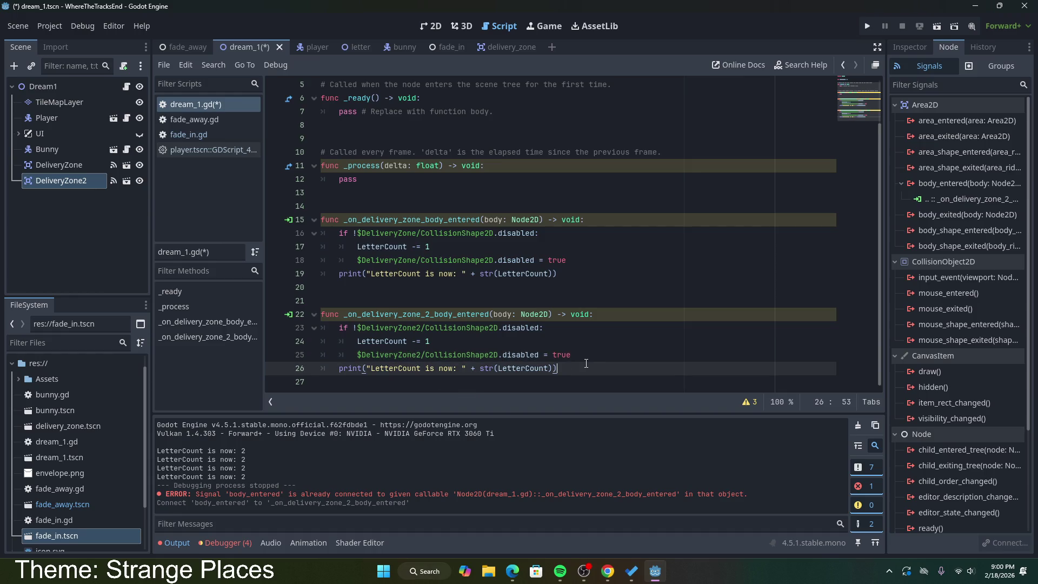
key(ctrl+s)
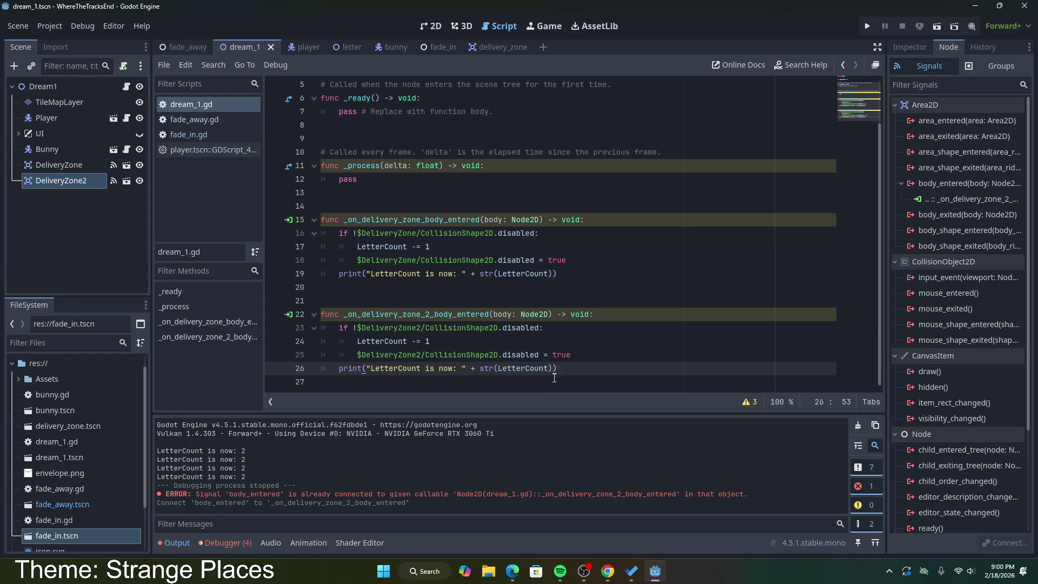
click(941, 30)
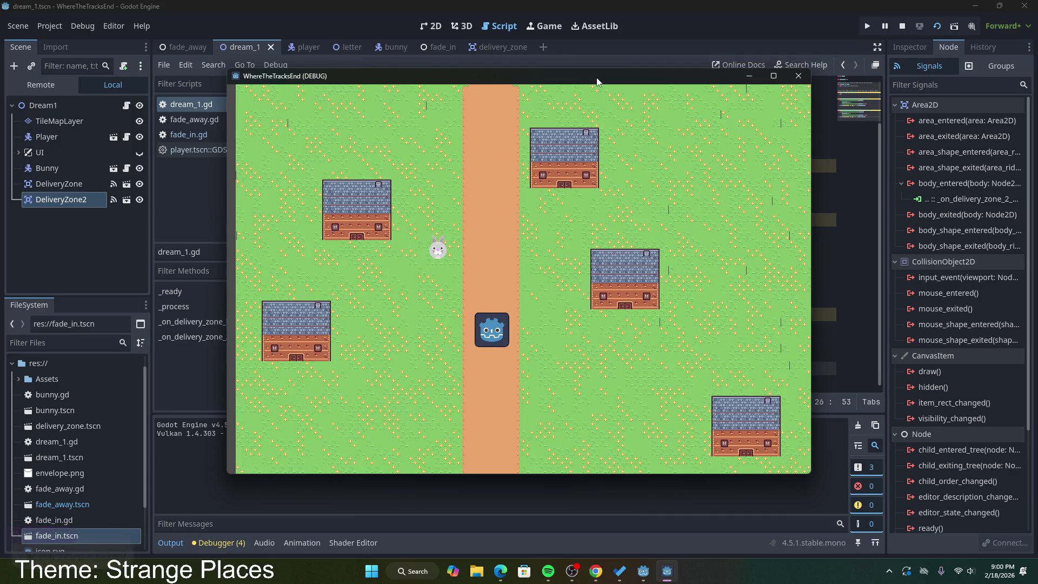
Step: Walk the player through both delivery zones until 'LetterCount is now: 1' prints, then stop the game
key(Left)
key(Down)
key(Down)
key(Left)
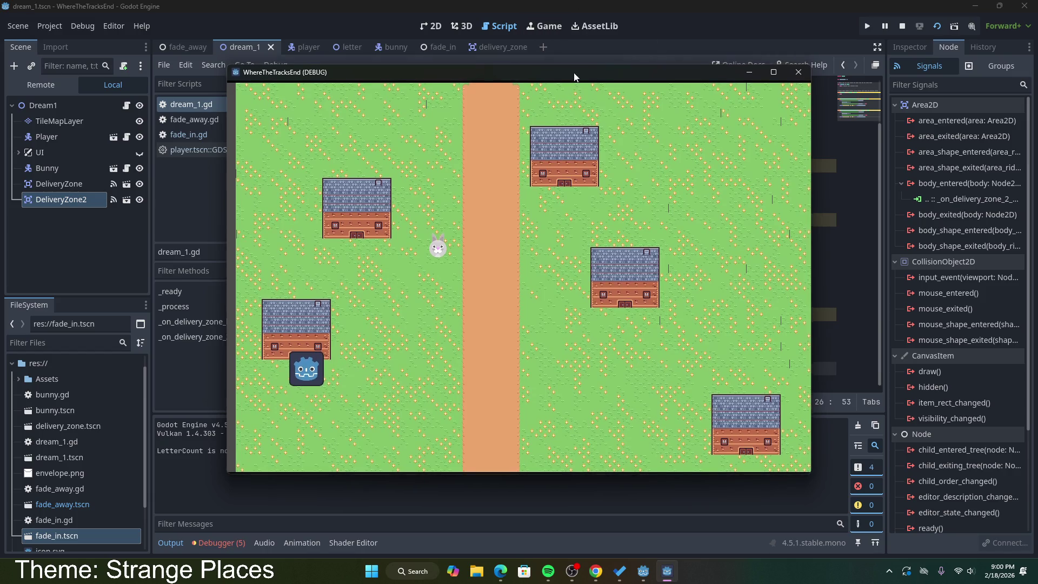
drag(569, 78, 674, 66)
key(Up)
key(Right)
key(Right)
key(Up)
key(Down)
key(Left)
key(Up)
key(Down)
key(Left)
key(Up)
key(Down)
key(Left)
key(Up)
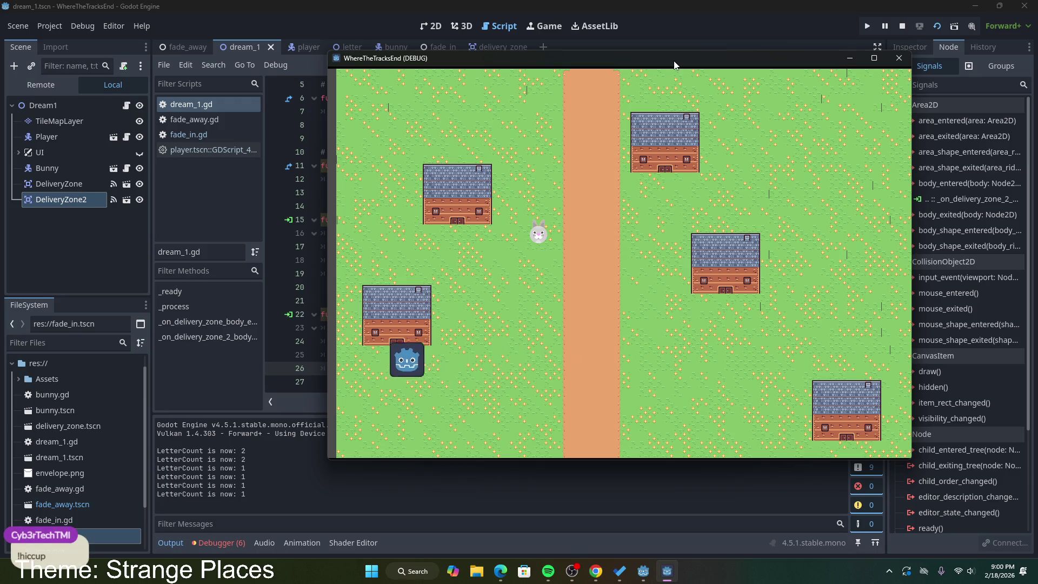
key(Right)
key(Down)
key(Left)
key(Up)
key(Right)
key(Down)
key(Left)
key(Up)
key(Right)
key(Up)
key(Down)
key(Up)
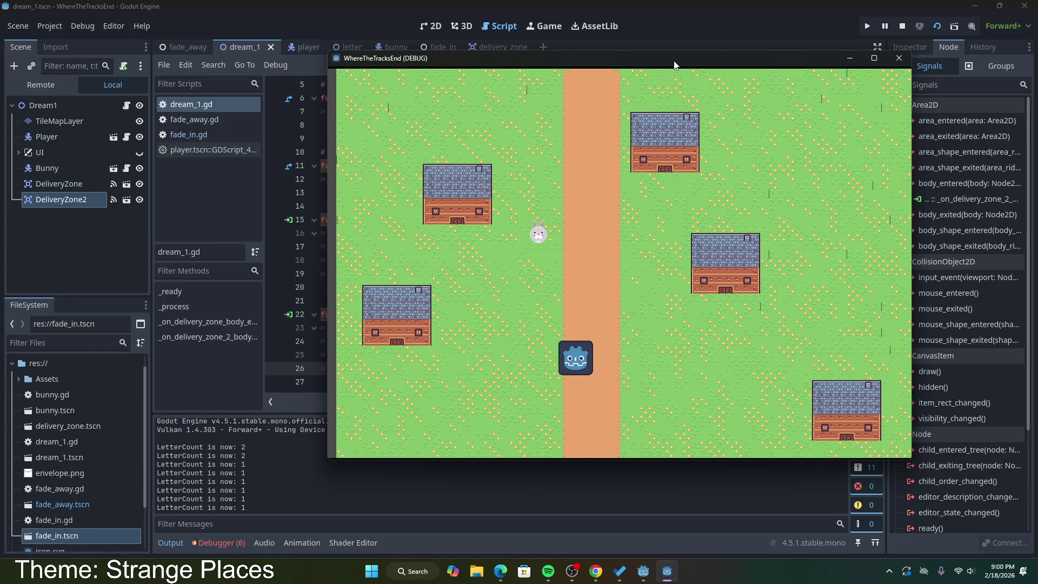
key(Left)
key(Up)
key(Right)
key(Left)
key(Down)
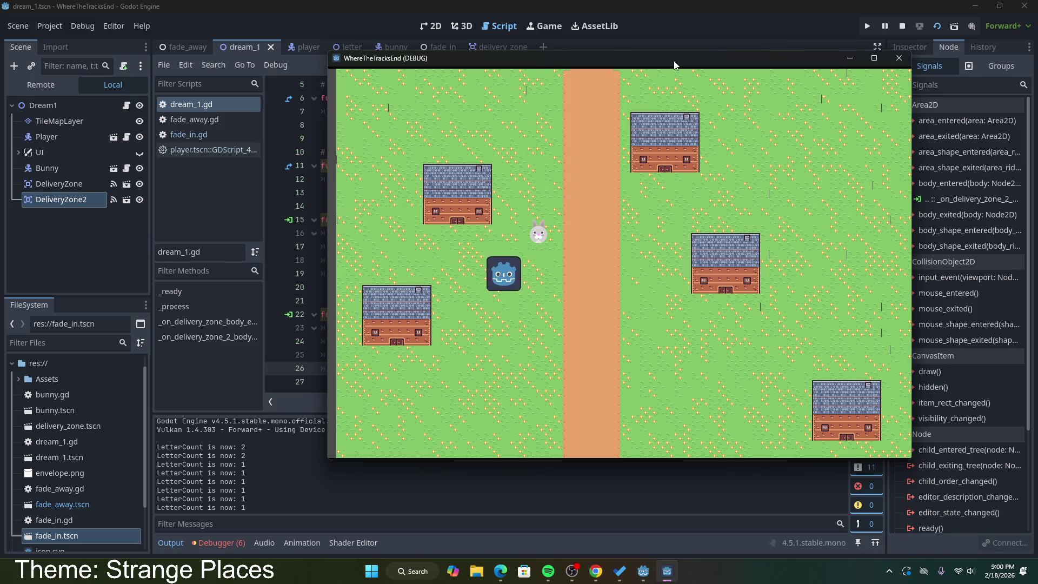
key(Right)
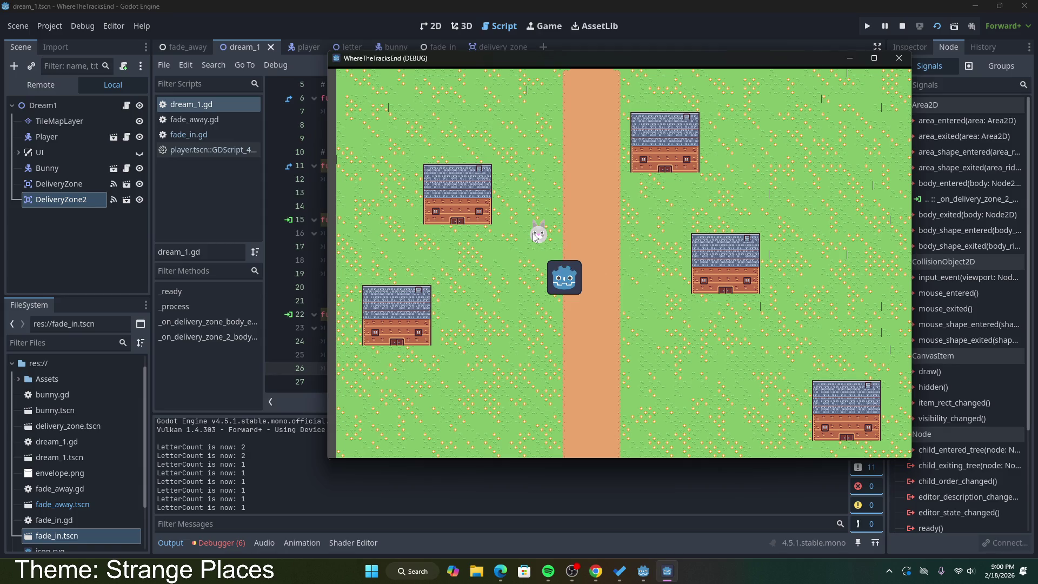
click(900, 58)
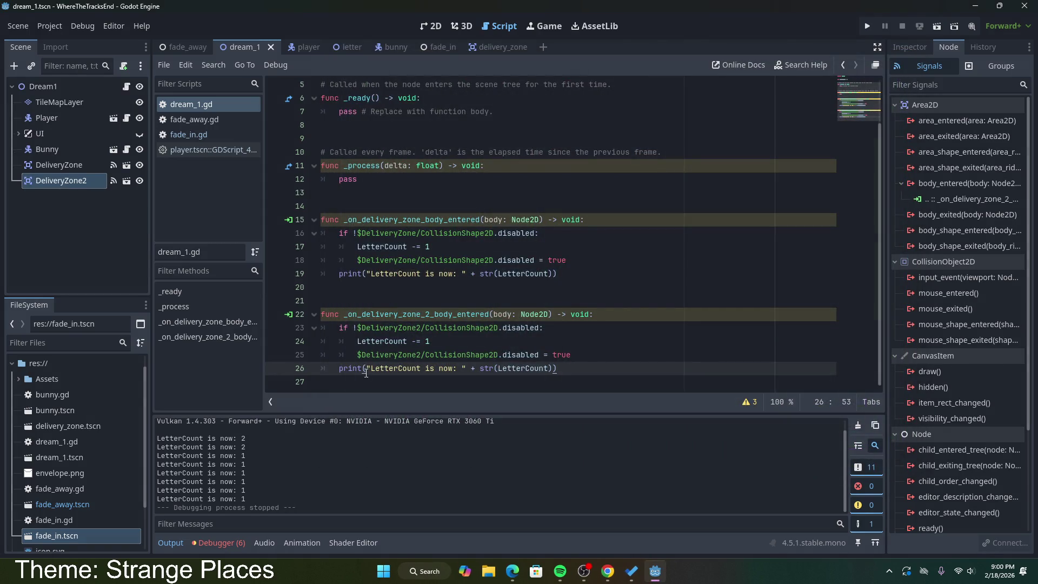
Step: Review the LetterCount decrement and print lines in the second handler
click(399, 342)
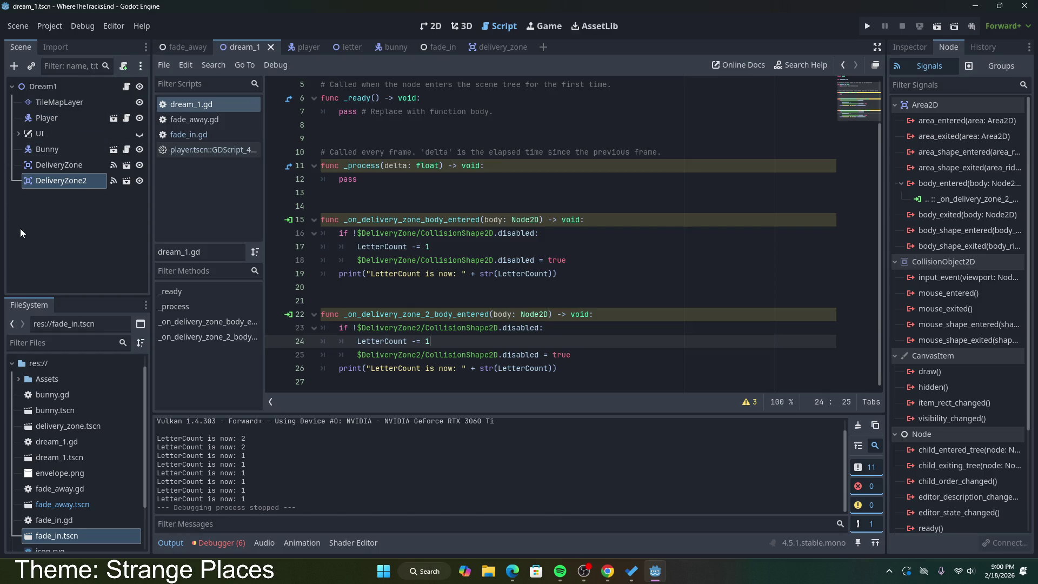
click(601, 381)
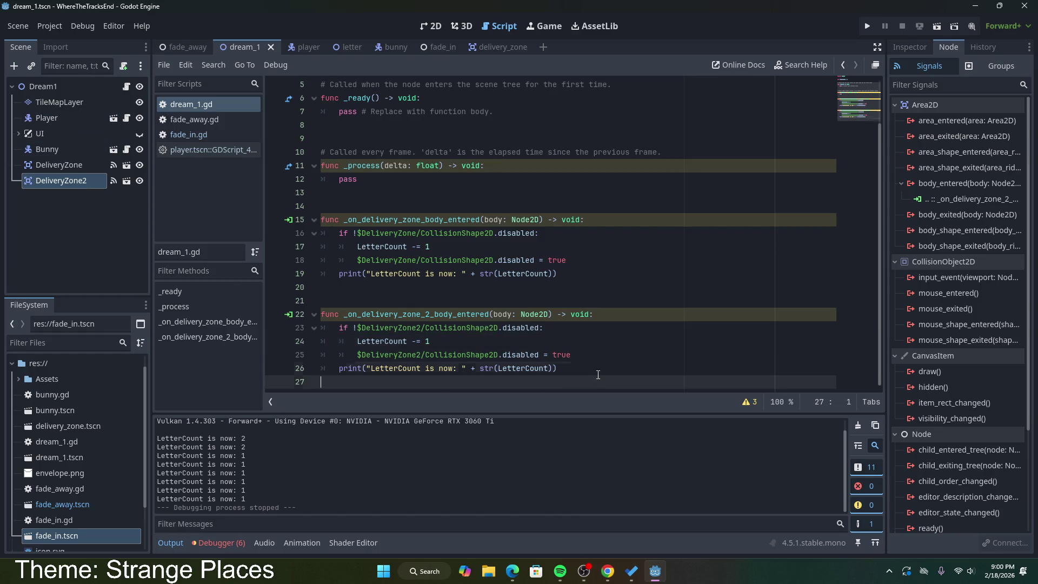
key(Up)
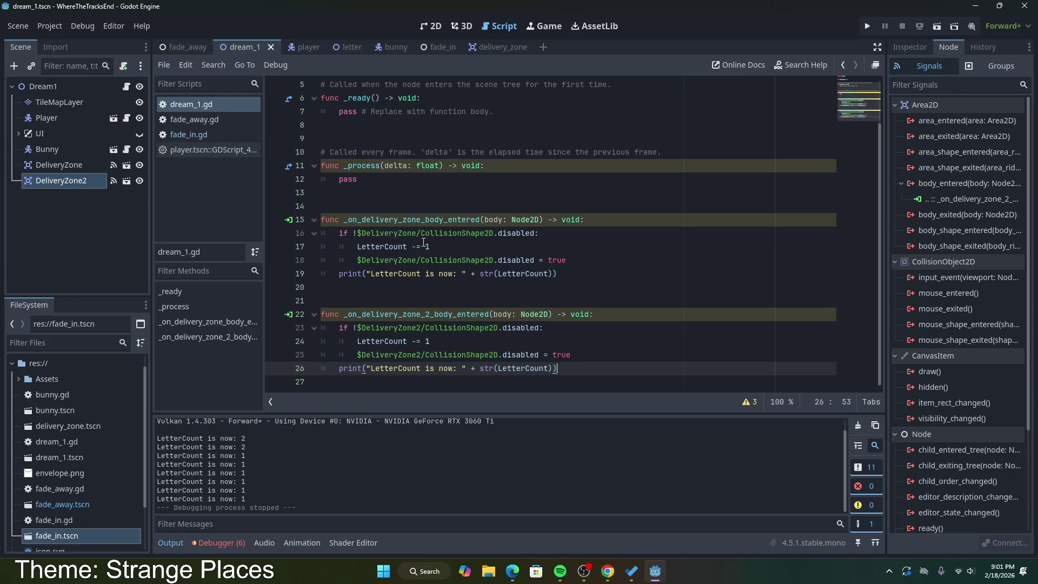
Step: Make the UI node visible, expand it, and select the Speech label
click(140, 134)
click(19, 134)
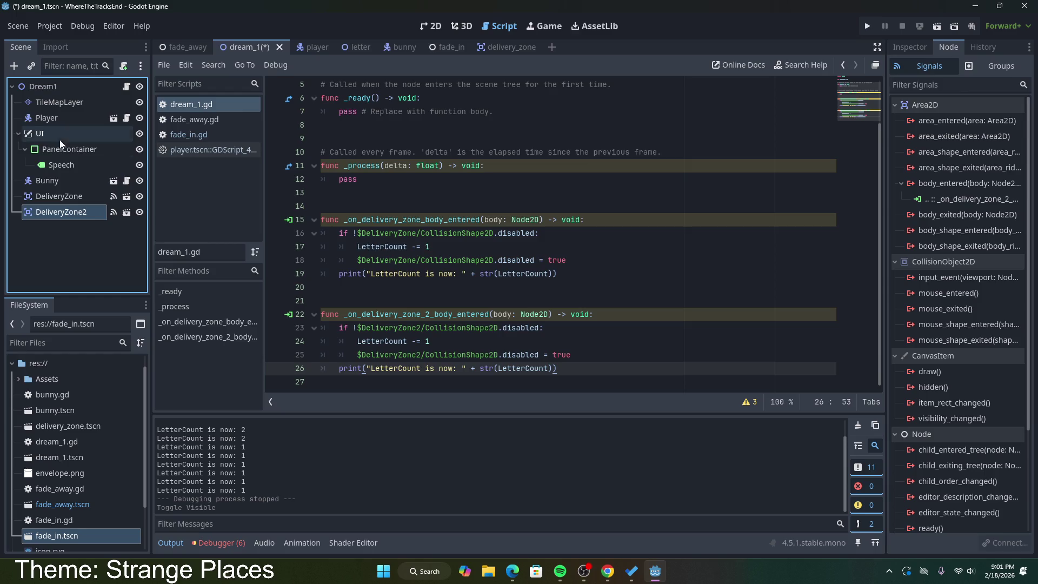
click(85, 164)
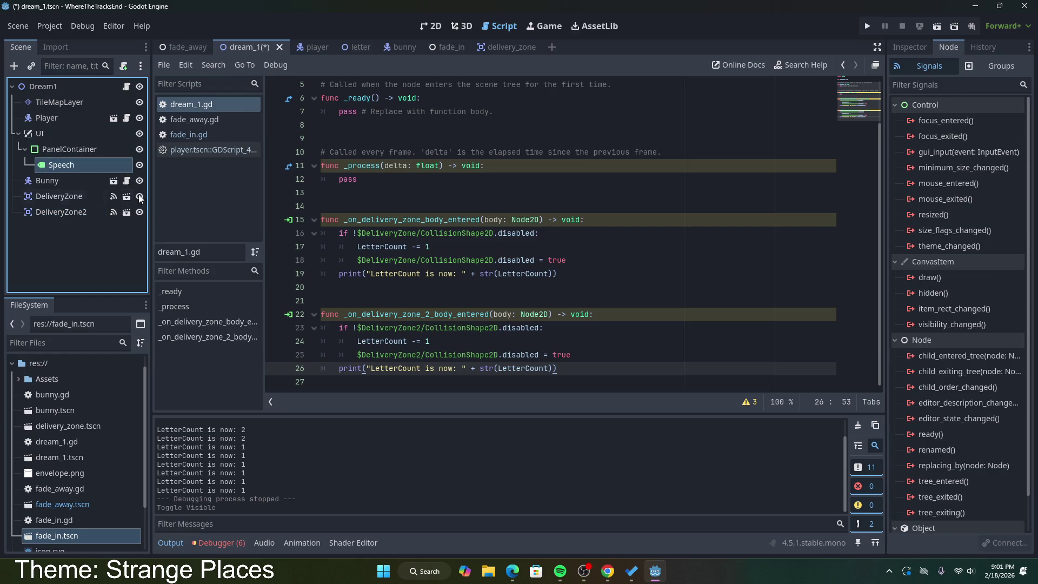
right_click(39, 89)
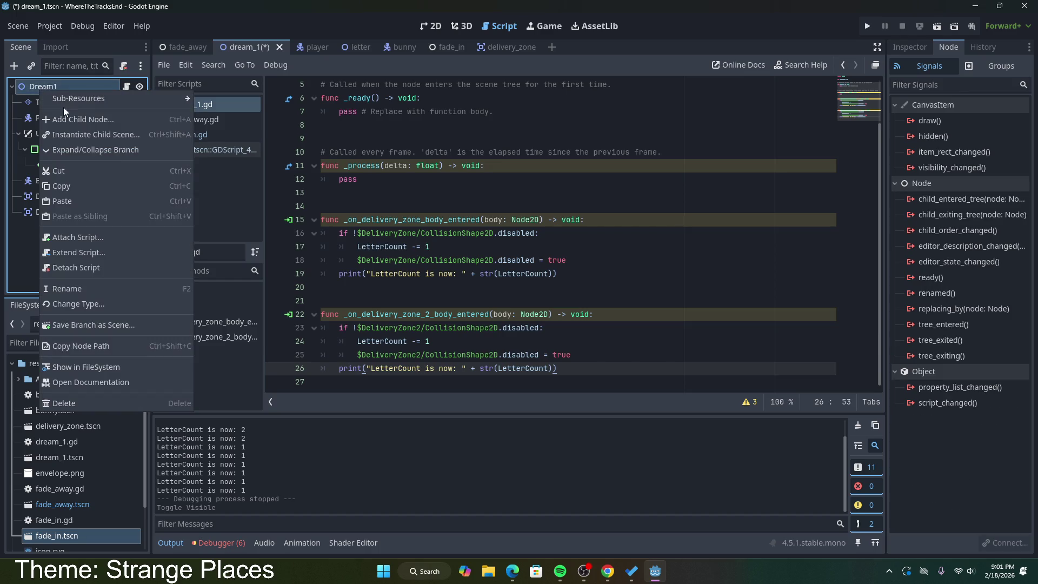
click(63, 99)
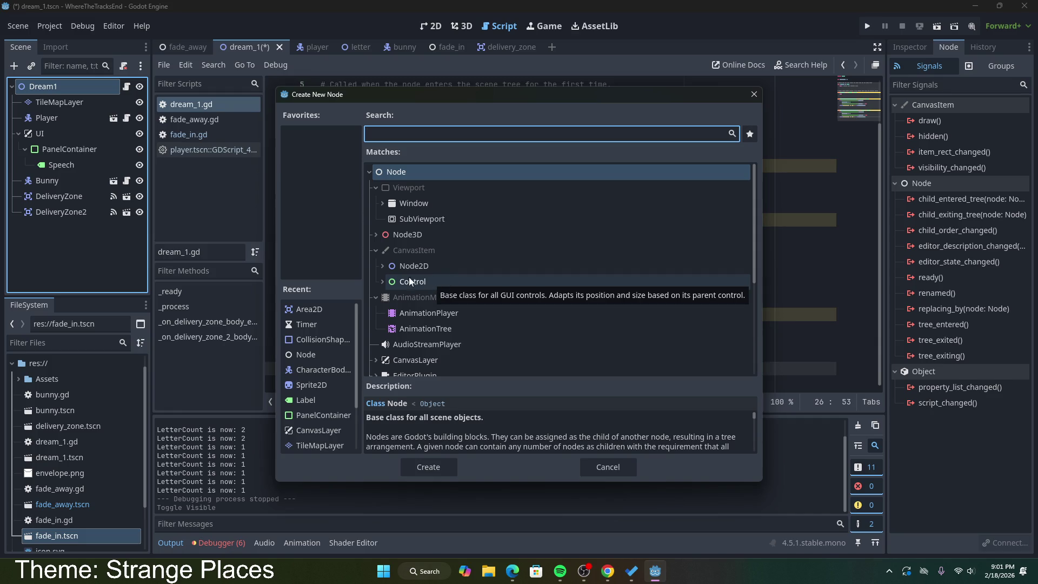
click(381, 282)
scroll(440, 295, down, 5)
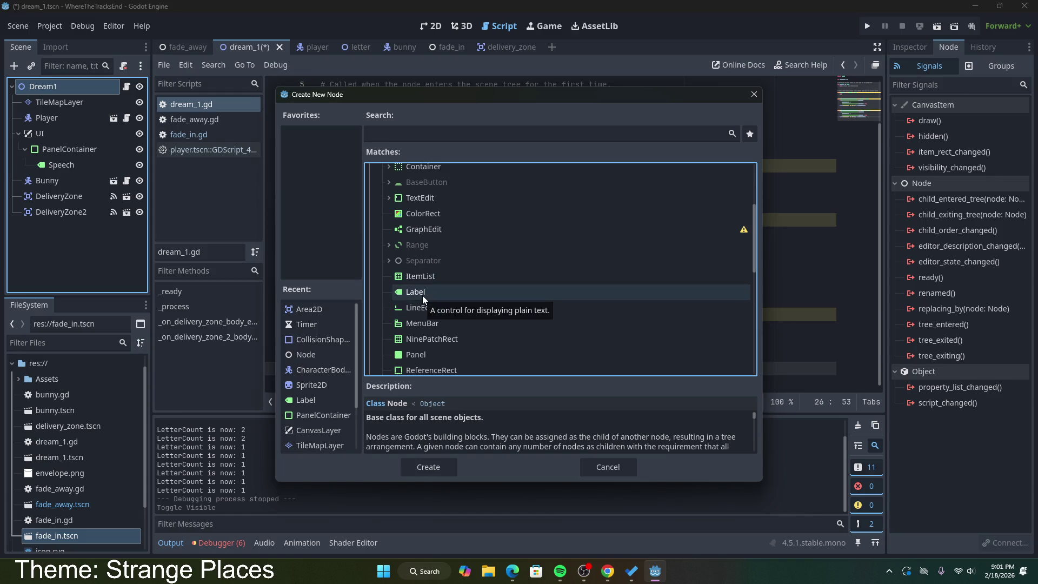
click(629, 472)
click(87, 164)
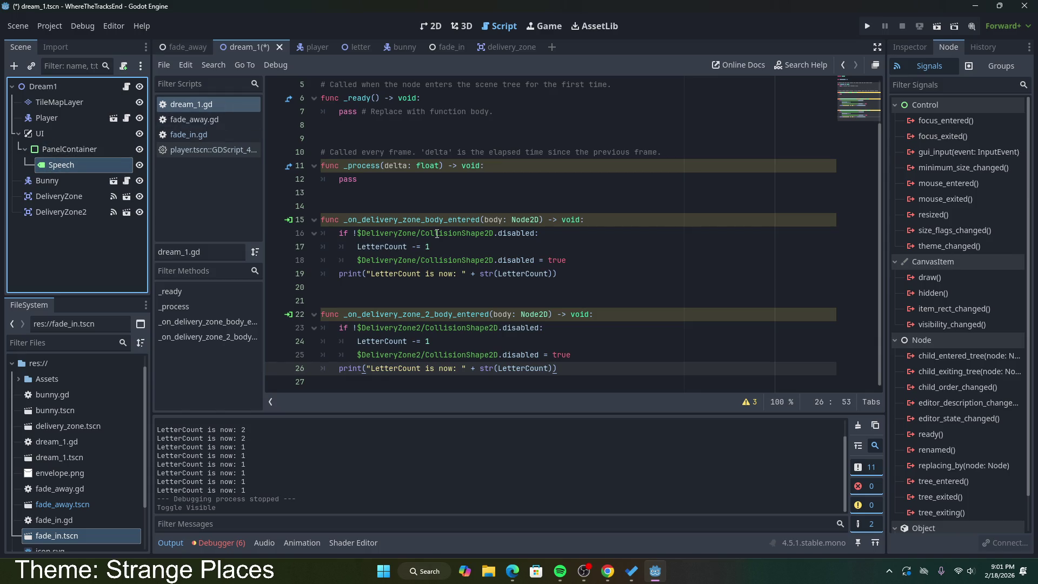
mouse_move(437, 233)
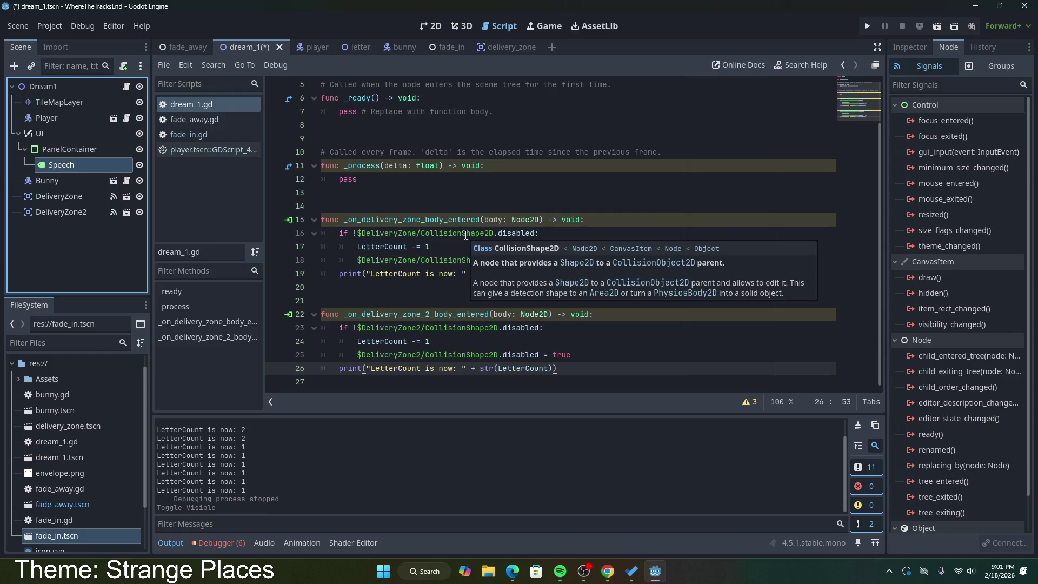
click(427, 194)
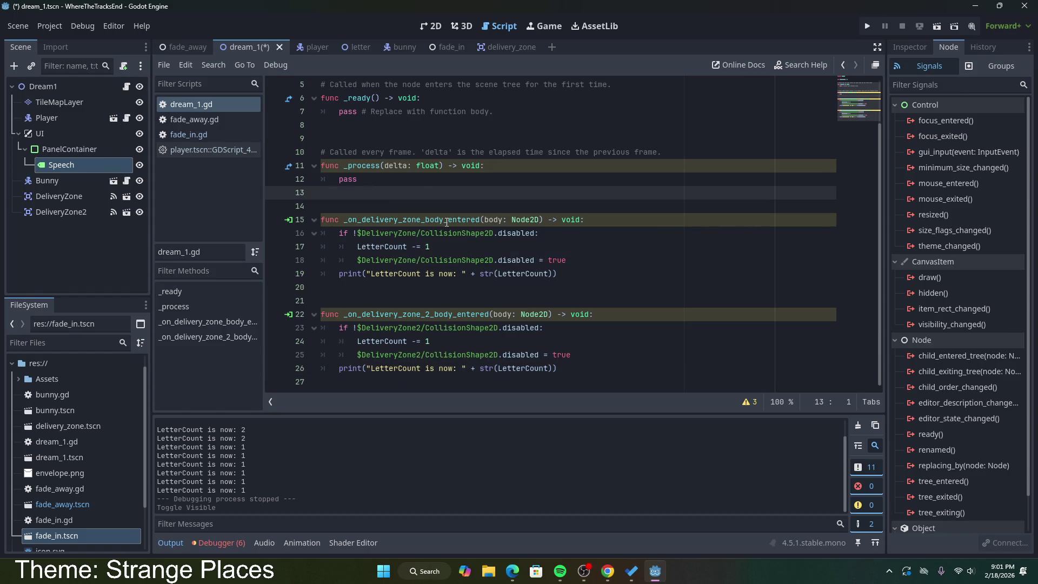
Step: Save the scene and briefly open and close Project Settings
key(ctrl+s)
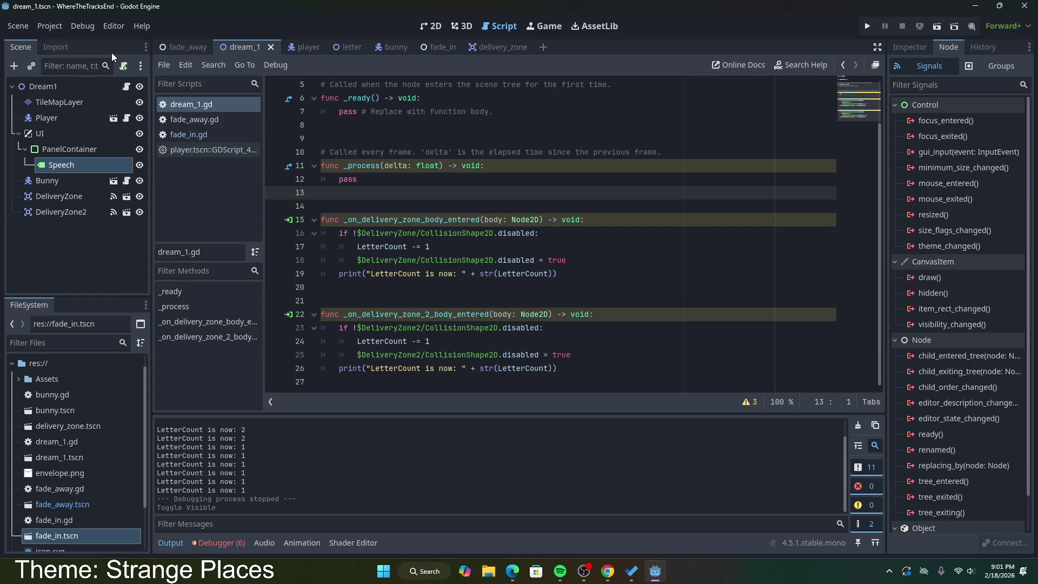
click(54, 26)
click(84, 46)
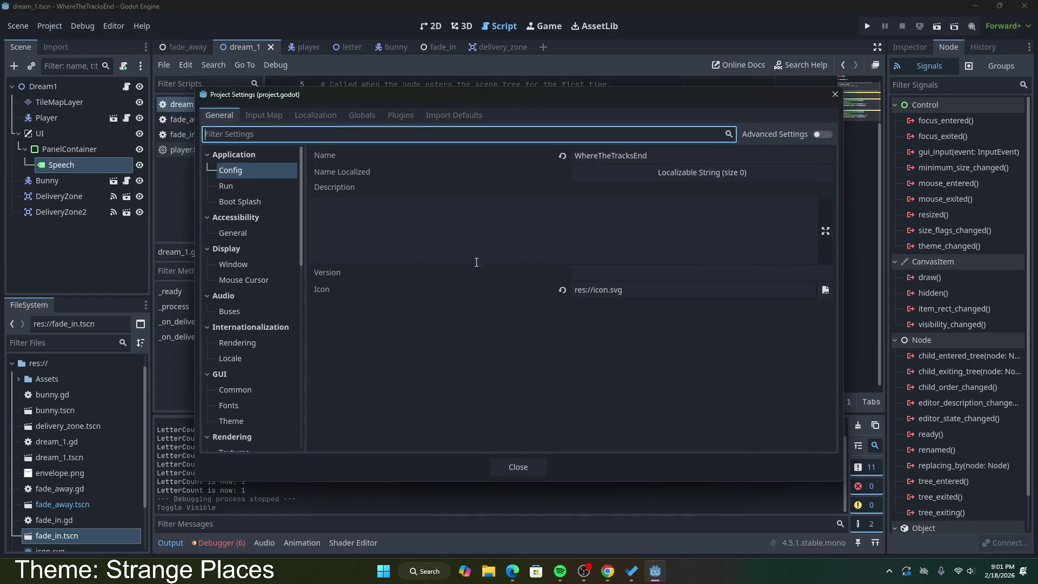
click(836, 99)
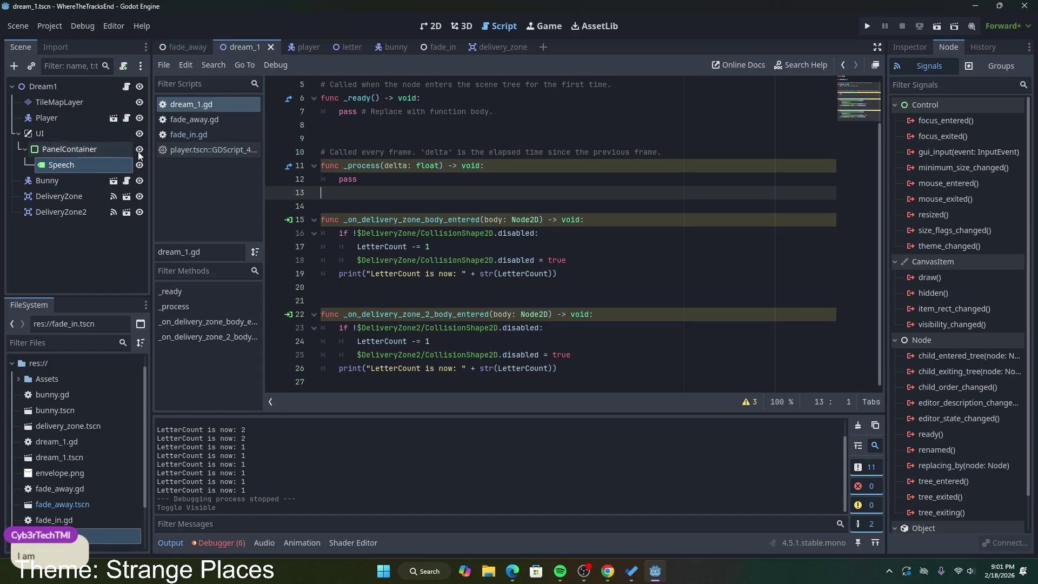
Step: Review lines 18–19 of the script and open Dream1's node context menu
click(471, 262)
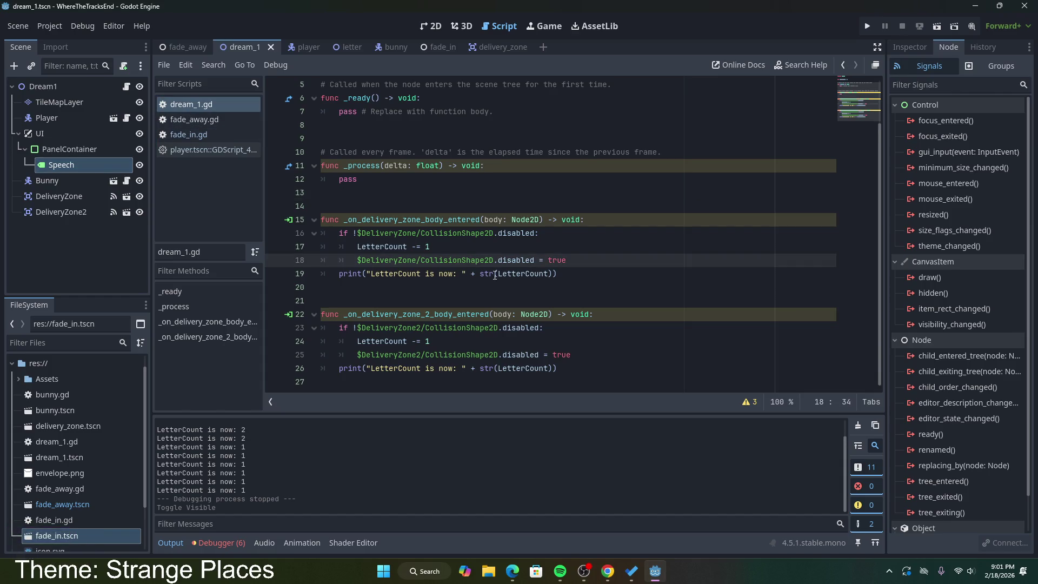
click(495, 274)
right_click(56, 84)
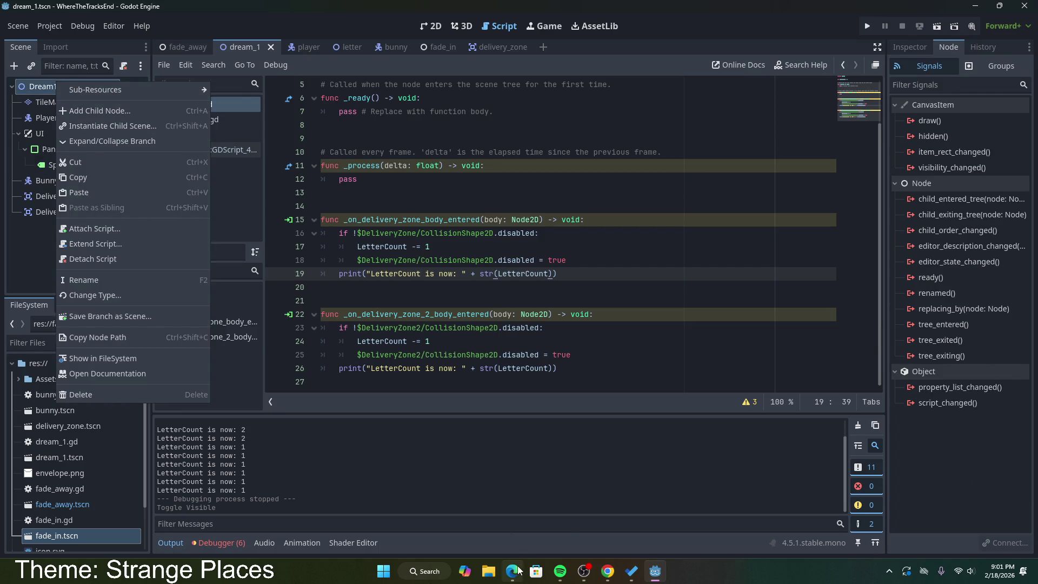
Step: Search Google for "godot timer timeout in code"
click(605, 575)
key(slash)
text(godot timer timeout in code)
key(Return)
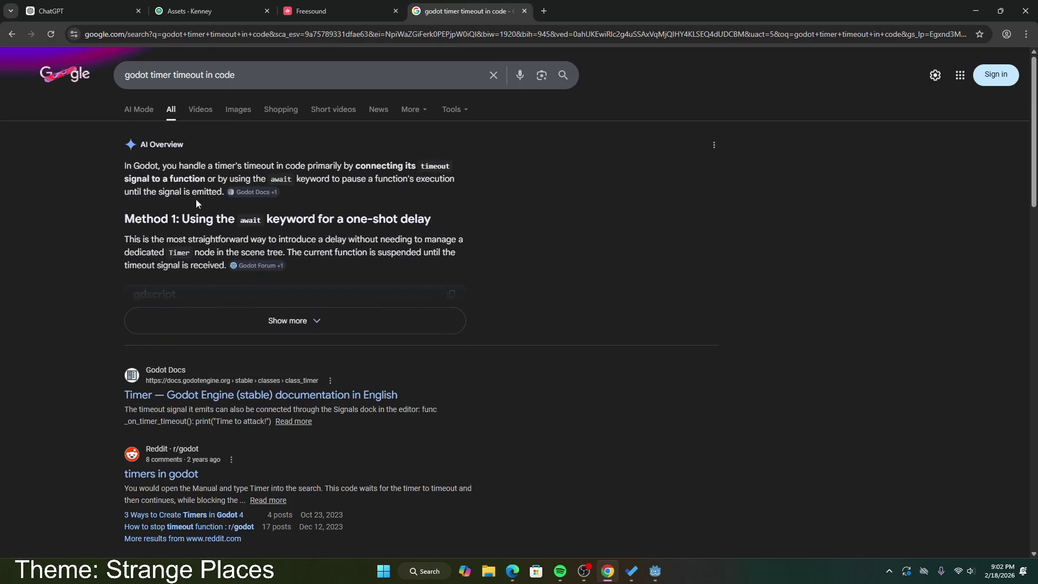
Step: Expand the AI Overview and copy the await create_timer(2.0).timeout example line
click(261, 322)
scroll(199, 277, down, 2)
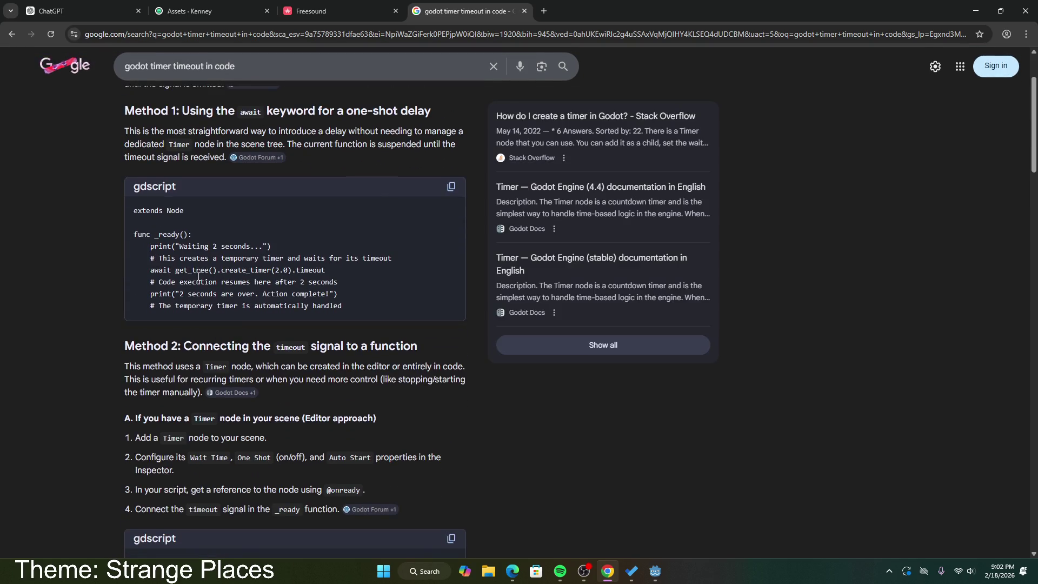
mouse_move(148, 270)
mouse_down()
mouse_move(238, 284)
mouse_move(331, 278)
mouse_up()
key(ctrl+c)
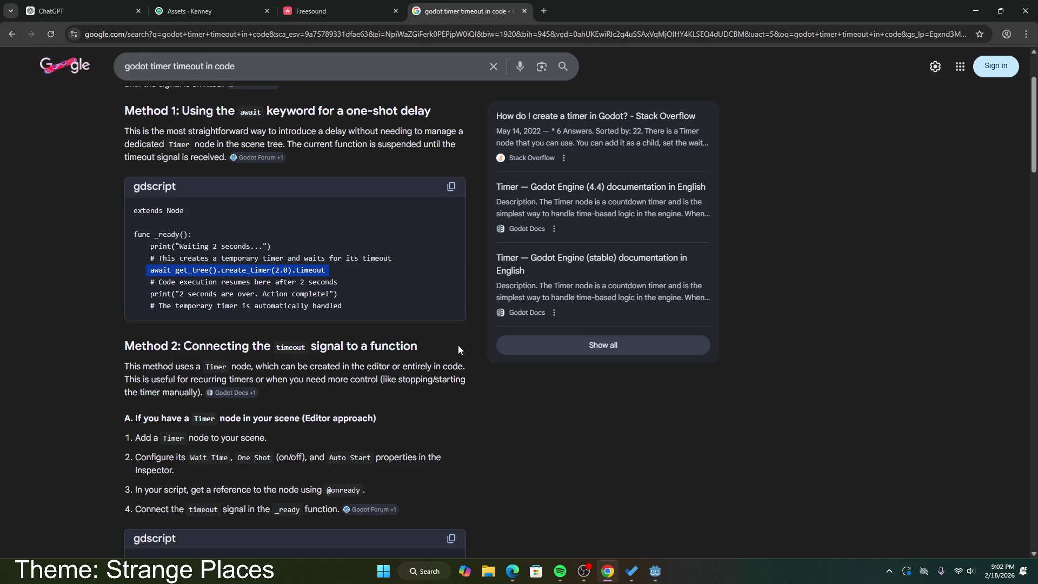
click(654, 571)
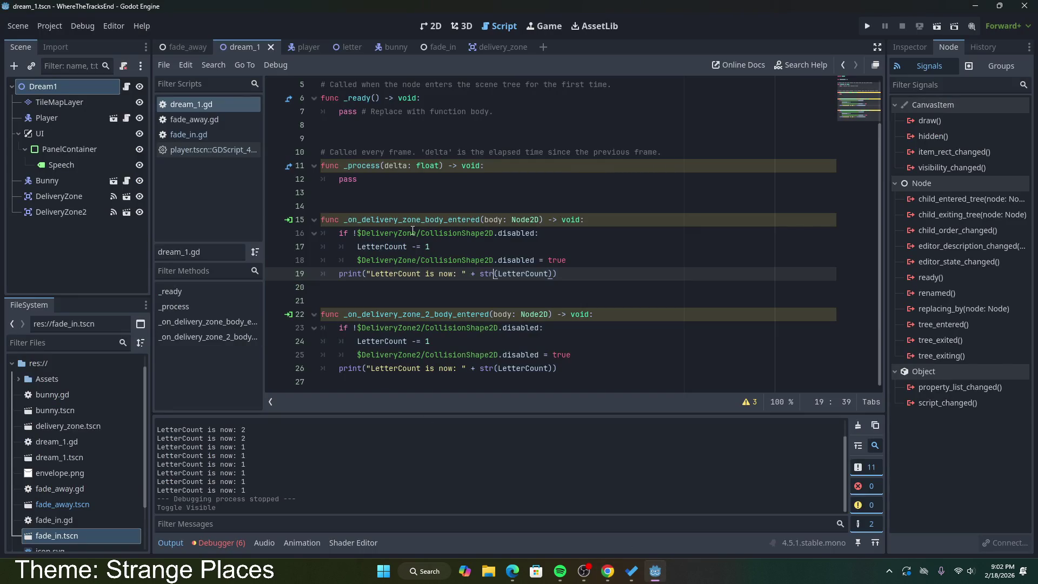
Step: Replace the pass line in _ready with the pasted await timer line, changing the delay to 5.0
click(460, 295)
scroll(378, 232, up, 2)
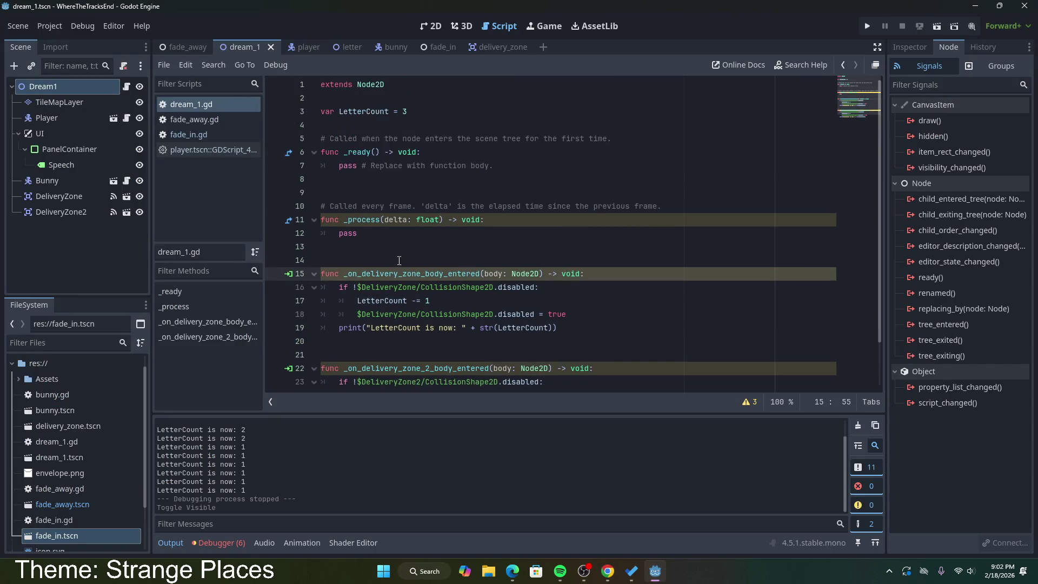
click(361, 233)
drag(340, 169, 513, 169)
key(ctrl+v)
click(481, 165)
text(5)
click(556, 168)
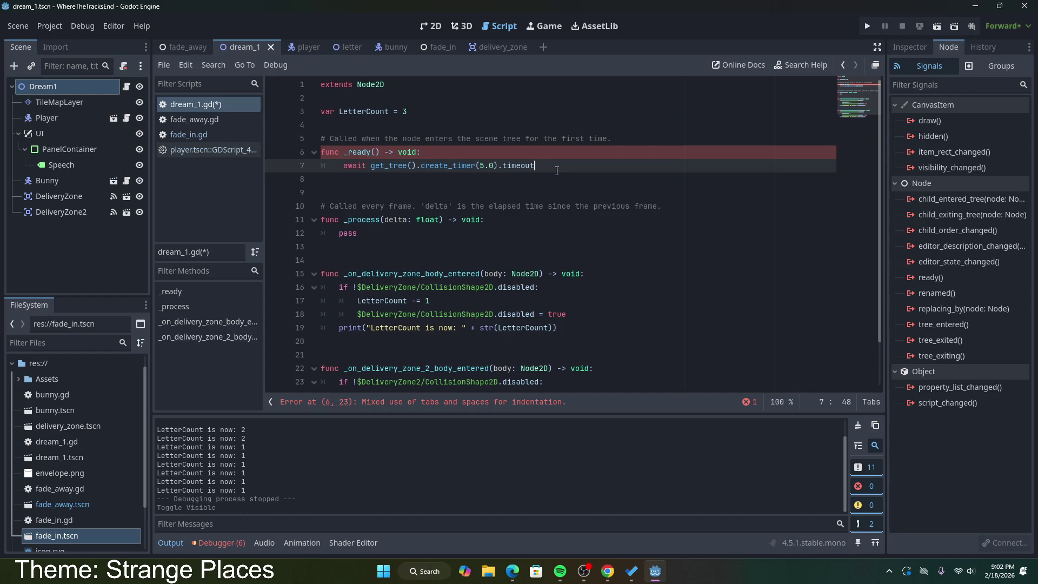
Step: Start a new line 8 after the timer wait referencing $Speech
key(Return)
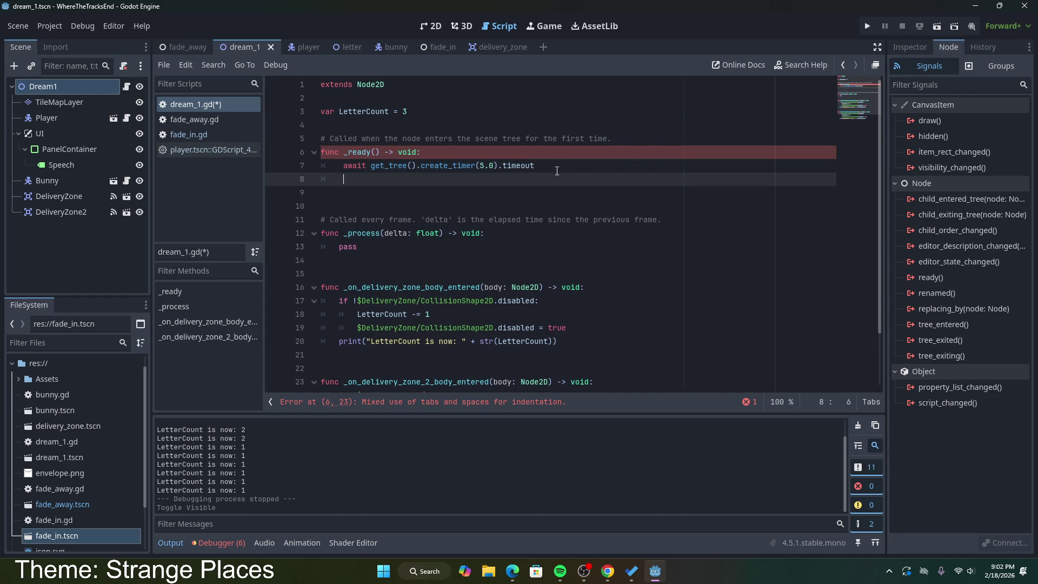
text($UI/)
key(BackSpace)
key(BackSpace)
key(BackSpace)
text($Speech)
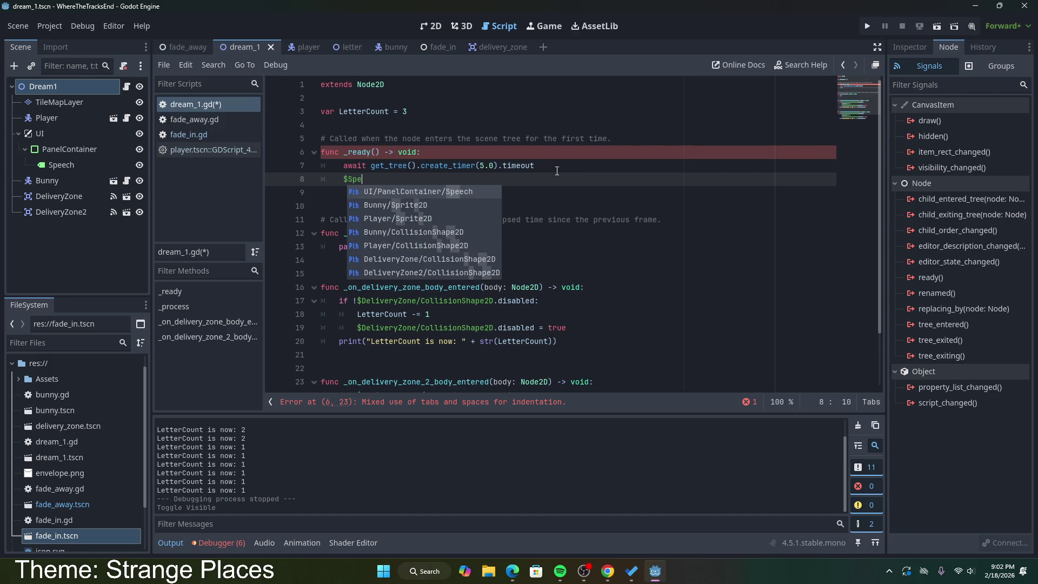
key(BackSpace)
text(h.)
text(te)
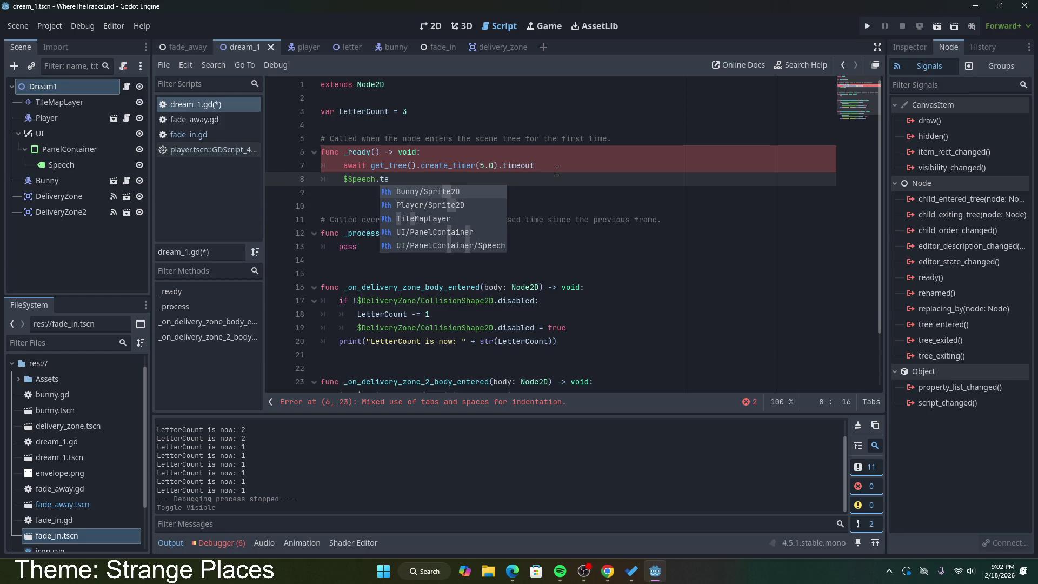
text(xt)
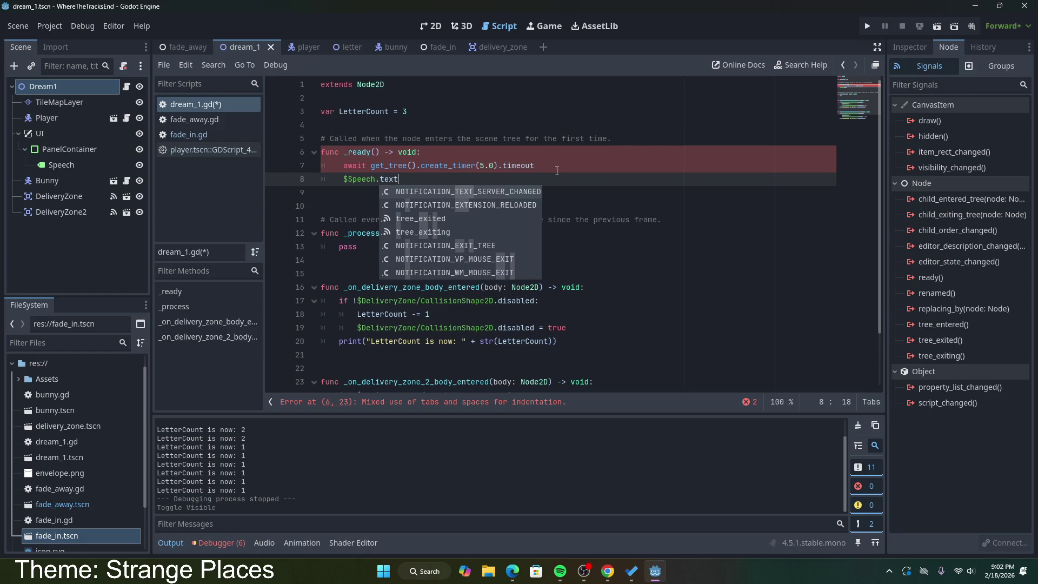
Step: Mark the Speech node with Access as Unique Name and check its properties
right_click(67, 166)
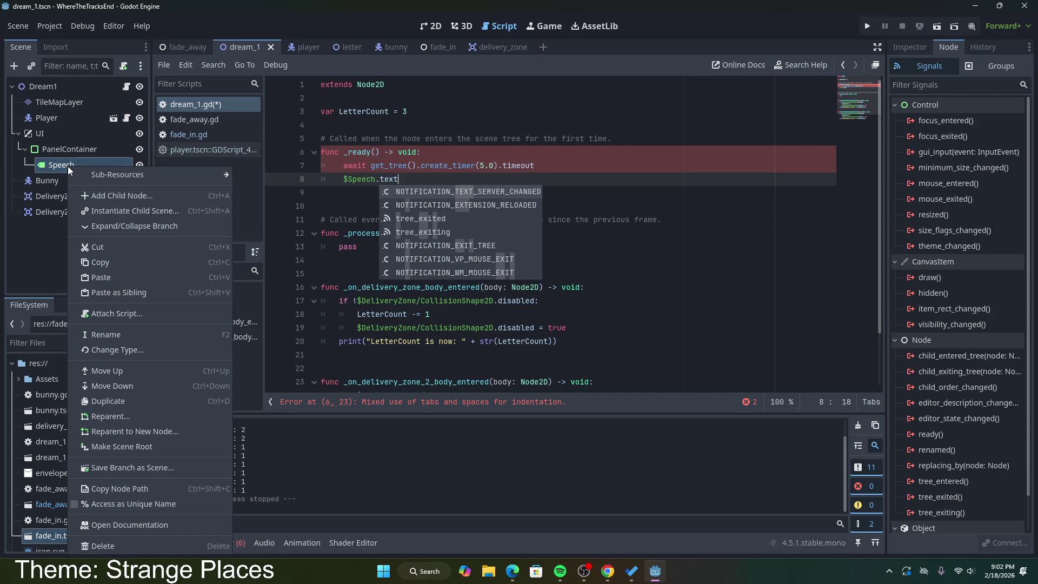
click(147, 509)
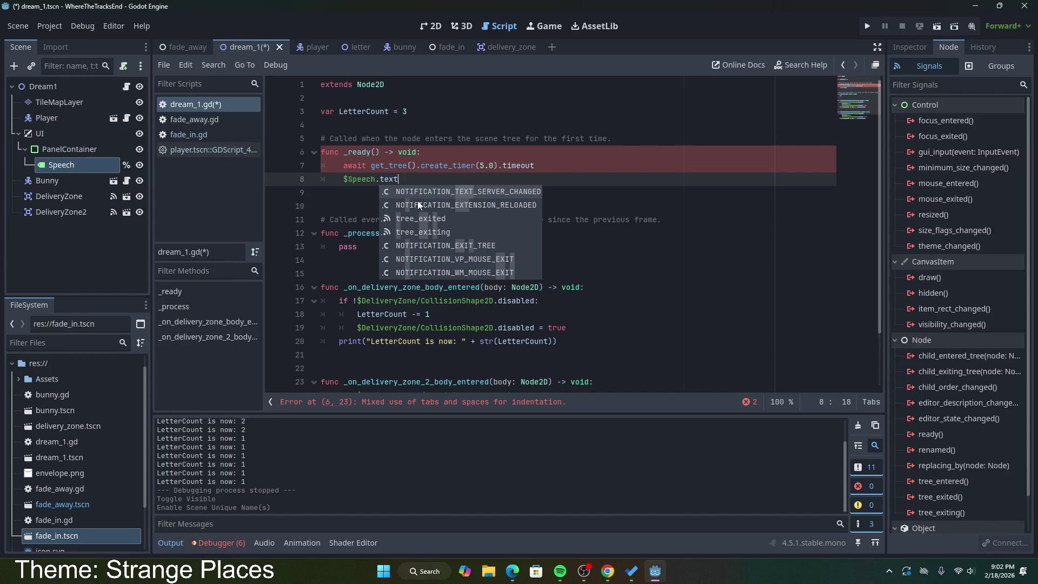
key(BackSpace)
key(BackSpace)
key(BackSpace)
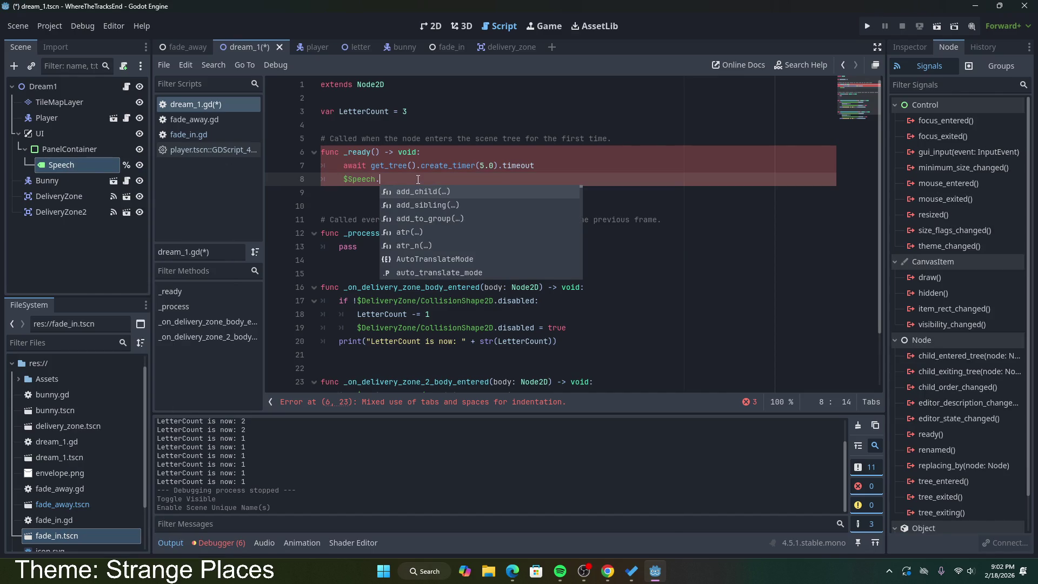
text(s)
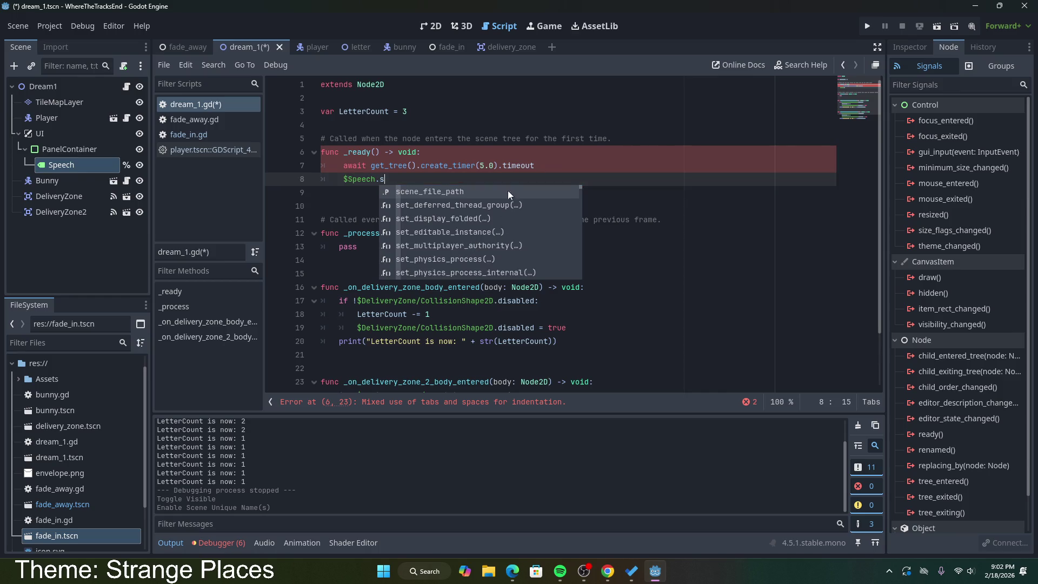
click(919, 47)
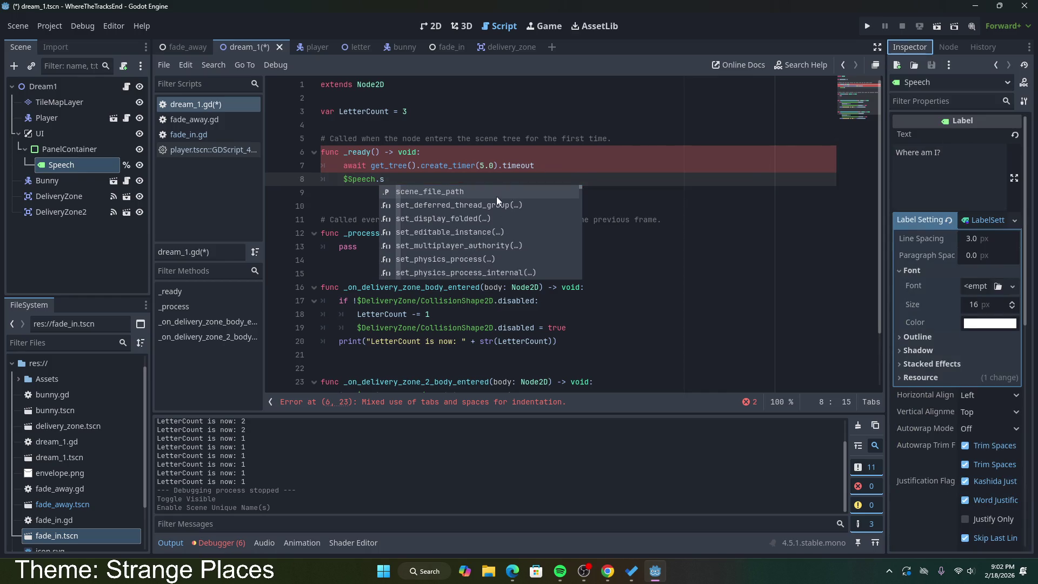
click(421, 177)
Step: Finish line 8 as $Speech.Text = "Hi", save, and reopen the Speech node's options
key(BackSpace)
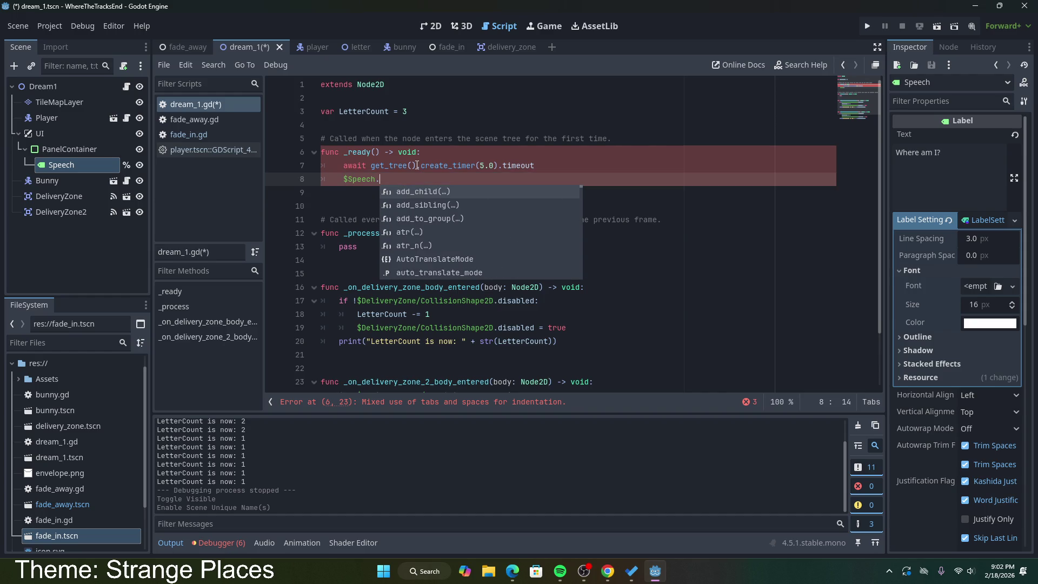
text(Text = ")
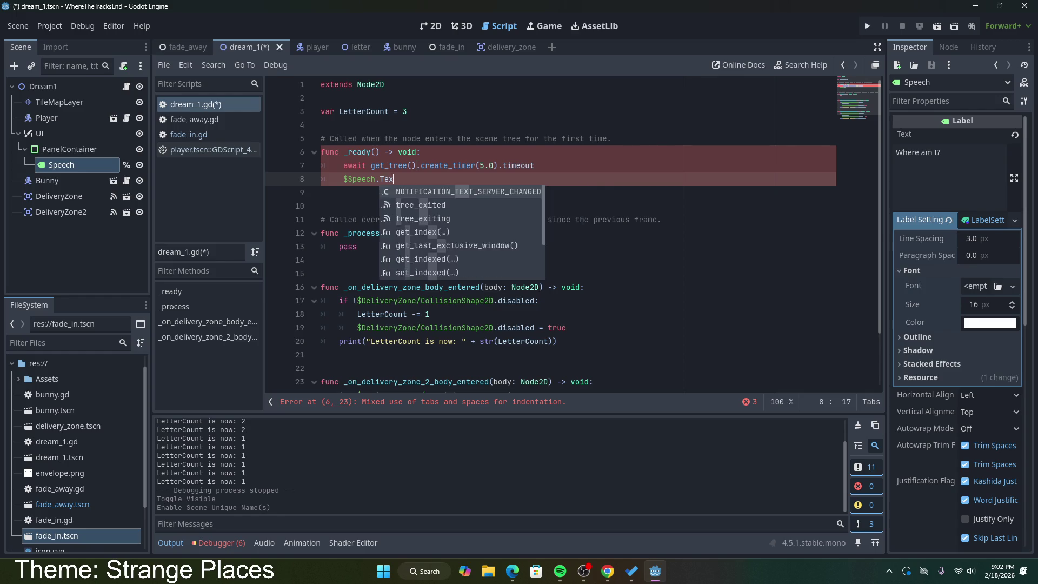
text(Hi)
key(ctrl+s)
key(Down)
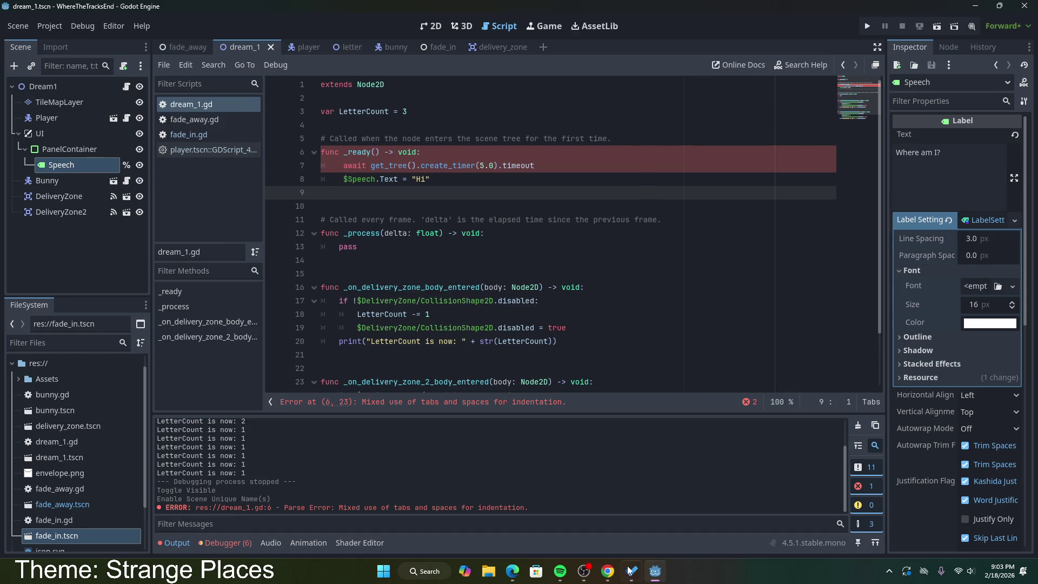
click(384, 179)
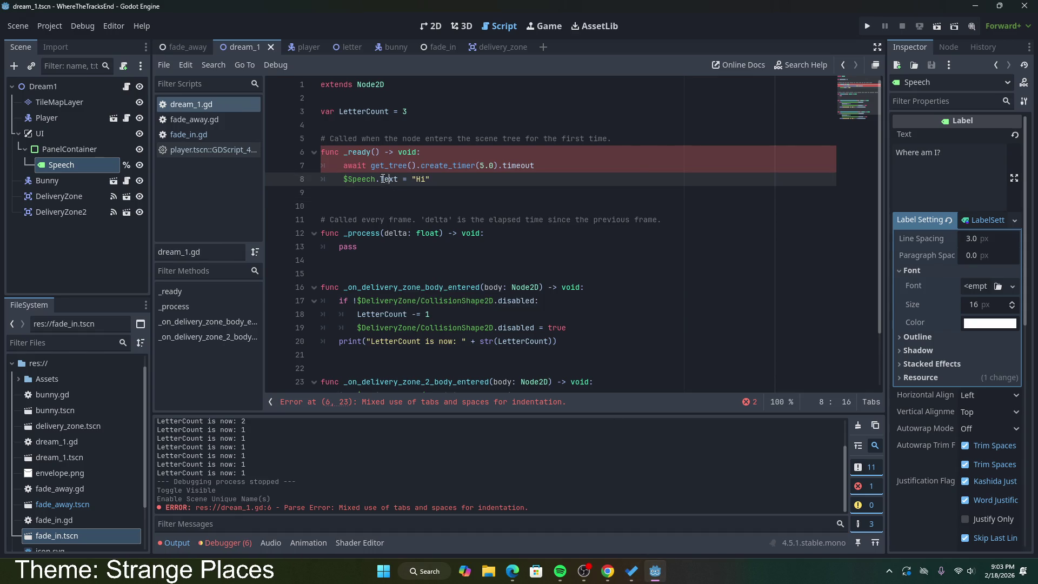
double_click(366, 179)
right_click(64, 165)
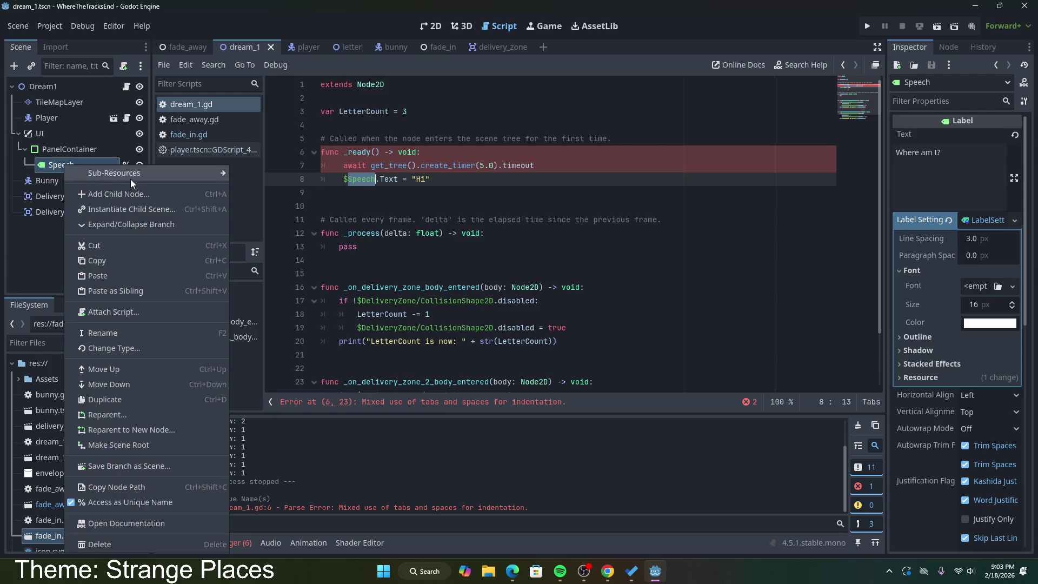
click(141, 523)
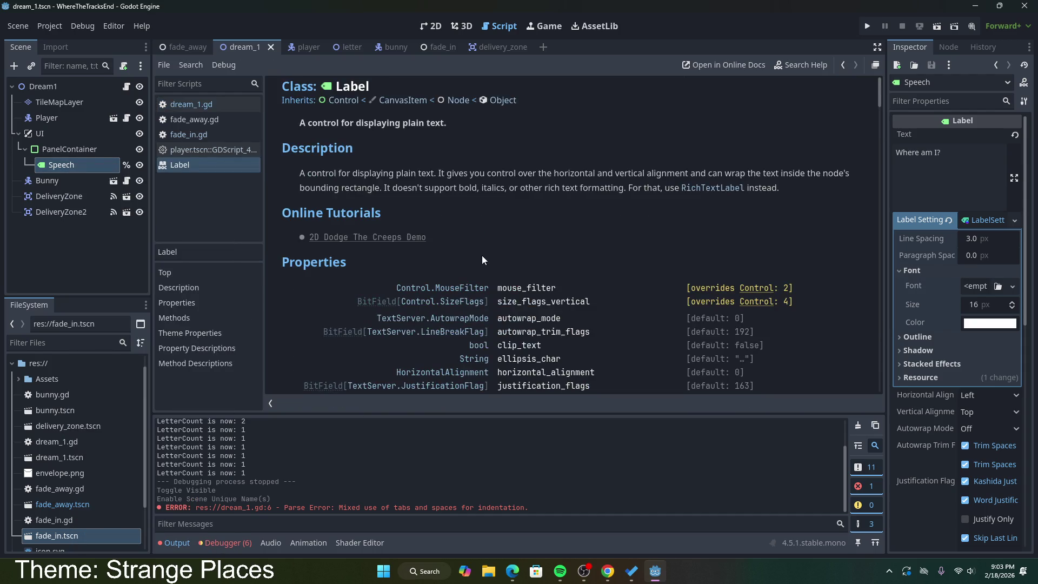
scroll(502, 261, down, 5)
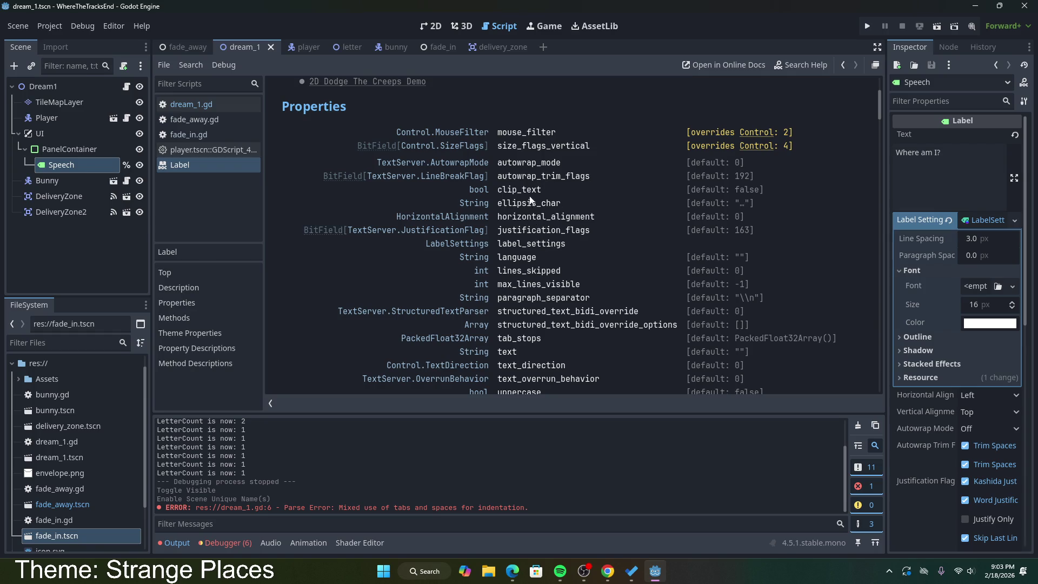
scroll(523, 192, down, 3)
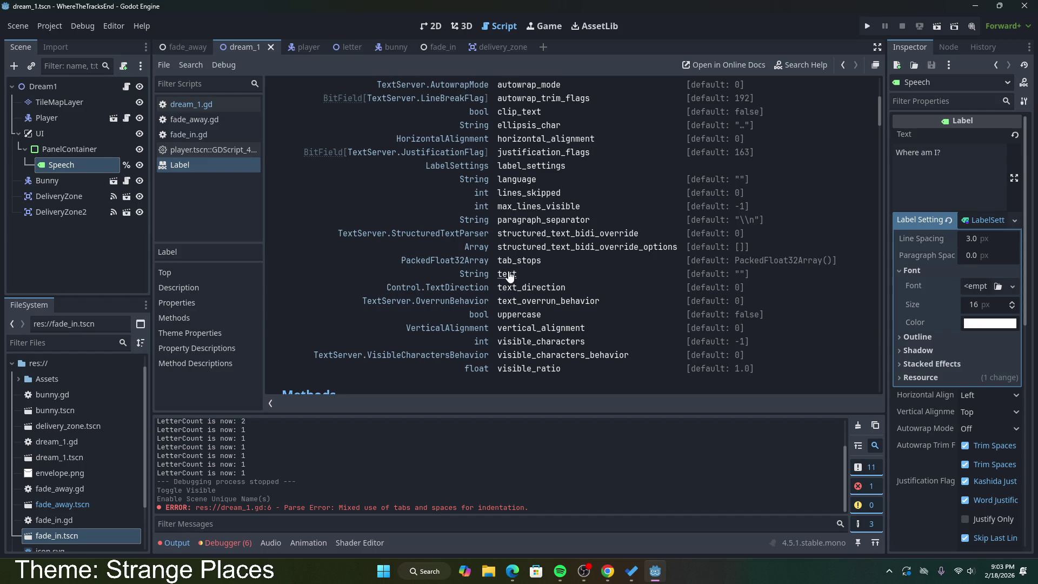
click(205, 108)
text(Hi)
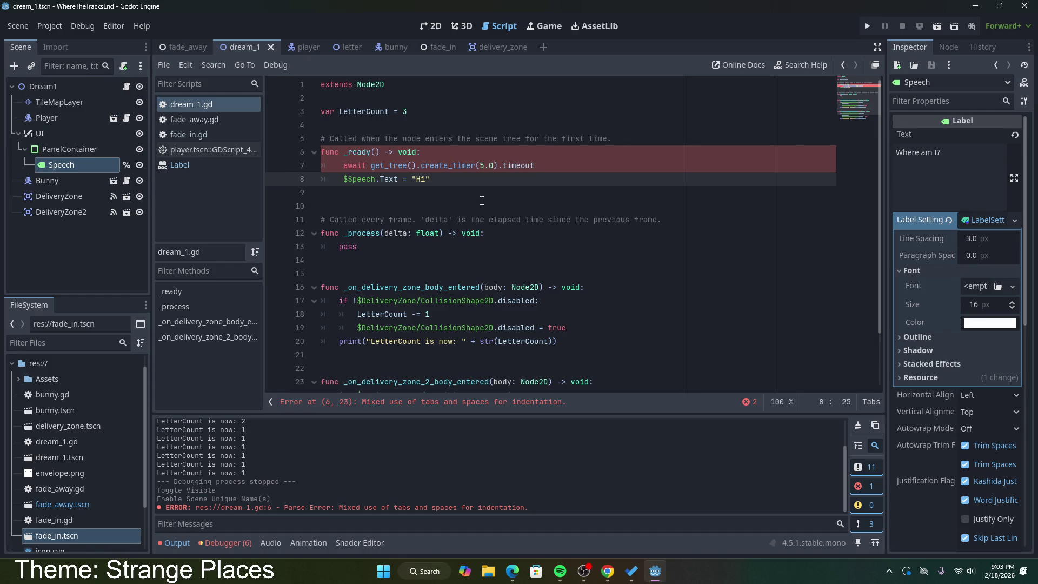
click(434, 152)
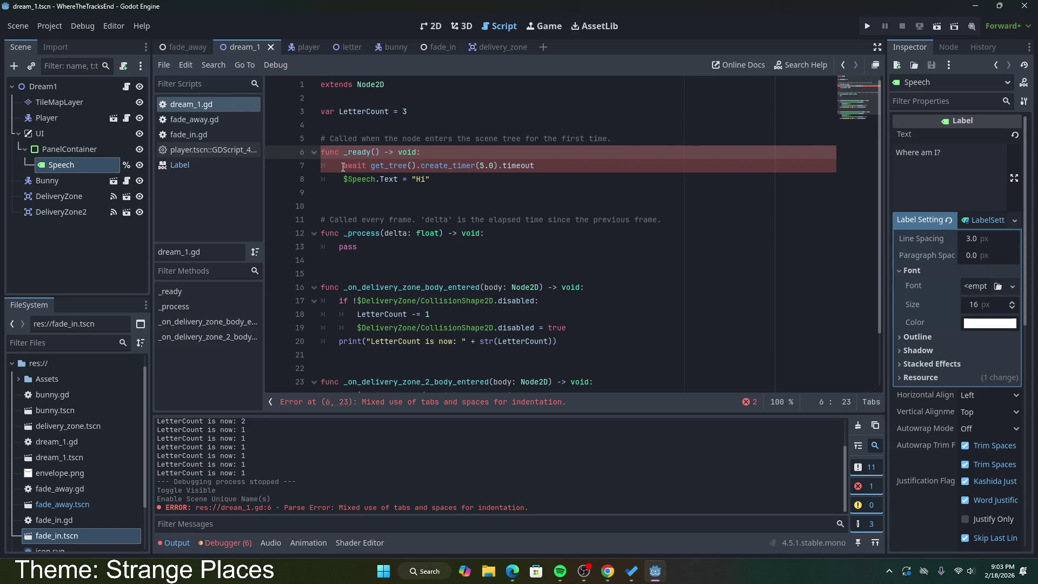
Step: Replace the mixed tab/space indentation on lines 7 and 8 with single tabs
click(560, 166)
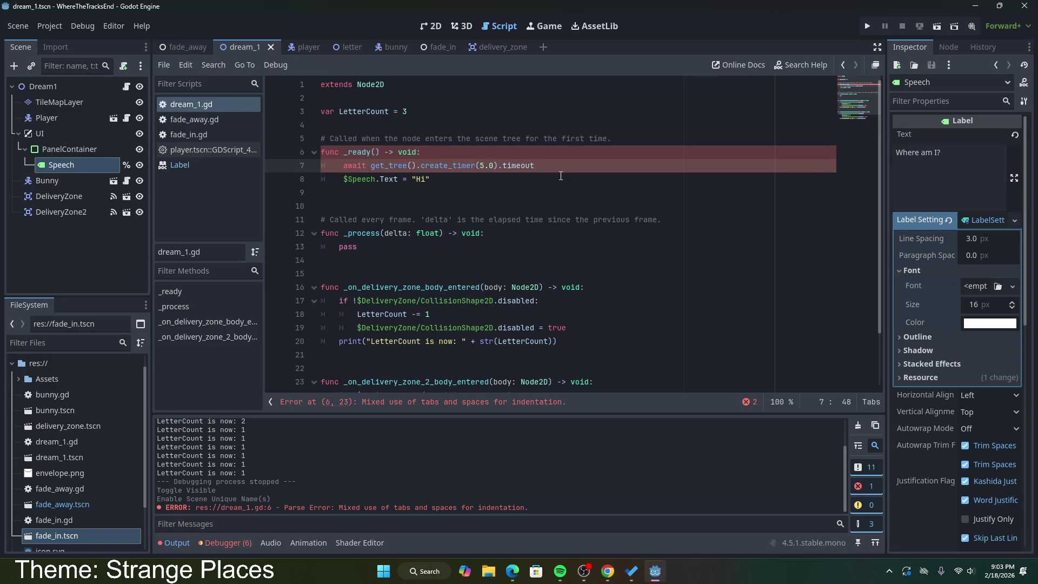
drag(356, 508, 428, 512)
drag(513, 514, 511, 513)
drag(343, 165, 305, 162)
key(Tab)
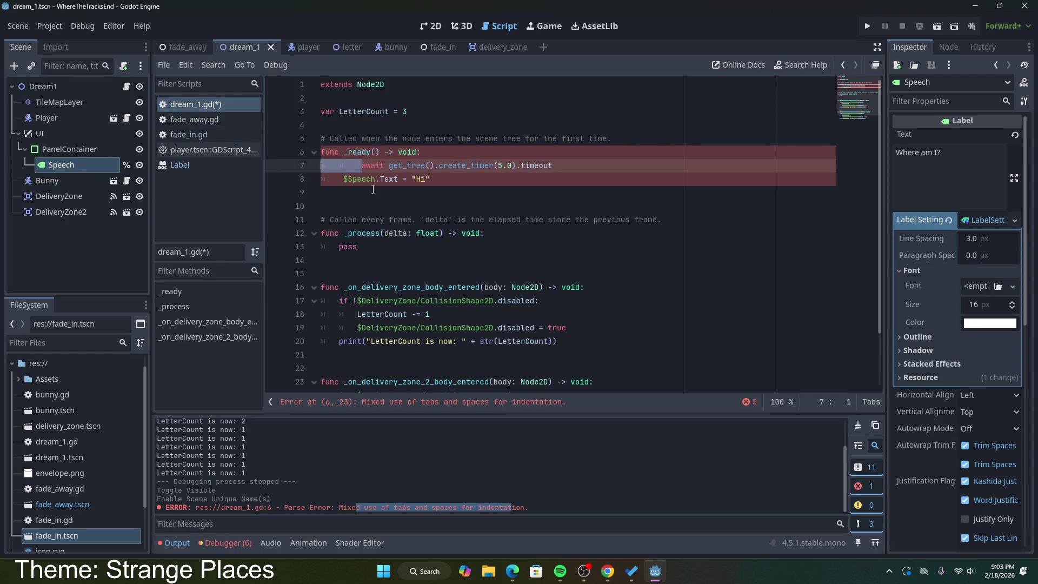
key(BackSpace)
key(Tab)
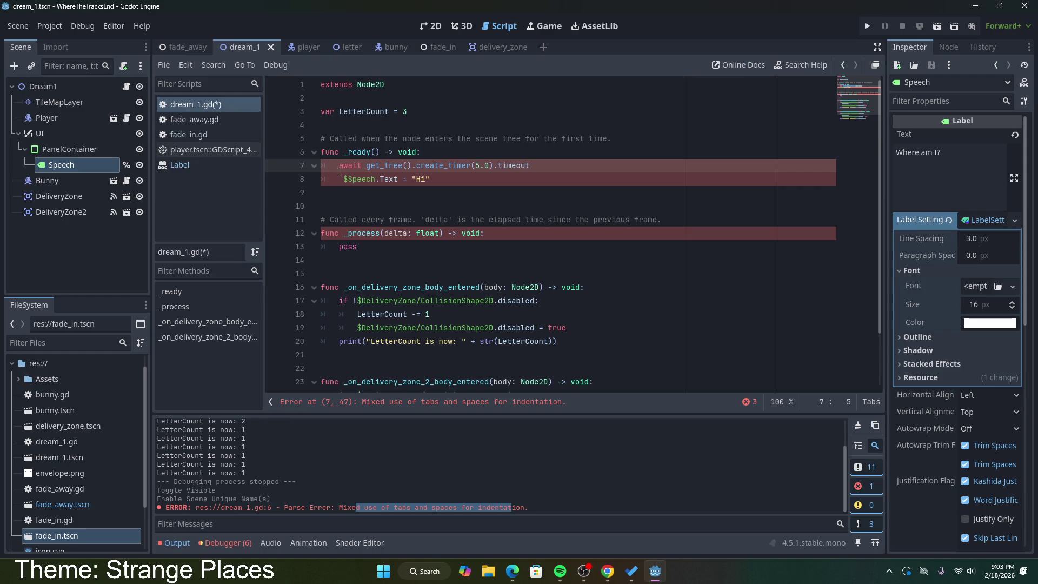
click(343, 179)
key(BackSpace)
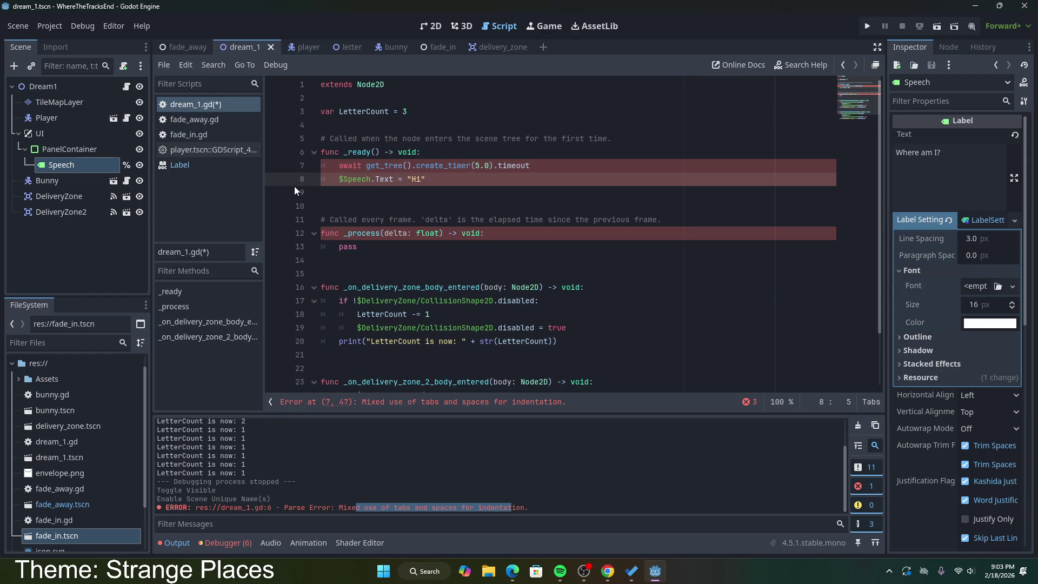
click(496, 183)
Step: Save, run the game, and inspect the null-instance error on line 8's $Speech
scroll(394, 262, down, 2)
key(ctrl+s)
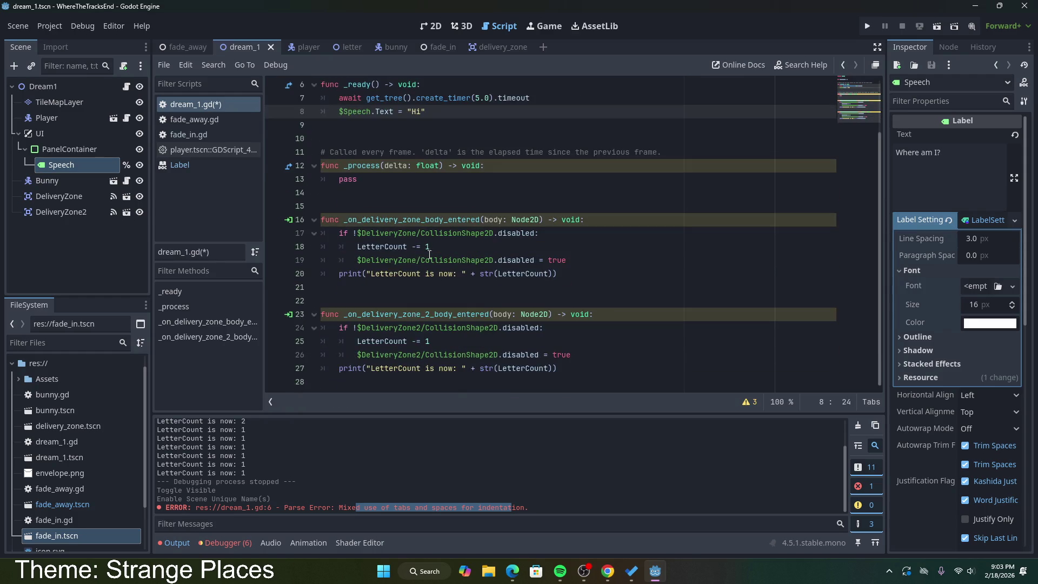
click(938, 30)
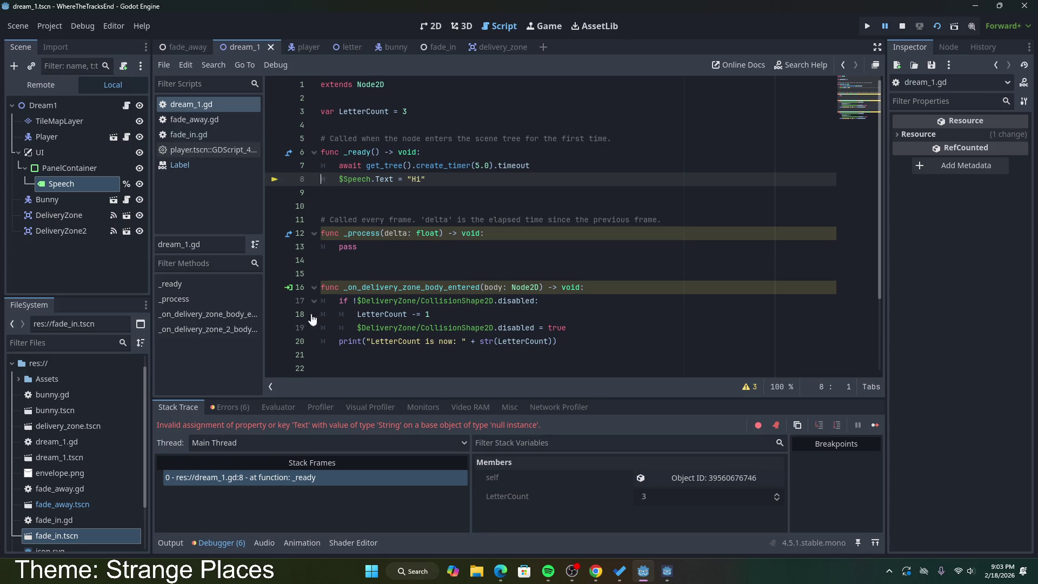
drag(290, 425, 542, 425)
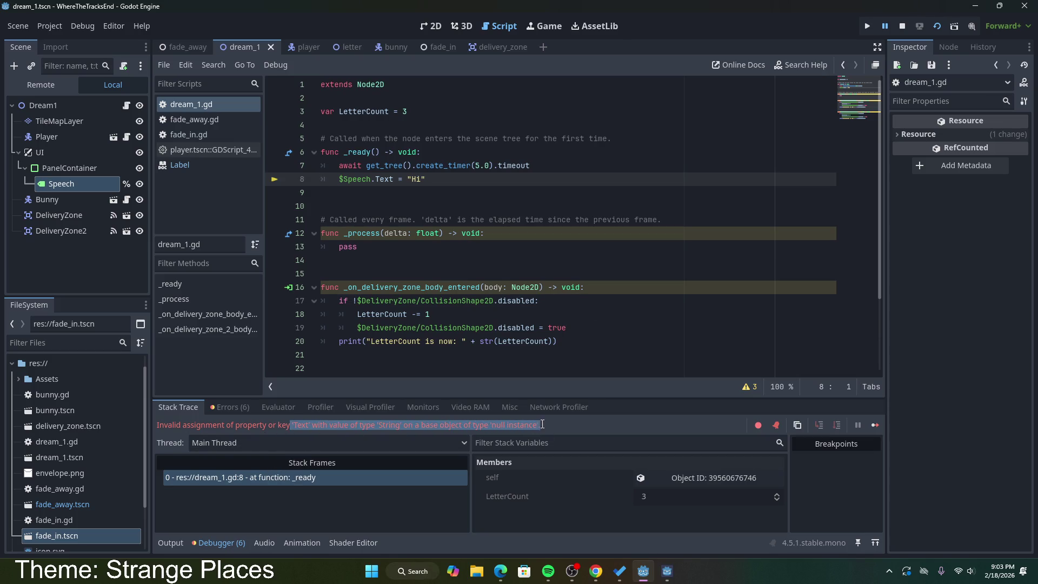
double_click(355, 179)
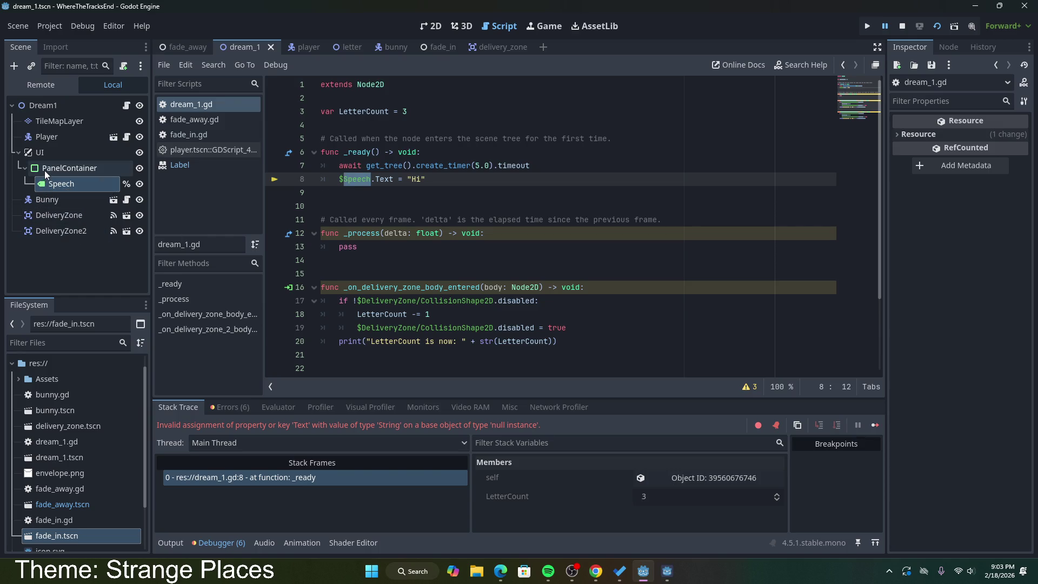
right_click(71, 183)
click(355, 180)
click(355, 180)
drag(335, 181, 375, 181)
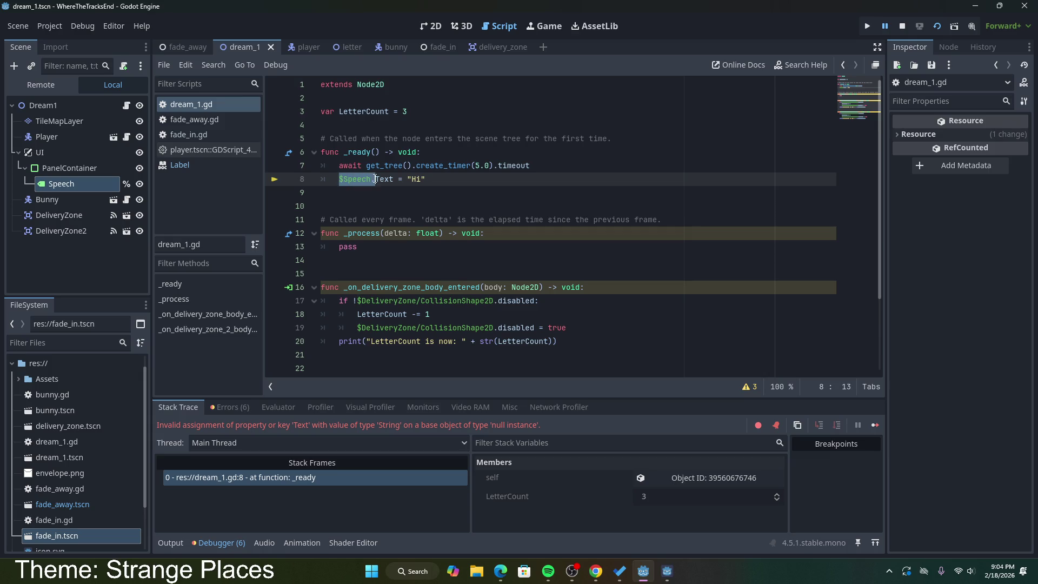
click(372, 184)
click(342, 180)
Step: Search Google for "godot access unique name"
click(595, 571)
text(godot acces un)
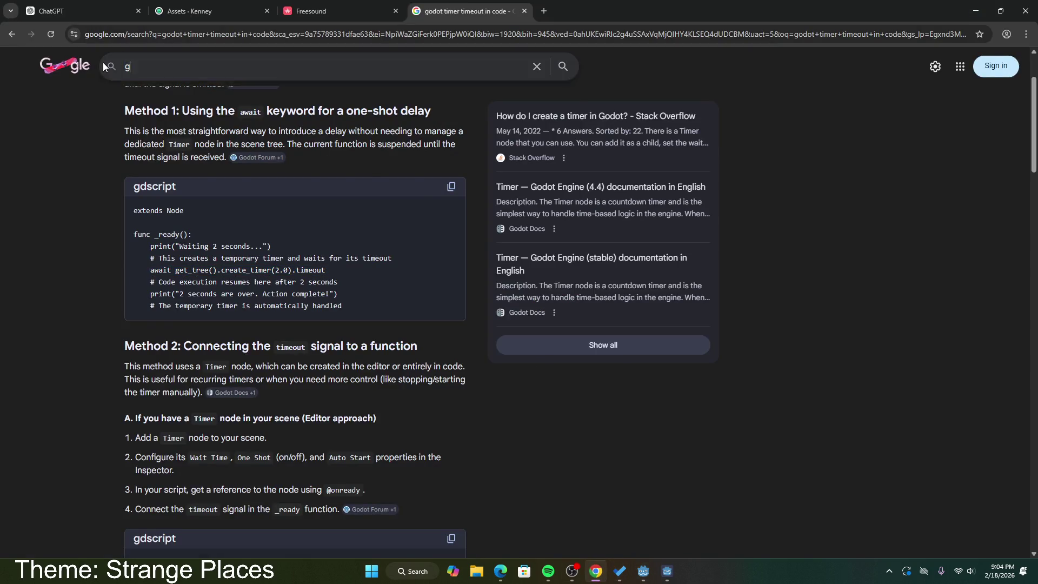
key(BackSpace)
key(BackSpace)
text(s unique name)
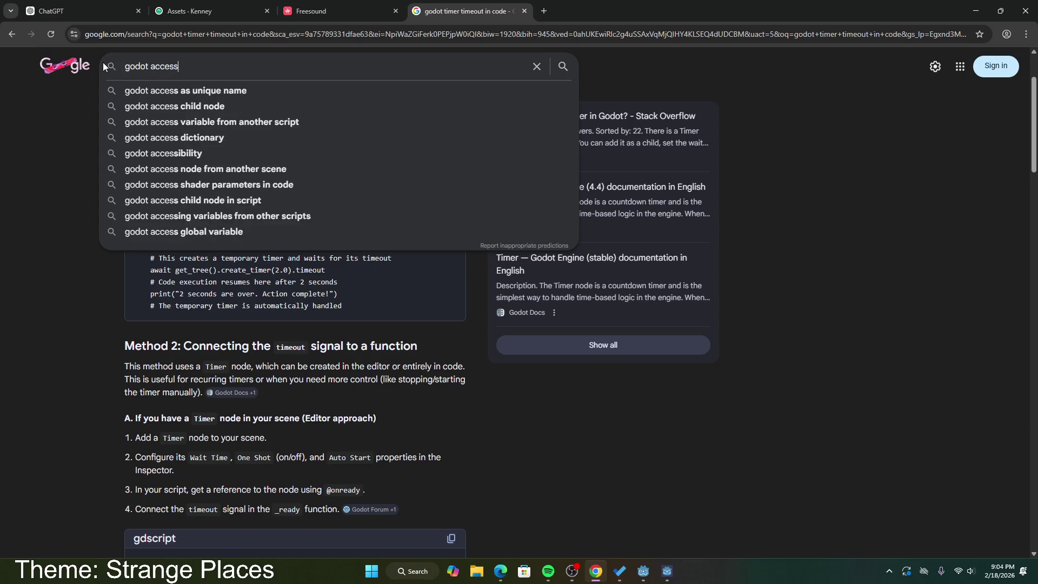
key(Return)
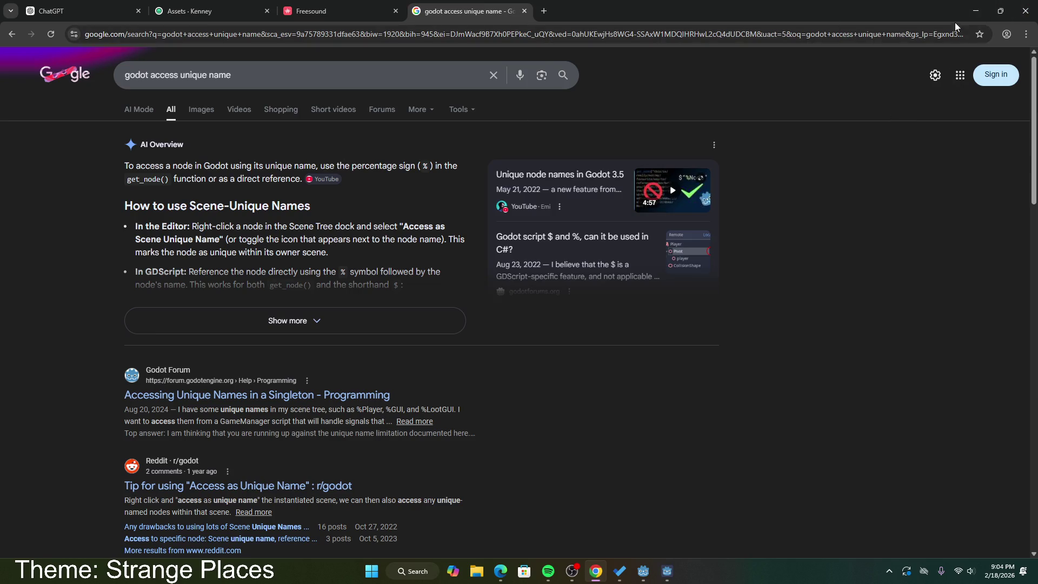
Step: Change $Speech to %Speech on line 8 of dream_1.gd
click(975, 11)
click(341, 180)
text(%Speech.Text = "Hi)
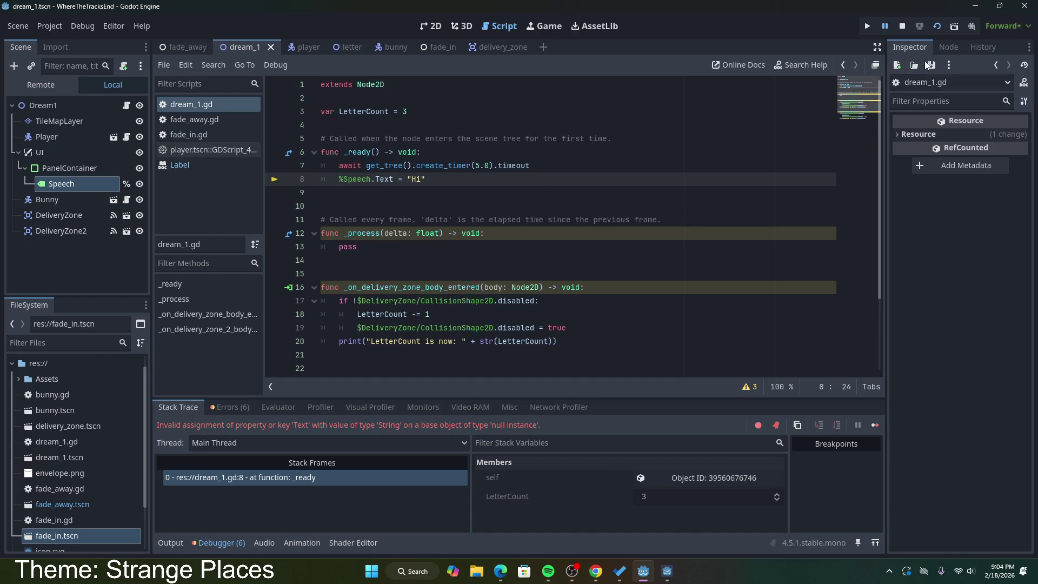
Step: Rerun the scene and check the Errors and Stack Trace tabs for the Label 'Text' error
click(938, 27)
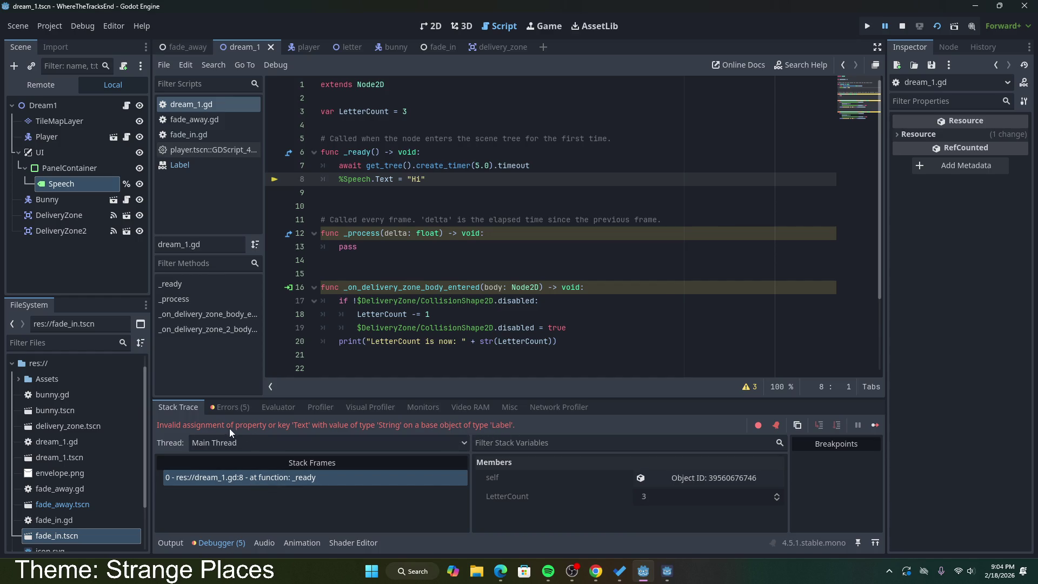
click(236, 408)
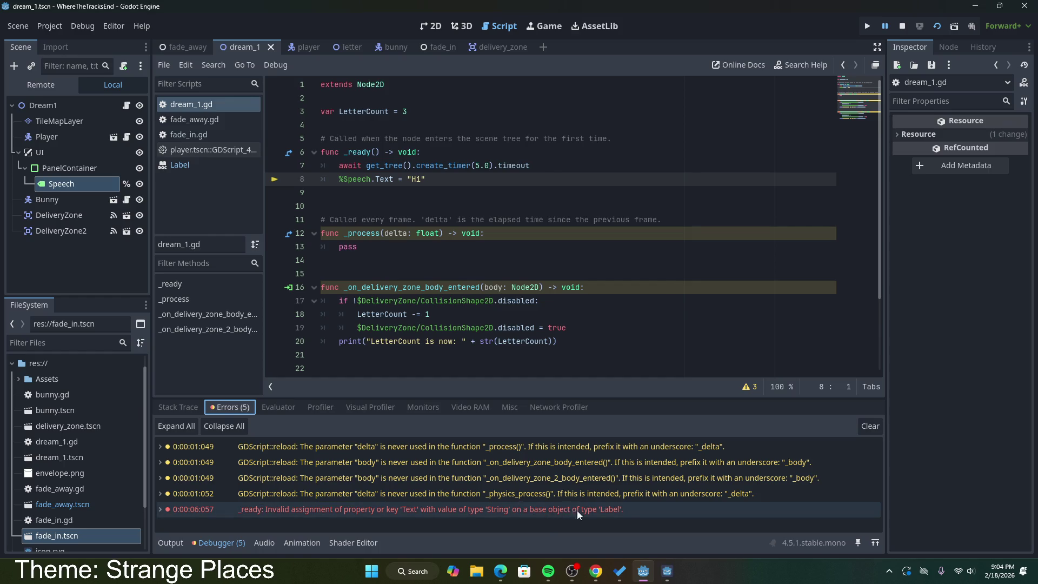
click(178, 407)
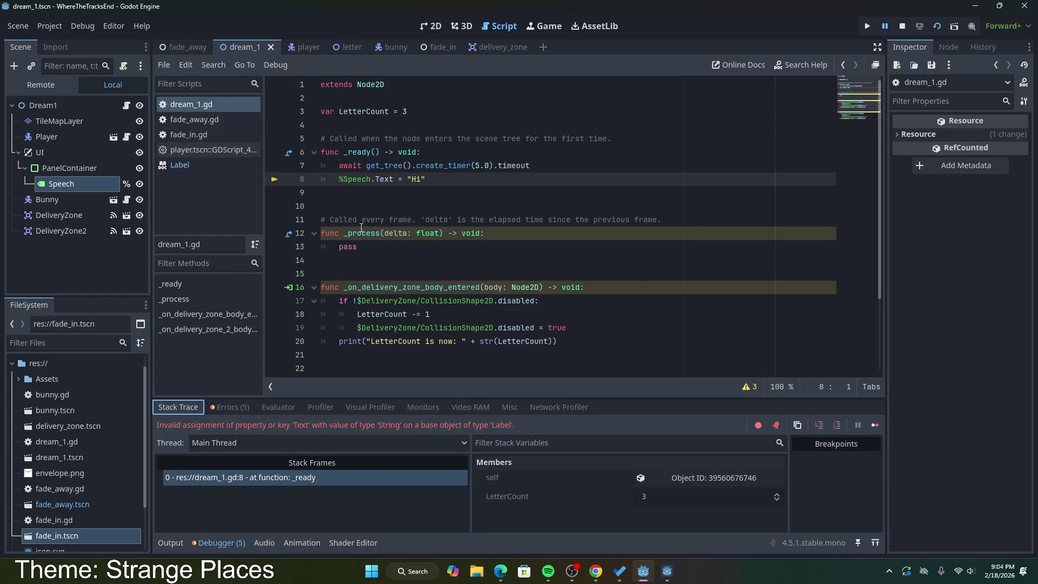
click(433, 180)
Step: Search Google for "godot set label text" and expand the AI Overview
click(597, 572)
drag(231, 75, 151, 75)
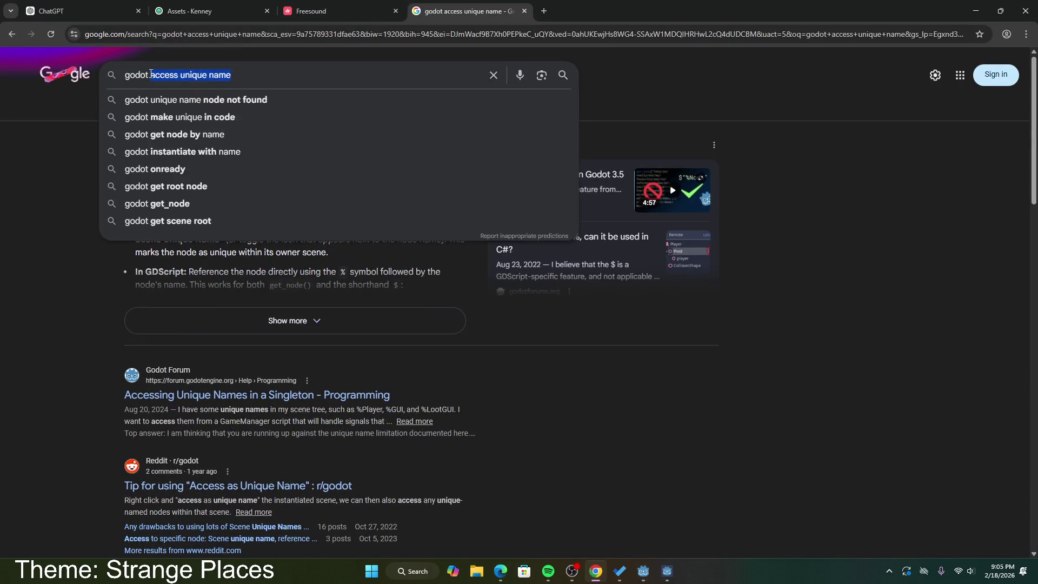
text(set label text)
key(Return)
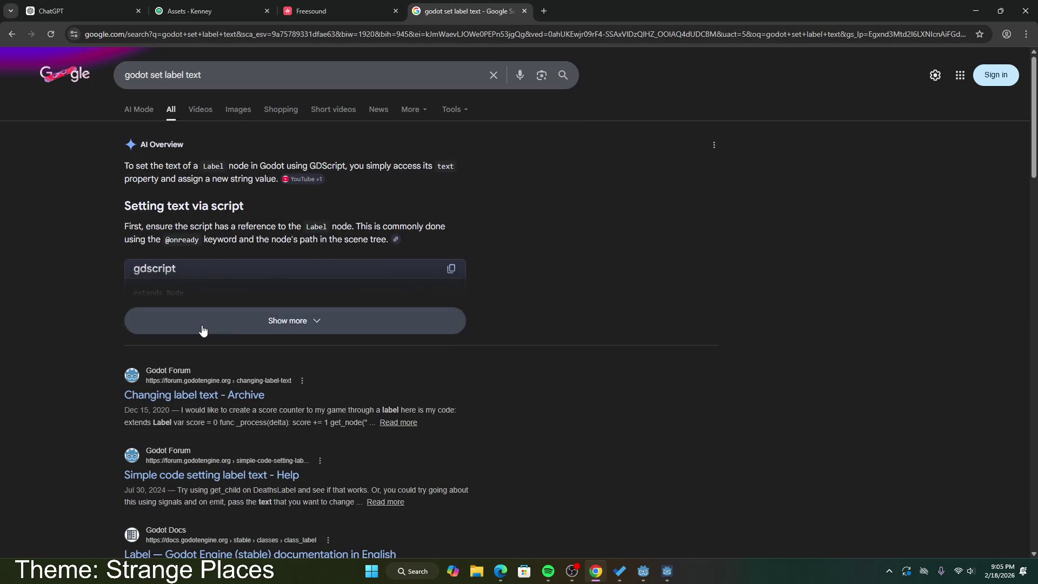
click(268, 320)
scroll(294, 377, down, 1)
scroll(297, 270, down, 2)
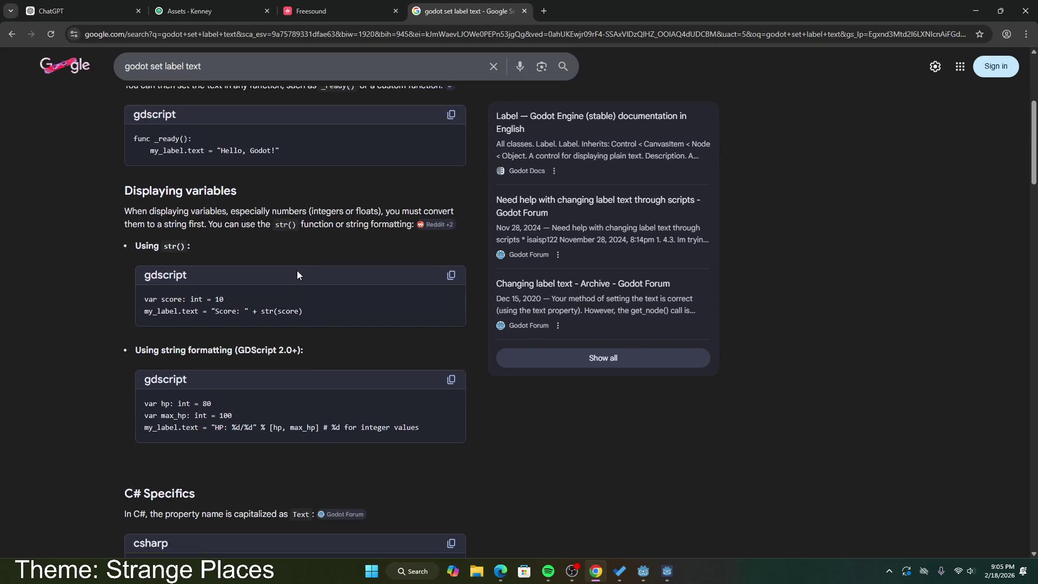
Step: Look through the label-text code examples, including the str(score) line
drag(300, 265, 149, 261)
mouse_move(151, 261)
mouse_down()
mouse_move(262, 265)
mouse_move(144, 260)
mouse_up()
click(316, 151)
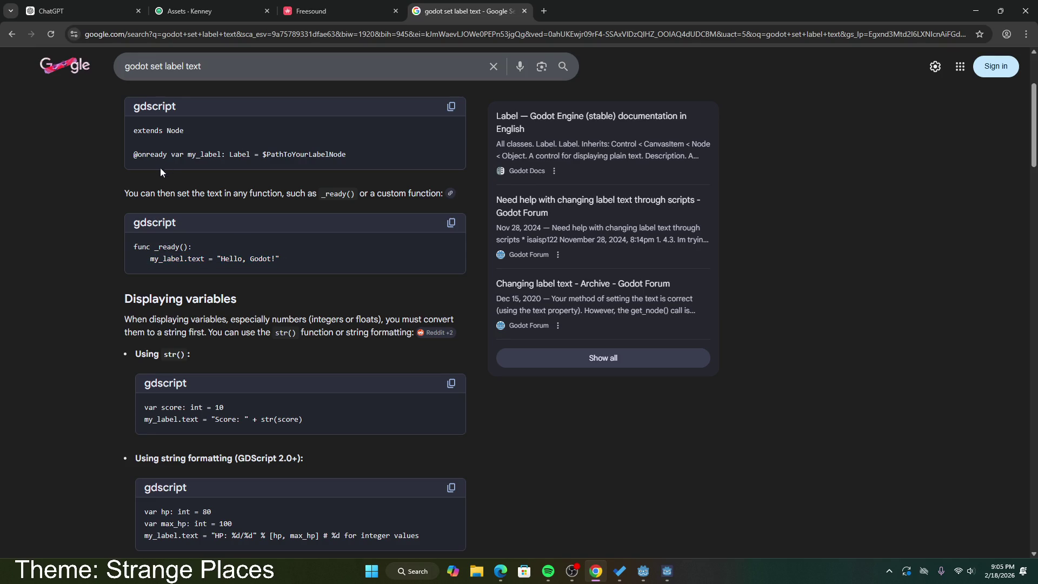
scroll(296, 227, down, 1)
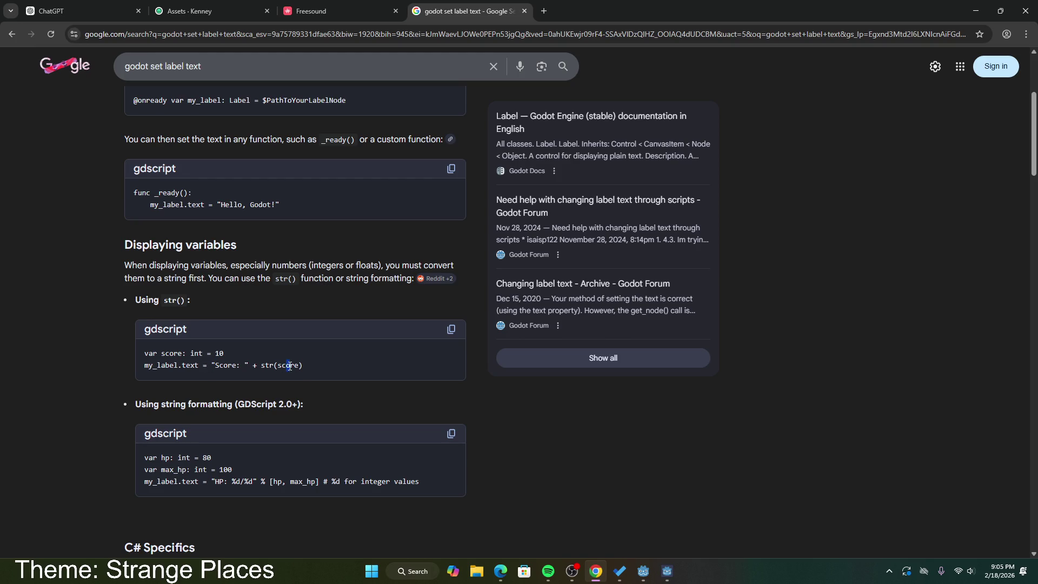
drag(300, 367, 144, 370)
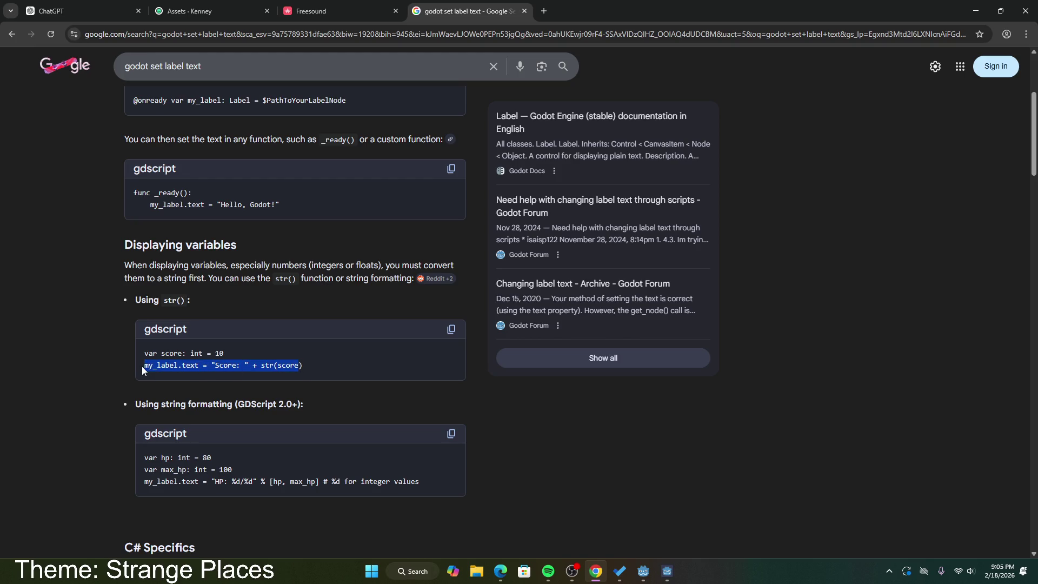
click(228, 367)
scroll(338, 368, down, 3)
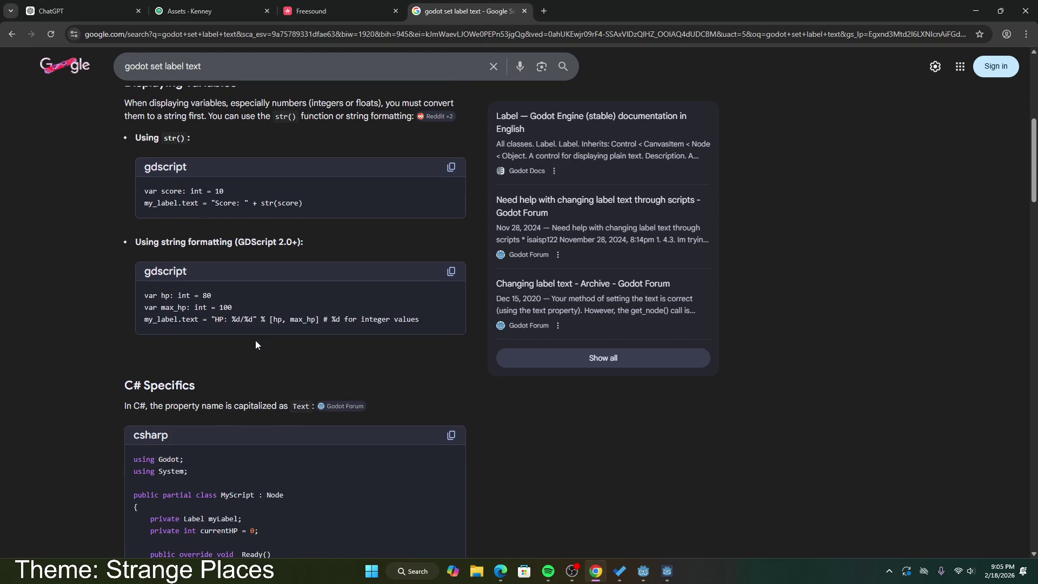
scroll(181, 333, down, 5)
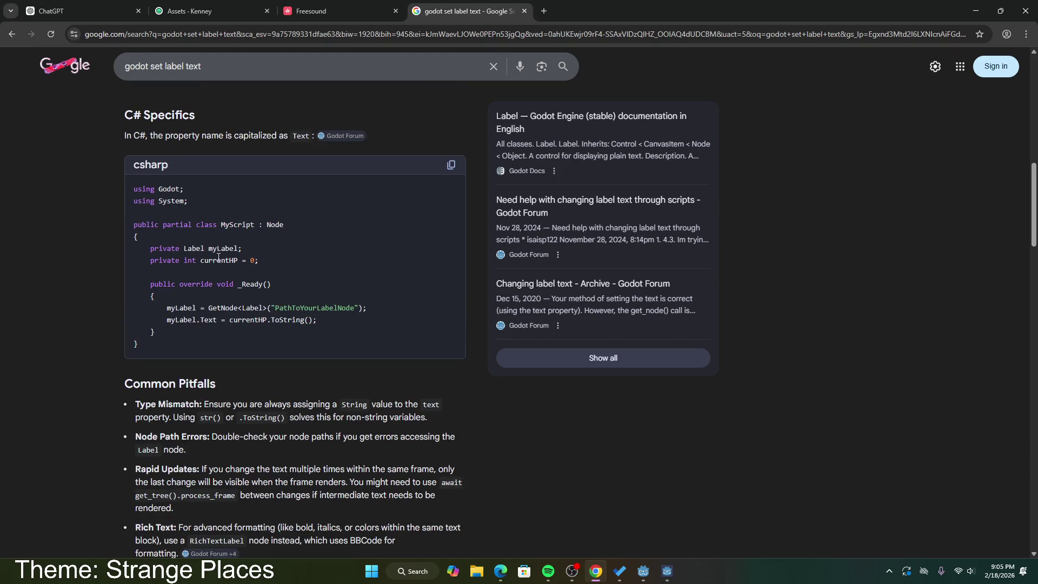
scroll(217, 308, up, 10)
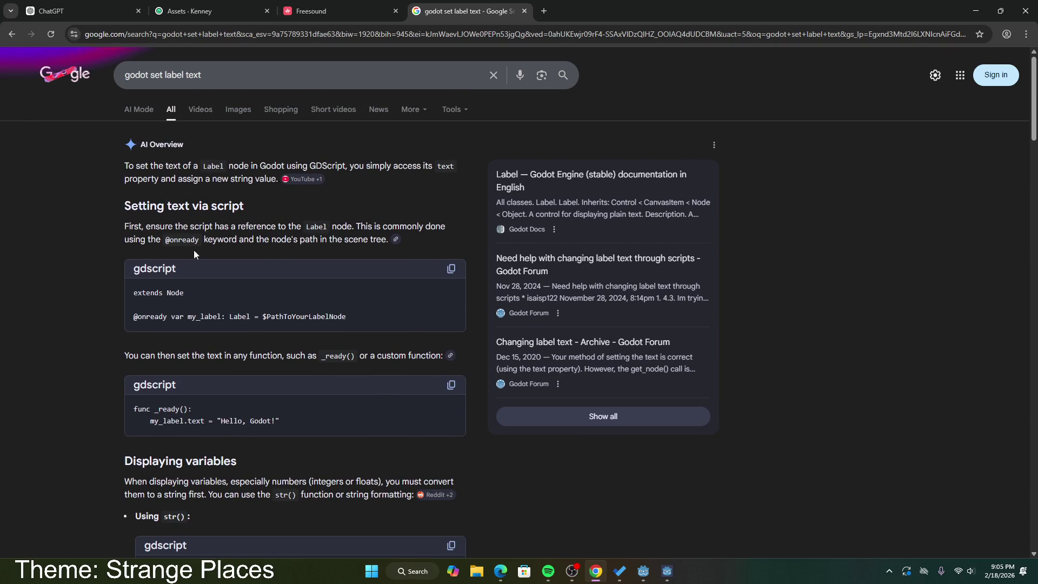
drag(238, 229, 381, 227)
drag(130, 254, 211, 244)
drag(349, 318, 133, 317)
key(ctrl+c)
click(666, 571)
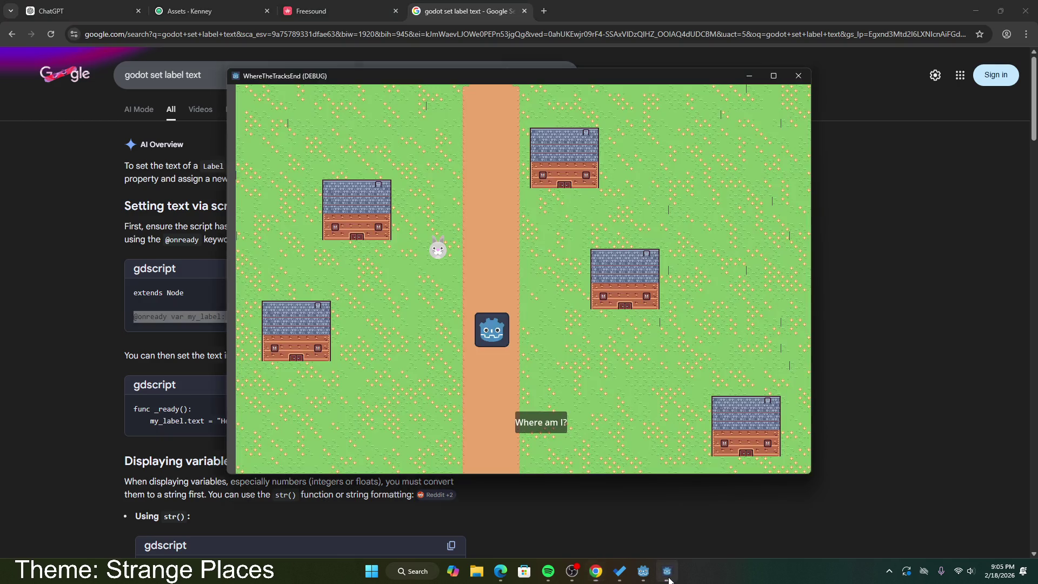
click(805, 74)
click(643, 571)
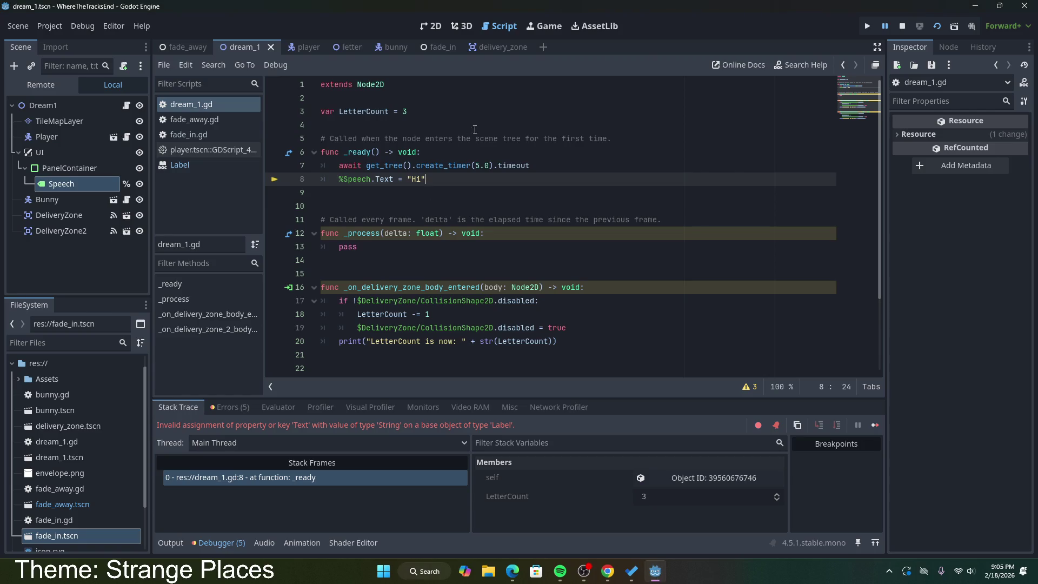
click(384, 111)
key(Return)
key(ctrl+v)
double_click(400, 126)
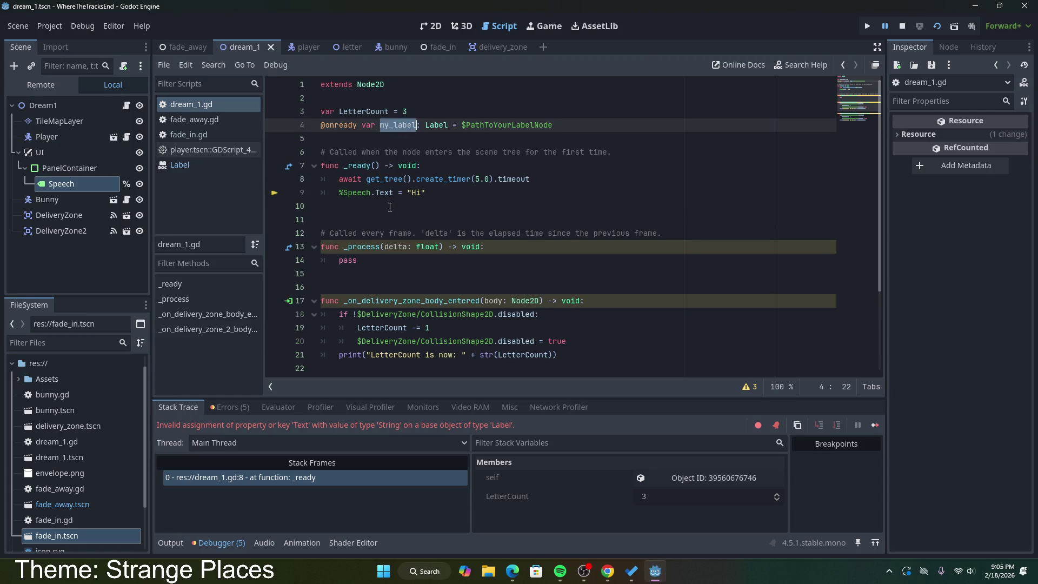
text(Spee)
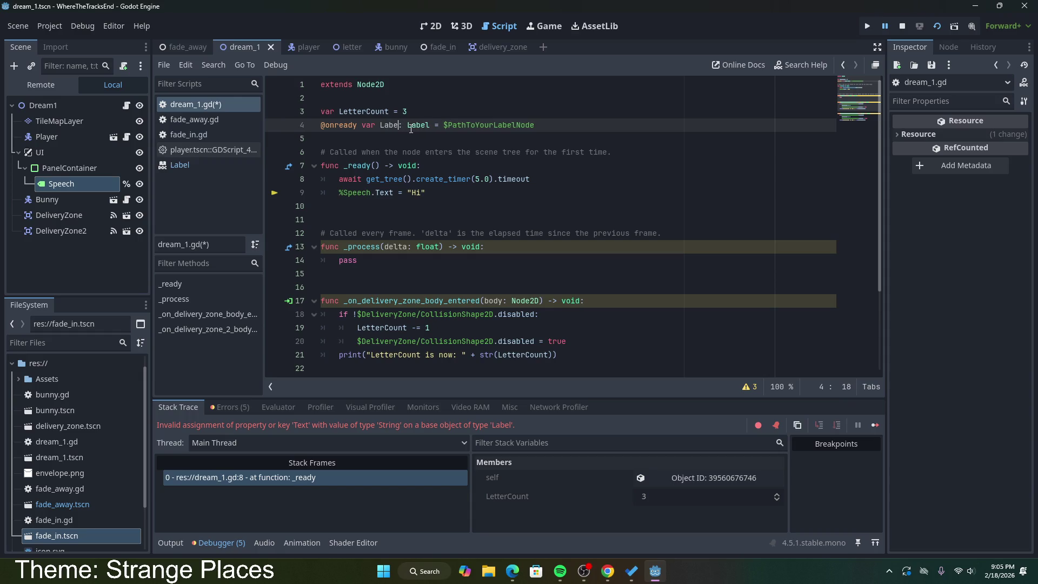
text(chLabel)
Step: Point the SpeechLabel variable at %Speech instead of the placeholder path
drag(339, 193, 371, 192)
key(ctrl+c)
click(453, 130)
double_click(502, 128)
key(ctrl+v)
click(480, 125)
key(BackSpace)
Step: Change line 9 to SpeechLabel.Text, save, then run and stop the scene
double_click(347, 193)
double_click(406, 125)
key(ctrl+c)
double_click(346, 193)
key(ctrl+v)
click(476, 193)
key(ctrl+s)
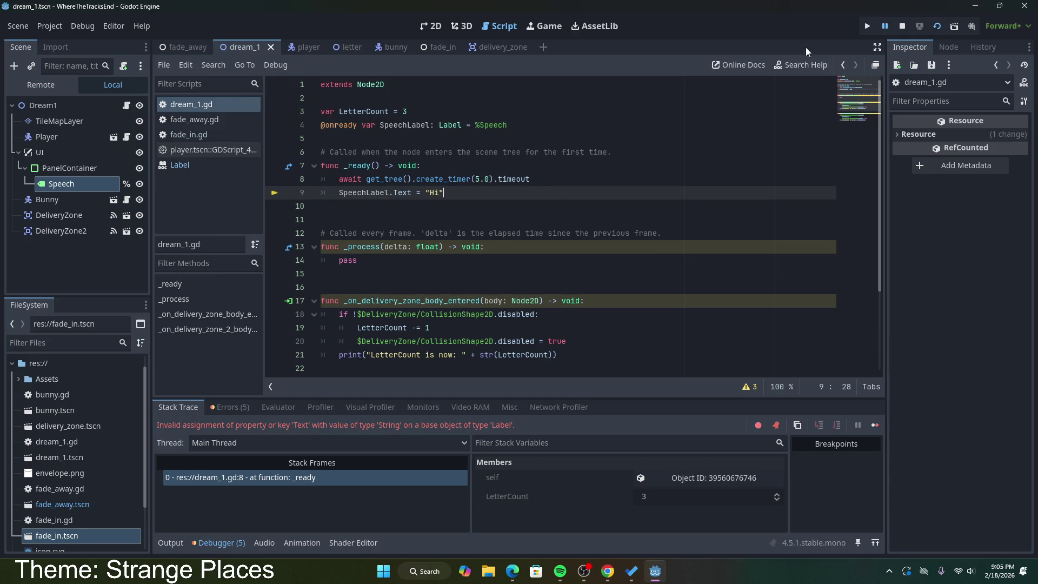
click(937, 26)
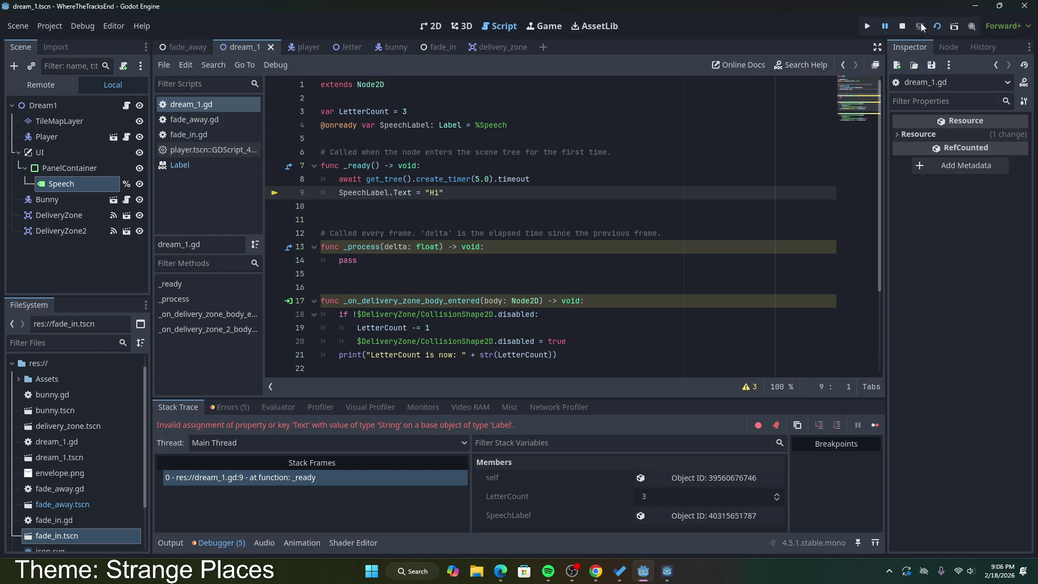
click(902, 26)
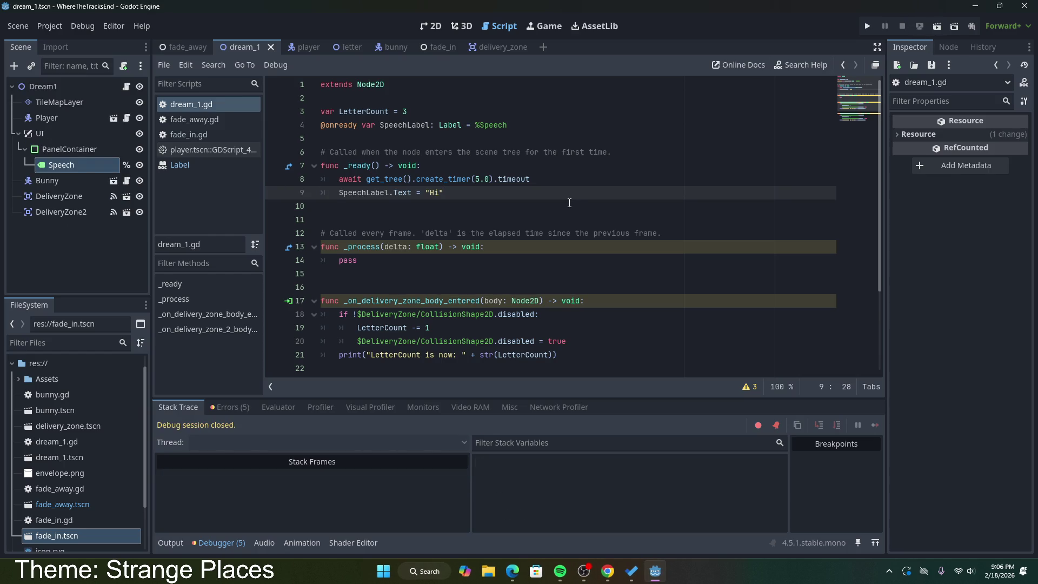
Step: Undo the SpeechLabel variable edits and change the timer wait to 2.0
key(ctrl+z)
key(ctrl+z)
key(ctrl+z)
key(ctrl+z)
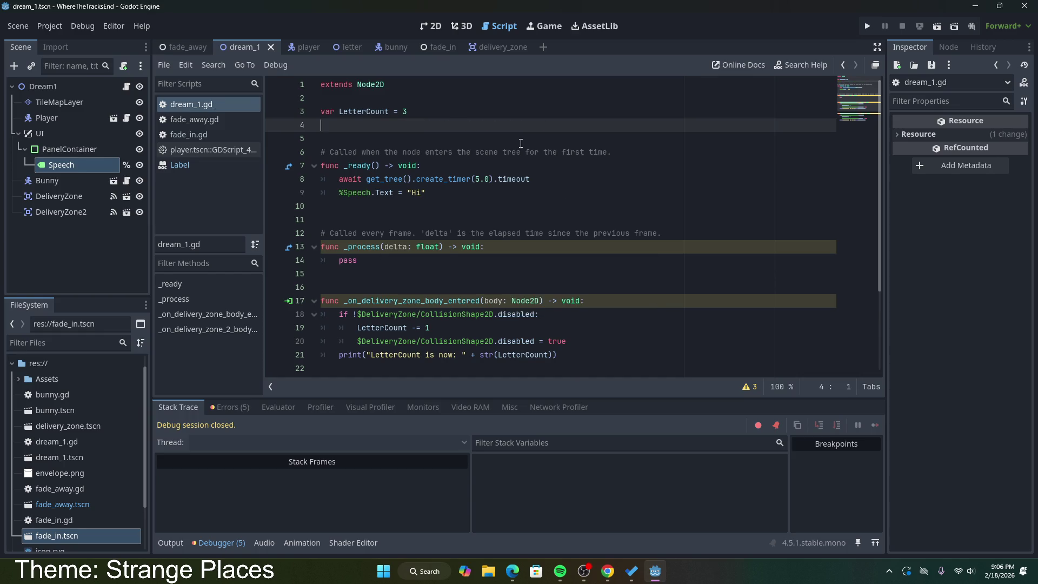
key(ctrl+z)
click(472, 180)
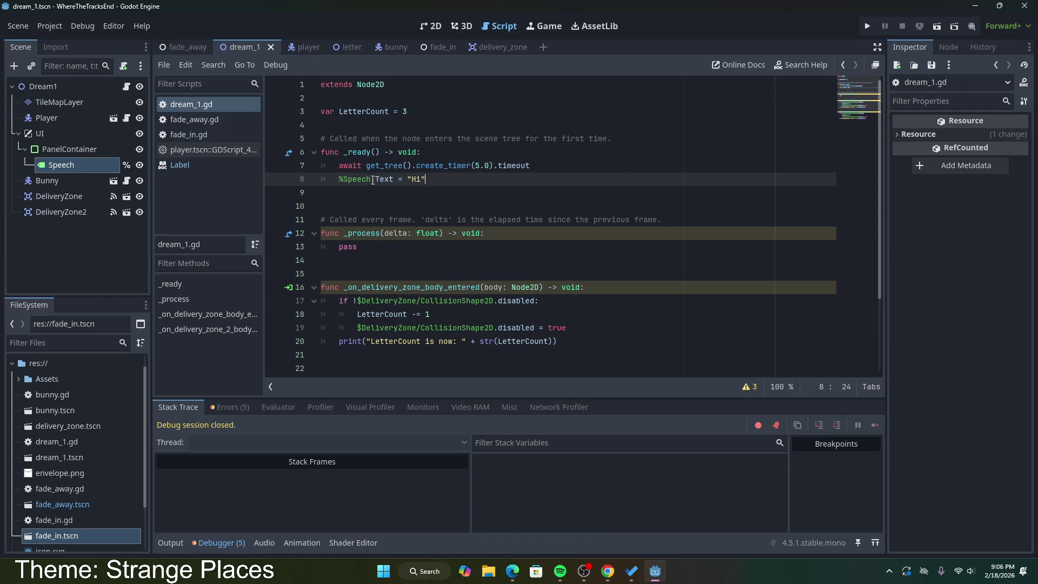
double_click(478, 165)
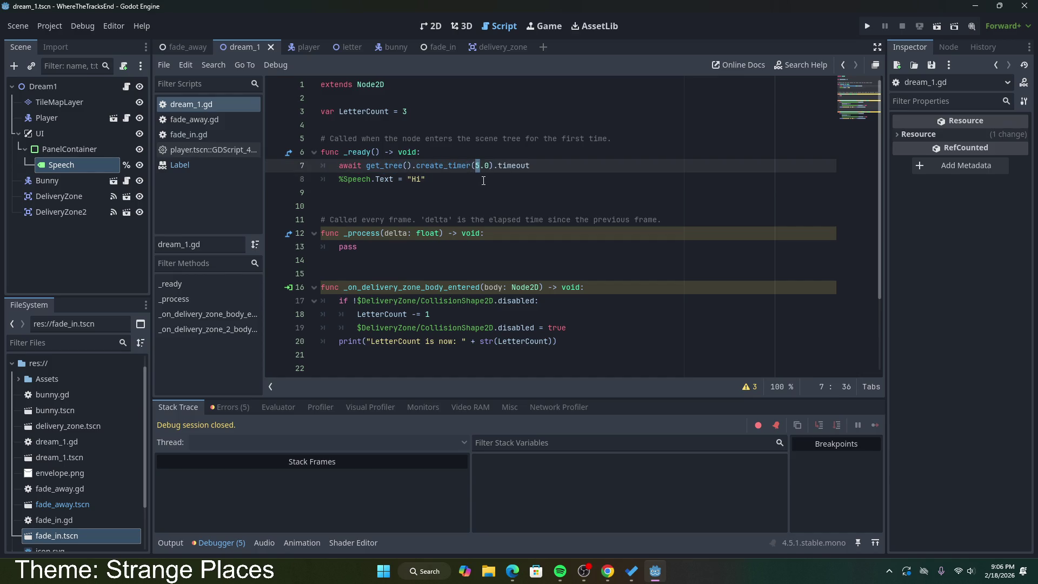
text(2)
key(Down)
key(Down)
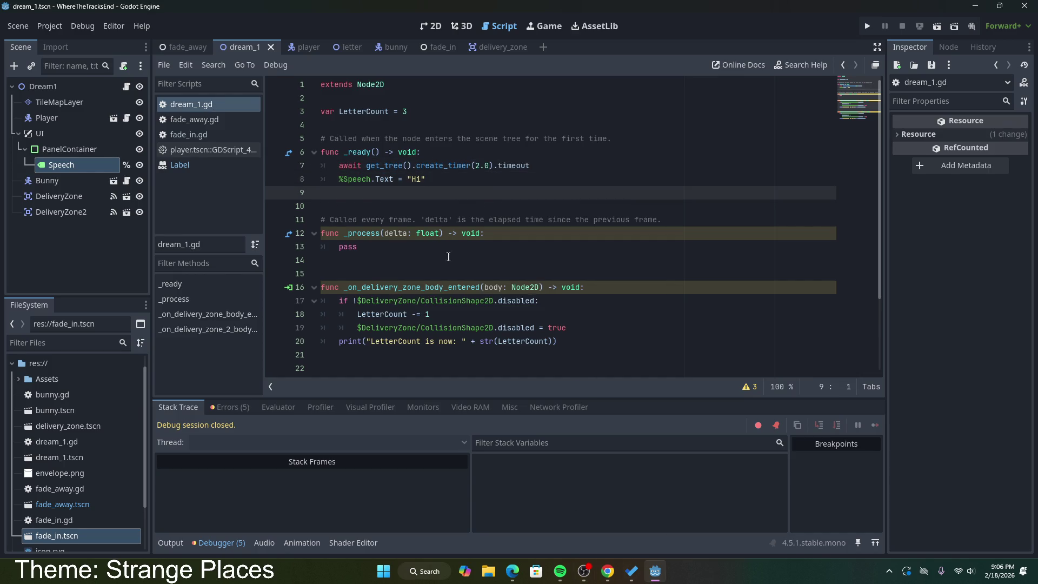
Step: Review the wait and %Speech.Text lines in _ready, ending on the last empty line
click(467, 320)
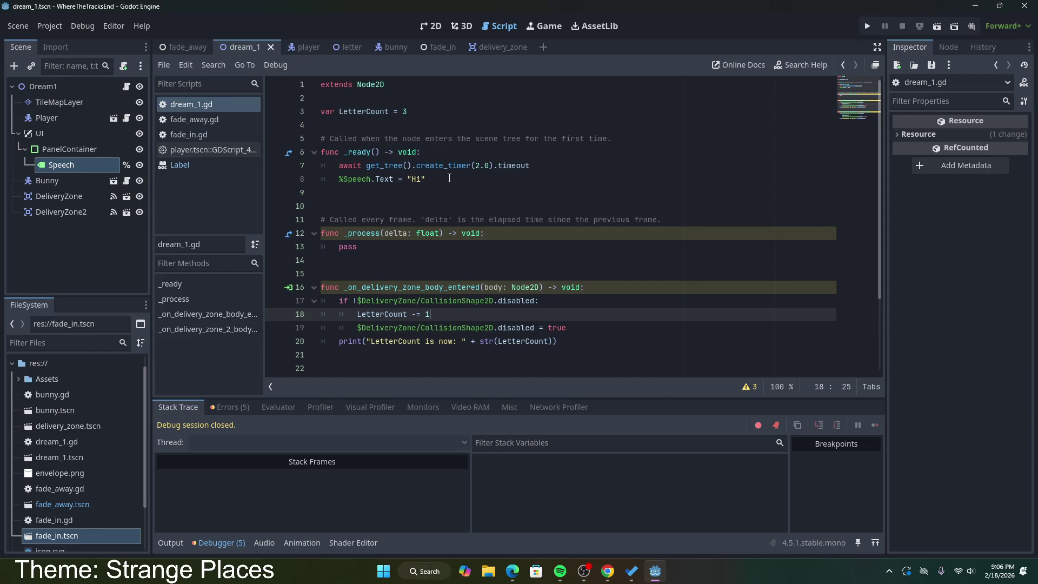
drag(440, 179, 341, 172)
click(431, 178)
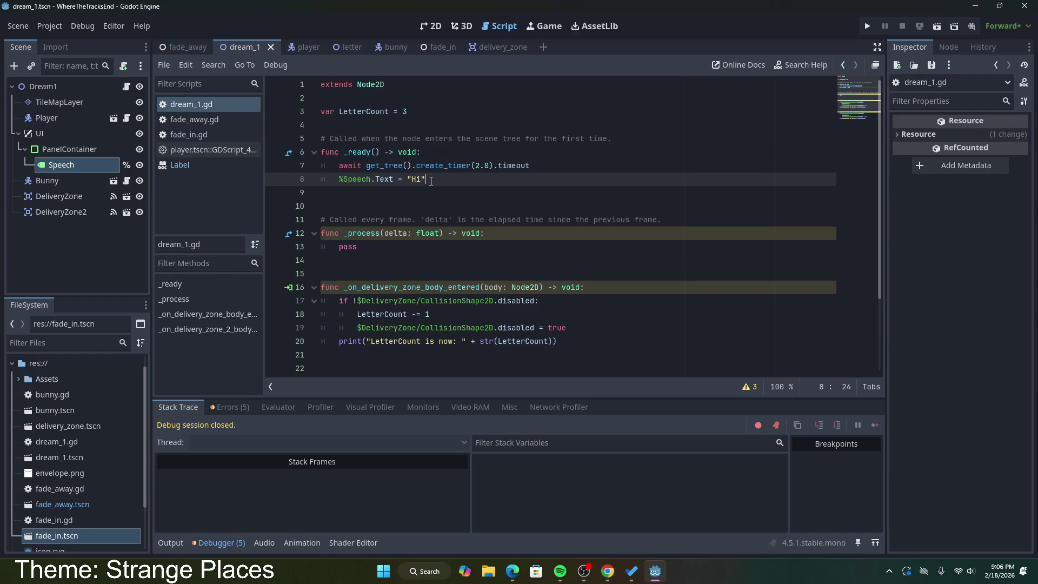
drag(436, 181, 341, 167)
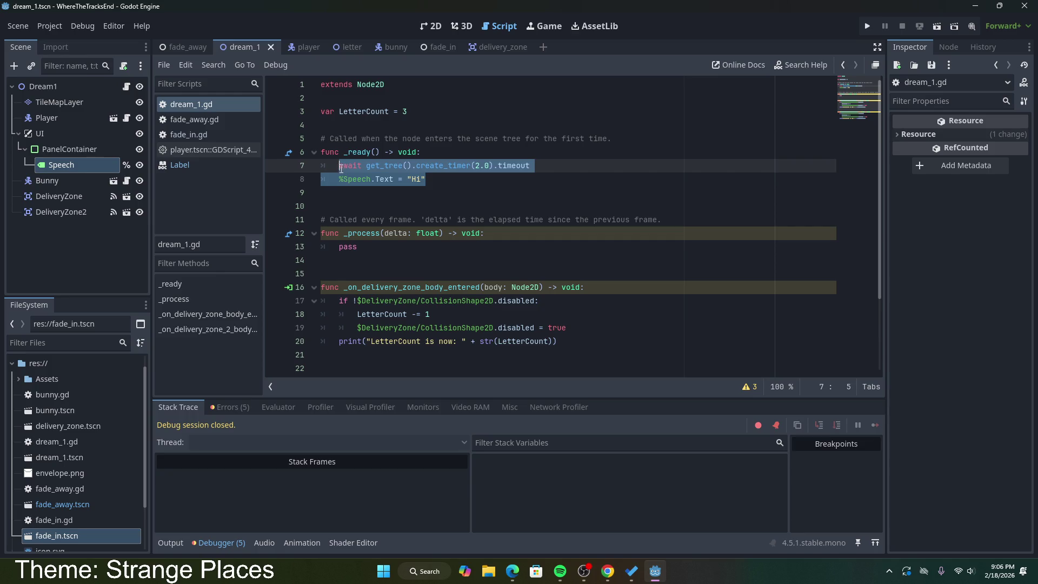
scroll(453, 292, down, 2)
click(368, 362)
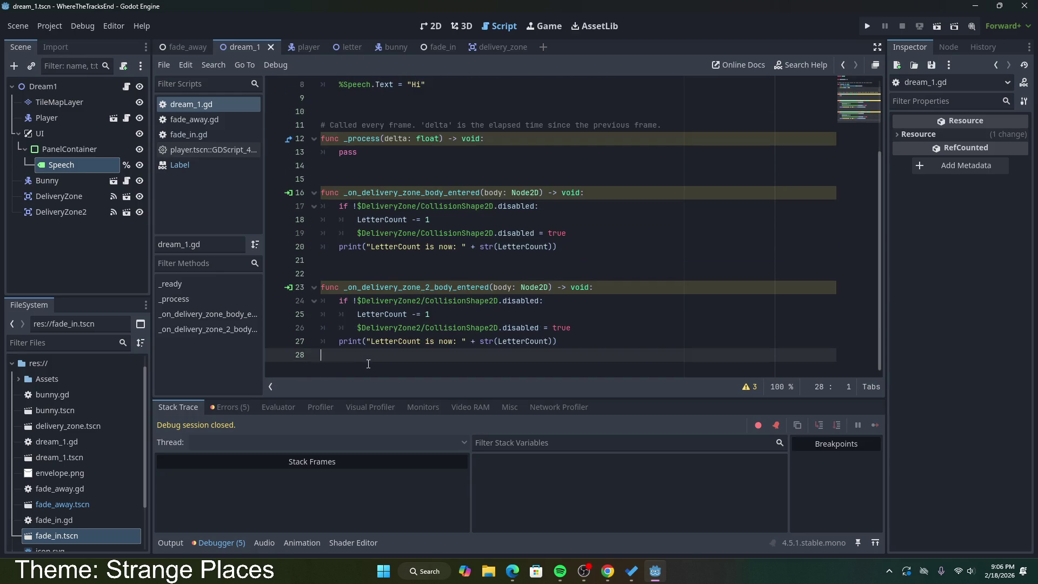
Step: Add a new func StartDialogue(): at the end of dream_1.gd
key(Return)
text(func )
text(Dialogue)
key(BackSpace)
key(BackSpace)
key(BackSpace)
key(BackSpace)
key(BackSpace)
text(StartDialogue():)
key(Return)
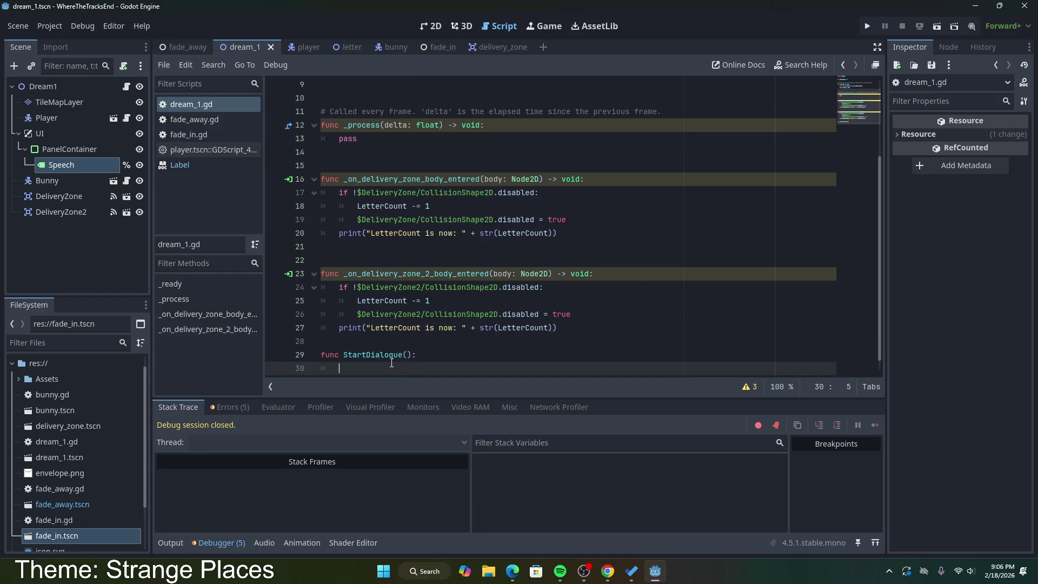
Step: Replace the %Speech.Text = "Hi" line in _ready with a StartDialogue() call
scroll(392, 363, up, 3)
mouse_move(428, 179)
mouse_down()
mouse_move(341, 179)
mouse_move(341, 167)
mouse_move(340, 179)
mouse_up()
key(ctrl+c)
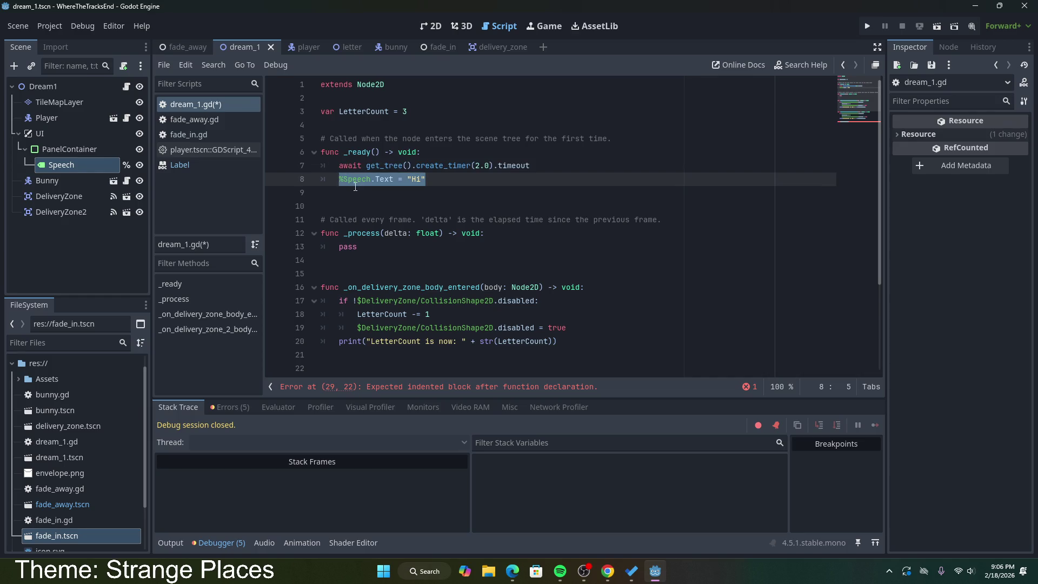
key(BackSpace)
text(StartDiag)
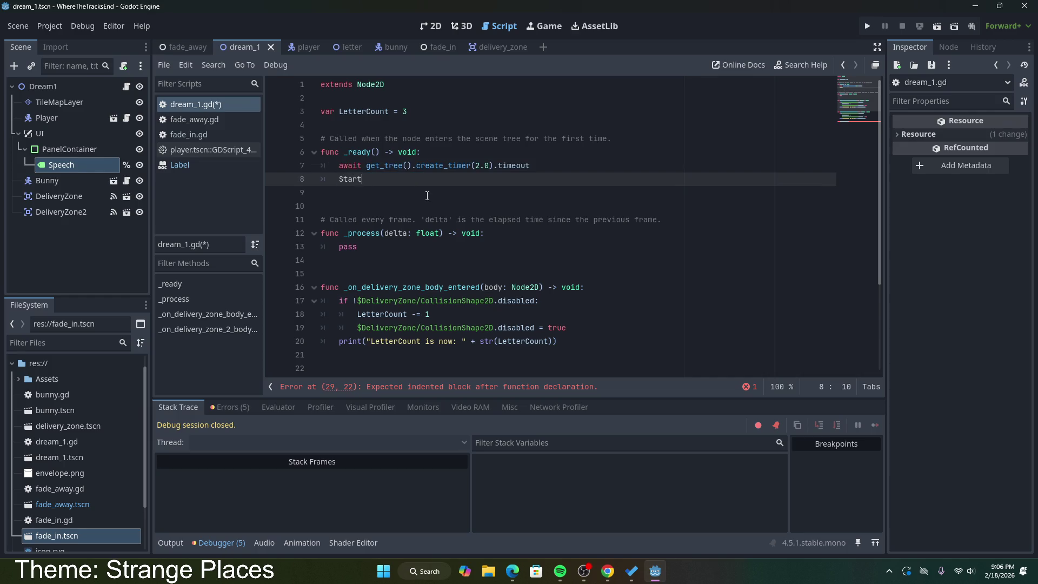
key(Return)
Step: Paste the Speech assignment into StartDialogue's body and save the script
scroll(464, 238, down, 3)
click(403, 355)
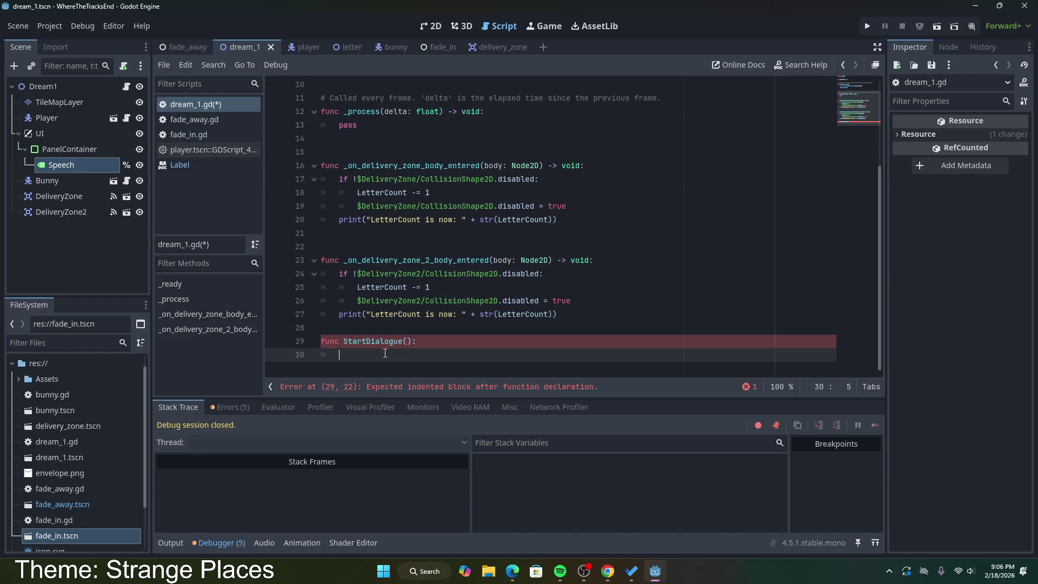
key(ctrl+v)
key(ctrl+s)
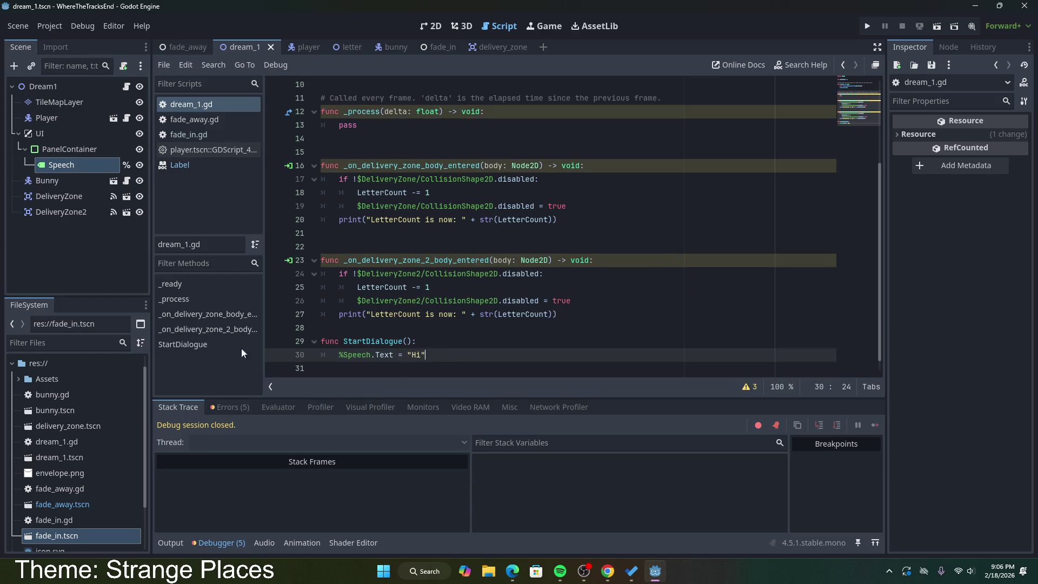
Step: Replace %Speech on line 30 with the copied path $UI/PanelContainer/Speech and save the script
right_click(79, 168)
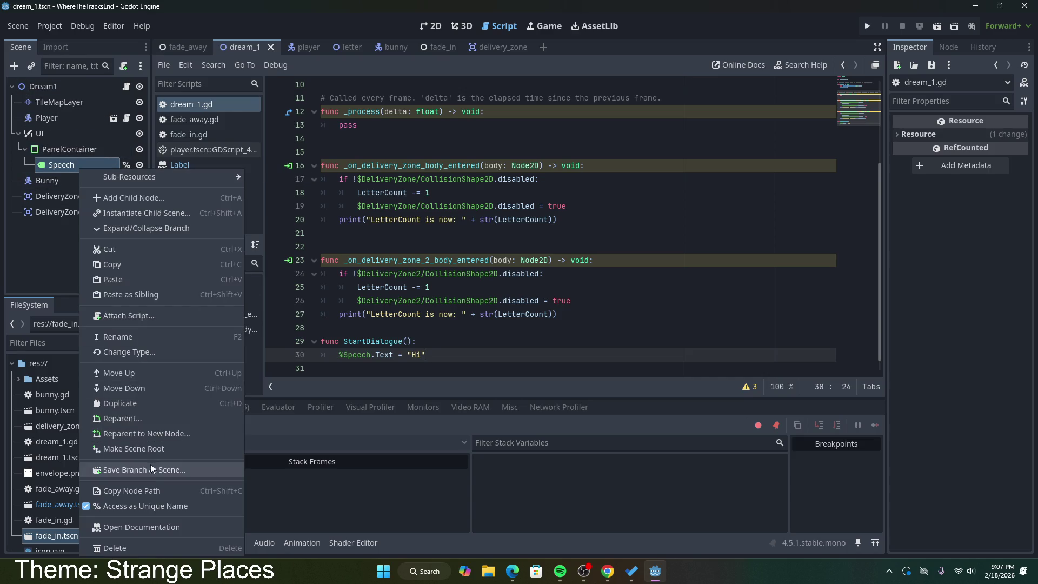
click(131, 490)
drag(339, 355, 368, 355)
text(UI/PanelContainer/Speech)
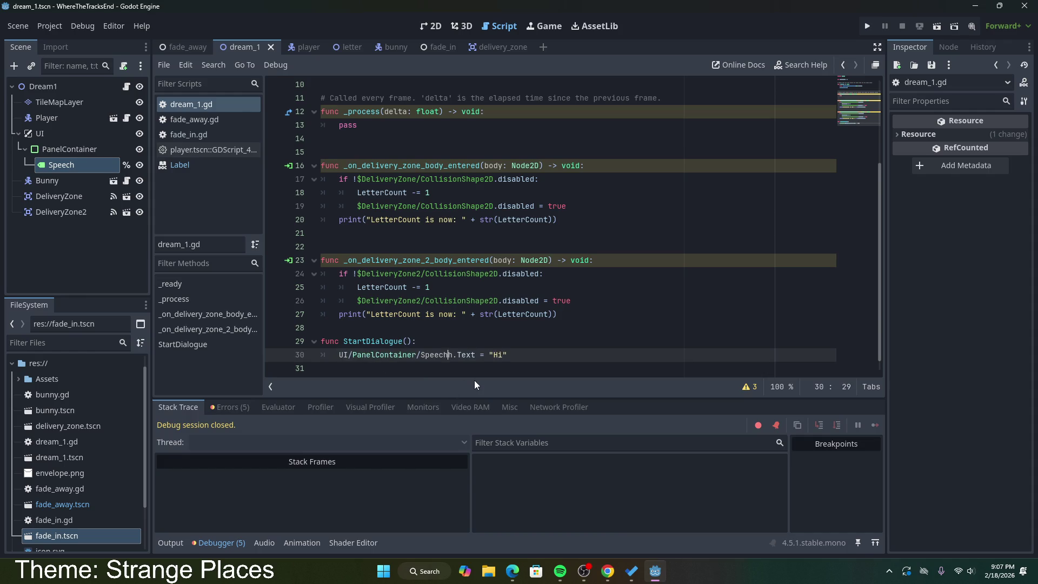
key(Home)
text($)
key(End)
key(ctrl+s)
Step: Rerun the game and select the invalid 'Text' assignment error in the debugger
click(873, 24)
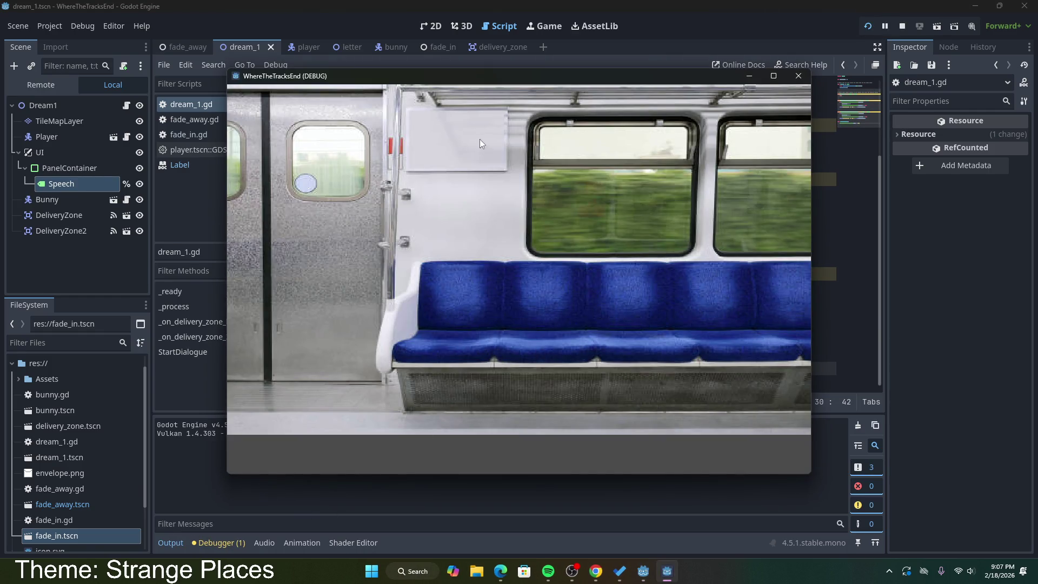
drag(489, 76, 680, 60)
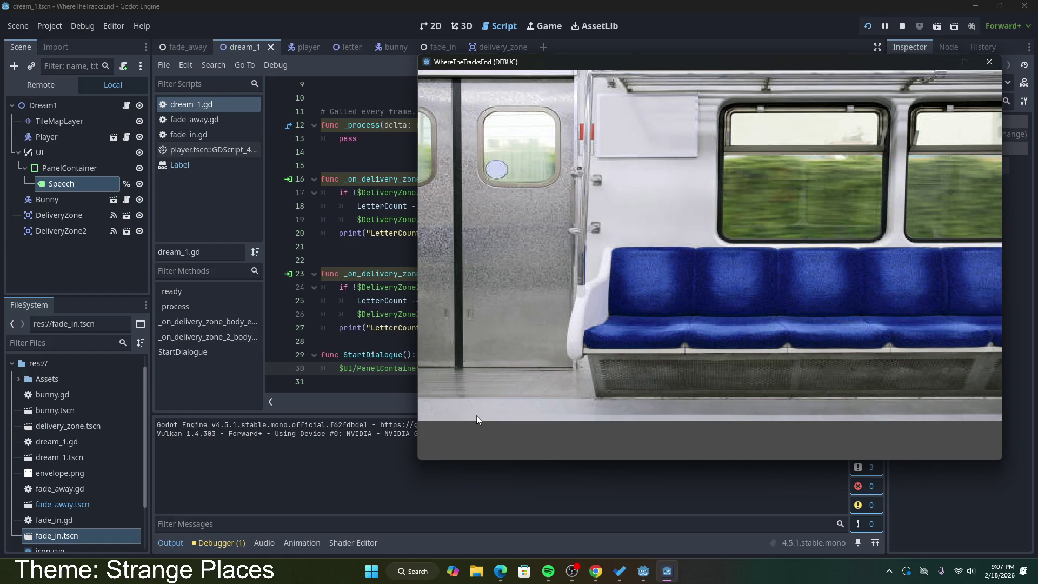
click(990, 62)
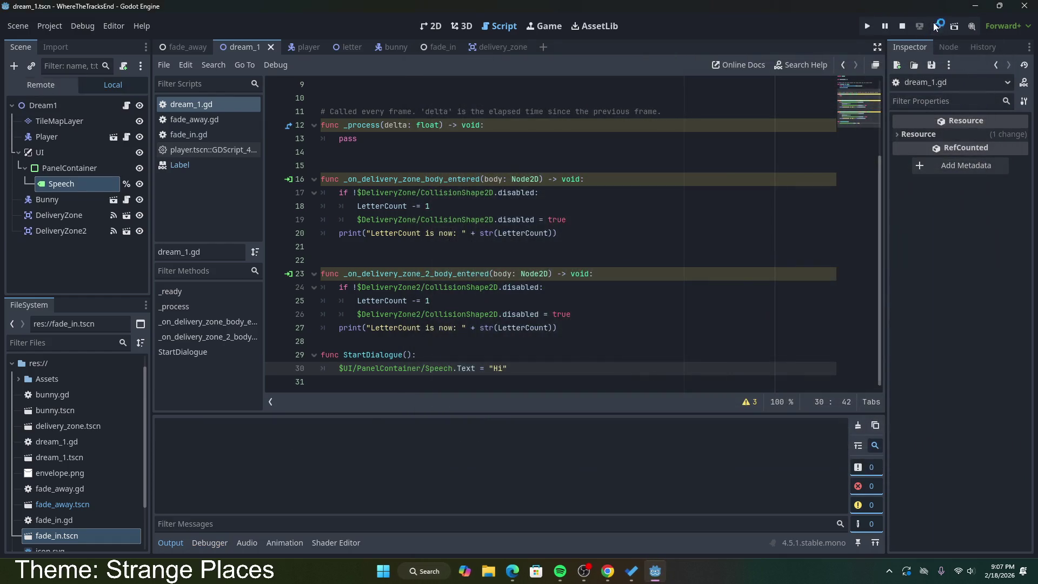
key(F6)
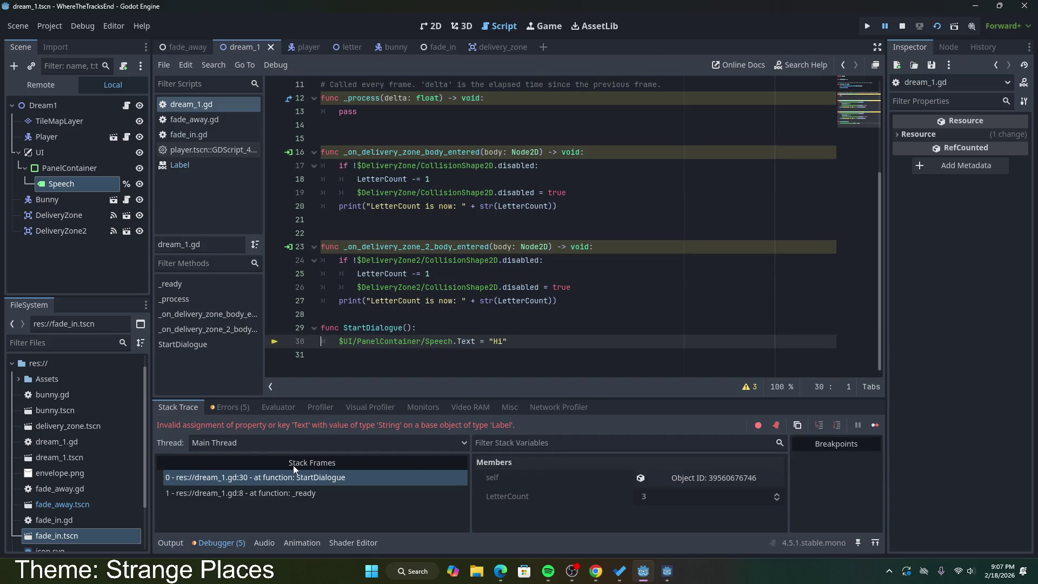
drag(165, 425, 527, 427)
key(ctrl+c)
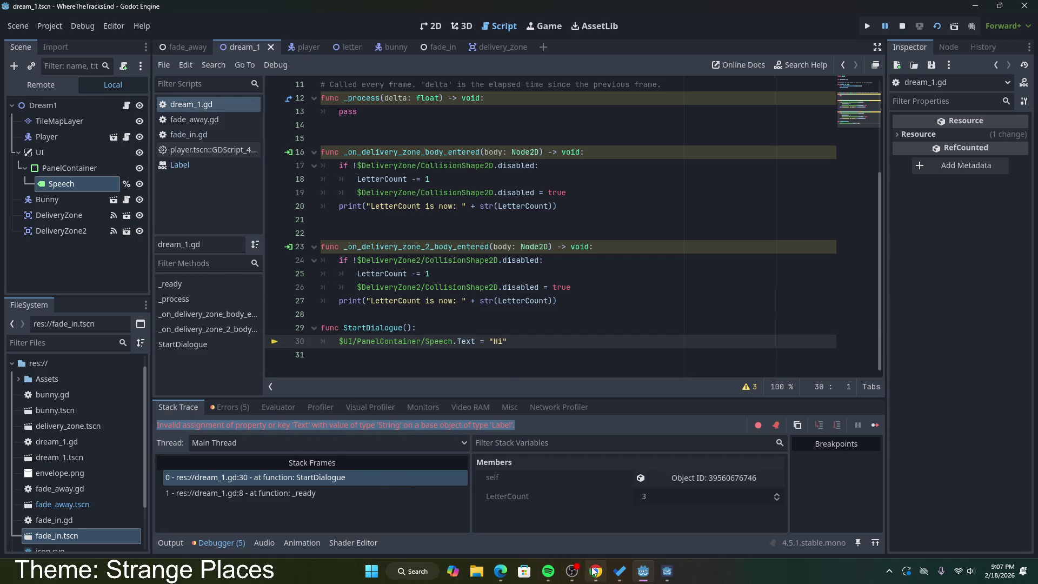
Step: Paste the copied error message into Chrome's Google search box, replacing the old query
click(596, 571)
click(231, 81)
key(ctrl+a)
key(ctrl+v)
Step: Search the error and open the Godot Forum thread, reading the reply about Label being a class
key(Return)
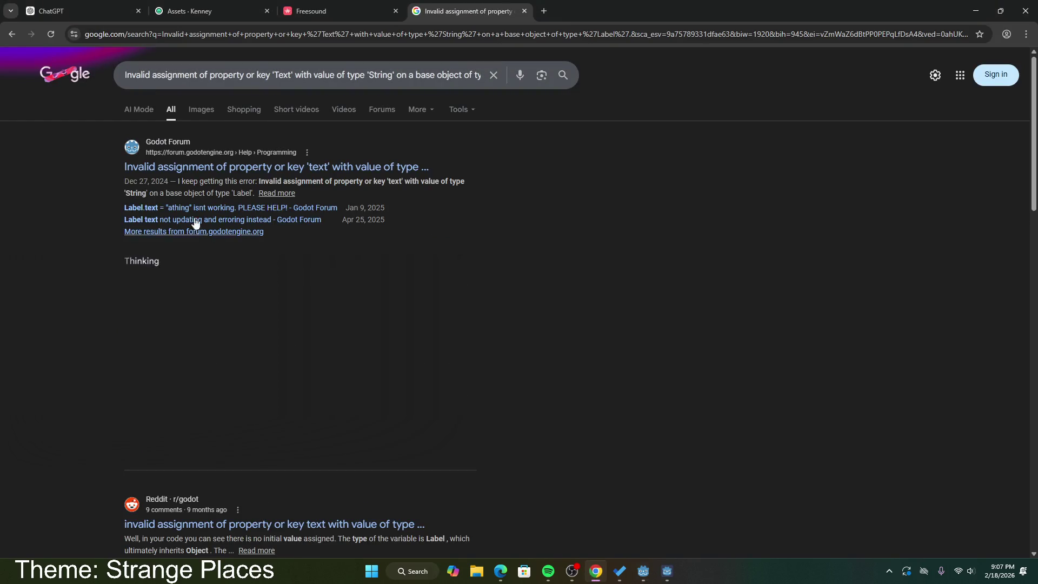
click(276, 166)
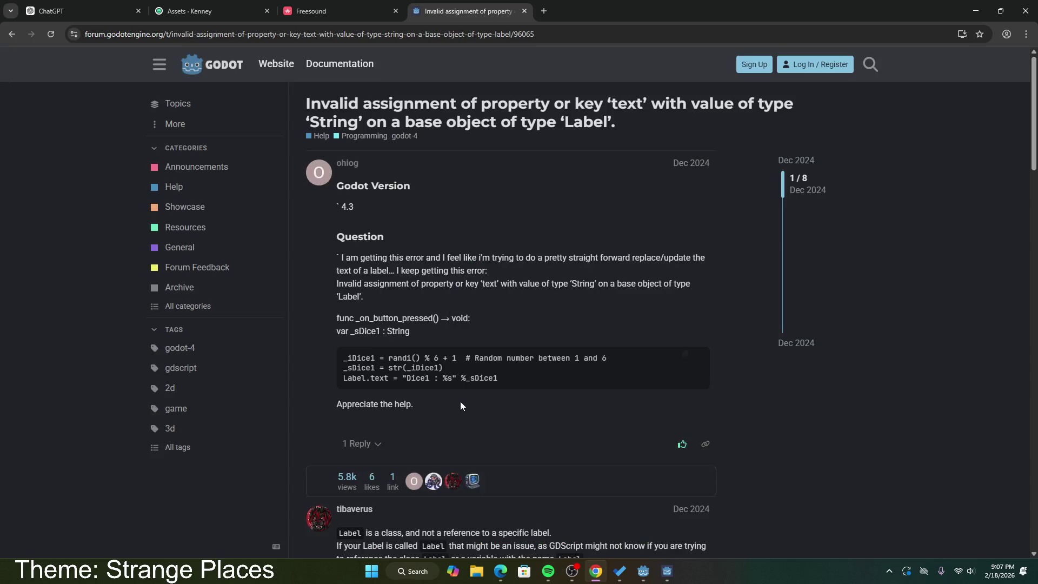
scroll(422, 206, down, 5)
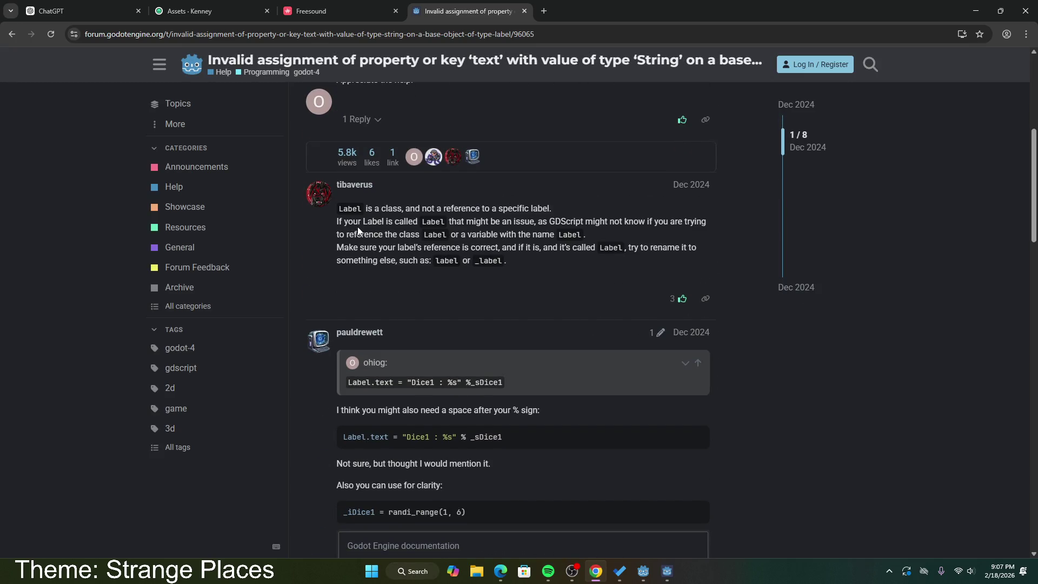
mouse_move(594, 221)
mouse_down()
mouse_move(507, 233)
mouse_move(589, 259)
mouse_up()
click(583, 264)
scroll(541, 270, down, 4)
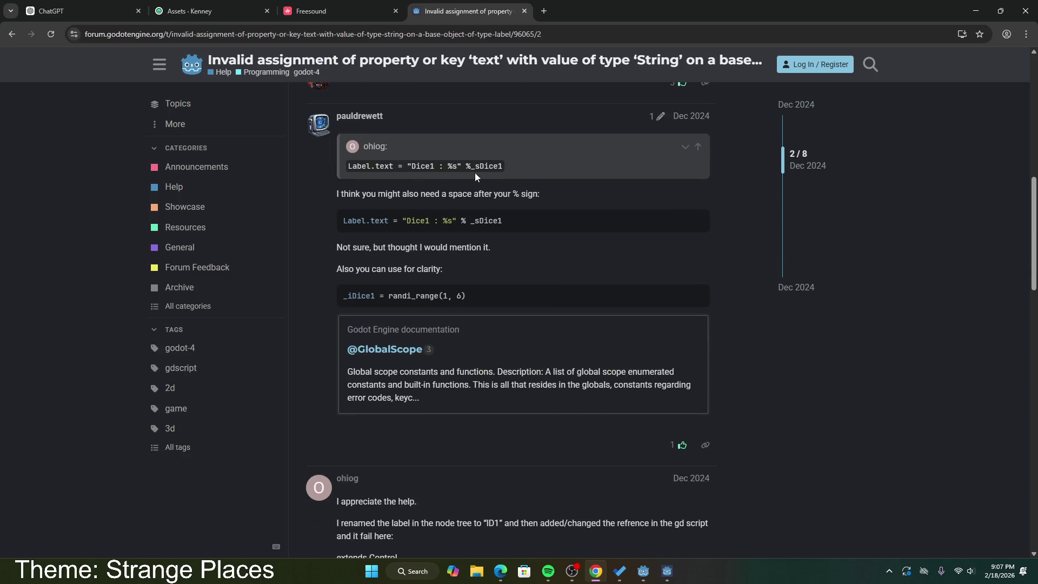
Step: Read the forum replies about the space after % and assigning the label node
mouse_move(376, 196)
mouse_down()
mouse_move(536, 197)
mouse_move(334, 196)
mouse_up()
click(445, 224)
scroll(486, 330, down, 5)
scroll(486, 331, down, 1)
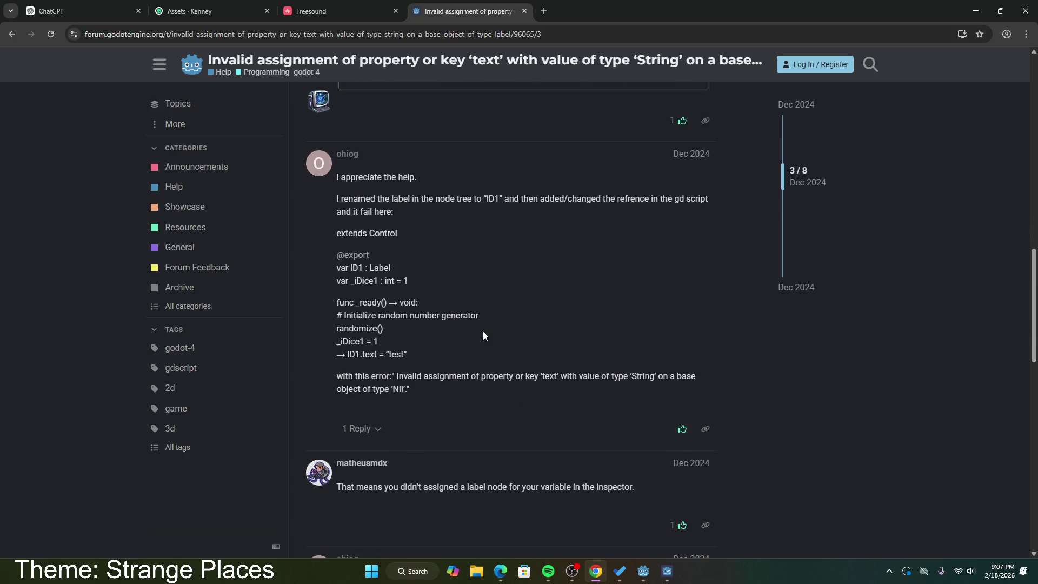
scroll(431, 312, down, 5)
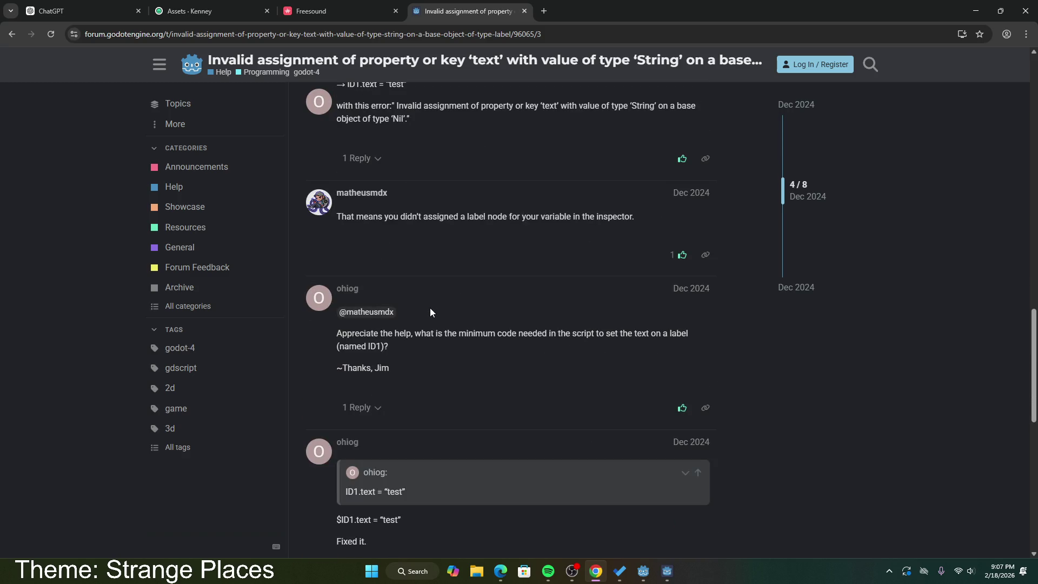
drag(459, 216, 643, 221)
scroll(488, 334, down, 6)
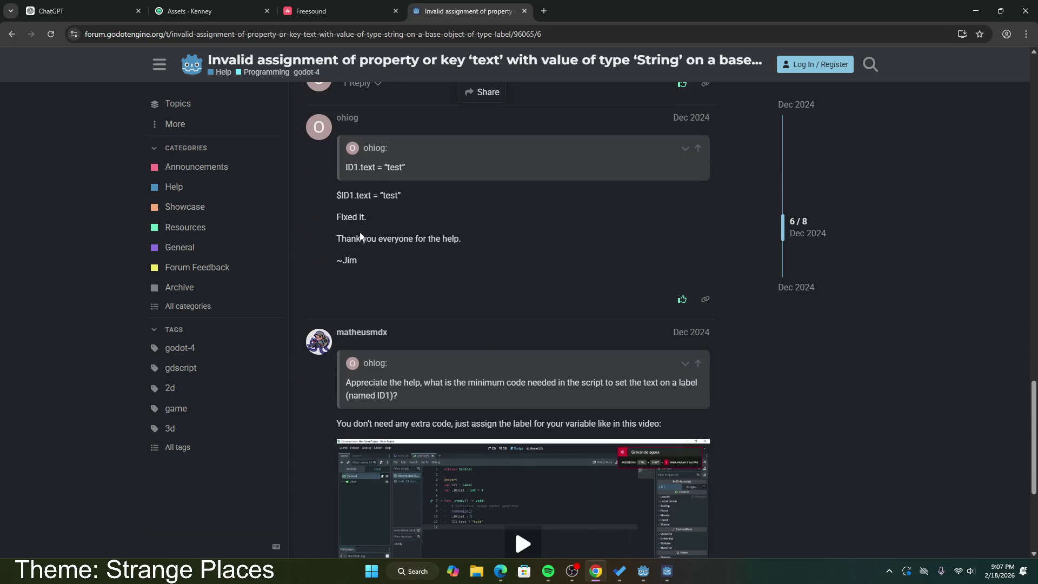
Step: Read the accepted fix using lowercase $ID1.text in the forum thread
click(357, 168)
drag(410, 219, 322, 199)
click(389, 221)
scroll(391, 218, down, 1)
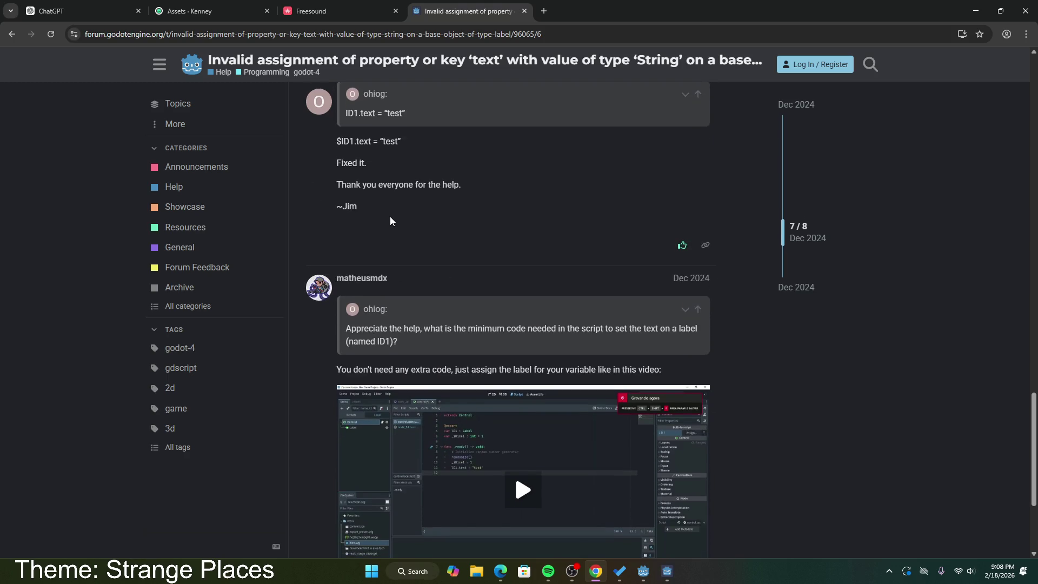
scroll(390, 216, down, 3)
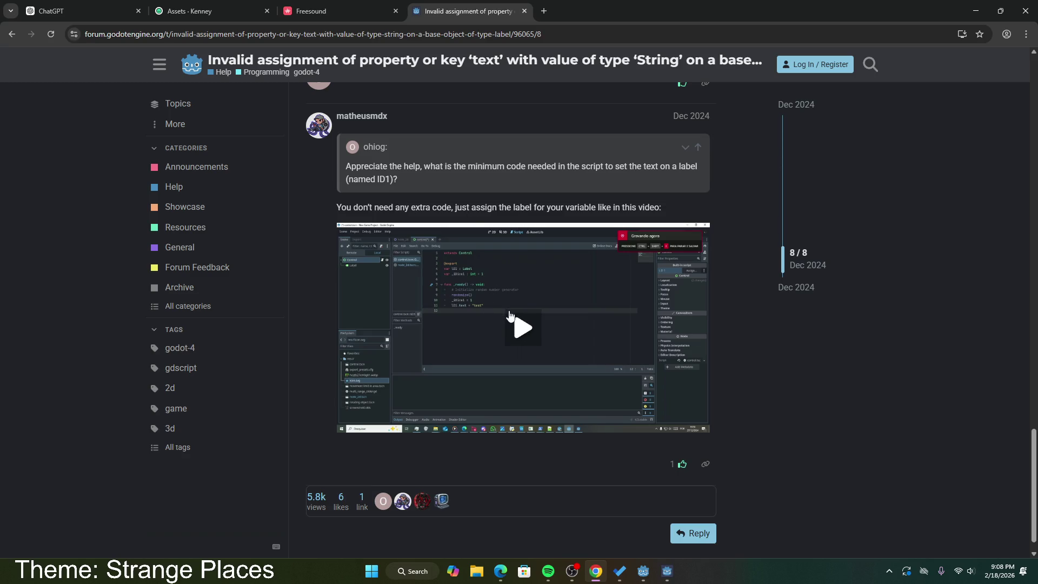
scroll(522, 209, up, 4)
Step: Return to the results and expand the AI overview's causes, reading the incorrect data type explanation
click(11, 34)
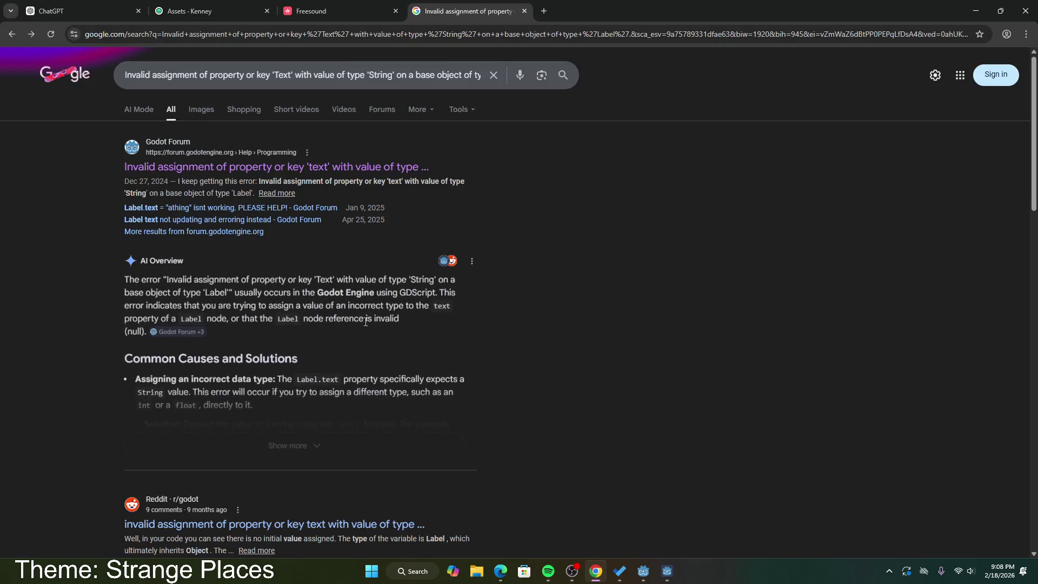
scroll(347, 482, down, 3)
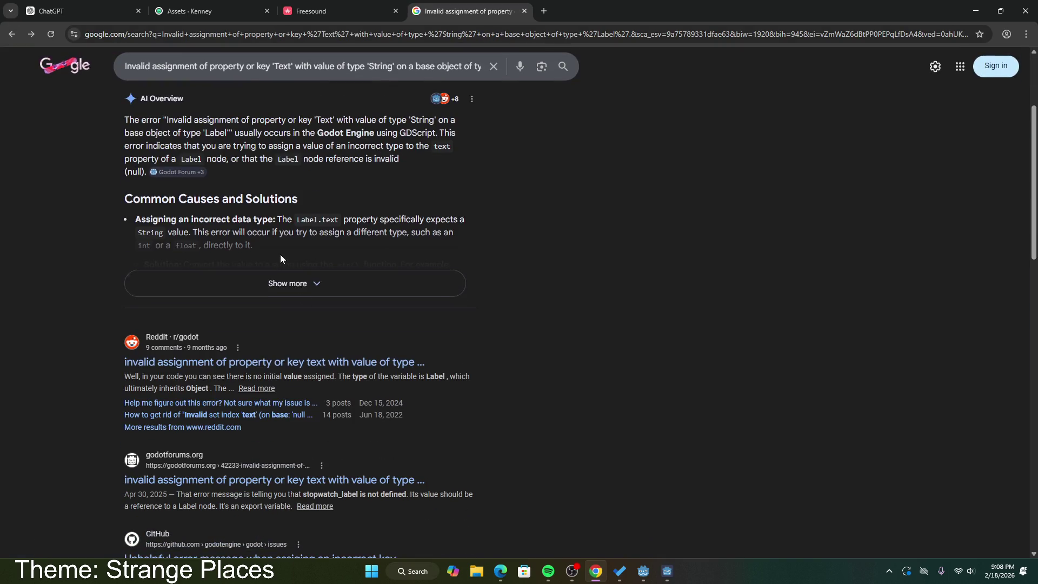
click(275, 283)
drag(143, 233, 327, 241)
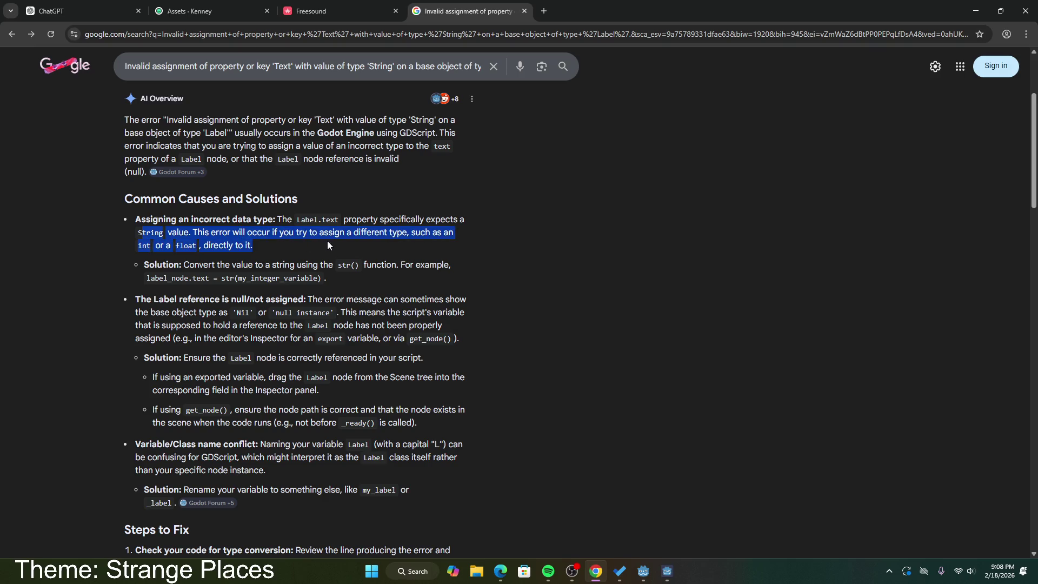
click(326, 241)
click(666, 573)
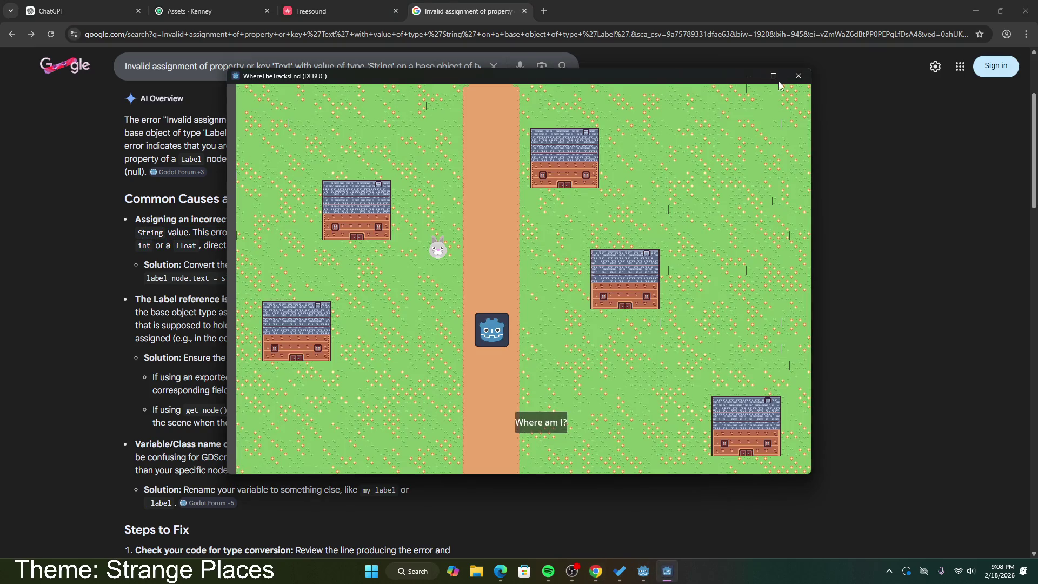
Step: Close the paused game window and put the caret at the end of line 30 in dream_1.gd
click(804, 76)
click(665, 572)
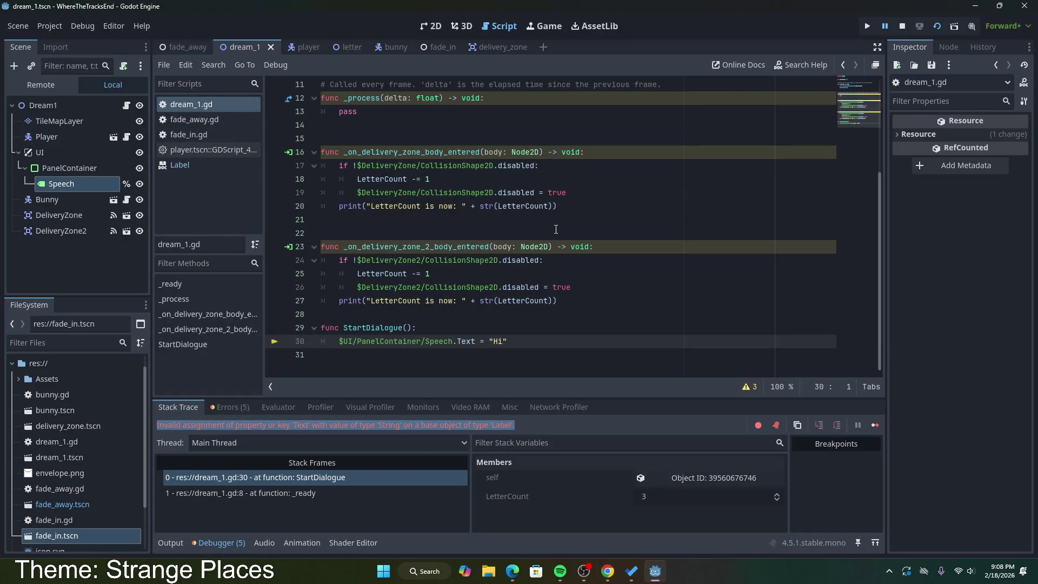
click(508, 344)
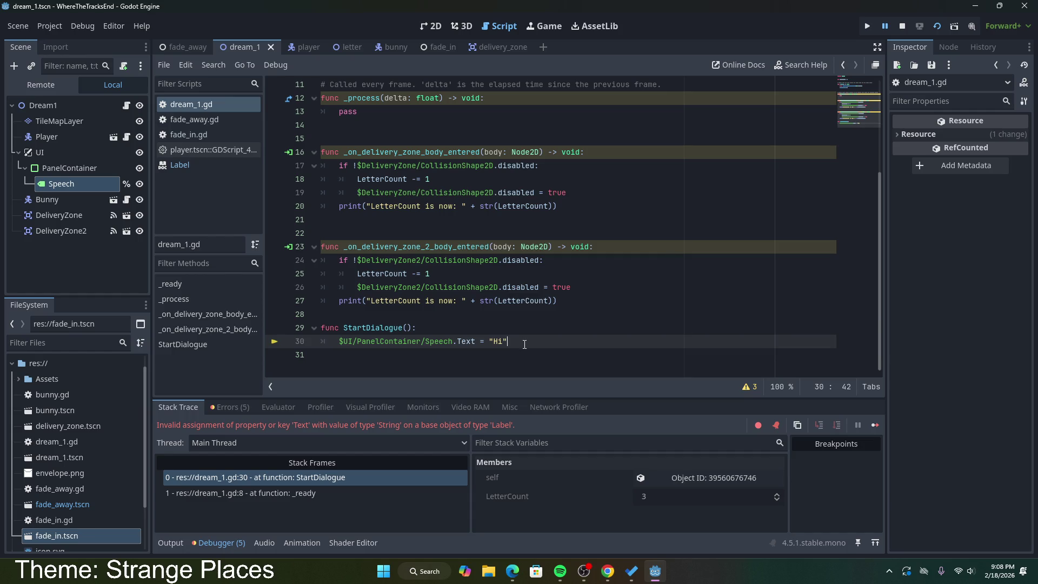
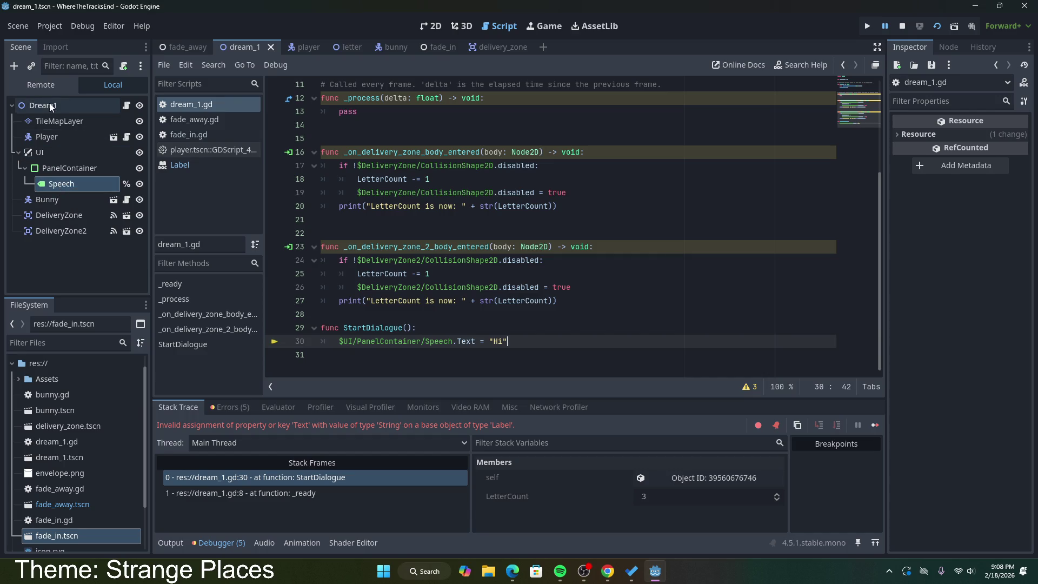
Step: Browse the Add Node dialog's Control types and pick Label from recent types
click(15, 66)
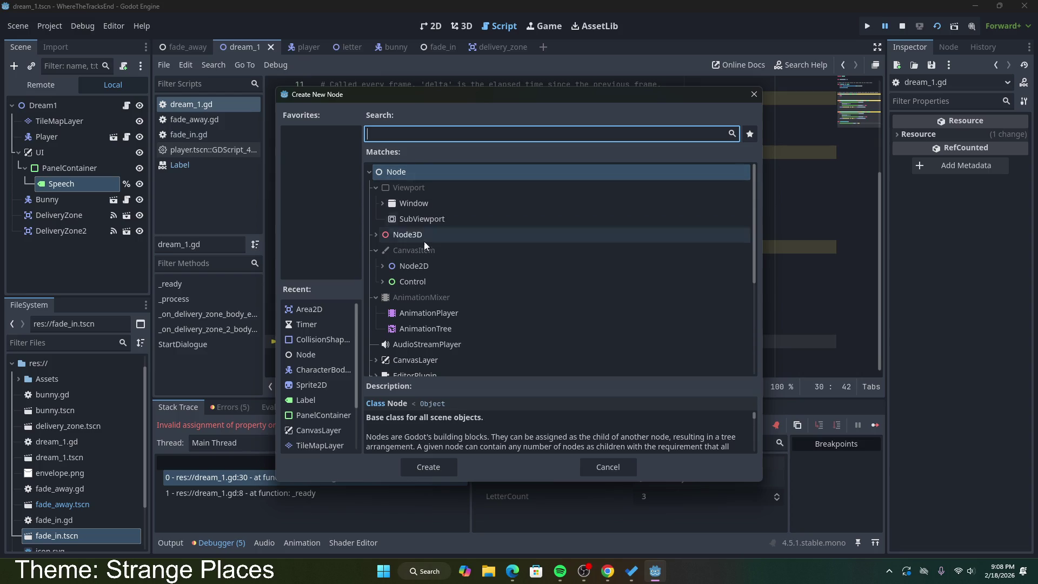
click(382, 281)
scroll(411, 284, down, 3)
scroll(473, 260, down, 5)
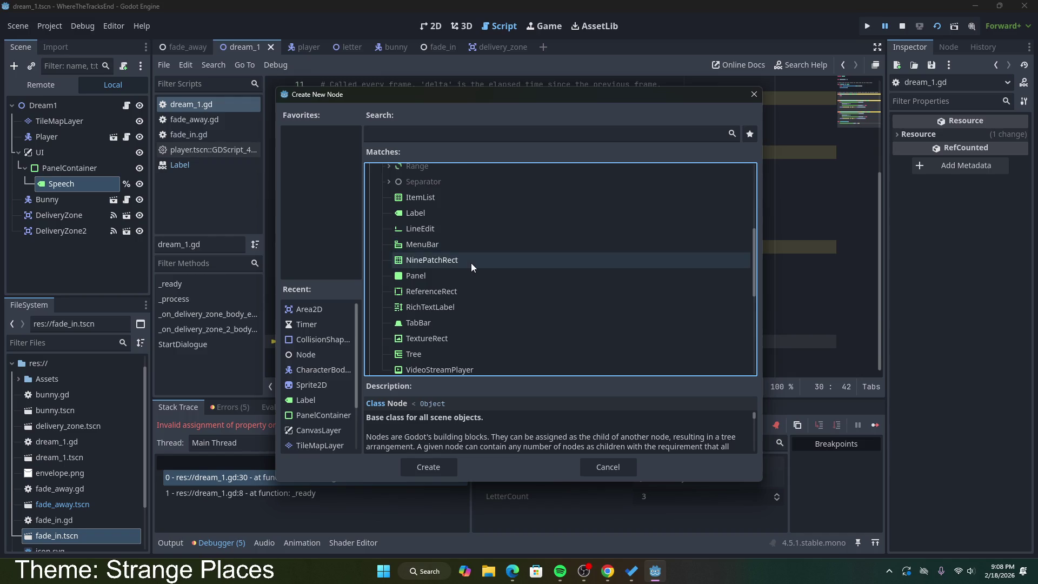
scroll(472, 263, down, 3)
scroll(459, 299, up, 3)
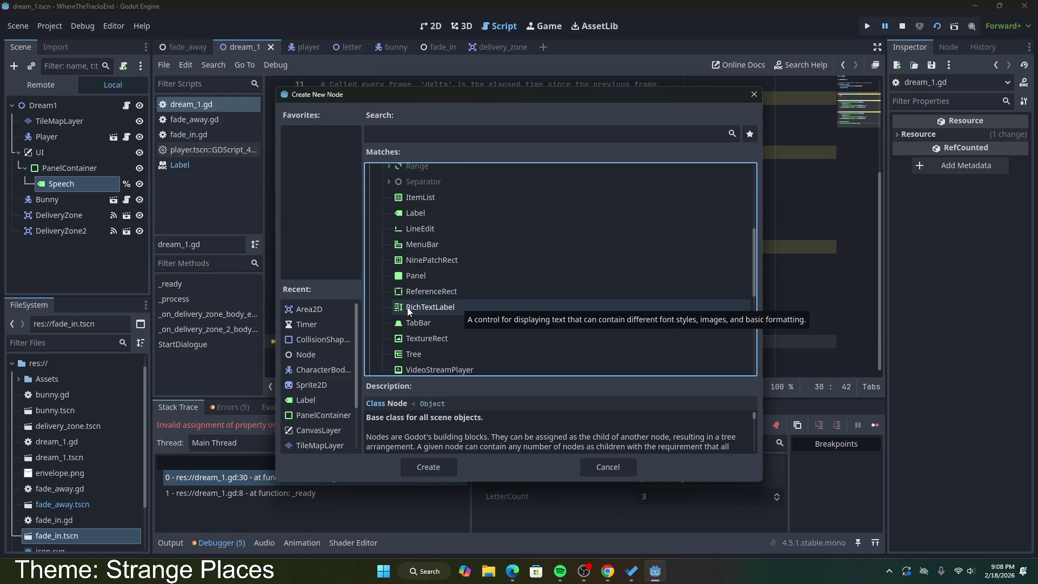
scroll(409, 305, up, 2)
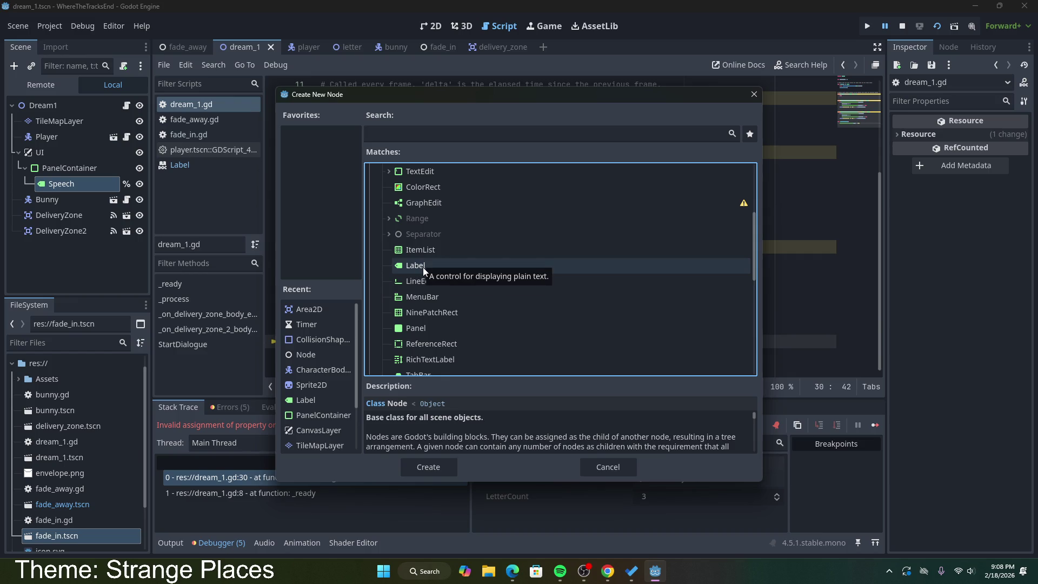
scroll(325, 378, down, 2)
click(316, 345)
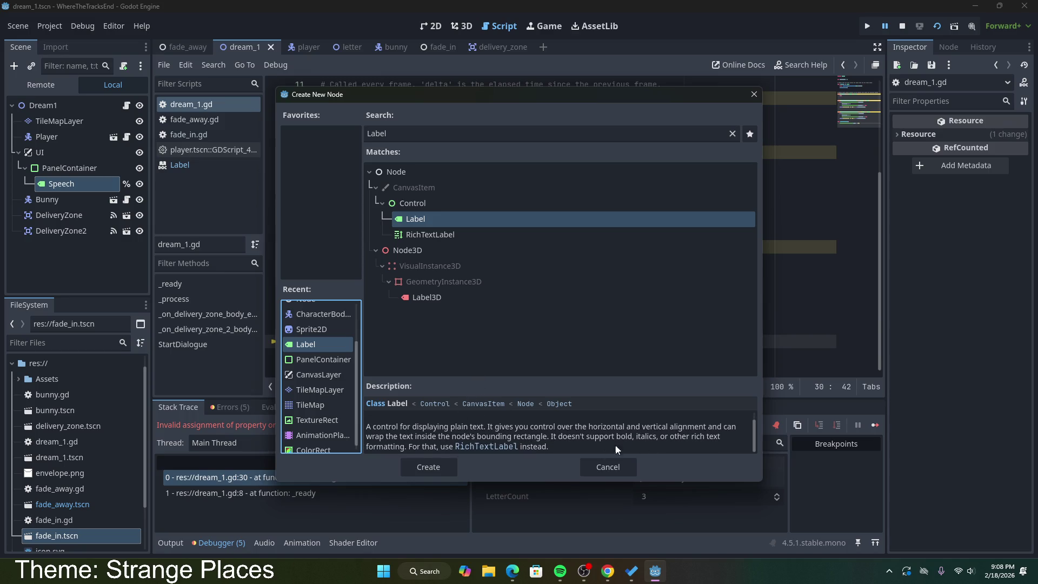
Step: Close the browser's error search and cancel adding the new node
key(alt+Tab)
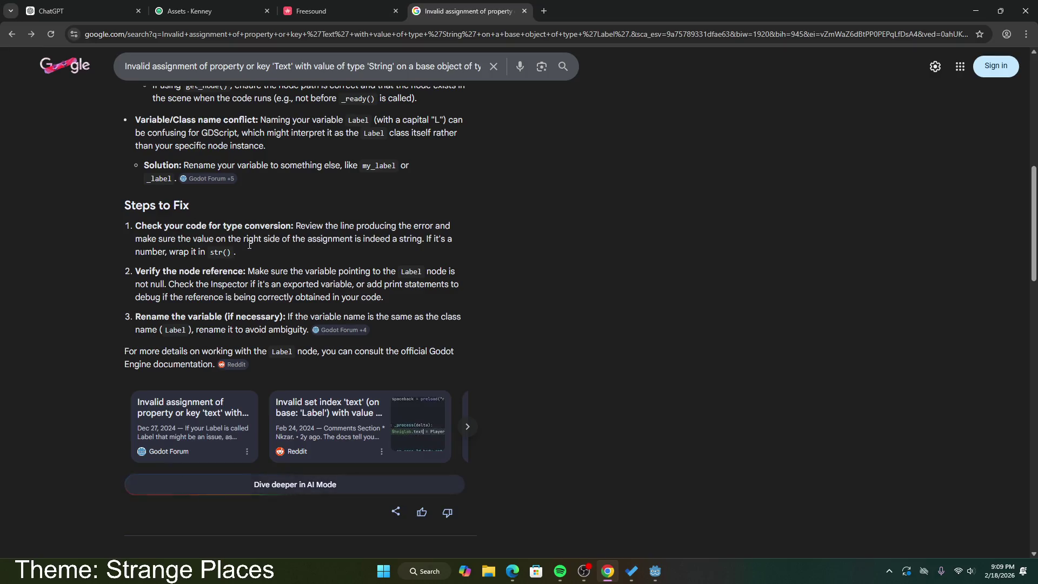
click(524, 11)
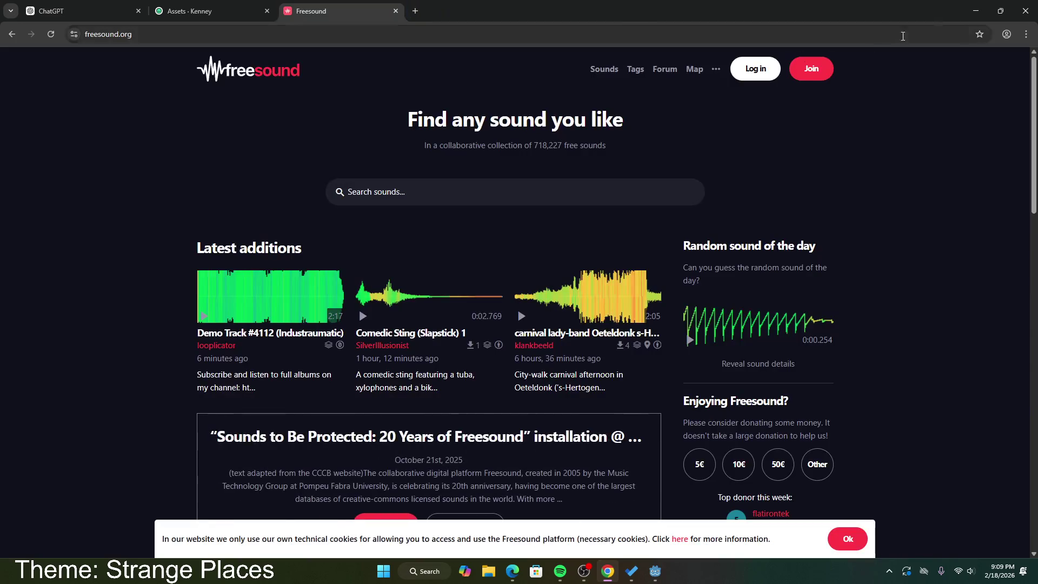
click(975, 11)
click(608, 468)
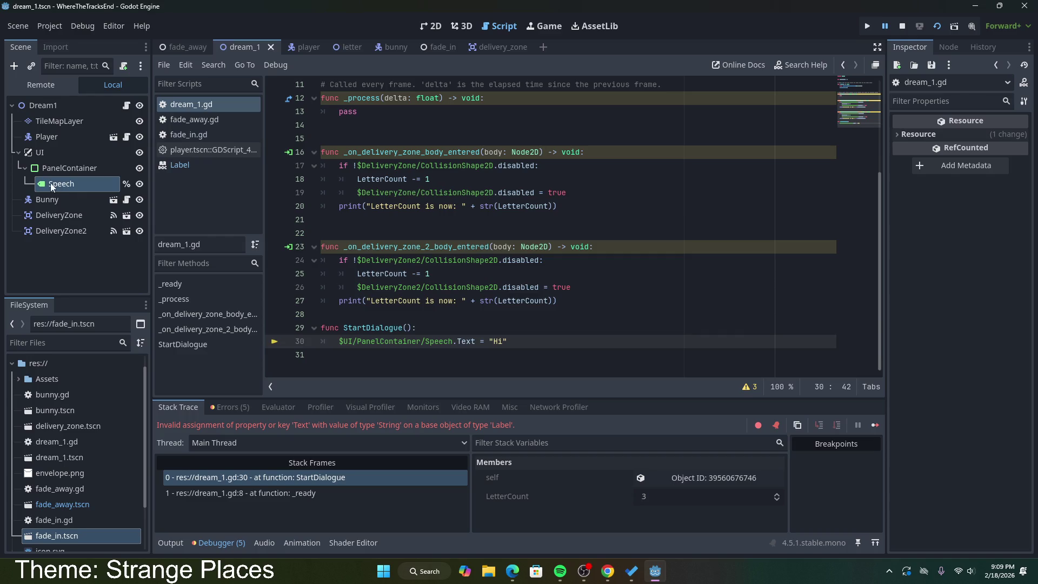
Step: Toggle the Speech node's visibility, save dream_1, and return to the dream_1 scene tab
click(138, 184)
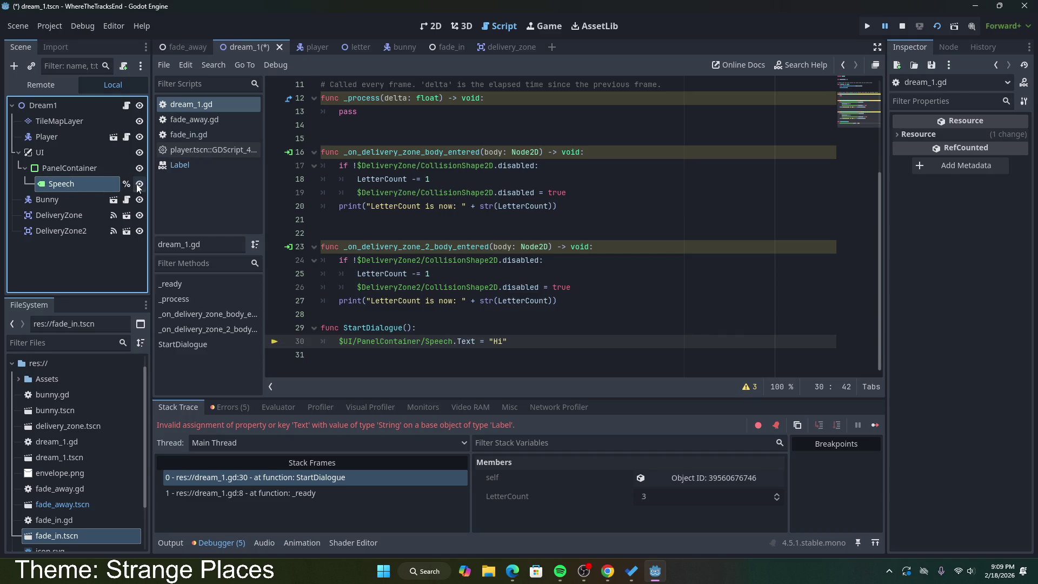
key(ctrl+s)
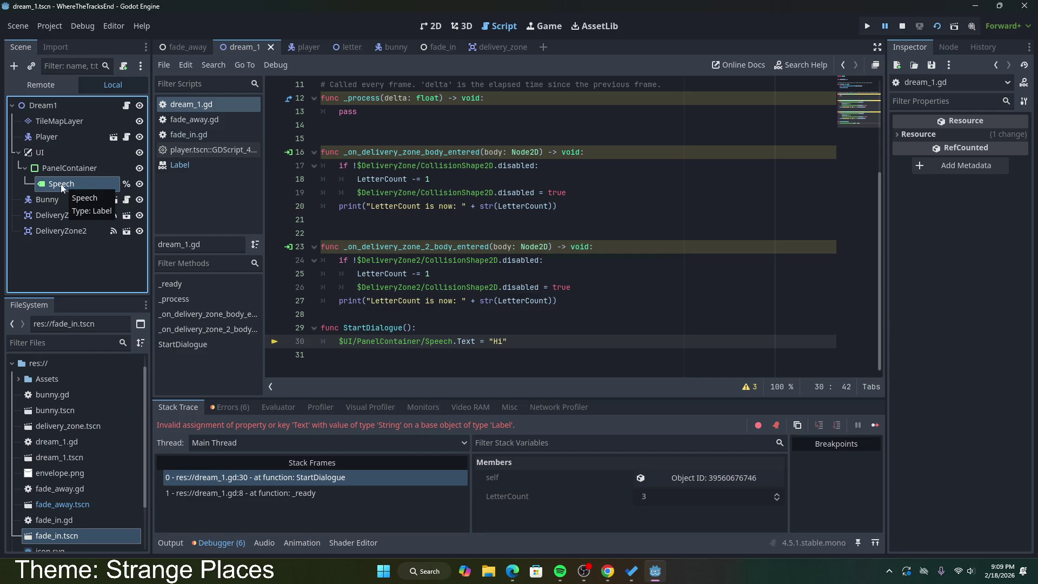
right_click(61, 184)
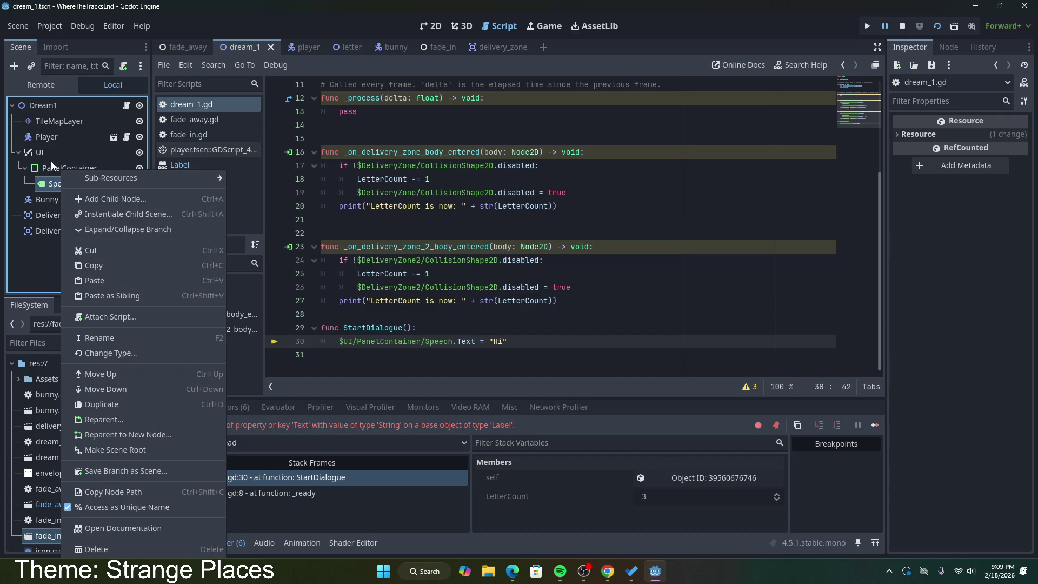
shift+click(385, 206)
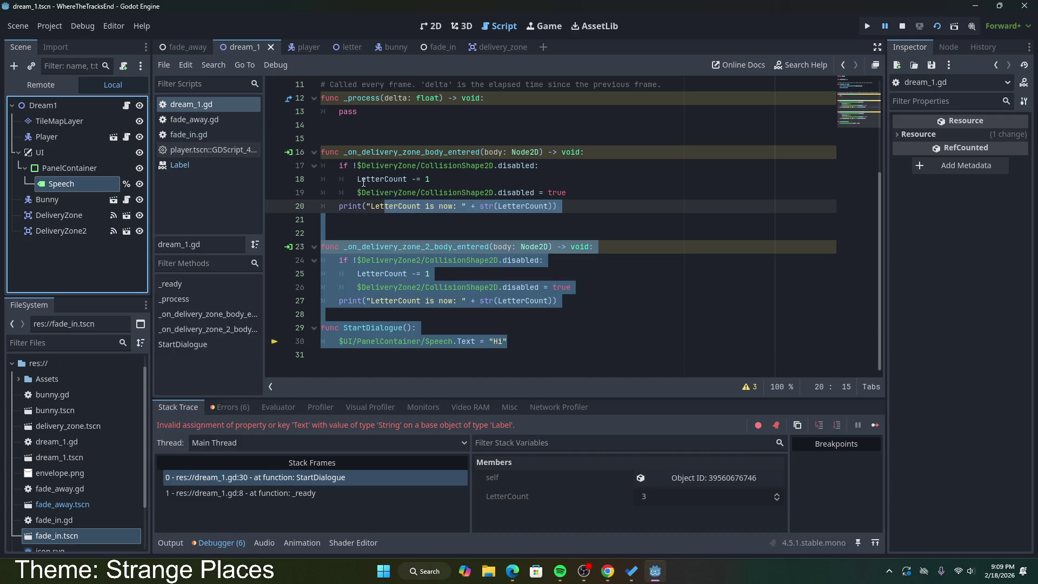
click(184, 51)
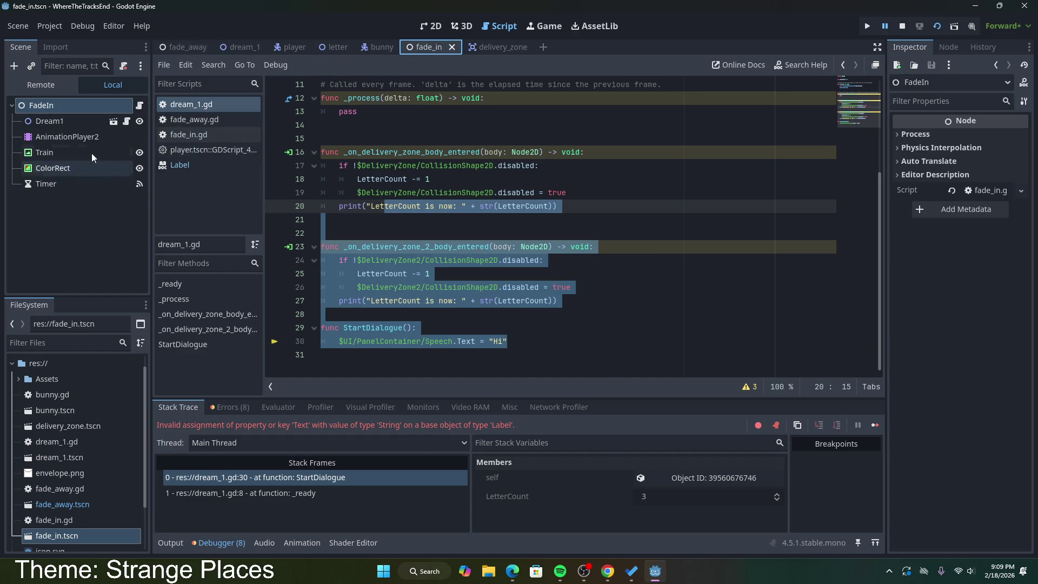
click(232, 47)
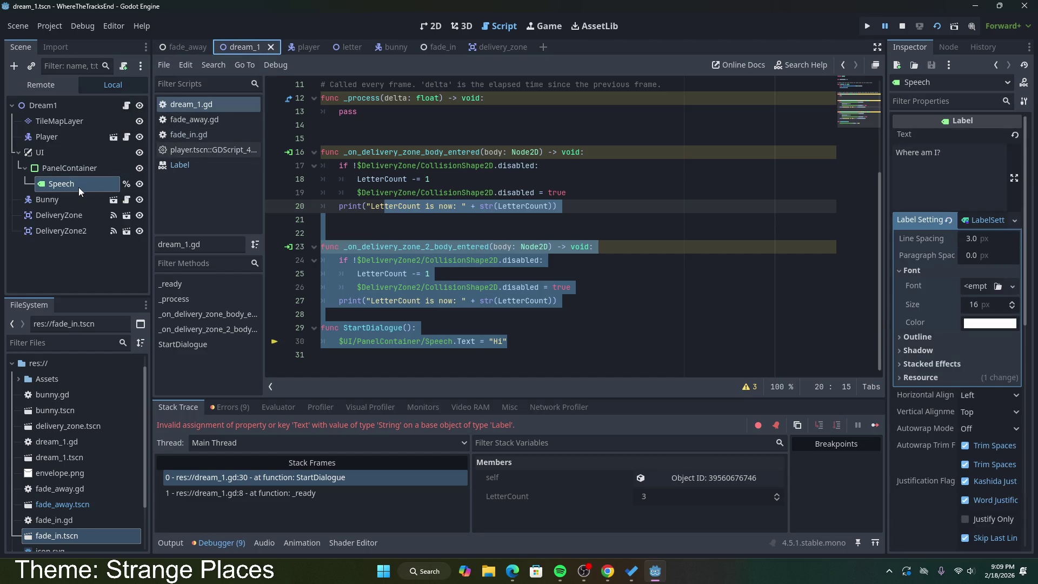
Step: Inspect the Speech text assignment with the "Hi" string on line 30 of dream_1.gd
click(361, 247)
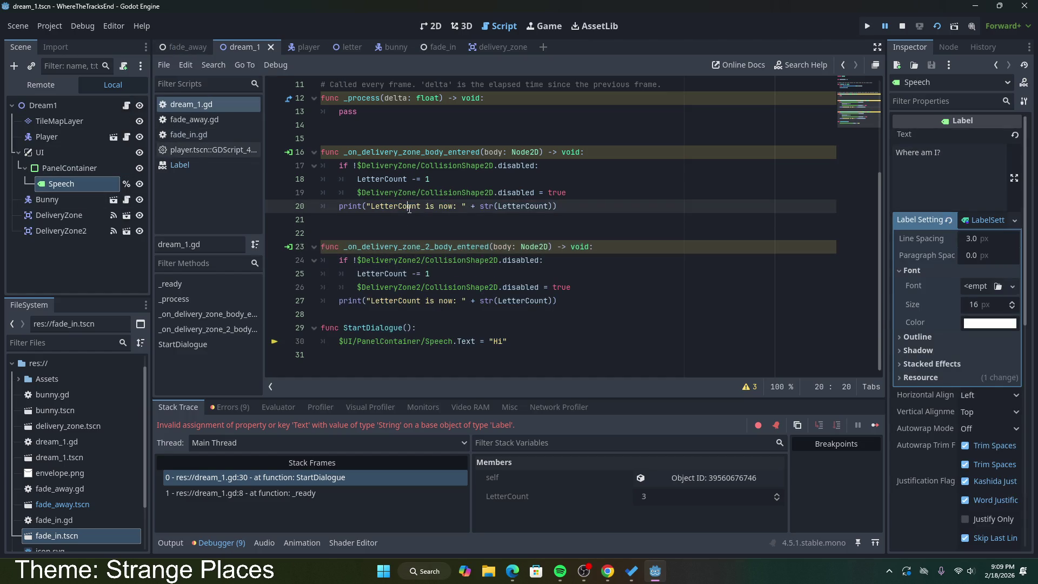
drag(558, 206, 322, 193)
click(454, 247)
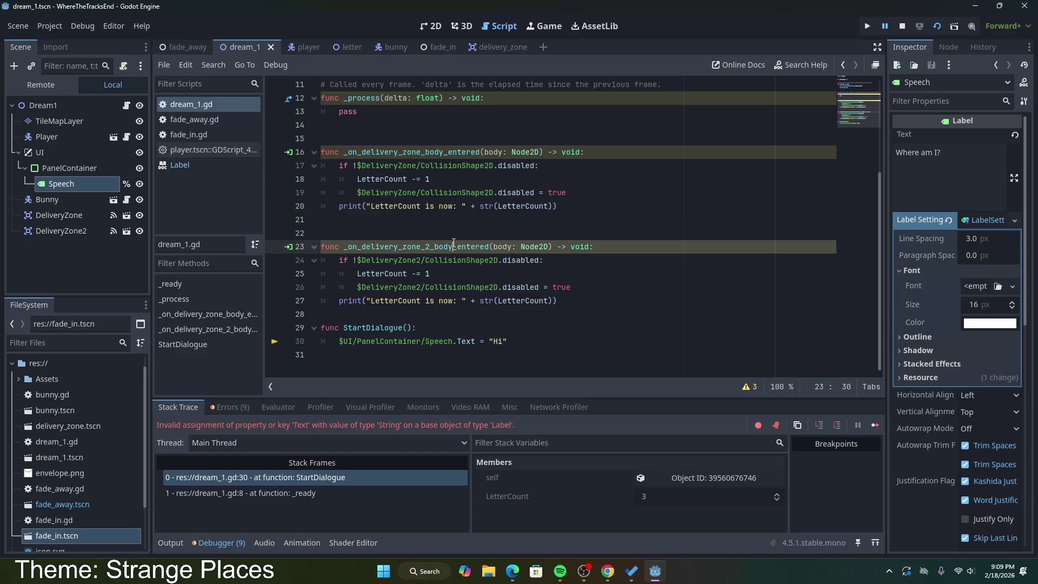
drag(517, 348, 341, 343)
click(419, 348)
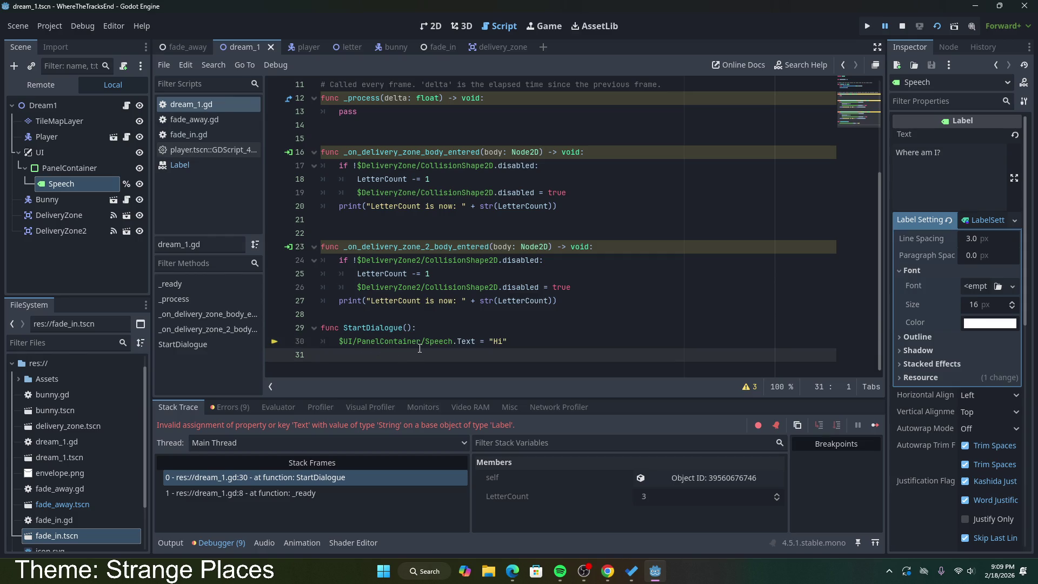
click(540, 344)
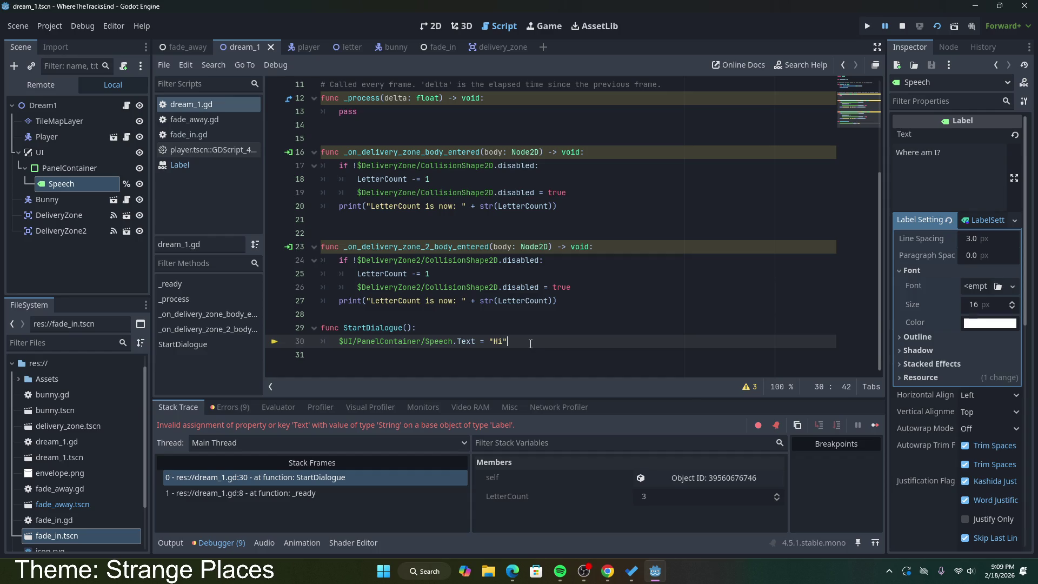
drag(521, 344, 488, 345)
click(513, 344)
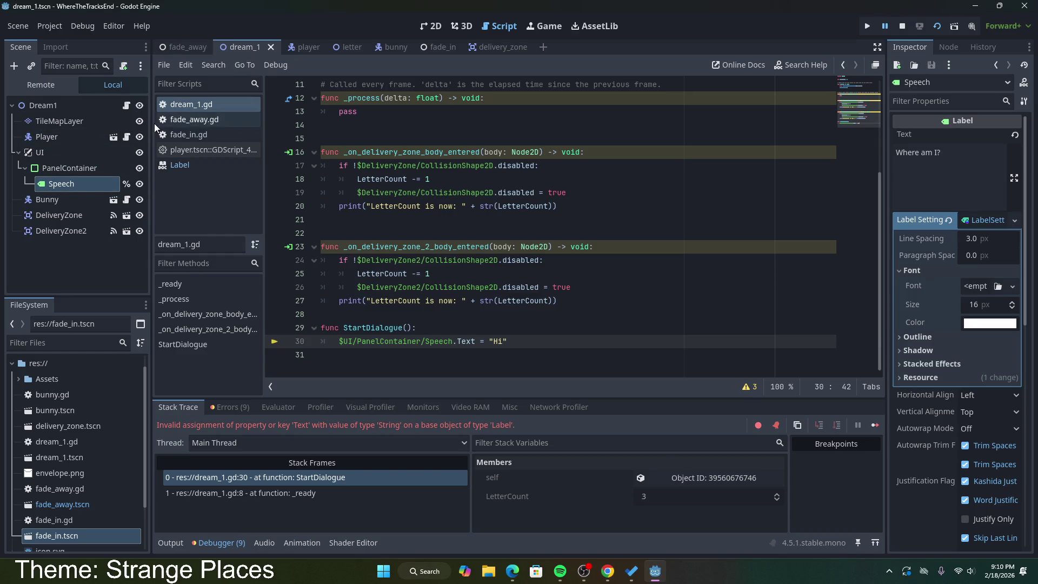
drag(340, 342, 457, 343)
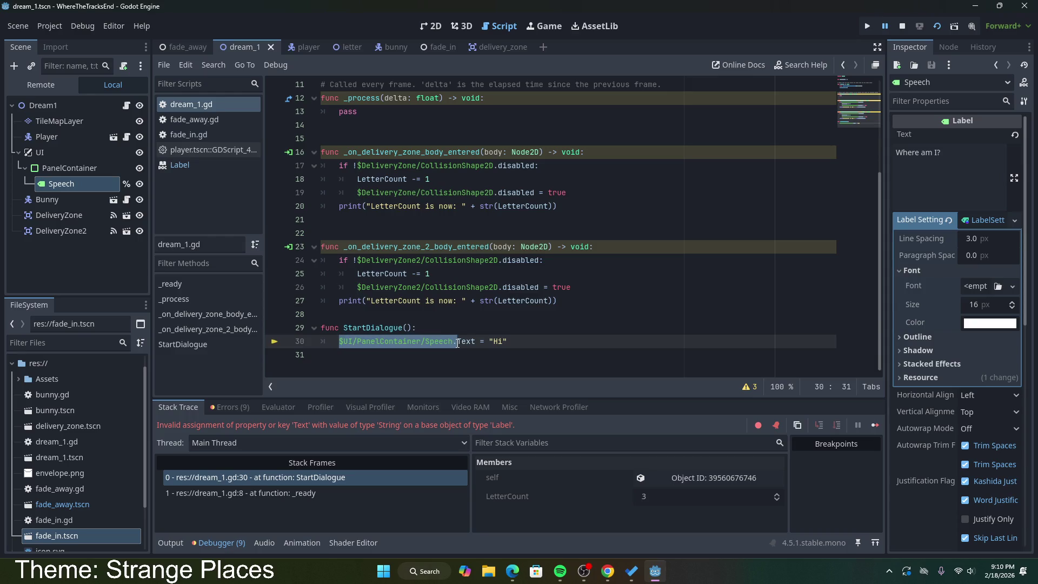
click(343, 342)
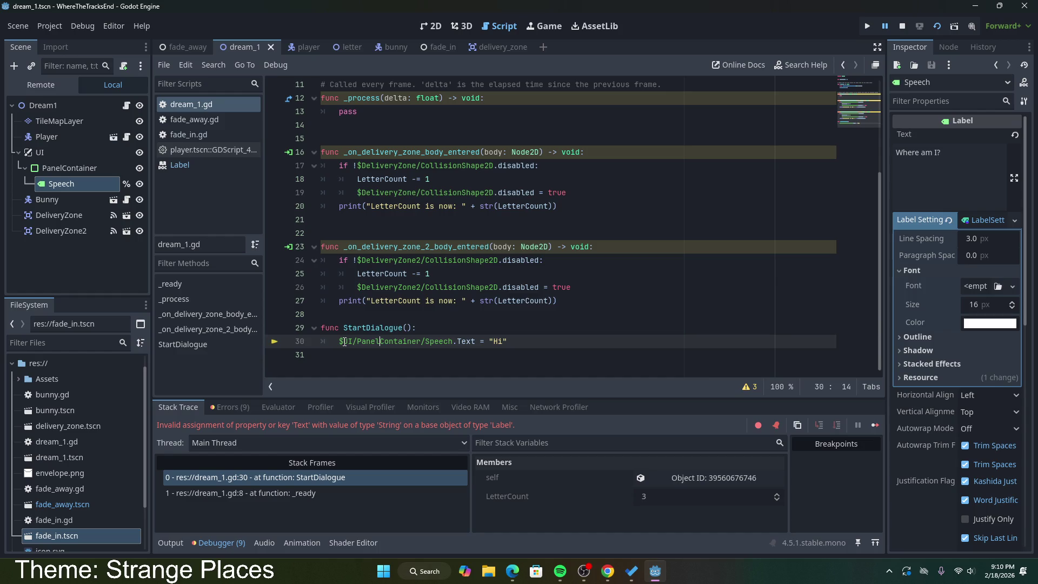
drag(512, 339, 338, 341)
Step: Comment out line 30, add print($UI/PanelContainer/Speech == null) below, and run the scene
click(339, 341)
text(#)
click(545, 342)
key(Return)
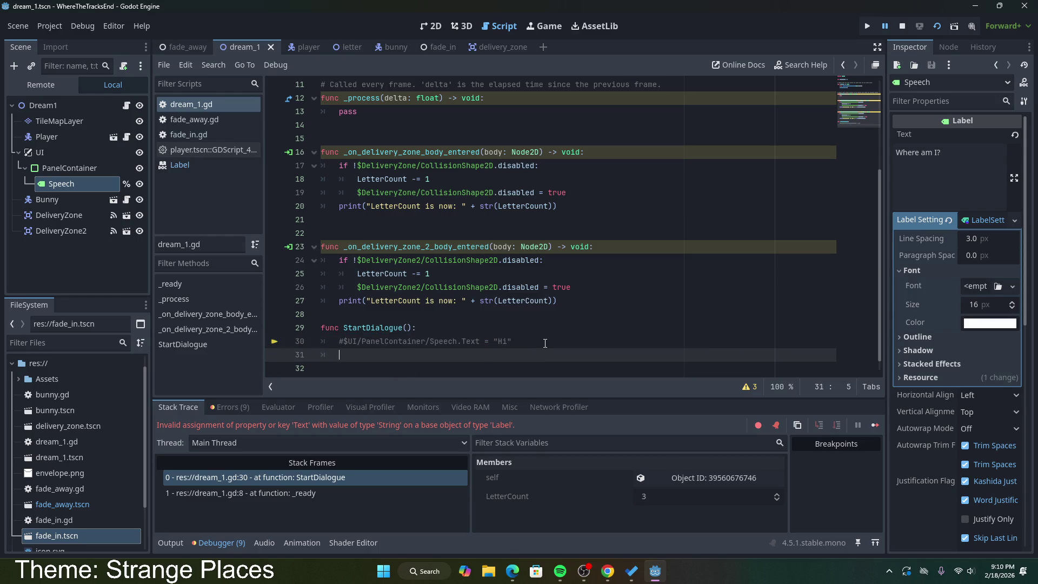
text(print()
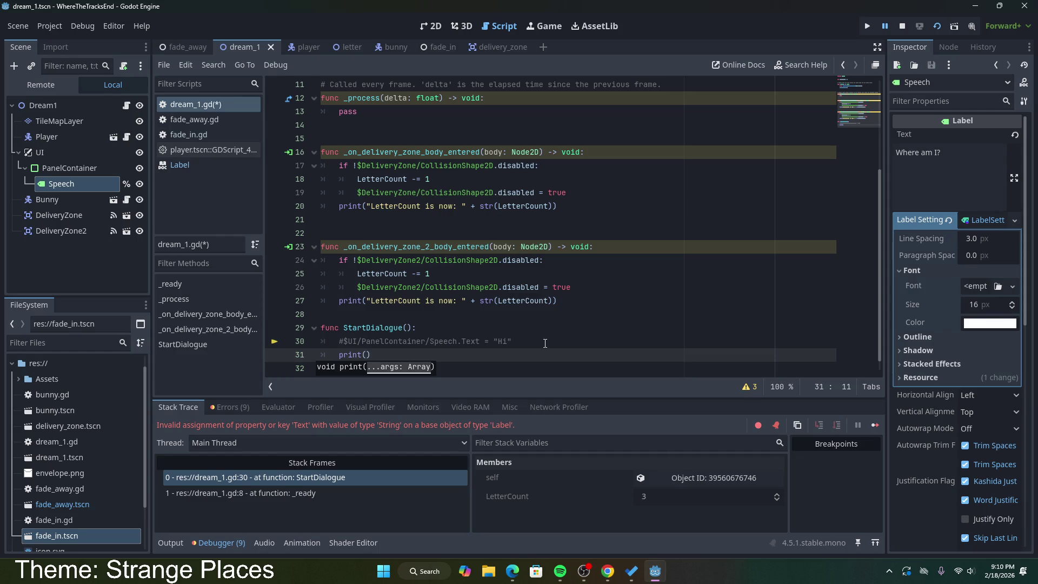
text($UI)
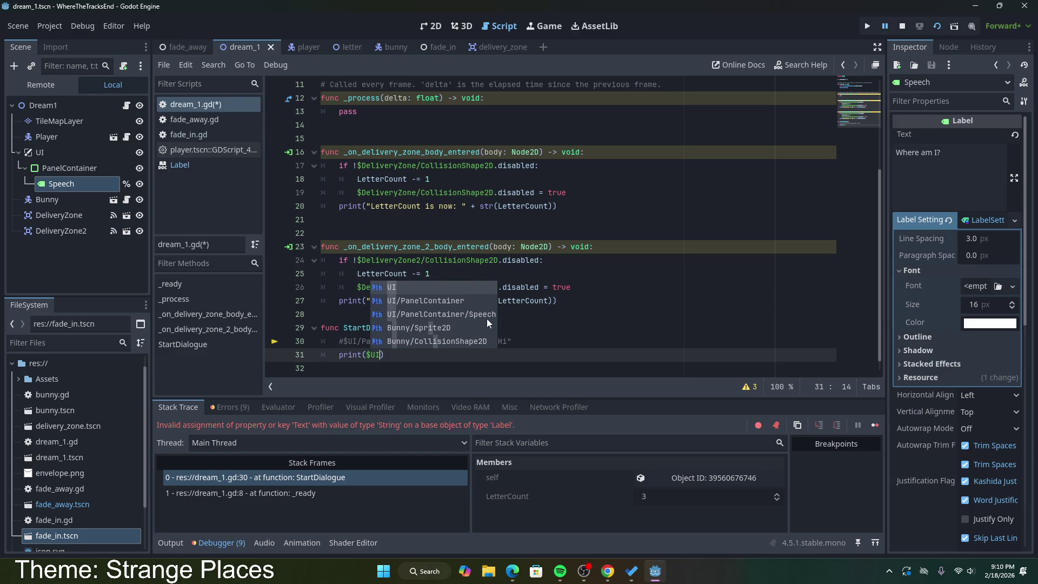
click(486, 318)
text(== nu)
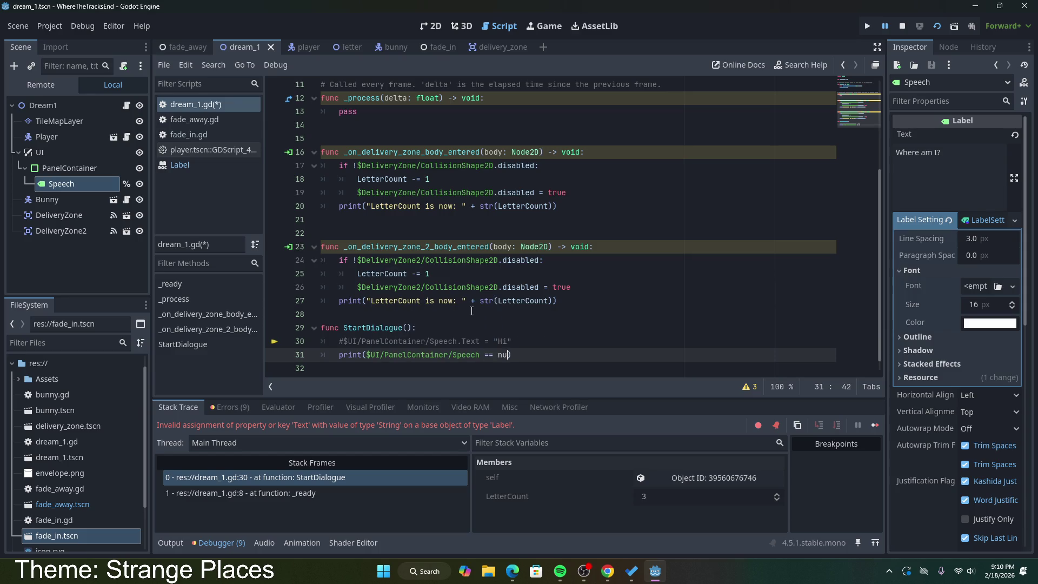
text(ll)
click(941, 28)
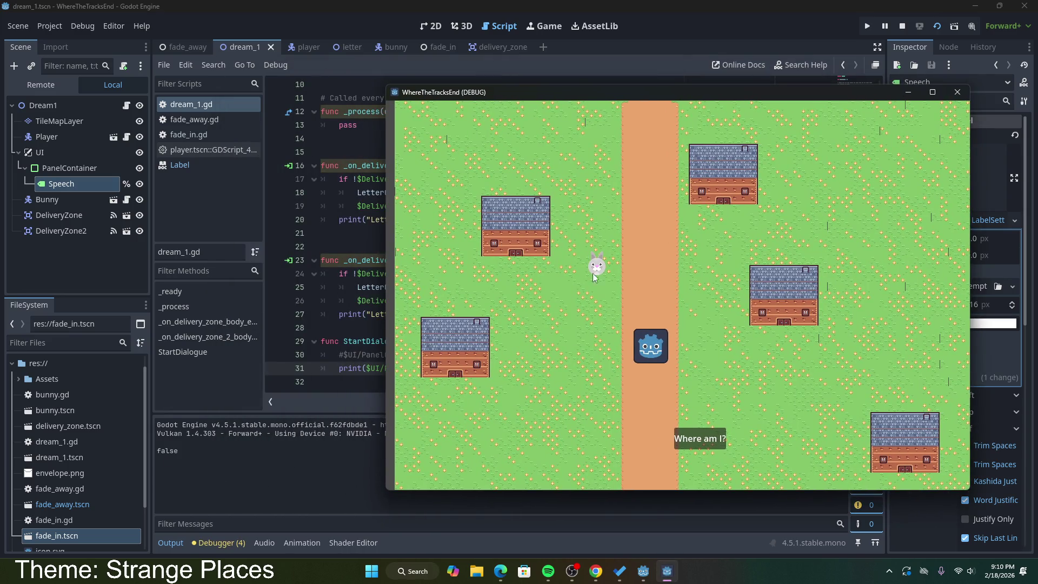
Step: Close the running game and delete the null-check print line
click(957, 93)
click(452, 368)
drag(336, 370, 519, 368)
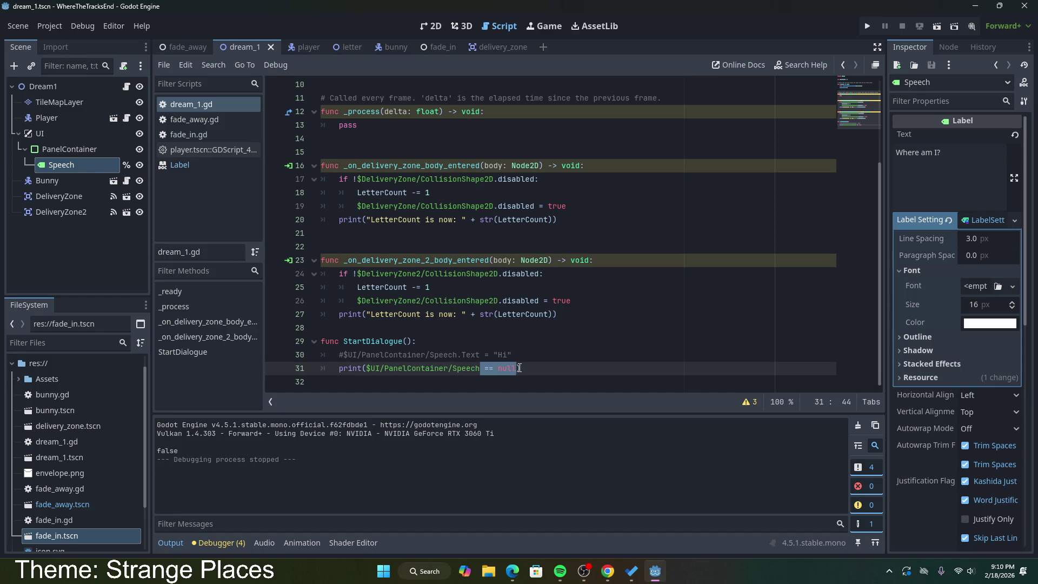
text(.tex)
key(Return)
drag(520, 368, 538, 360)
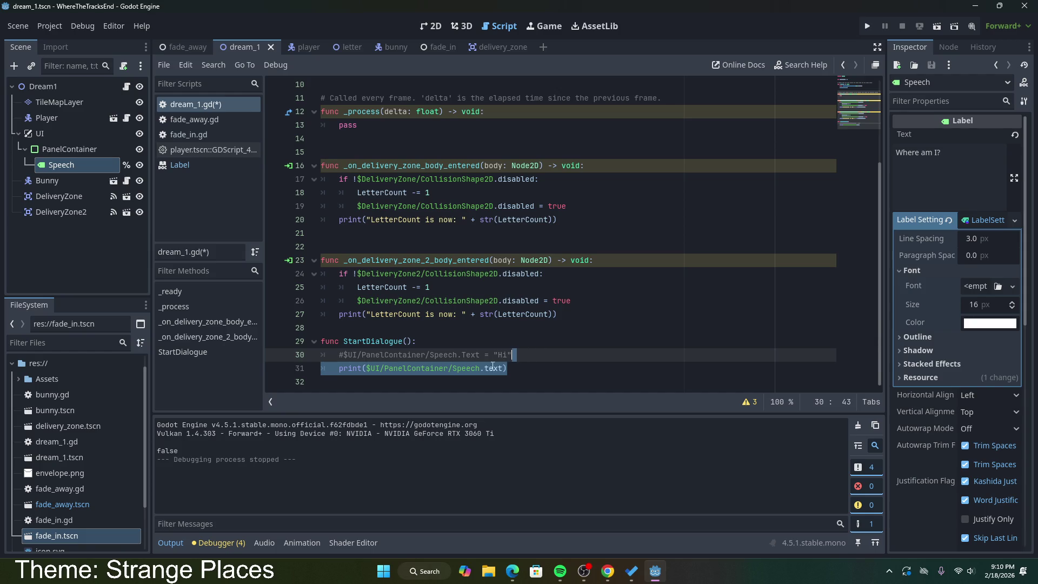
key(Delete)
Step: Uncomment line 30 using lowercase .text, save, and run the scene to show Hi
key(Home)
key(Delete)
click(461, 355)
key(BackSpace)
text(t)
key(ctrl+s)
click(598, 360)
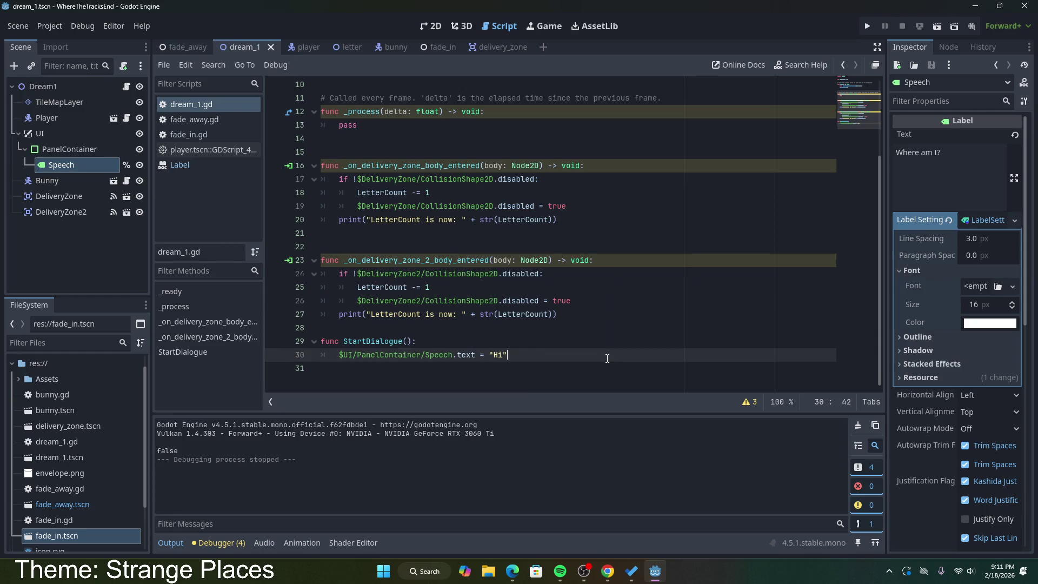
click(937, 30)
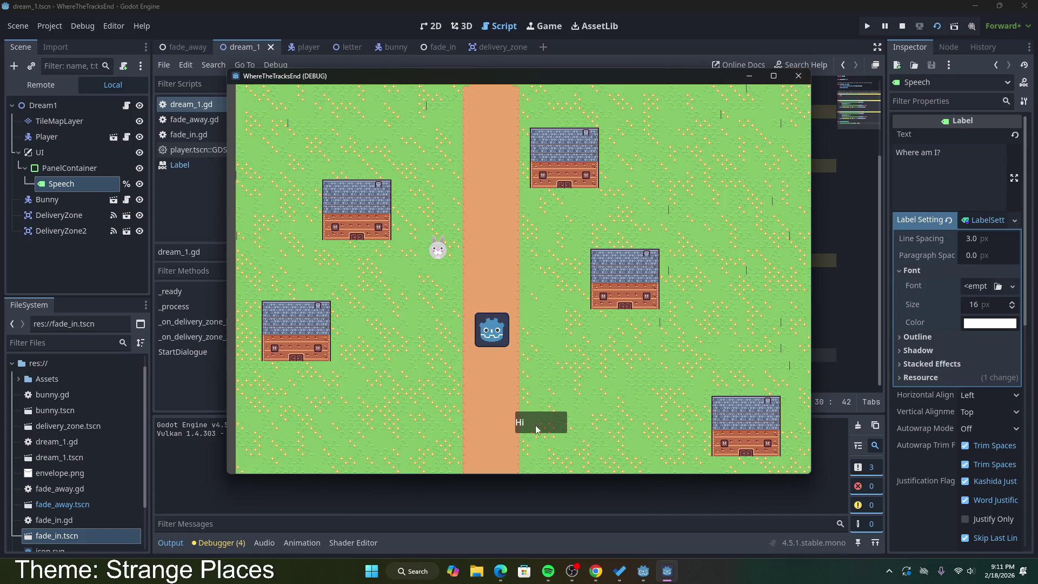
click(798, 76)
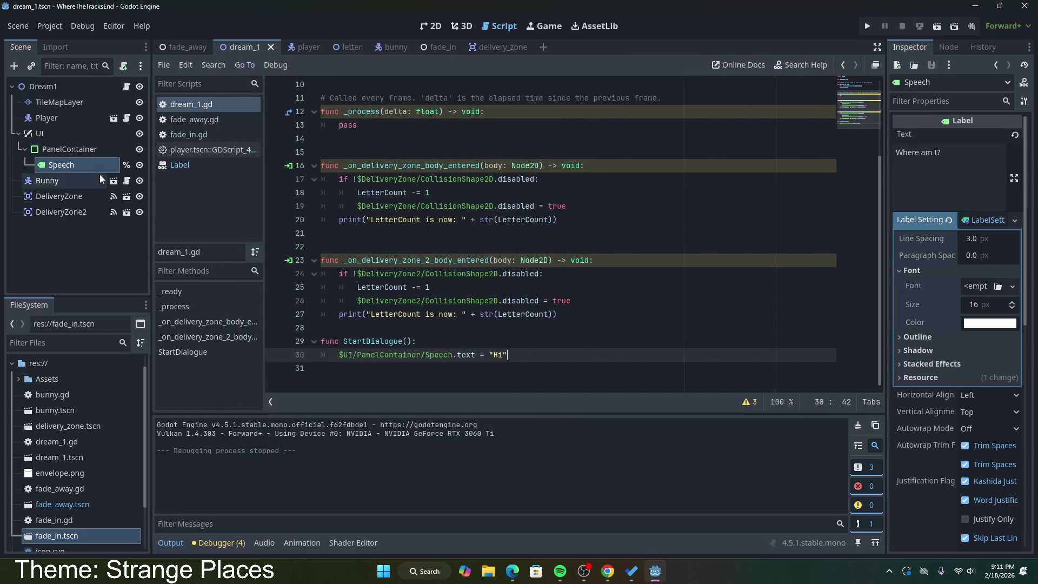
right_click(89, 162)
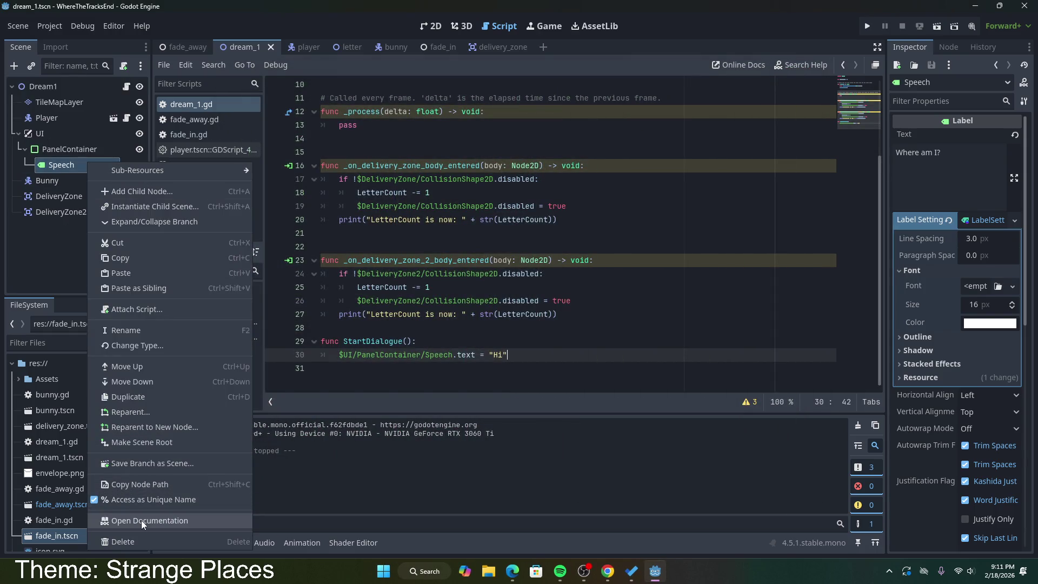
click(137, 345)
double_click(440, 235)
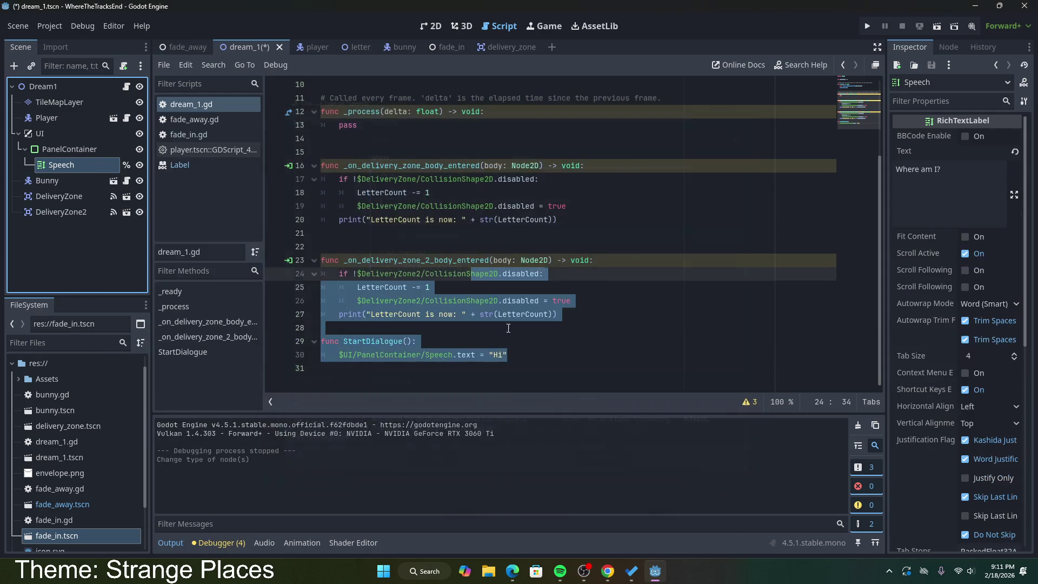
click(956, 178)
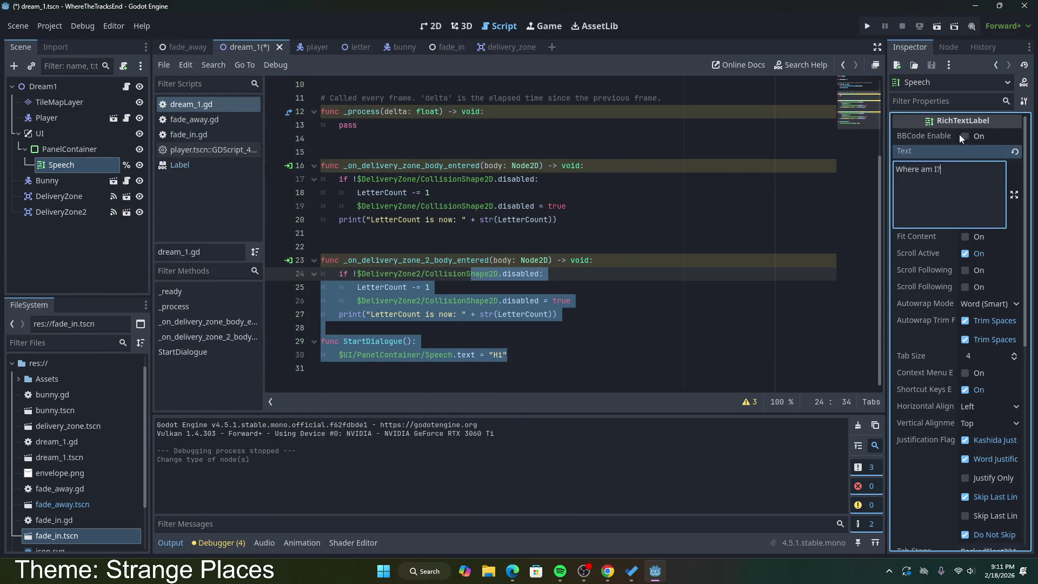
scroll(981, 351, down, 5)
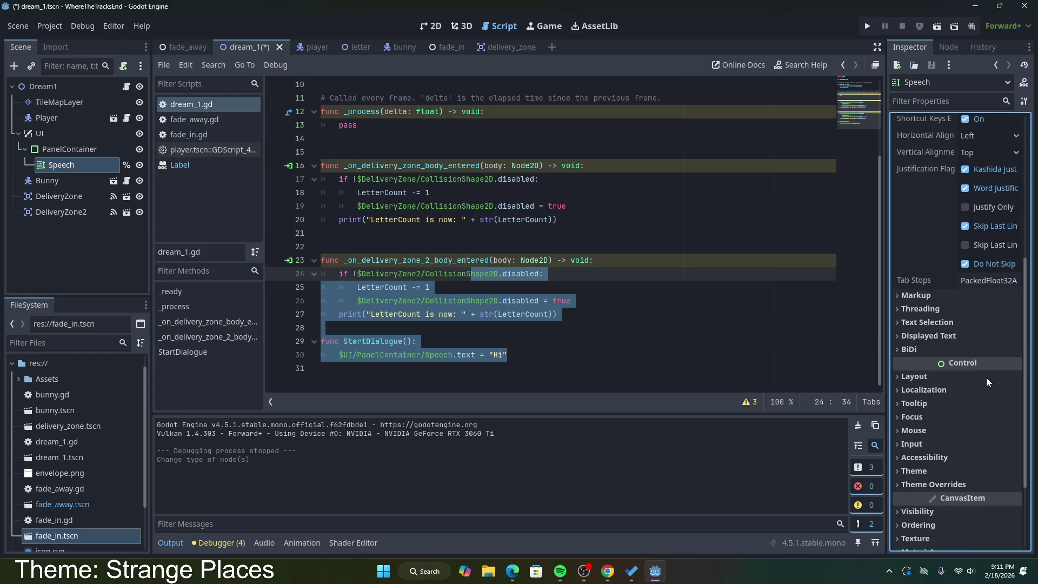
scroll(987, 379, up, 4)
scroll(987, 377, up, 1)
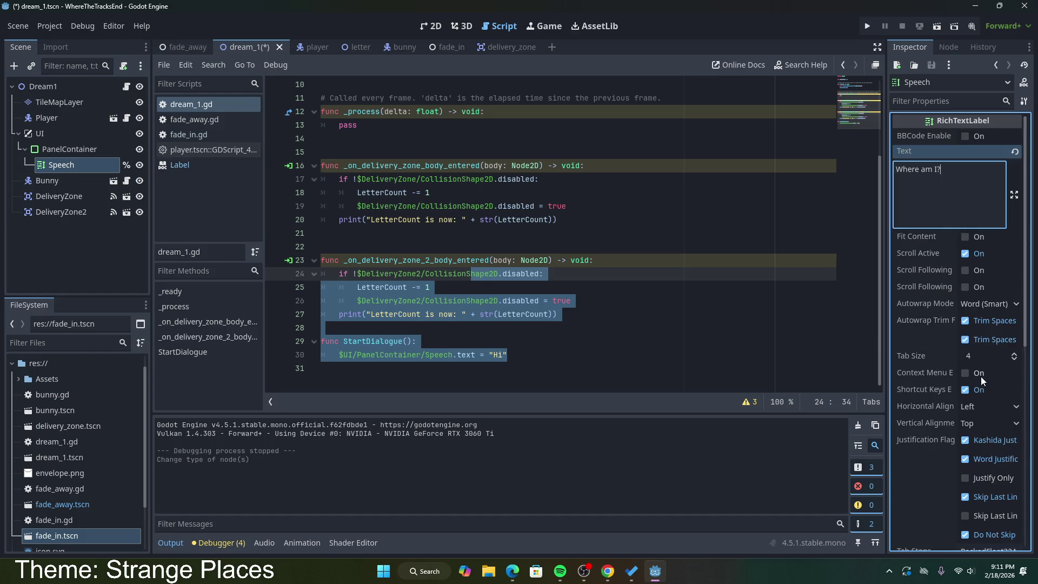
right_click(53, 165)
click(141, 325)
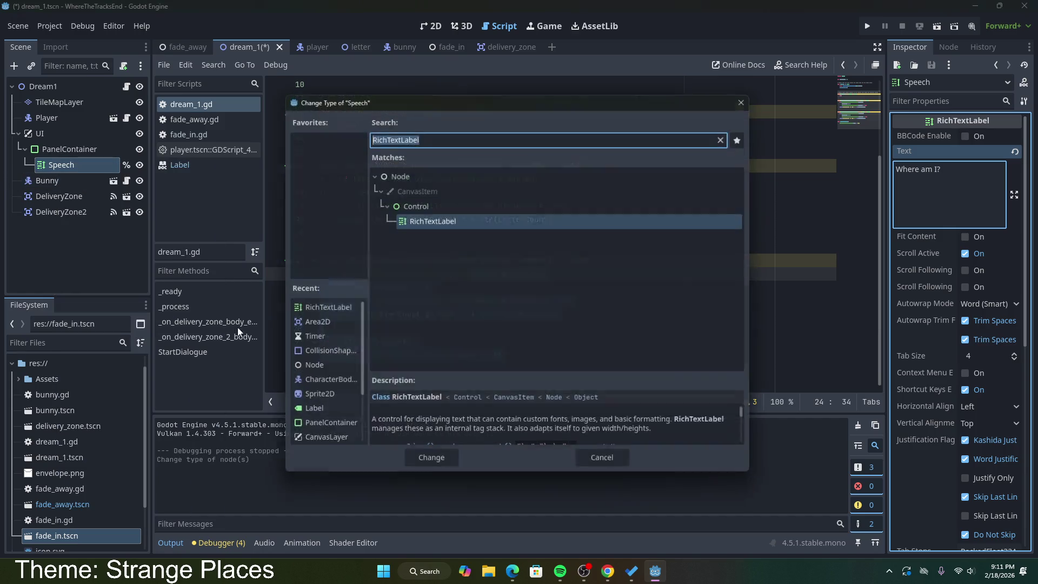
text(lab)
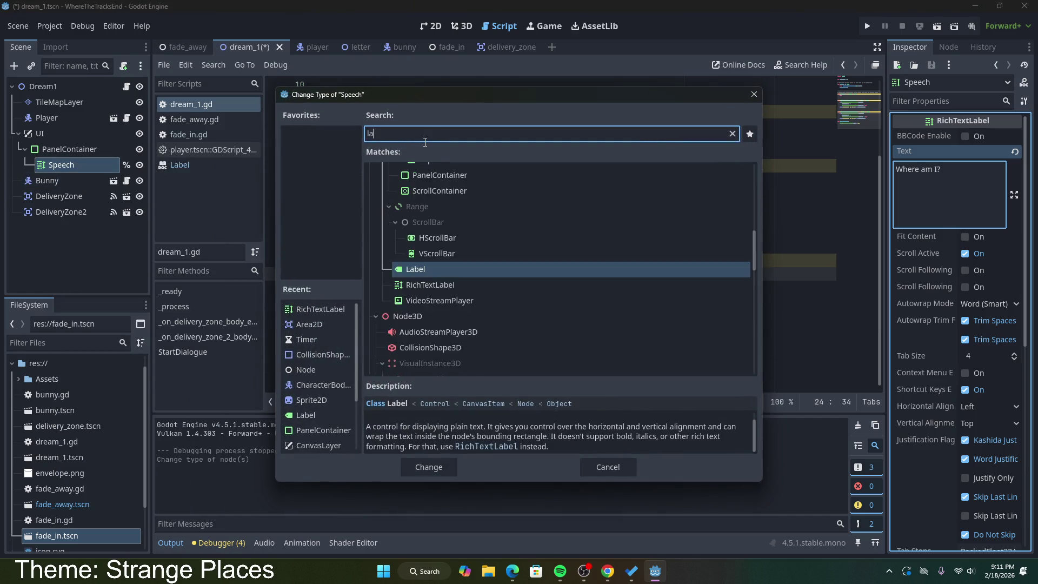
double_click(428, 249)
click(563, 327)
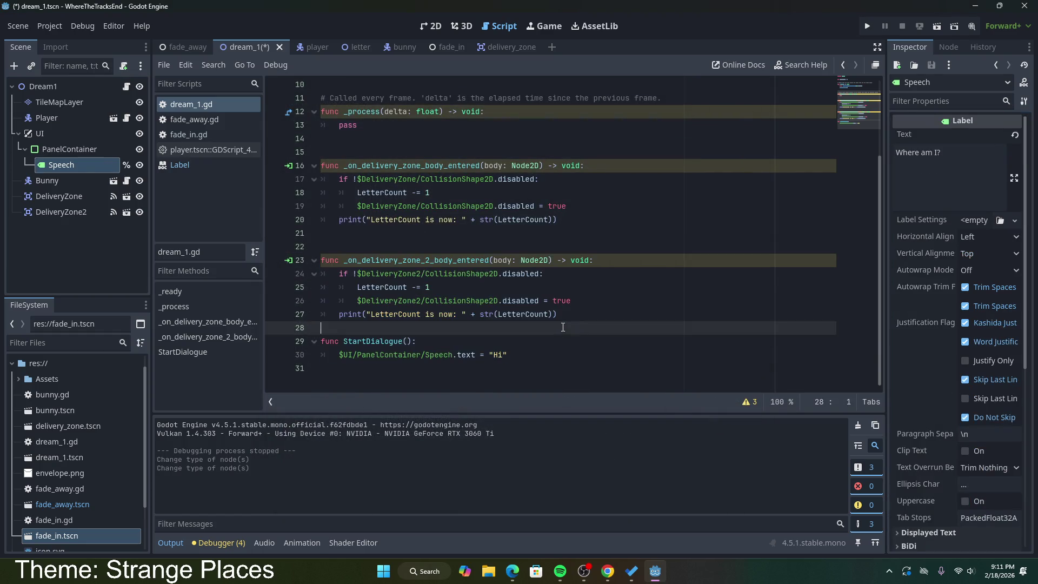
click(531, 356)
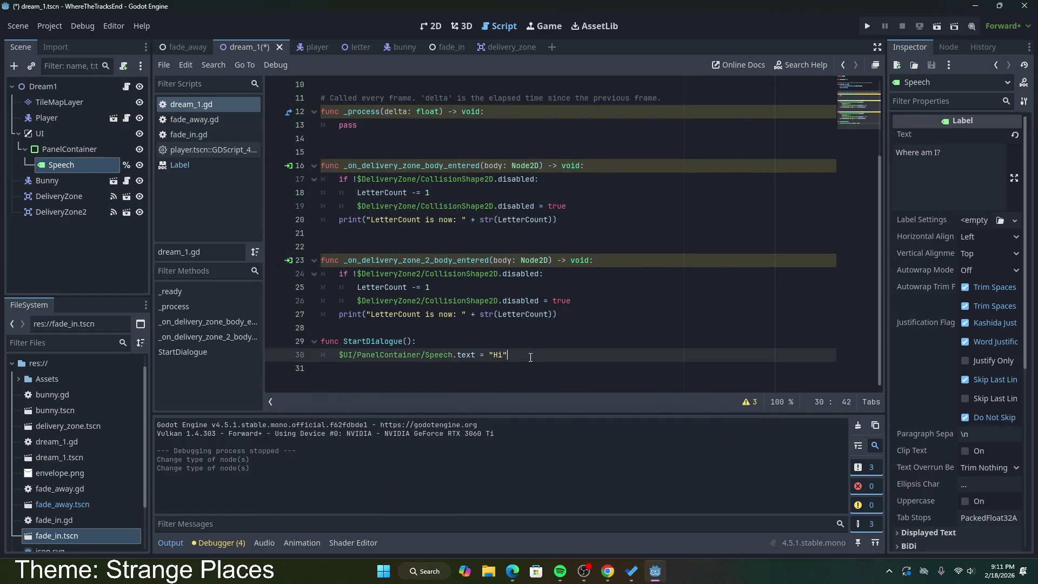
Step: Replace the "Hi" speech text with "I was just on the train..."
double_click(496, 356)
text(W)
key(BackSpace)
text(I was just on th)
text(e train...)
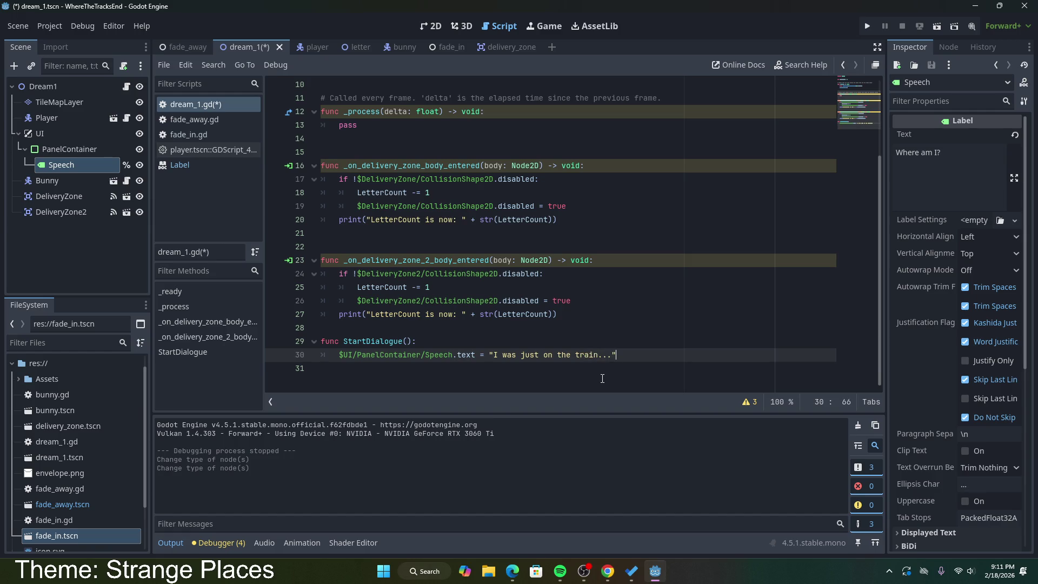
Step: Paste four copies of the _ready 2.0-second await timer line below the dialogue line
scroll(523, 273, up, 3)
drag(530, 165, 341, 169)
key(ctrl+c)
scroll(515, 251, down, 3)
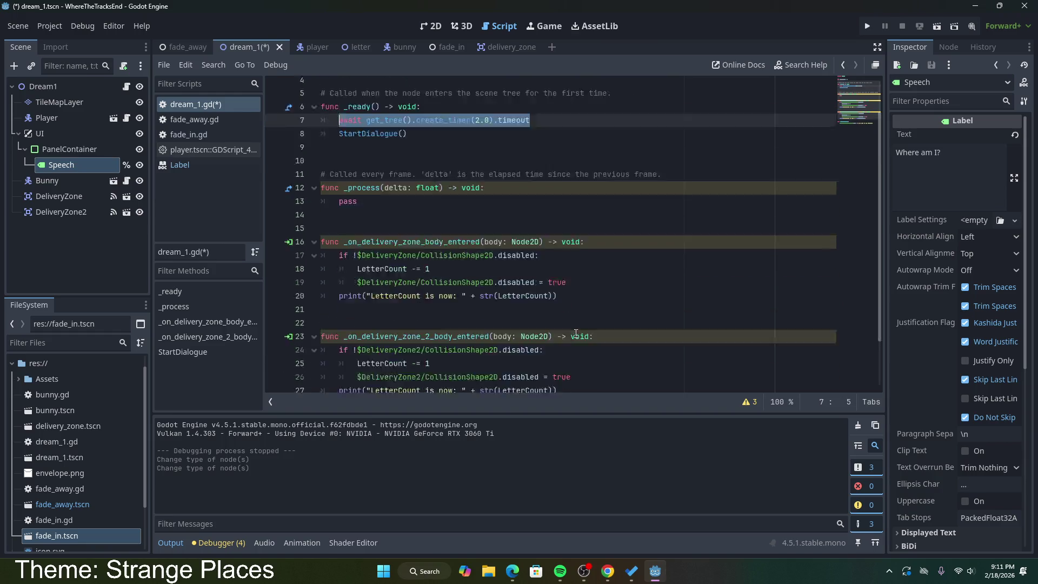
click(635, 367)
key(Return)
key(ctrl+v)
key(Return)
key(ctrl+v)
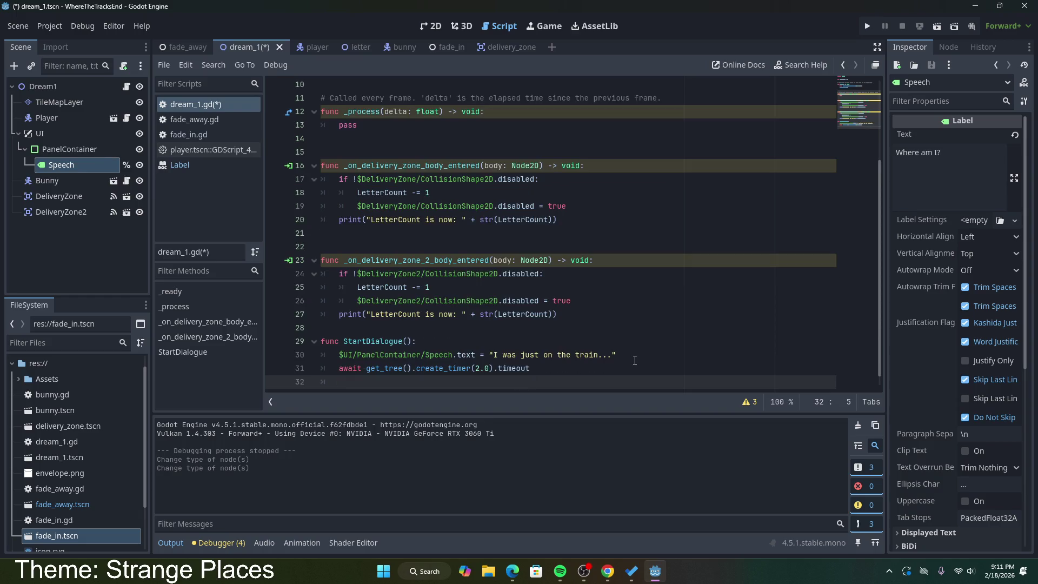
key(Return)
key(ctrl+v)
key(Return)
key(ctrl+v)
key(Return)
key(ctrl+v)
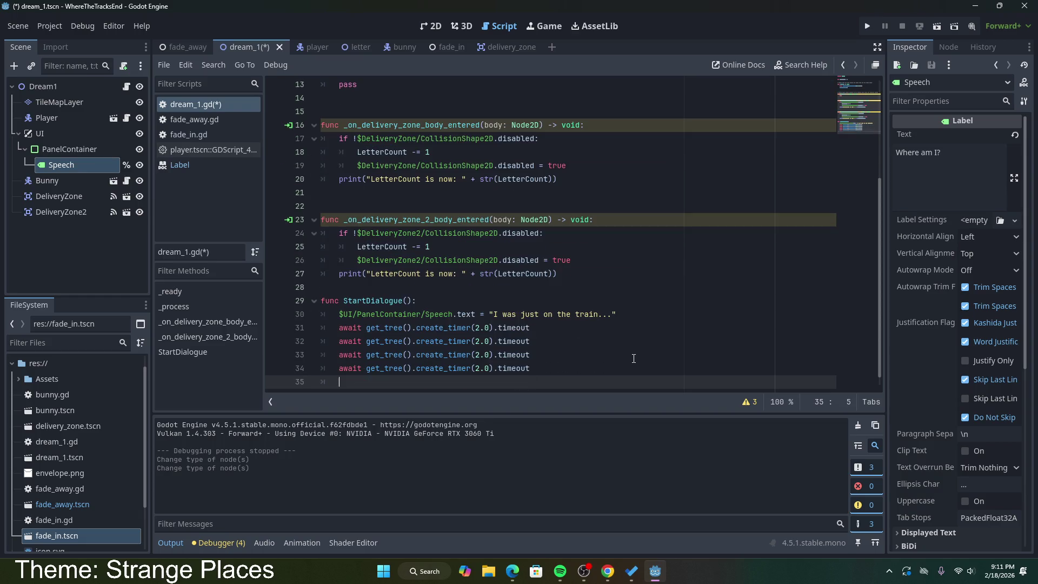
Step: Change the pasted wait timers from 2.0 to 3.0 and add a line after the first wait
click(561, 332)
click(476, 328)
key(shift+alt+Down)
key(shift+alt+Down)
key(shift+alt+Down)
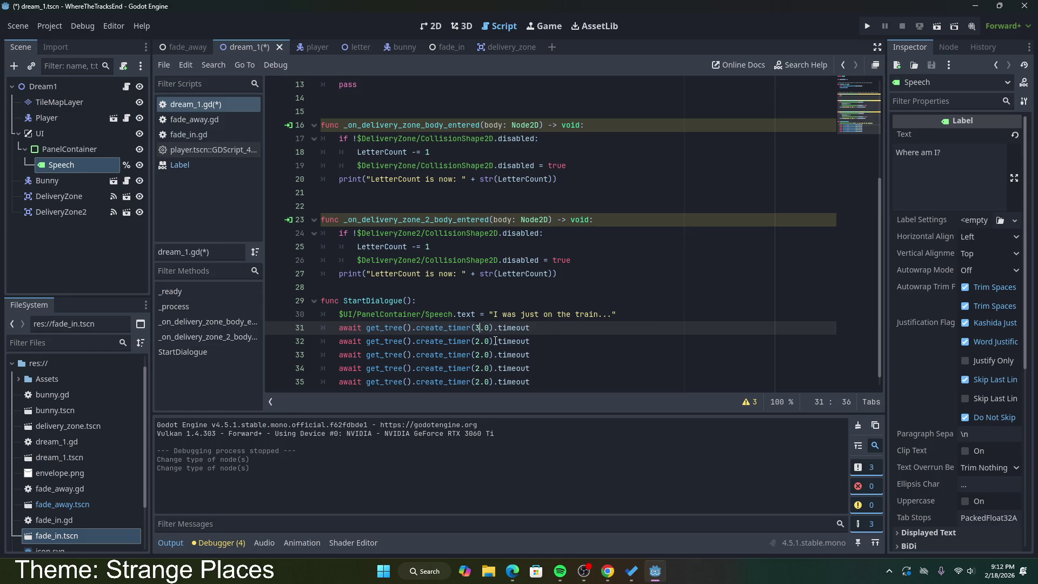
key(Delete)
text(3)
click(477, 368)
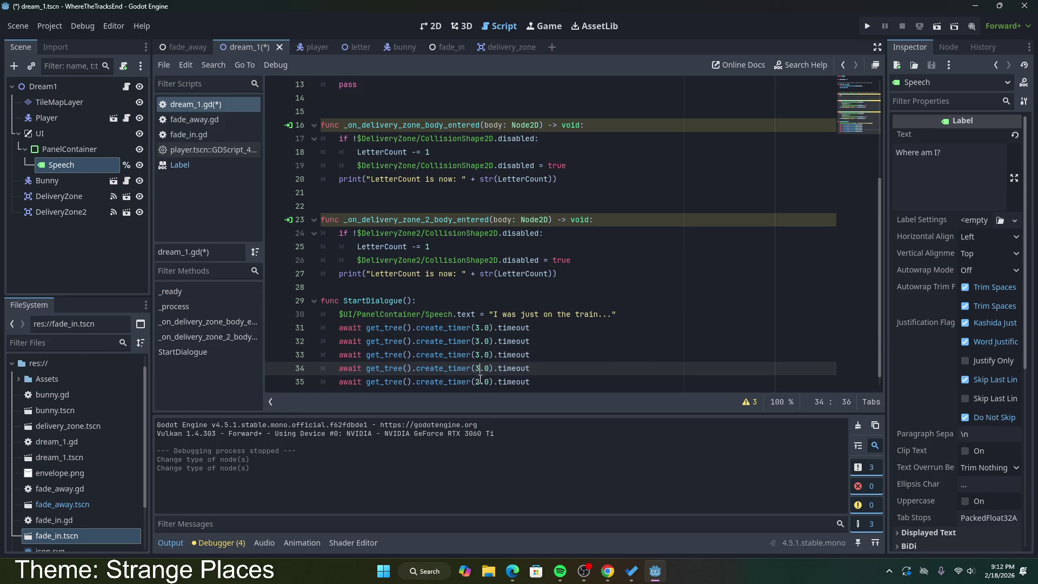
key(Delete)
text(3)
click(550, 328)
key(Return)
mouse_move(616, 314)
mouse_down()
mouse_move(344, 301)
mouse_move(340, 314)
mouse_up()
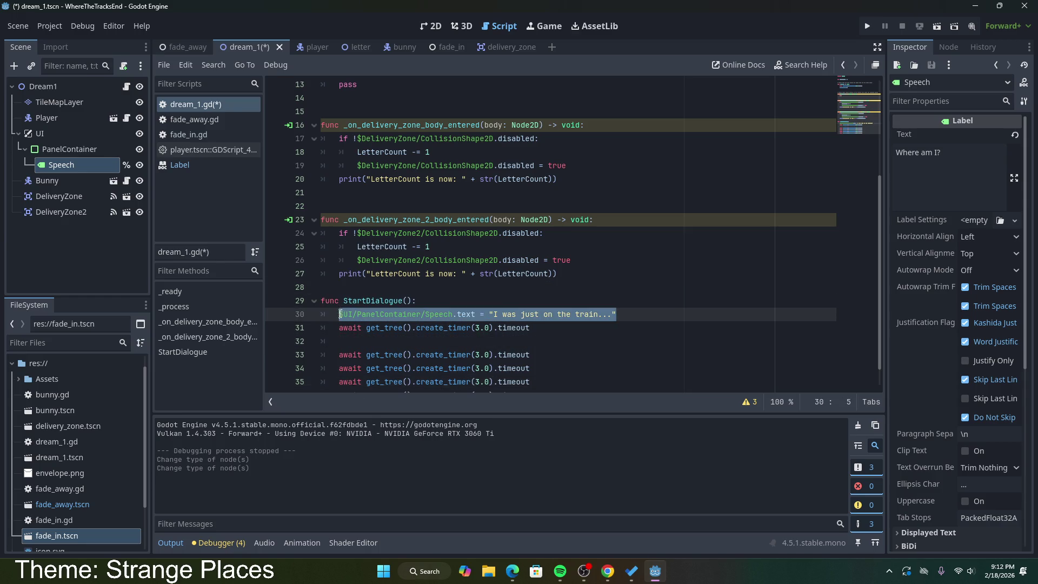
Step: Copy the Speech text line and attempt pasting it after the first wait, undoing misplaced pastes
key(ctrl+c)
click(379, 333)
key(ctrl+v)
key(ctrl+z)
key(ctrl+v)
key(ctrl+z)
key(ctrl+z)
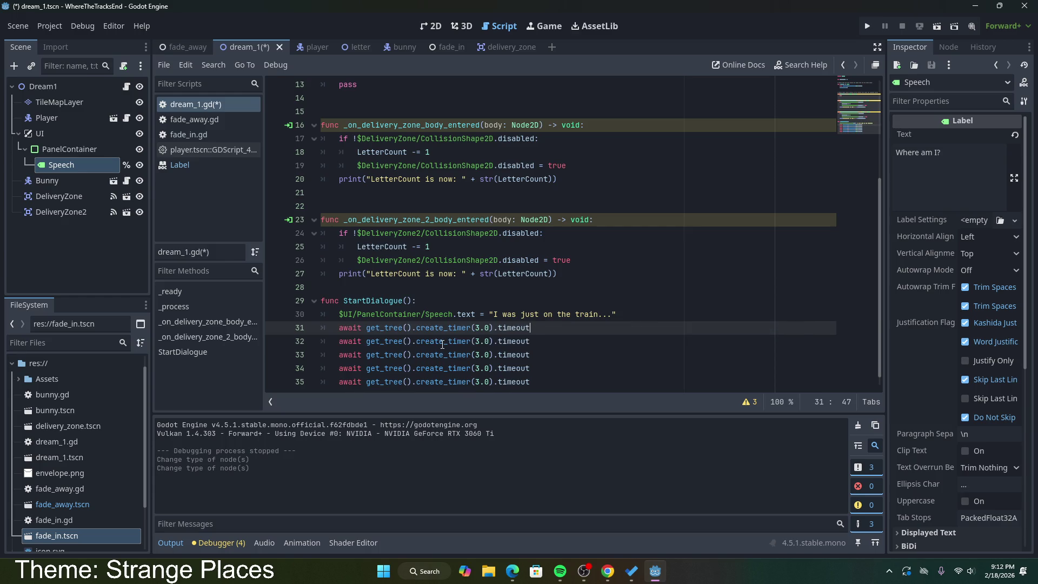
key(ctrl+y)
key(ctrl+y)
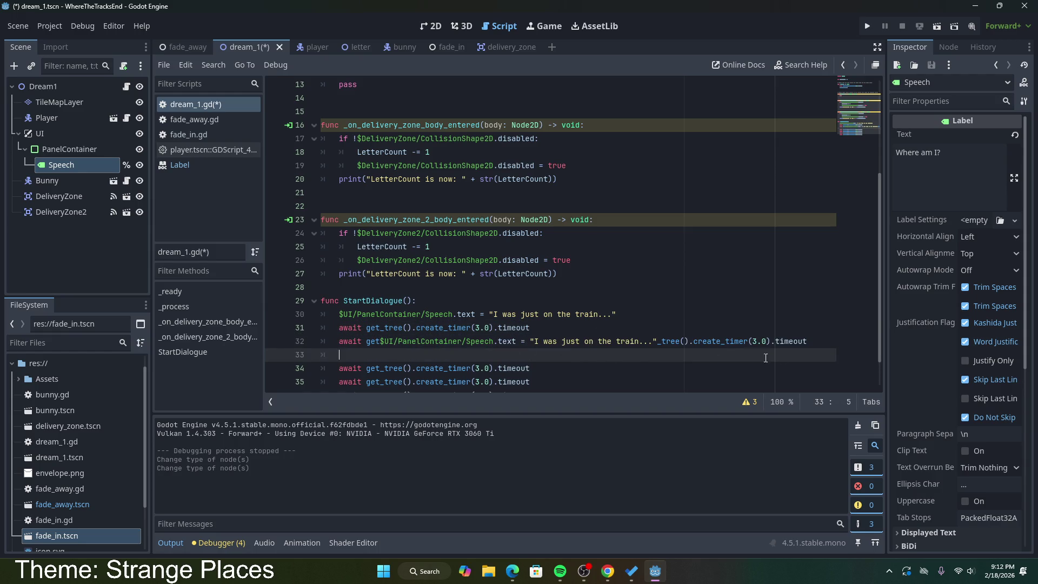
key(ctrl+z)
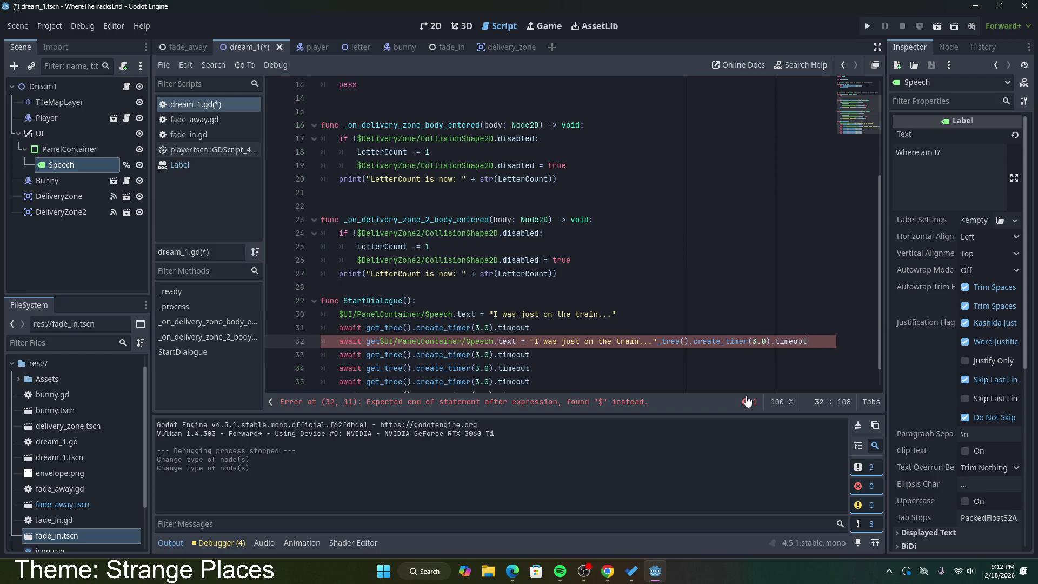
drag(643, 341, 653, 342)
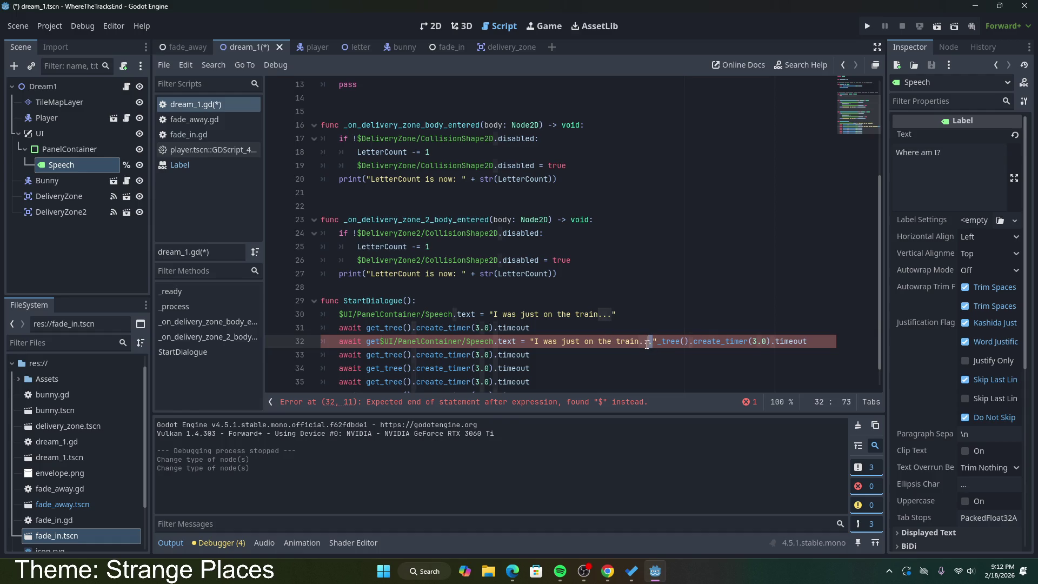
key(ctrl+z)
key(ctrl+z)
key(ctrl+z)
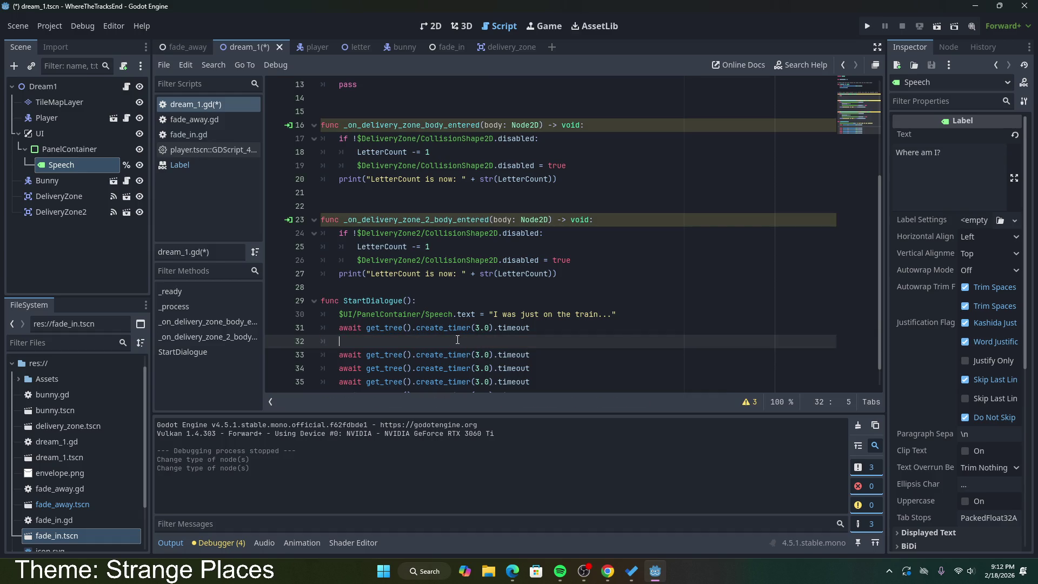
Step: Paste the "I was just on the train..." Speech line onto empty line 32
mouse_move(623, 314)
mouse_down()
mouse_move(322, 314)
mouse_move(335, 313)
mouse_up()
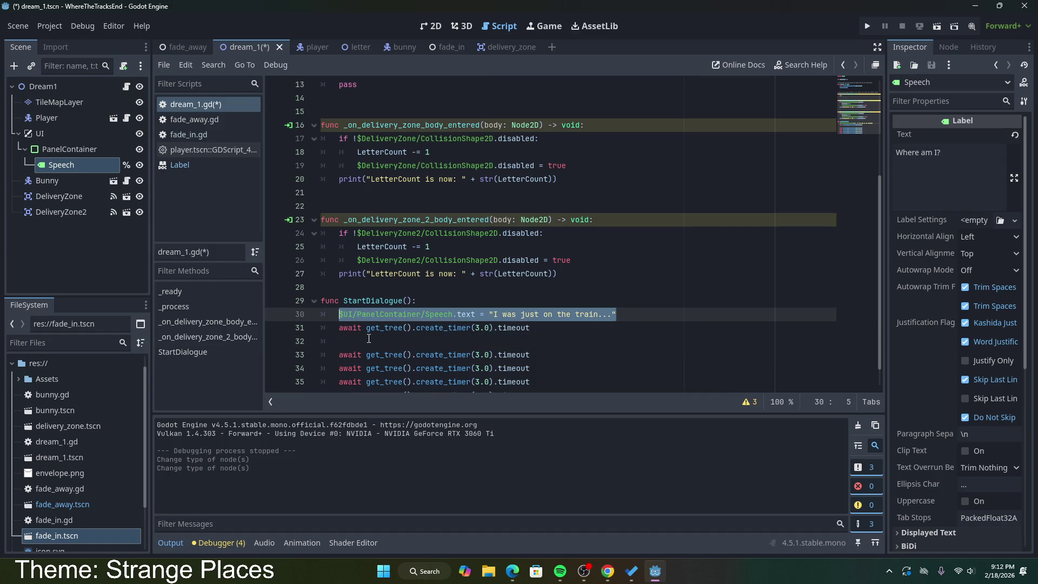
click(368, 338)
key(ctrl+v)
drag(493, 342, 611, 342)
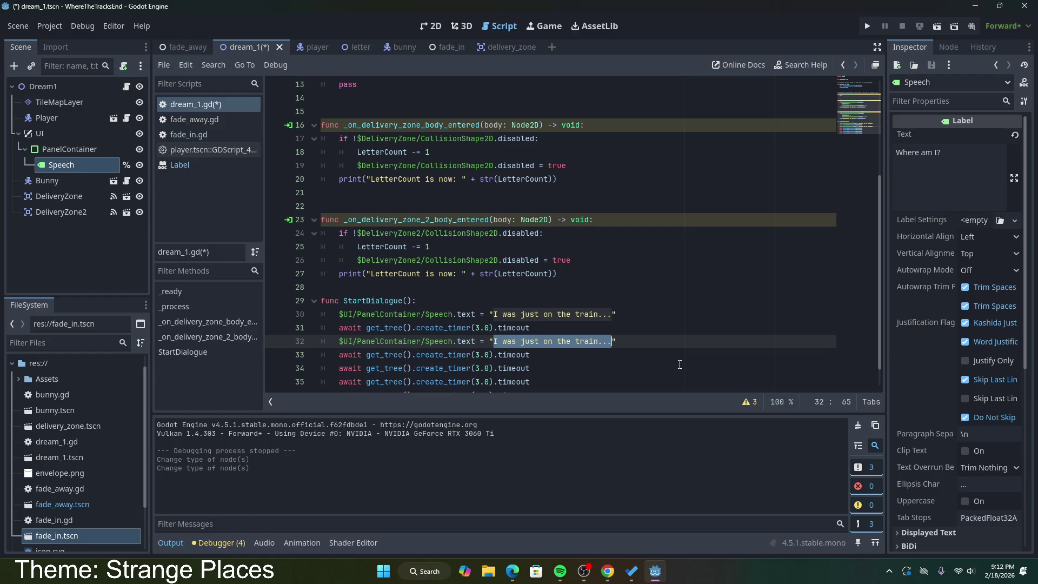
scroll(680, 364, down, 1)
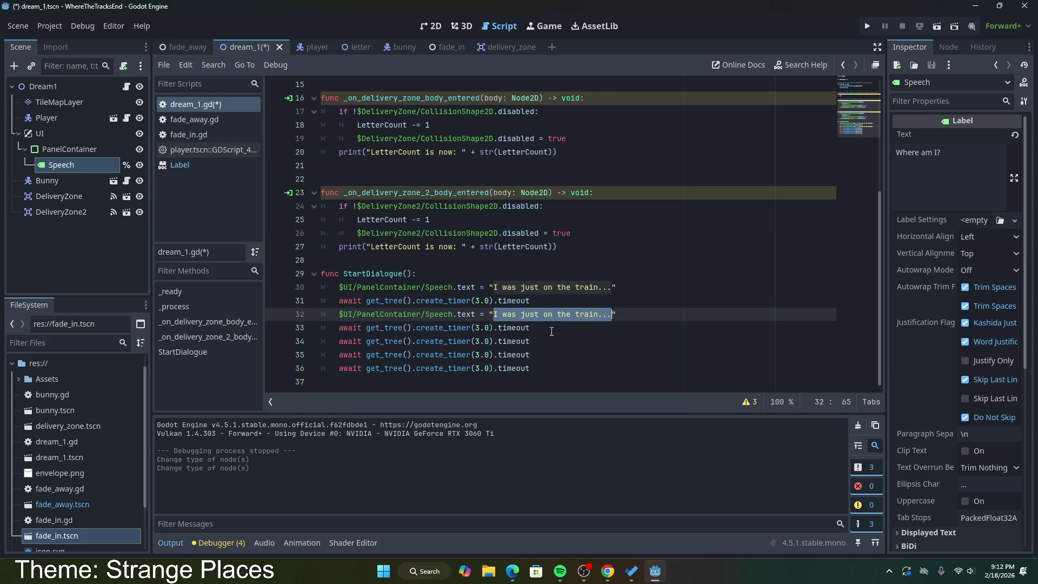
drag(494, 316, 614, 313)
click(614, 313)
drag(489, 315, 611, 315)
click(523, 315)
click(619, 305)
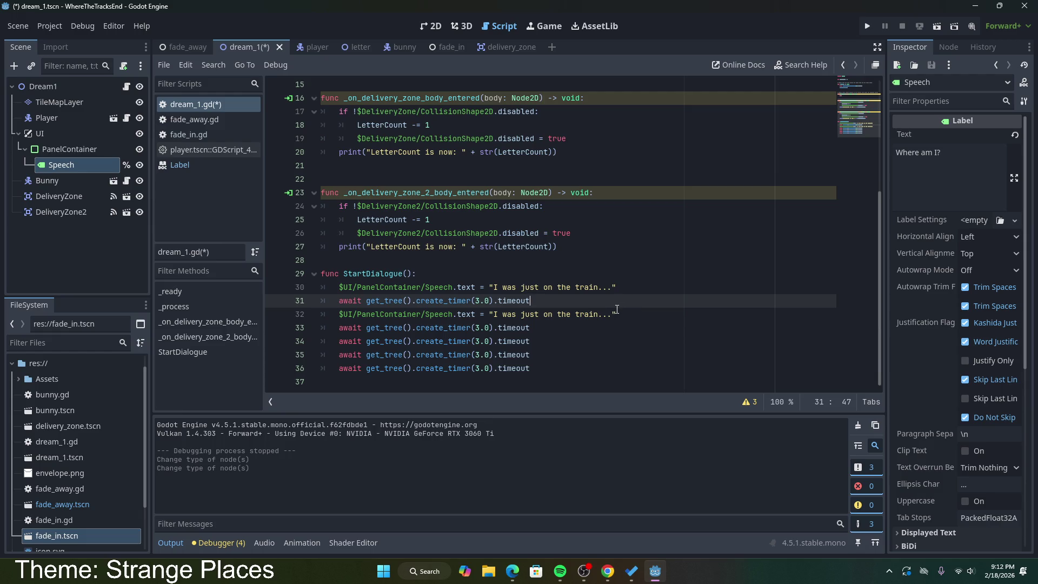
Step: Add the comment '#Cue someone coming to sreet postman' after the first wait
key(Return)
text(#Cue someone c)
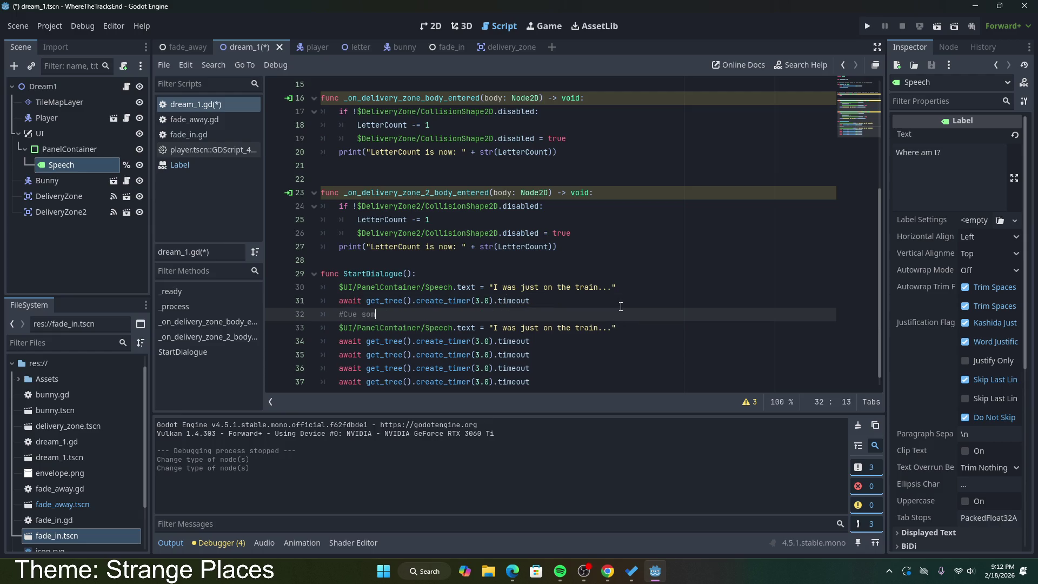
text(oming to s)
text(reet postma)
text(n)
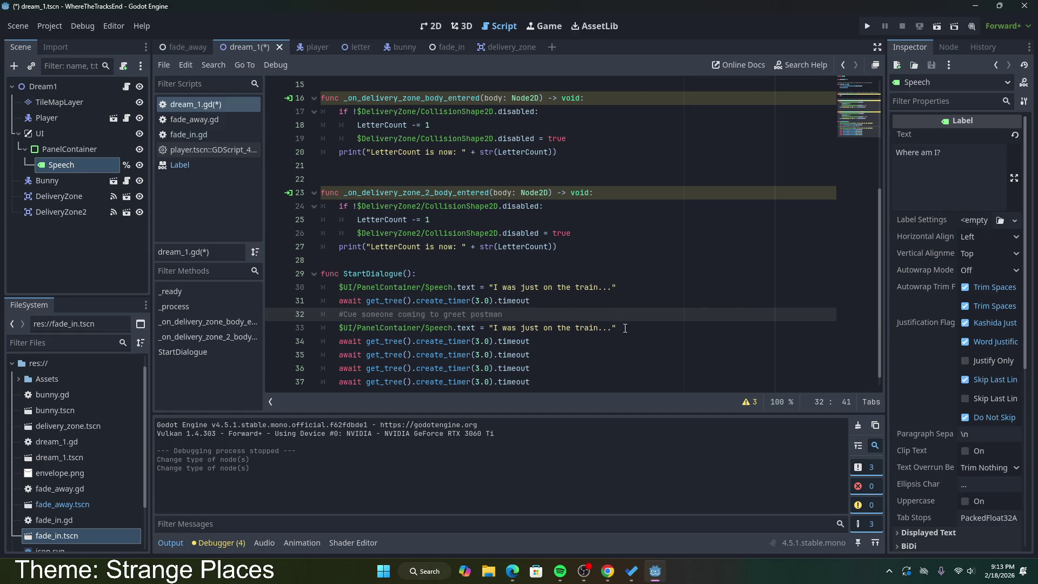
key(ctrl+shift+k)
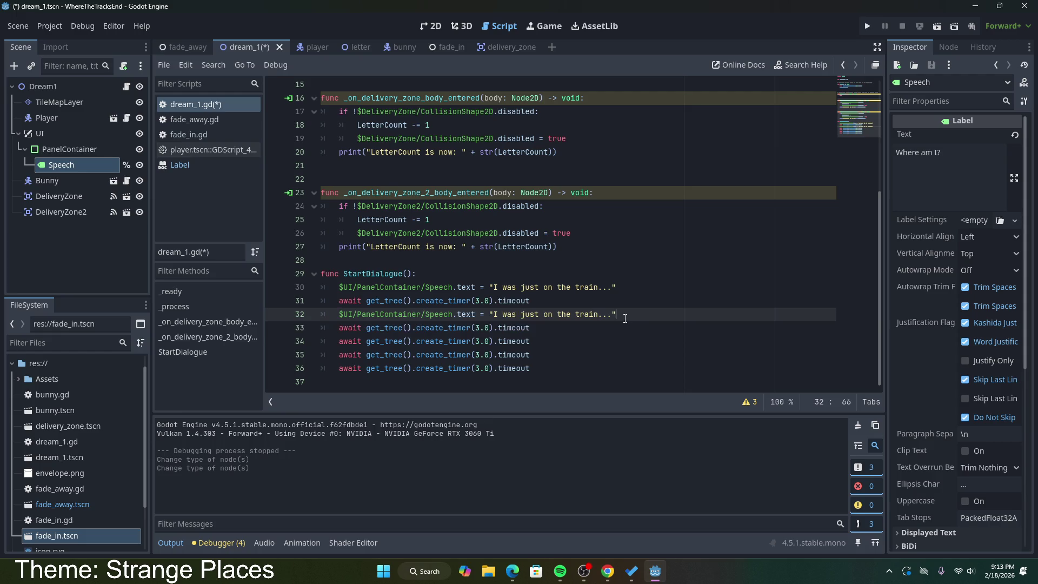
key(ctrl+z)
key(ctrl+z)
key(ctrl+z)
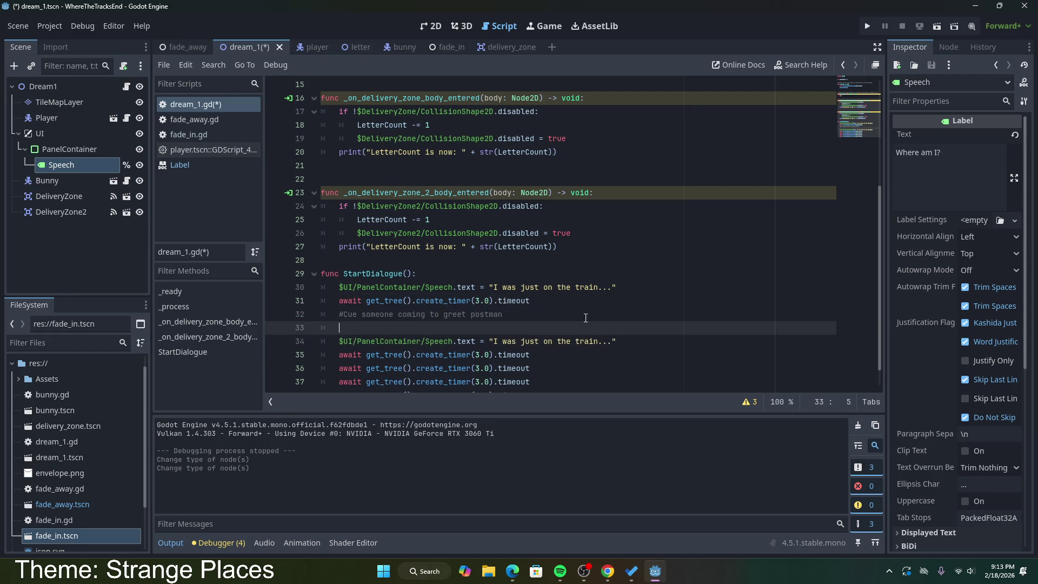
key(ctrl+z)
Step: Change the second Speech string to "Someone is coming."
drag(494, 327, 599, 328)
text(Someone is co)
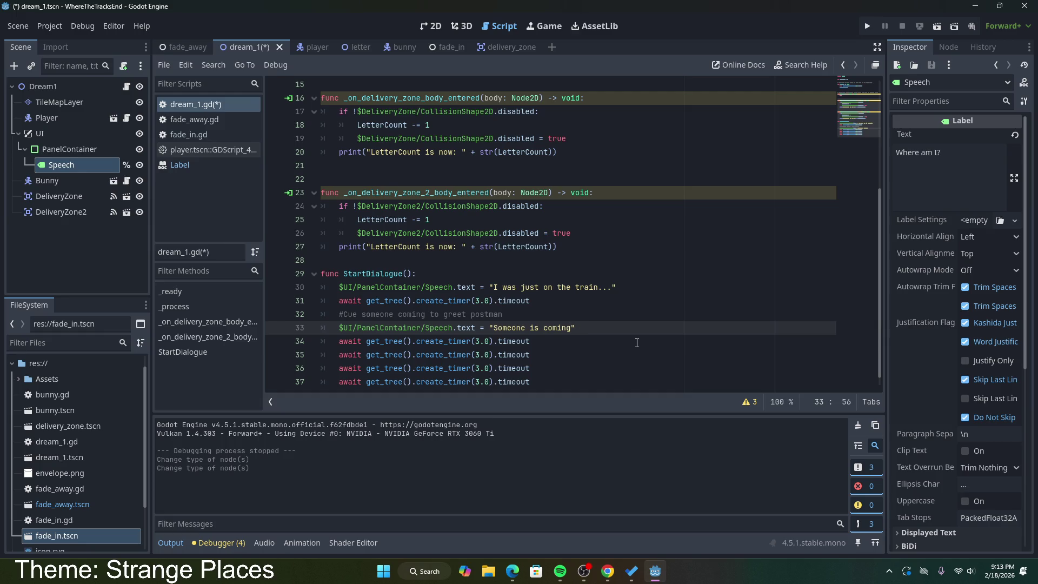
drag(493, 328, 575, 323)
click(590, 328)
Step: Add planning comments 'They speak' and 'Get a quest, shows Quest item', removing the blank line
key(Return)
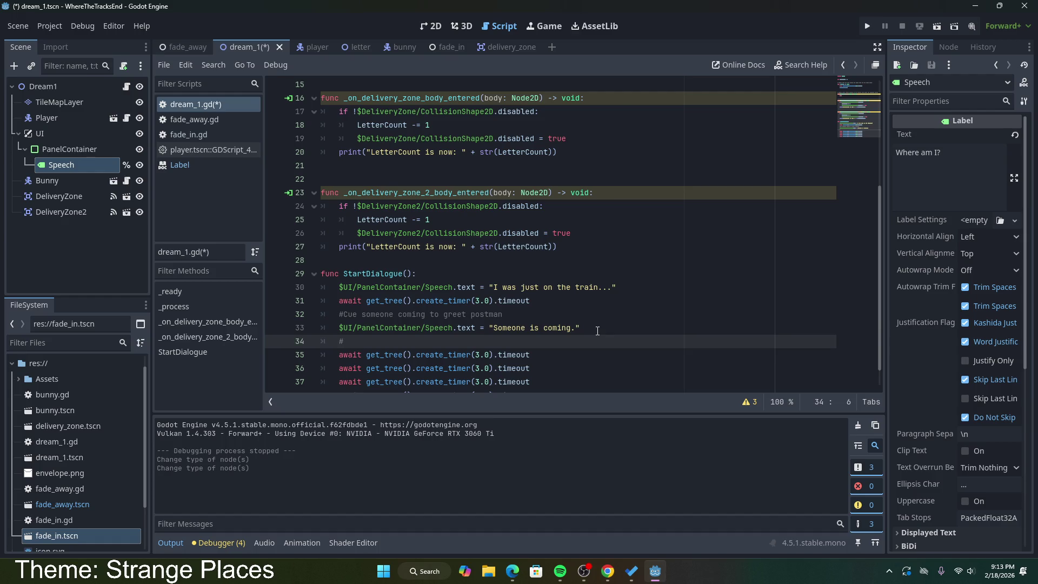
text(They speak)
key(Return)
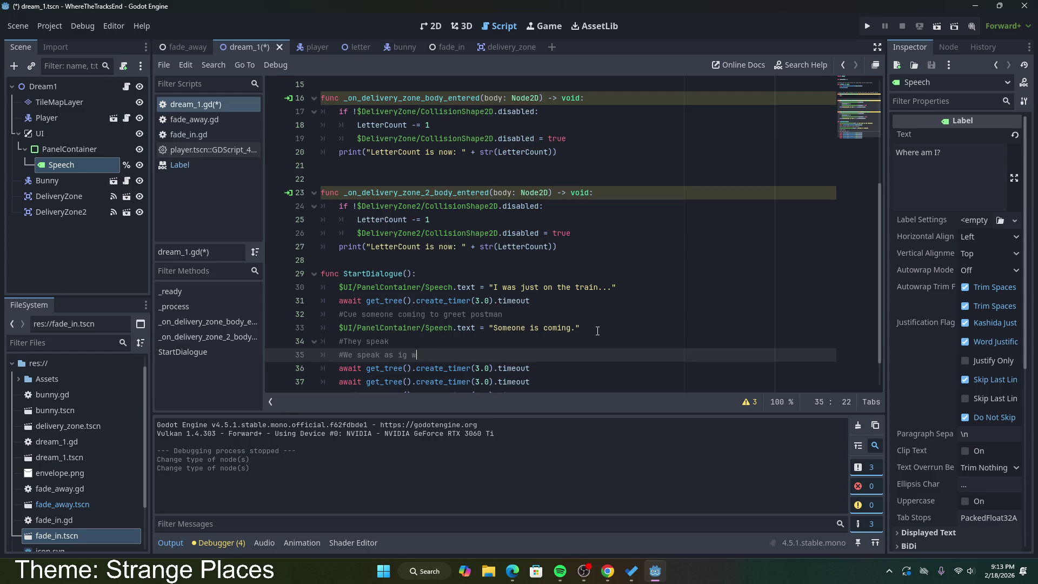
text(hem)
key(Return)
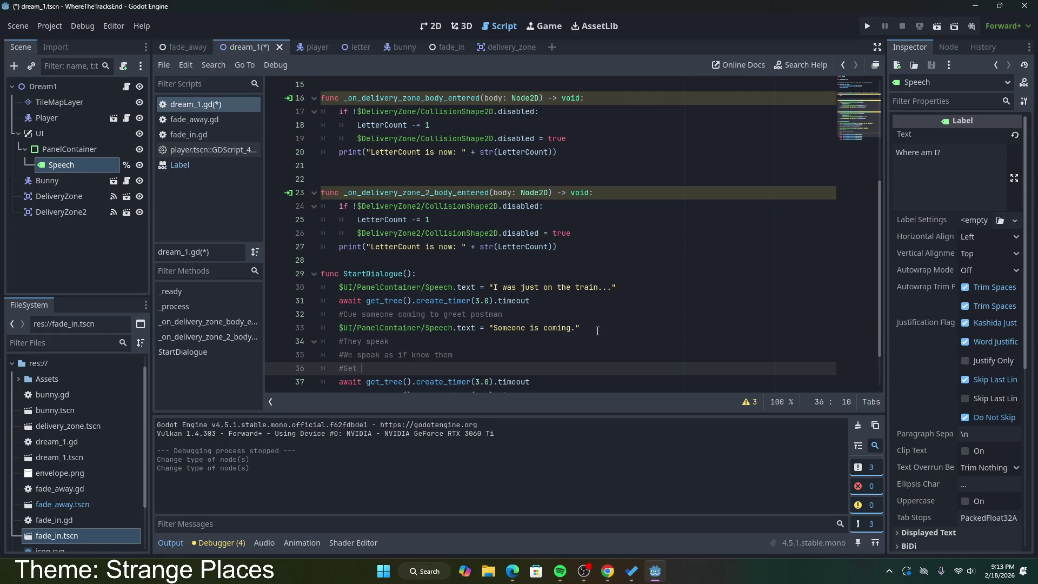
key(Return)
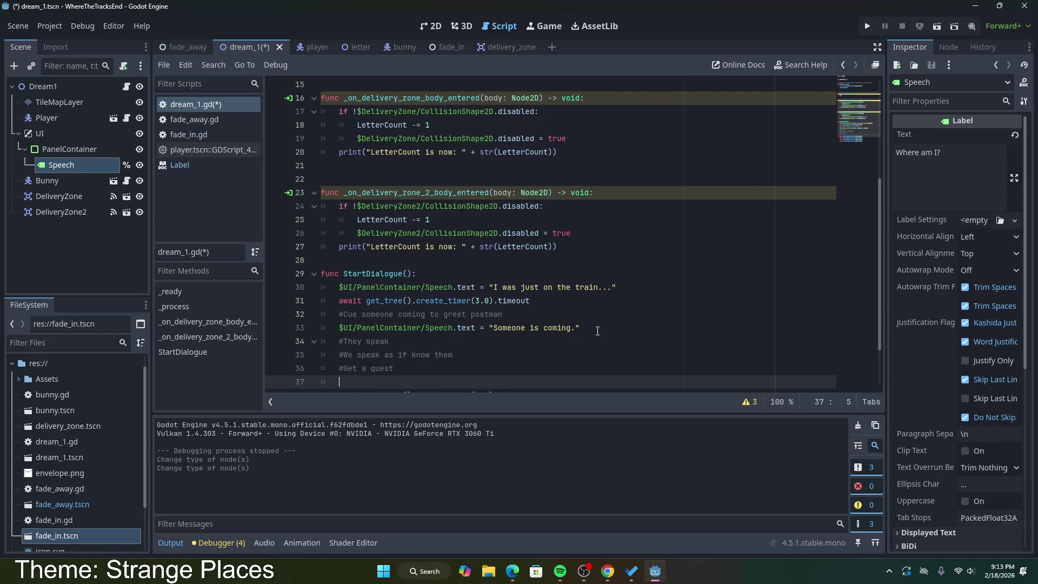
scroll(597, 331, down, 2)
click(417, 302)
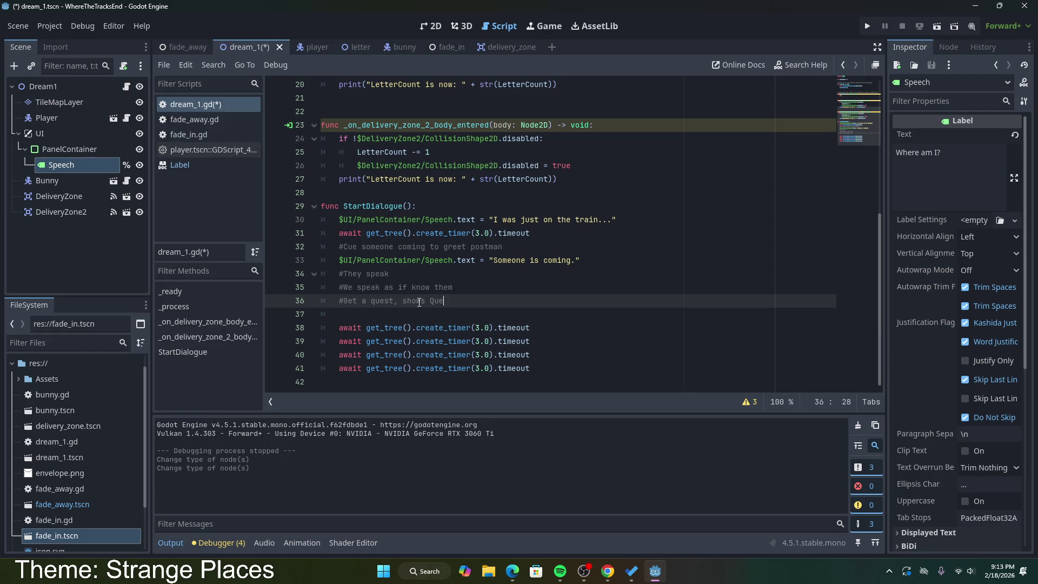
text(t item)
key(Delete)
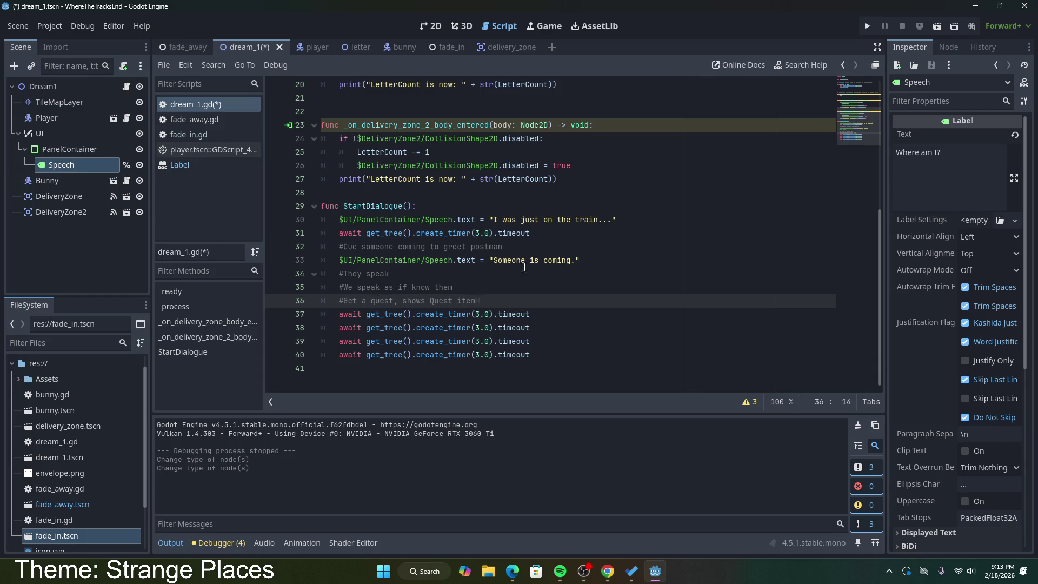
Step: Review the new comment lines, then expand the Assets folder in the FileSystem dock
click(610, 259)
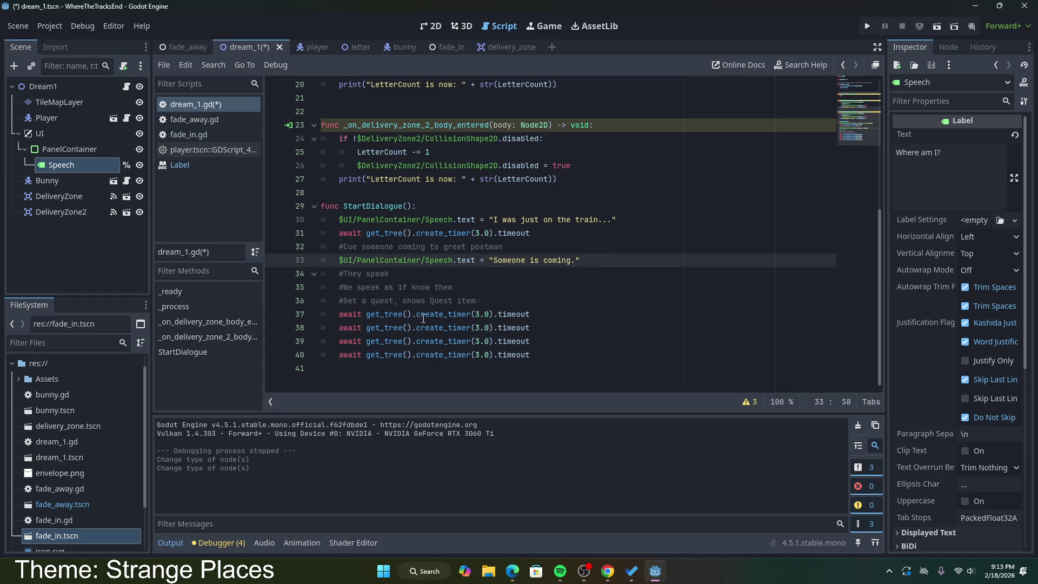
click(492, 302)
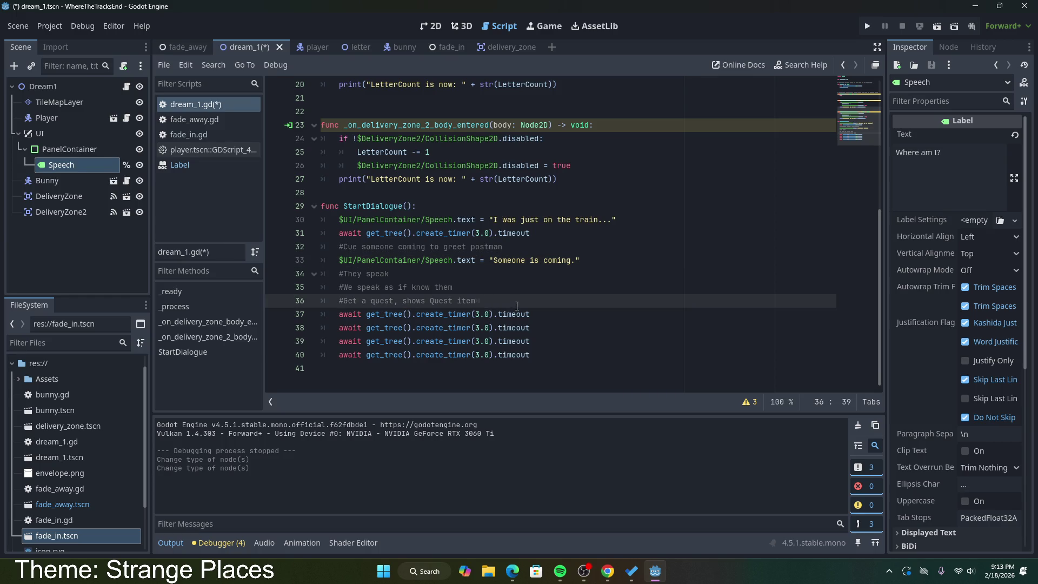
click(489, 288)
click(478, 278)
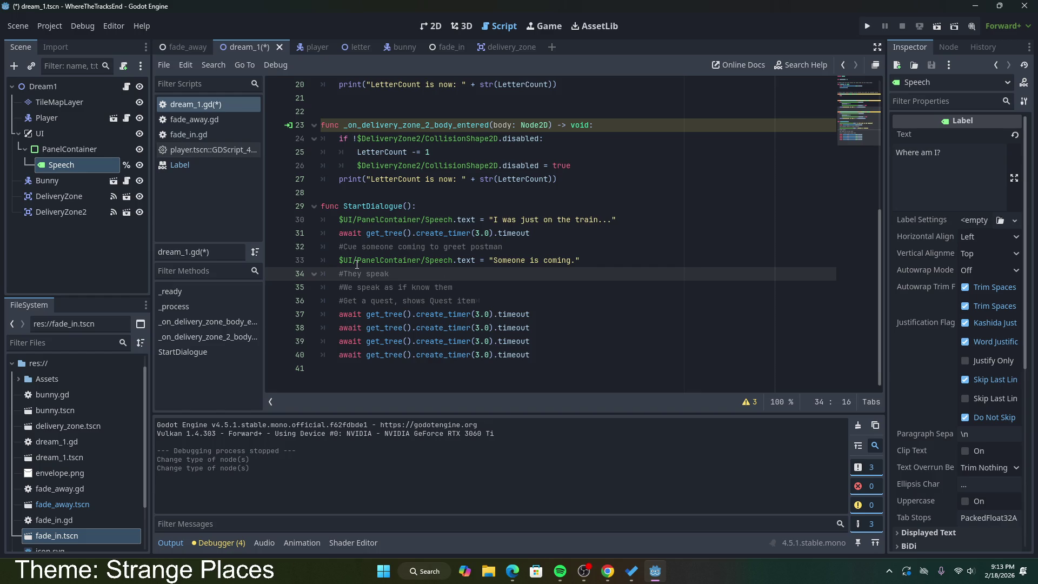
drag(594, 263, 334, 263)
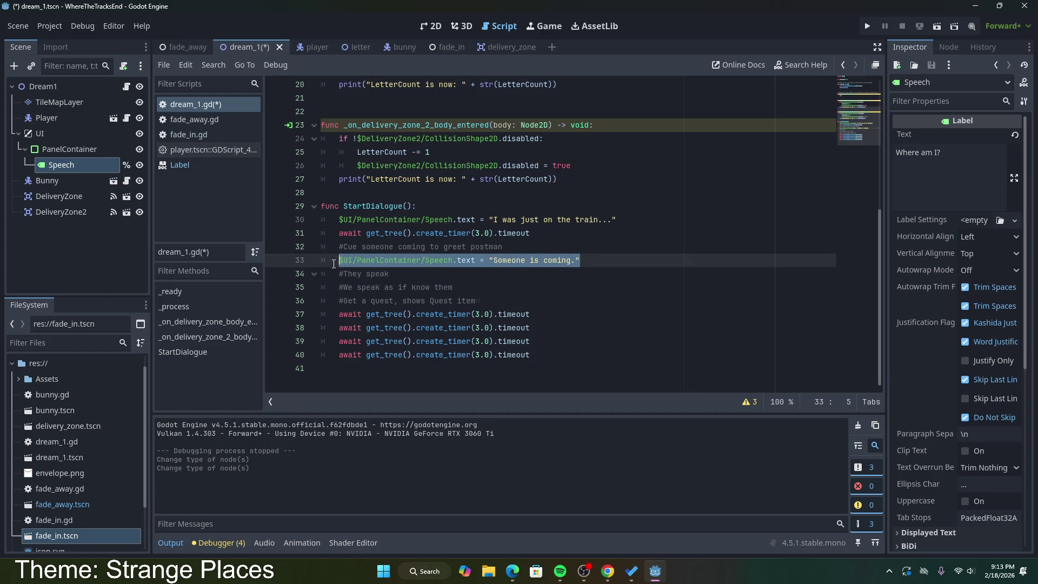
click(600, 261)
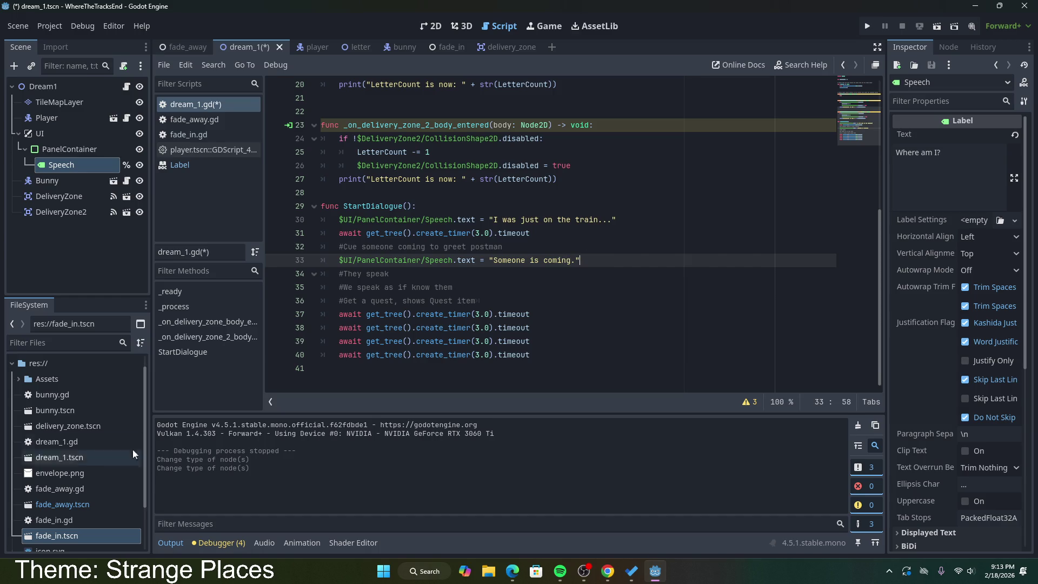
click(18, 379)
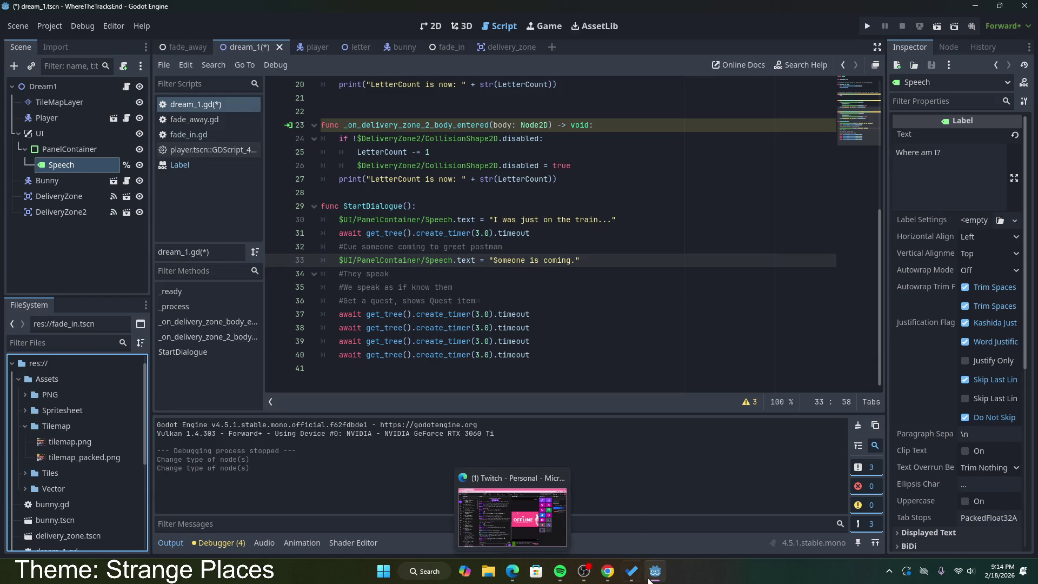
Step: Filter Kenney's assets to UI and download UI Pack - Pixel Adventure without donating
click(608, 571)
click(173, 6)
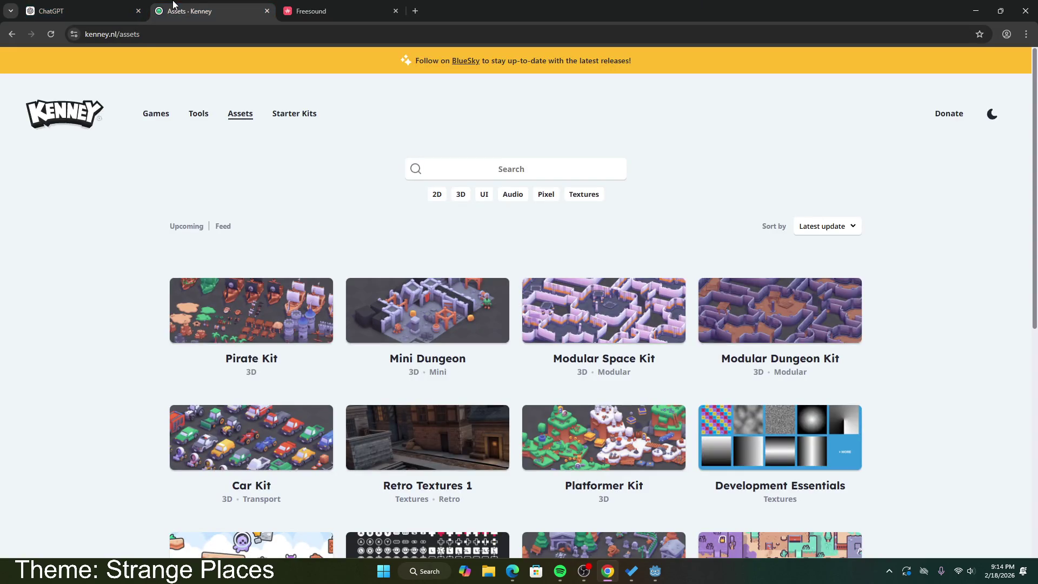
click(484, 194)
scroll(469, 300, down, 3)
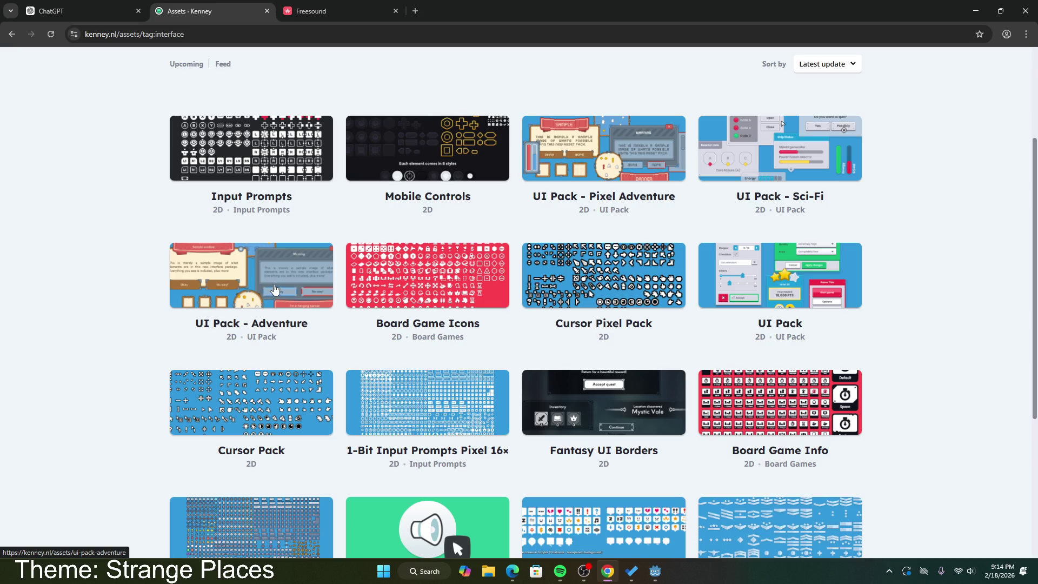
scroll(275, 290, down, 5)
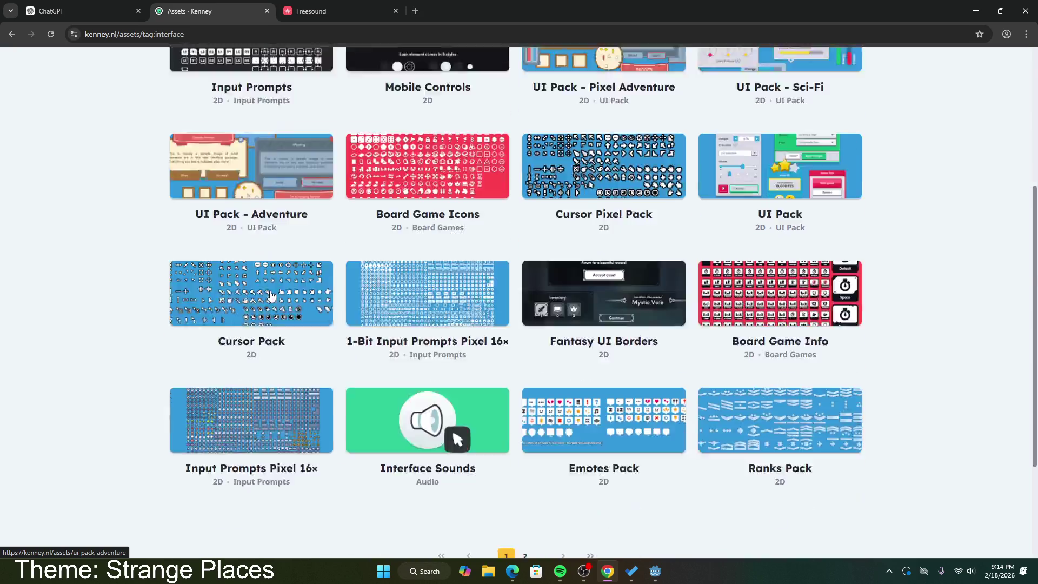
scroll(273, 292, up, 5)
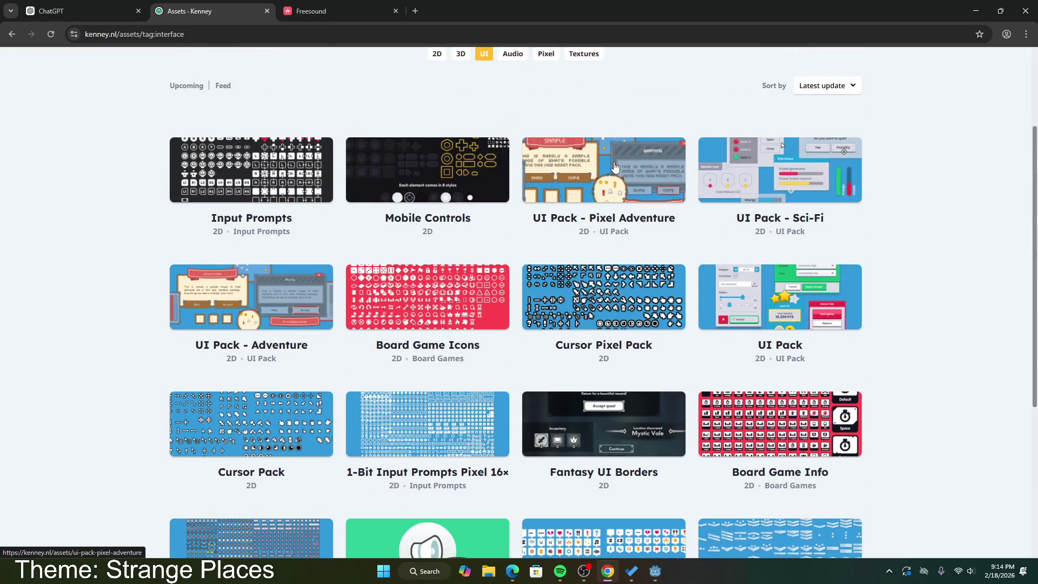
click(615, 167)
click(233, 401)
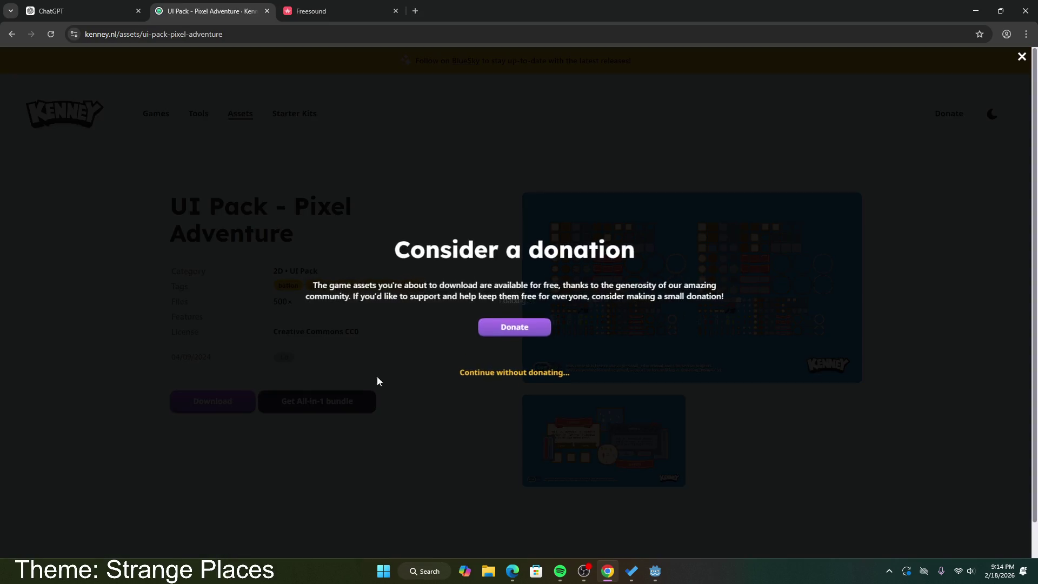
click(514, 373)
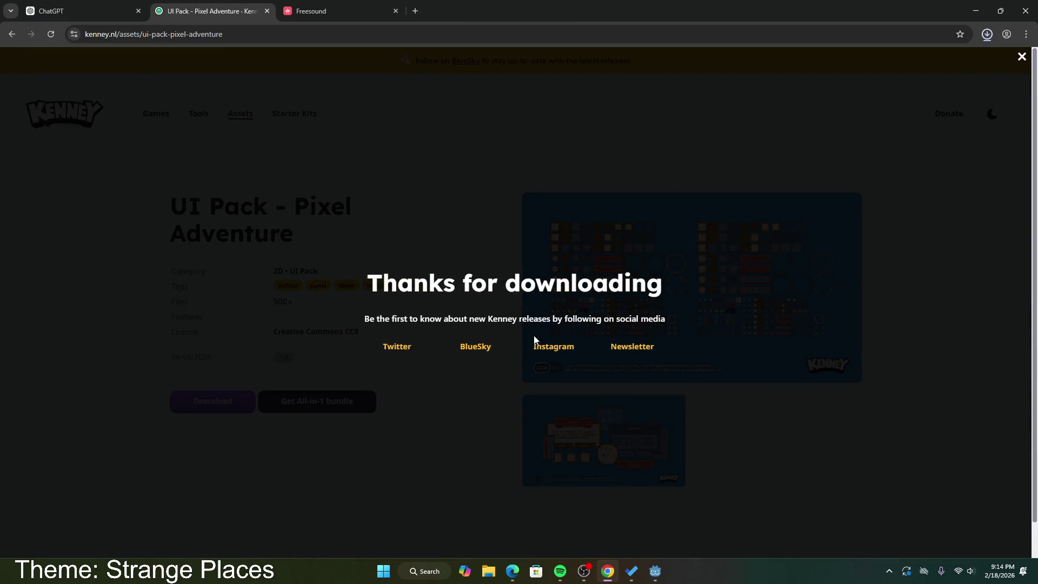
click(1021, 70)
click(987, 36)
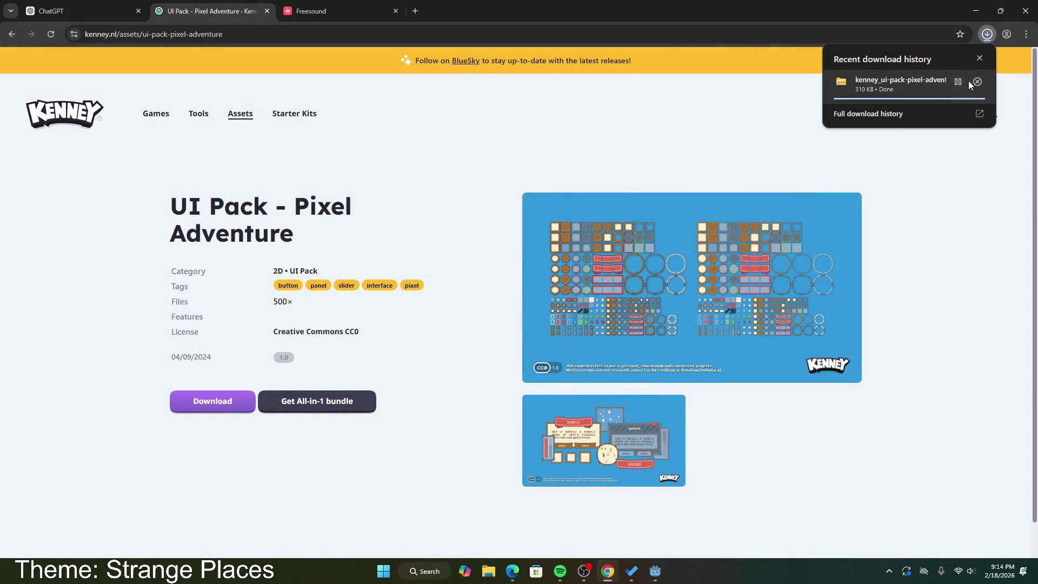
Step: Extract All on the kenney_ui-pack-pixel-adventure zip into Downloads, then select its Tiles and Tilesheets folders
click(941, 90)
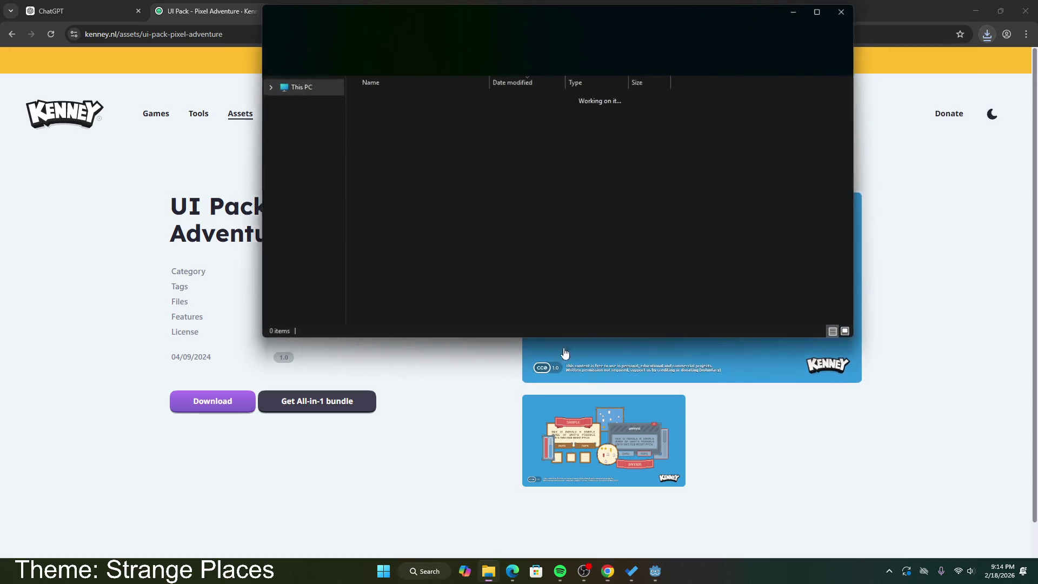
right_click(395, 113)
click(439, 262)
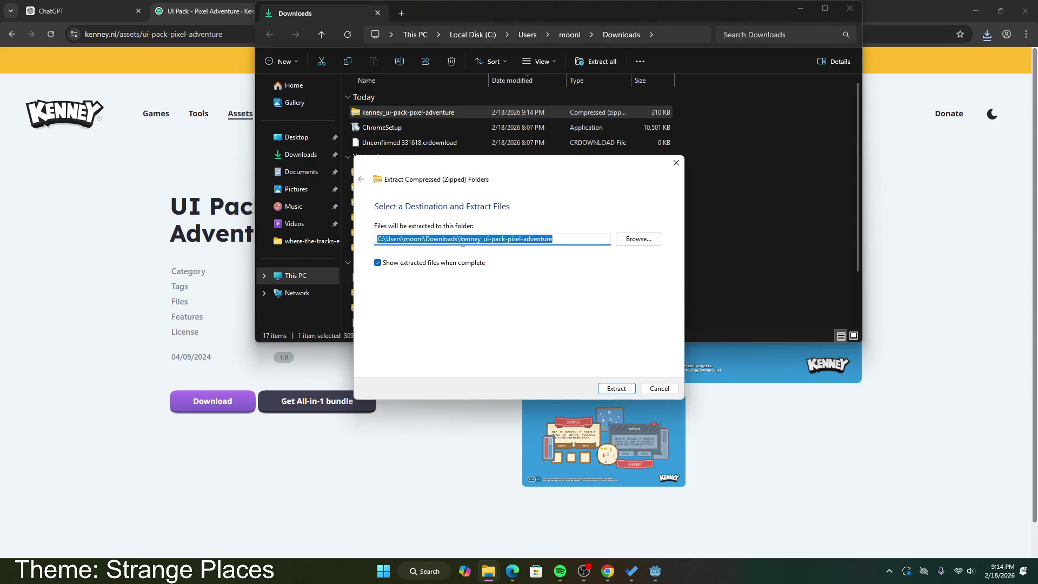
click(617, 389)
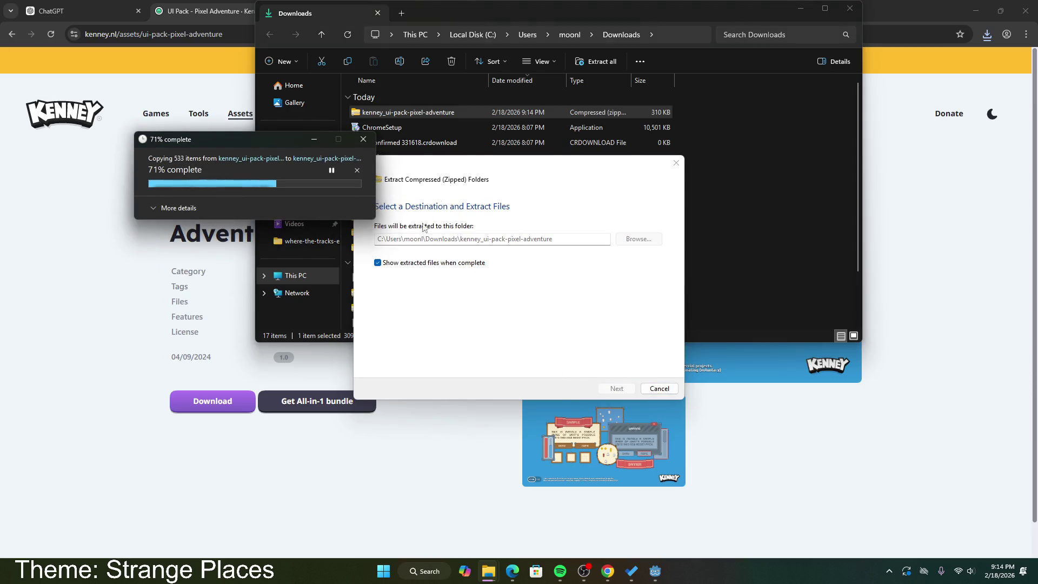
click(396, 205)
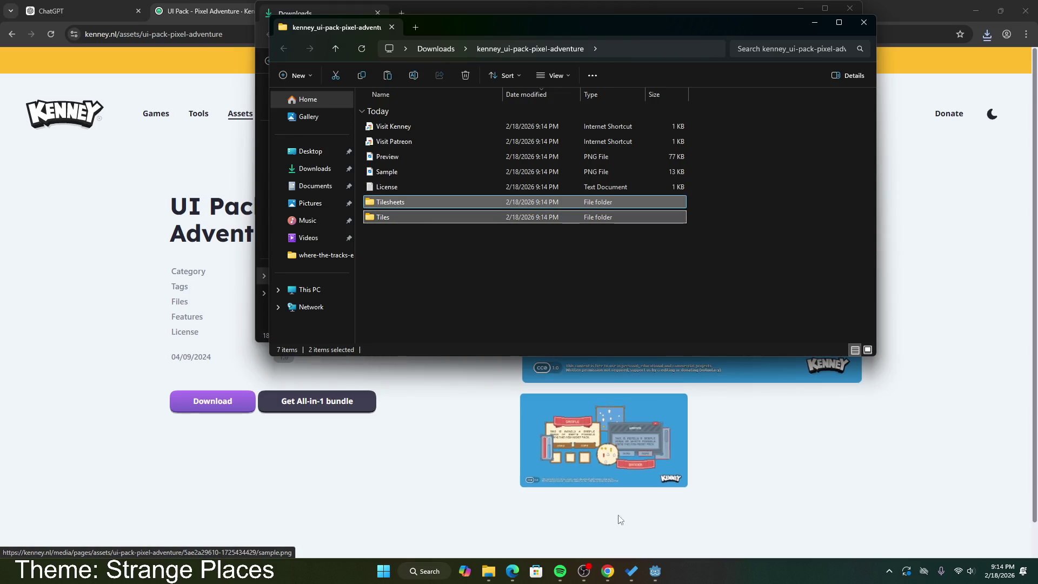
Step: Paste Tiles and Tilesheets into Documents > where-the-tracks-end > Assets, then return to Godot
click(655, 572)
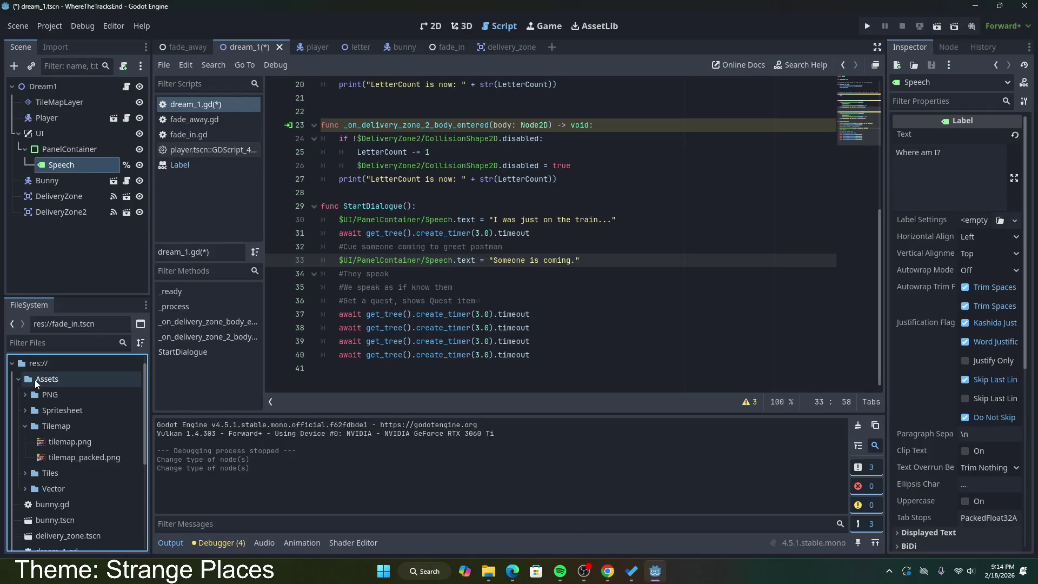
right_click(36, 382)
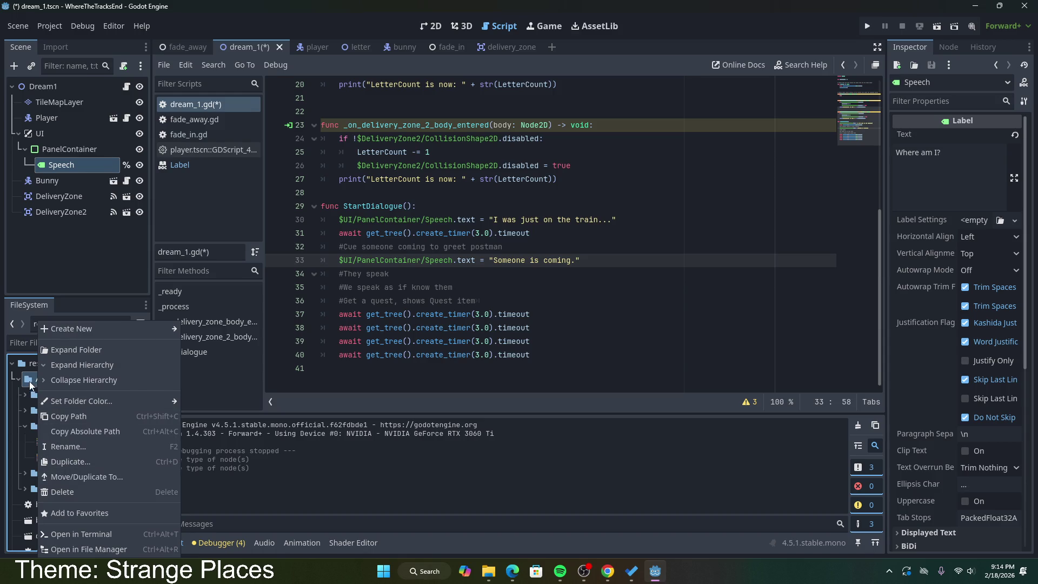
click(489, 571)
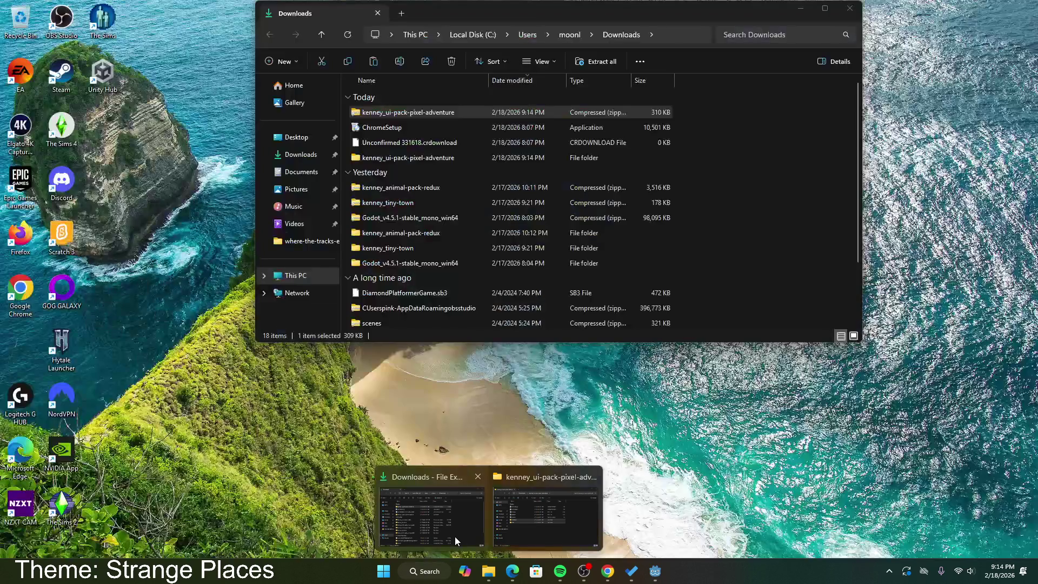
click(456, 537)
click(301, 172)
double_click(394, 98)
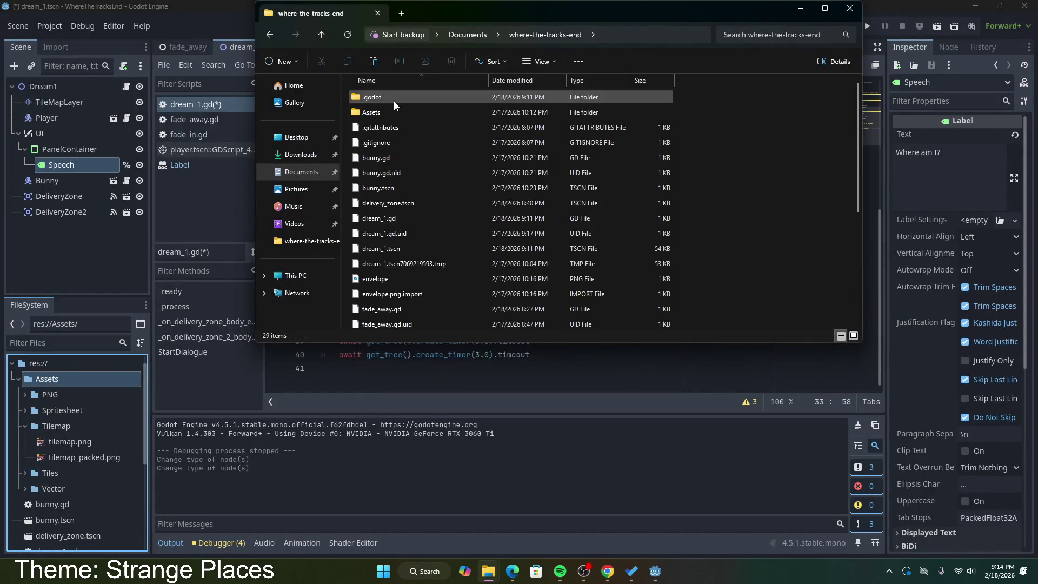
double_click(385, 107)
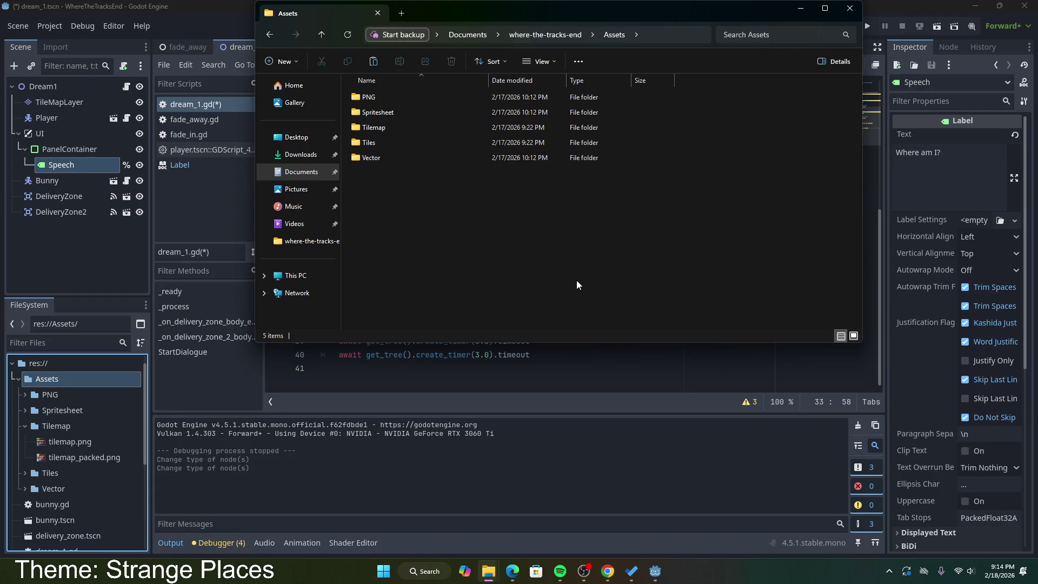
key(ctrl+v)
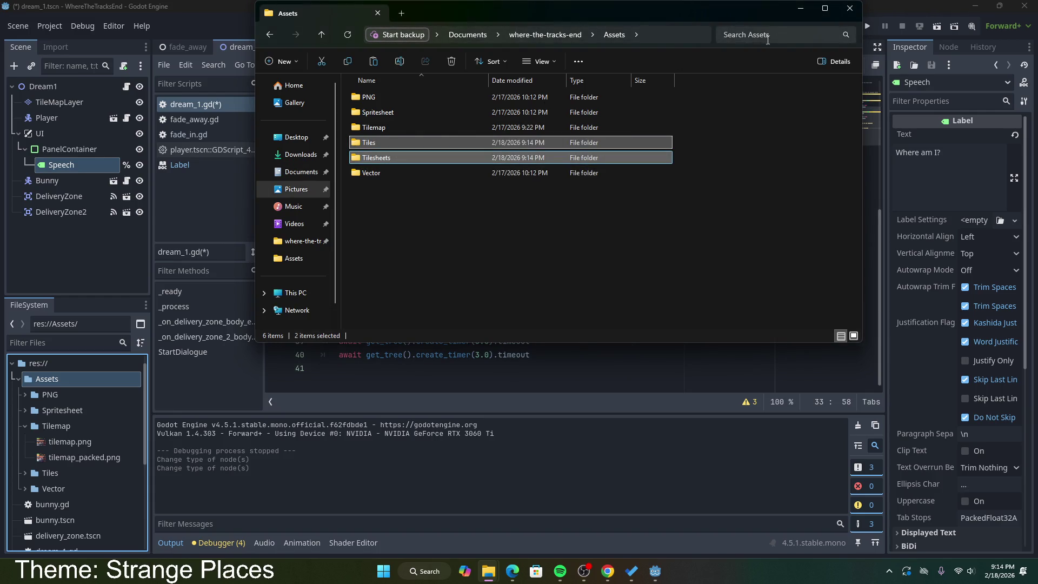
click(808, 10)
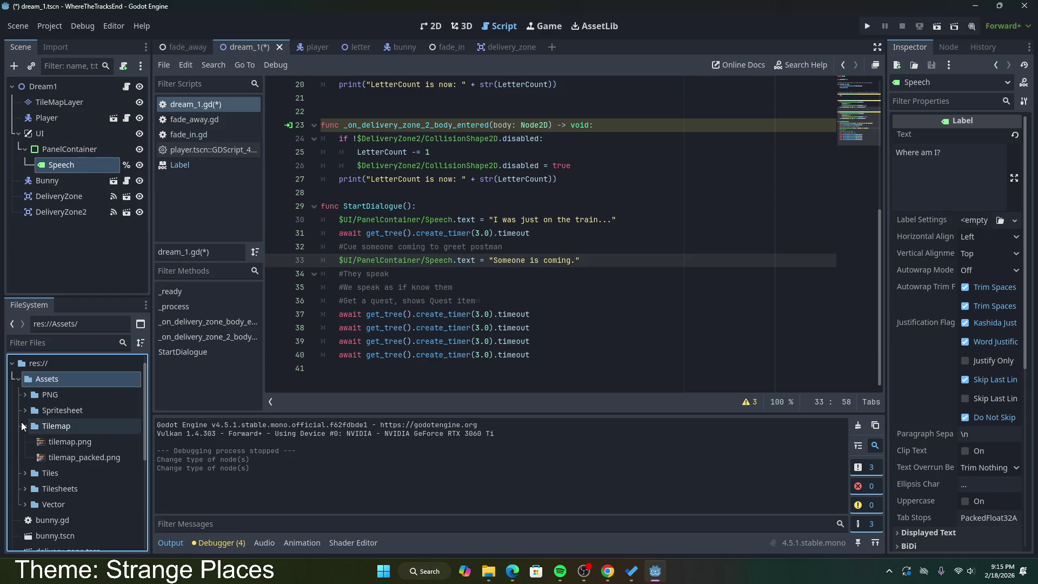
Step: Expand Tiles > Large tiles > Thin outline and preview tile_0000 through tile_0007
click(25, 473)
scroll(34, 462, down, 10)
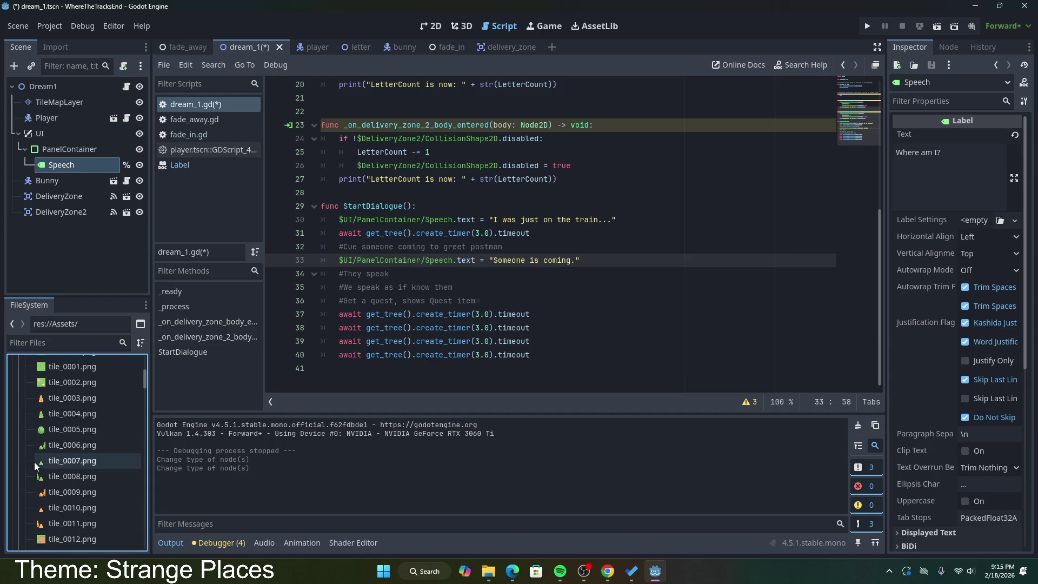
scroll(142, 395, up, 10)
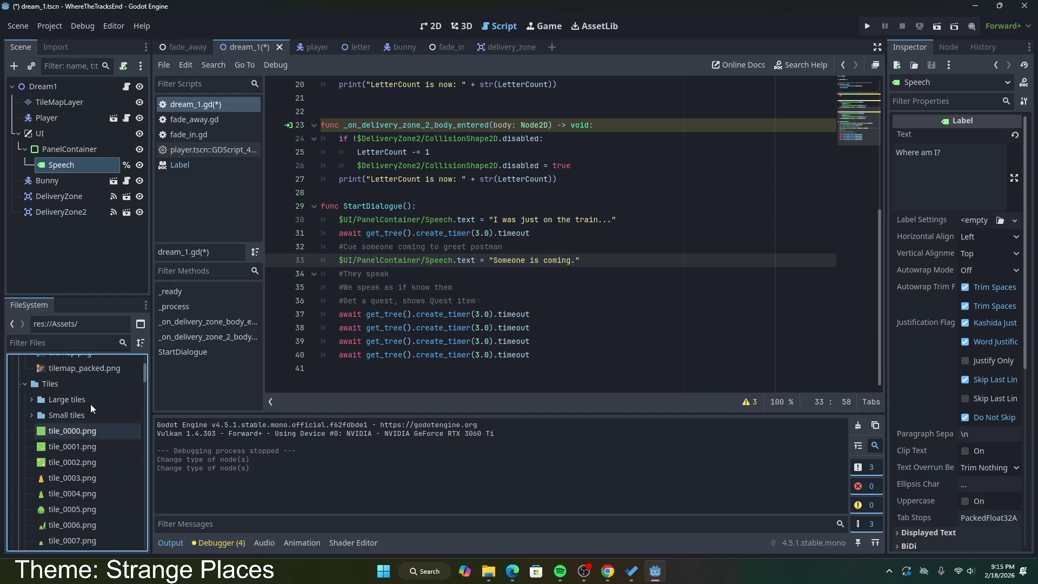
click(31, 424)
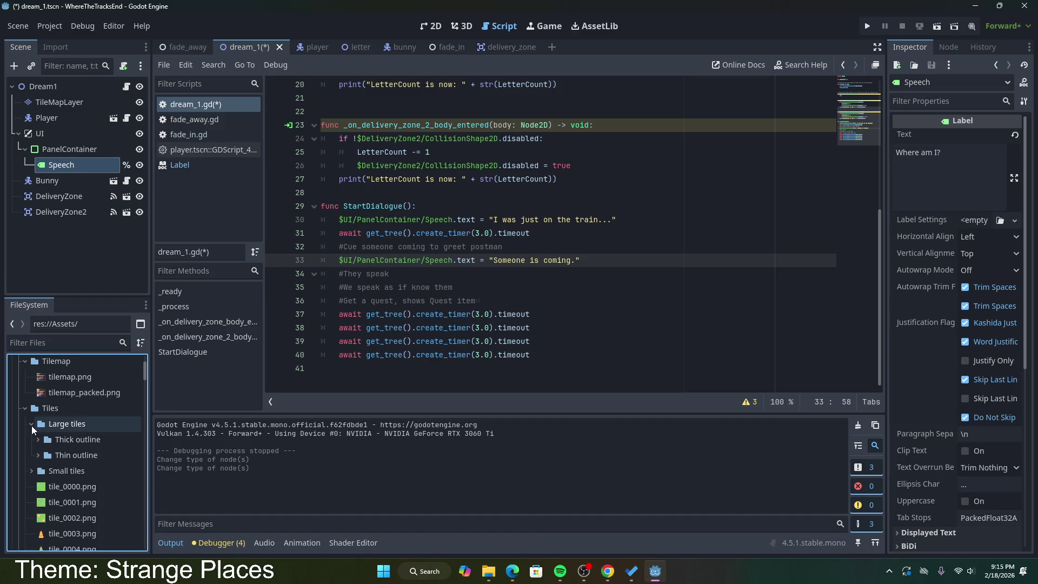
click(38, 455)
click(74, 472)
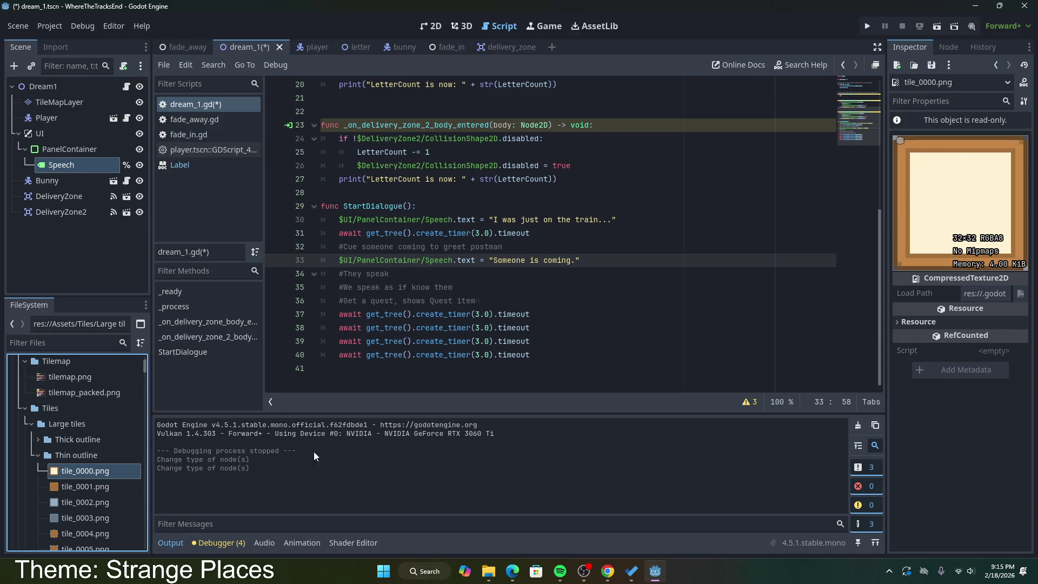
click(82, 503)
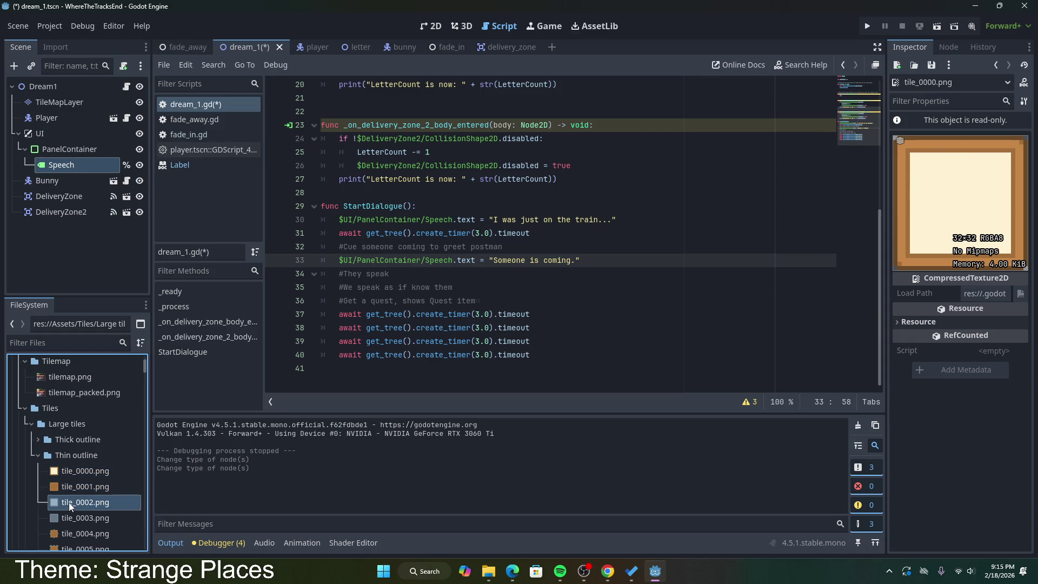
click(73, 486)
scroll(74, 486, down, 3)
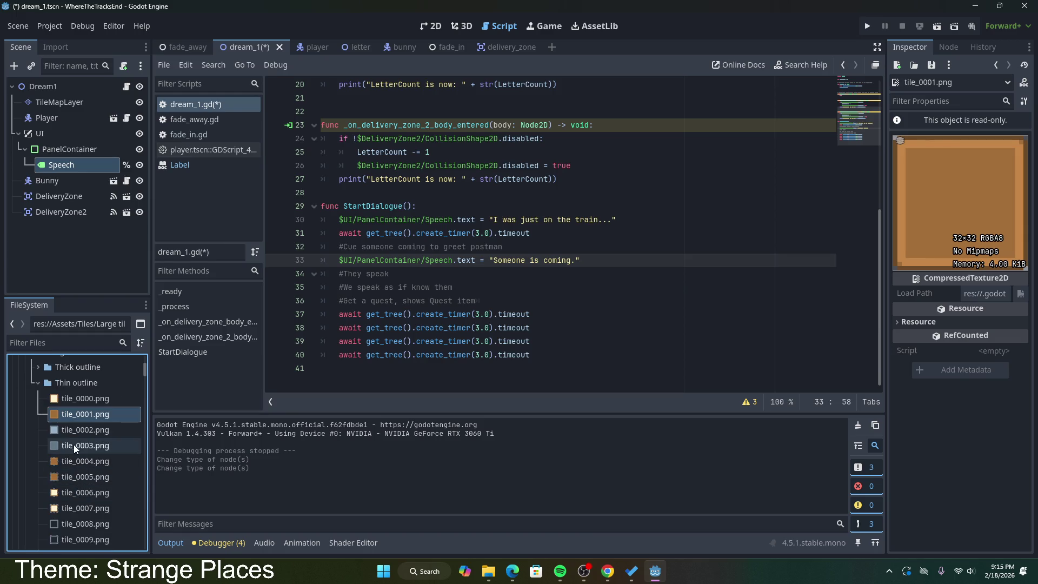
click(70, 457)
click(70, 478)
click(70, 491)
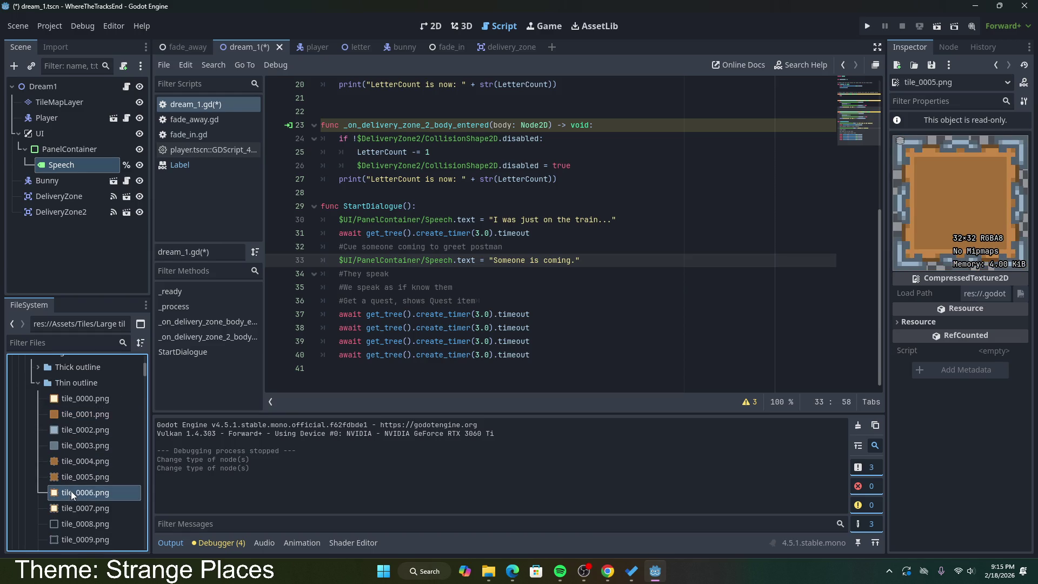
scroll(74, 485, down, 3)
click(80, 442)
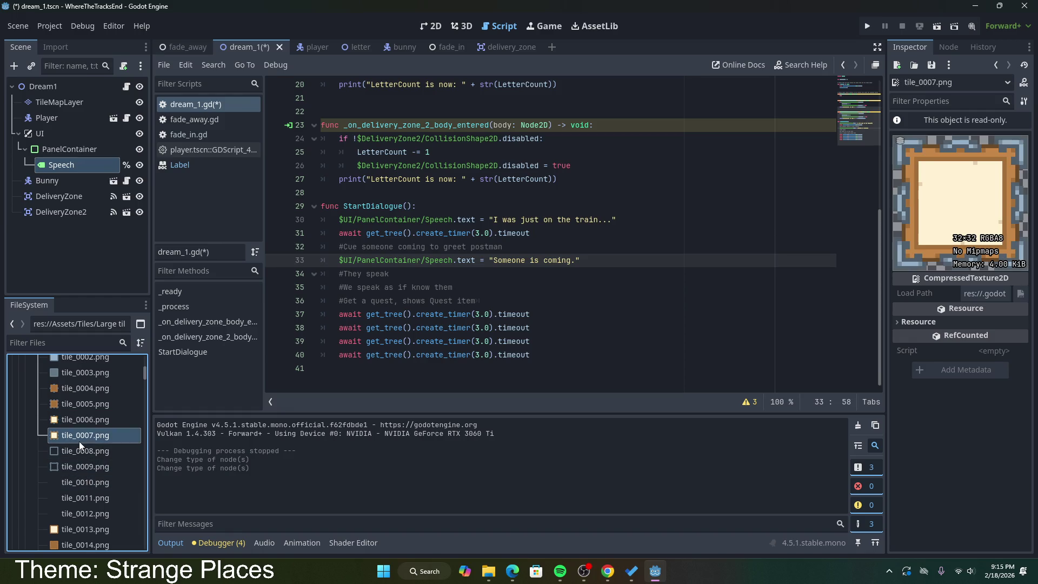
Step: Compare against the Kenney UI sample image in Chrome, then pick tile_0000.png as the frame
click(607, 570)
click(604, 433)
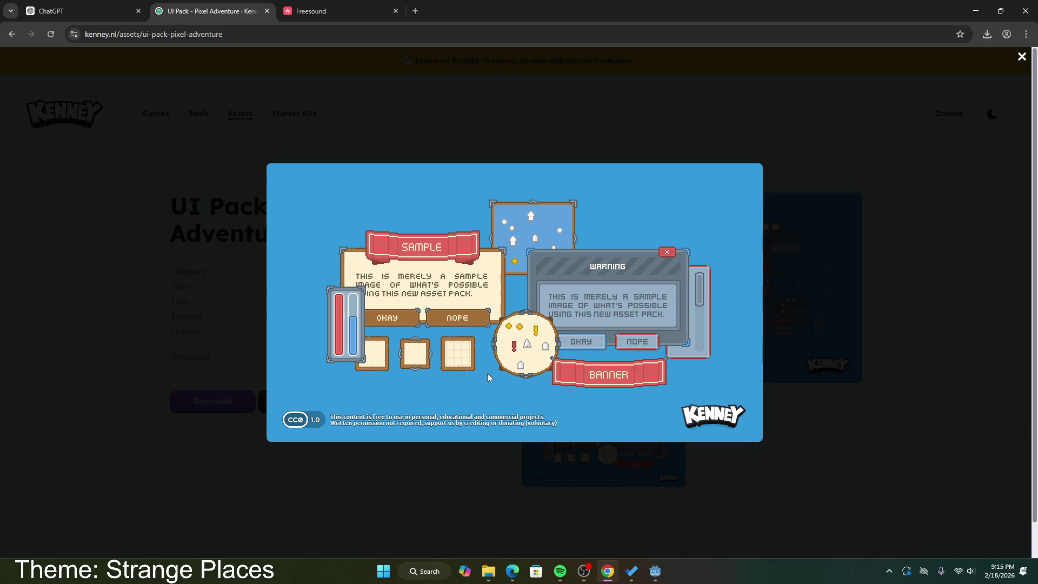
click(864, 260)
click(655, 571)
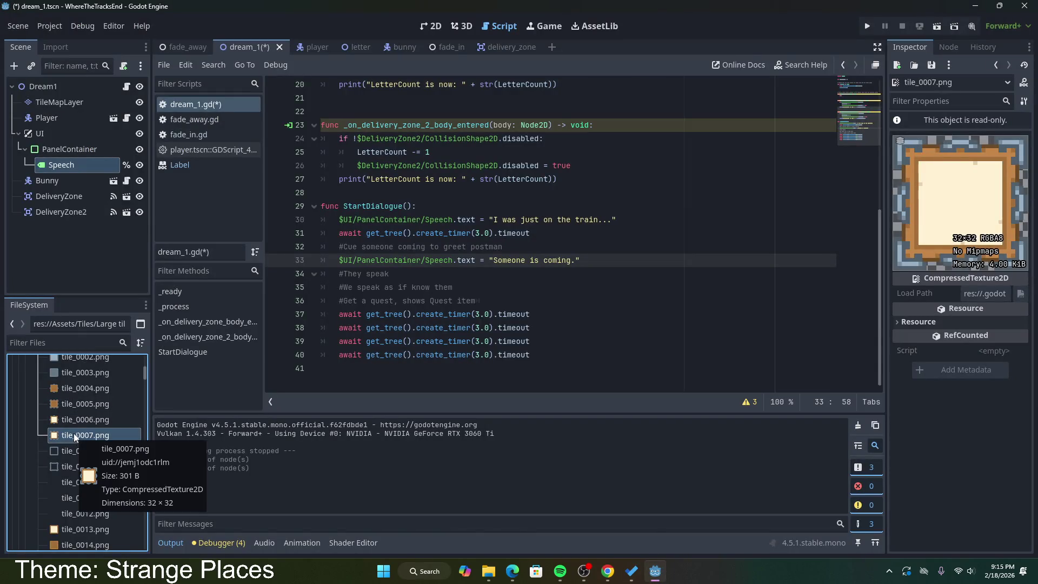
scroll(73, 433, up, 3)
click(76, 398)
double_click(76, 398)
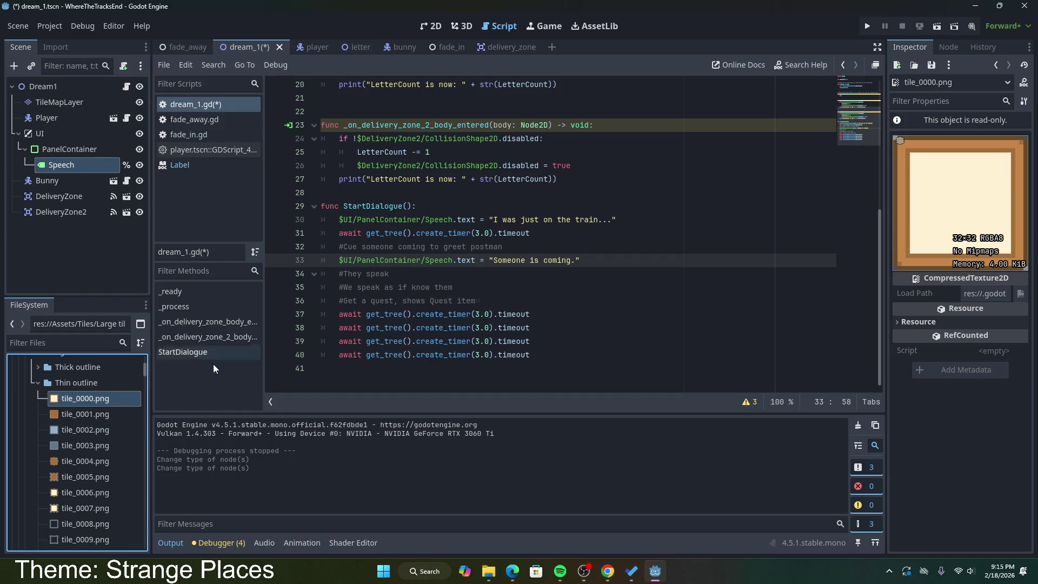
right_click(72, 145)
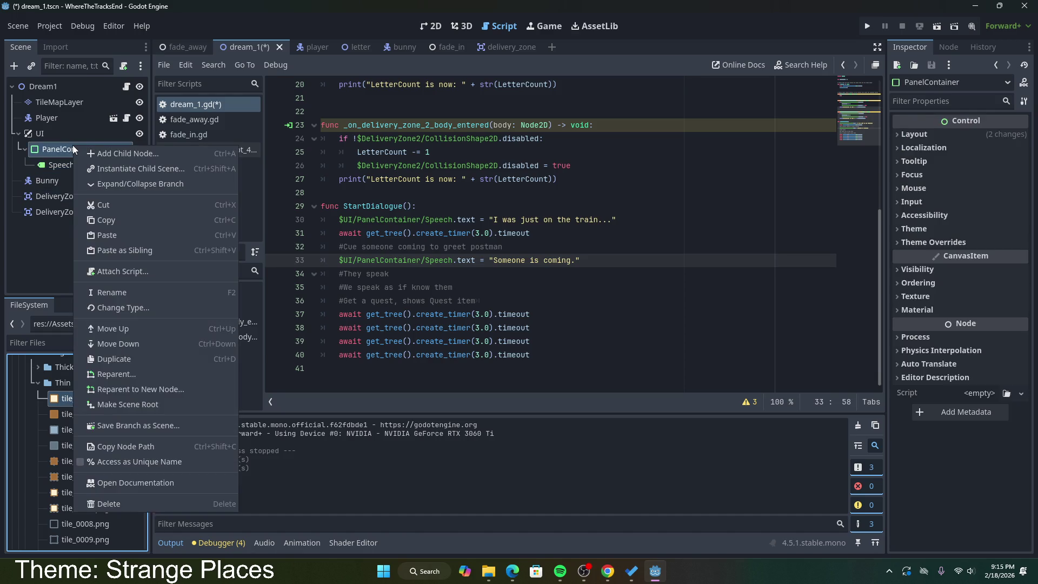
Step: Add a TextureRect child node under PanelContainer
click(67, 144)
click(912, 135)
click(914, 135)
right_click(61, 150)
click(98, 159)
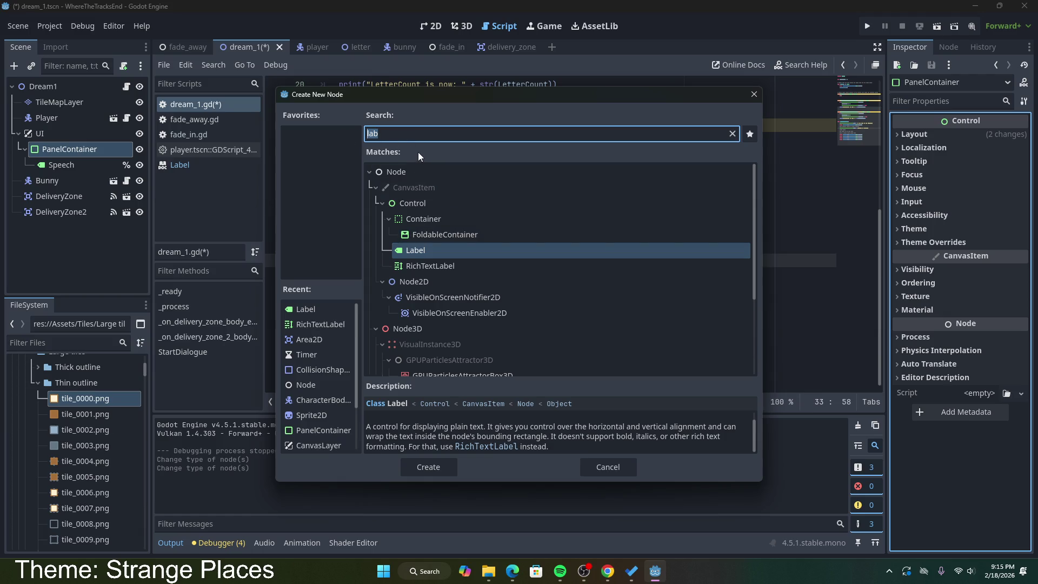
key(BackSpace)
click(383, 281)
scroll(427, 276, down, 2)
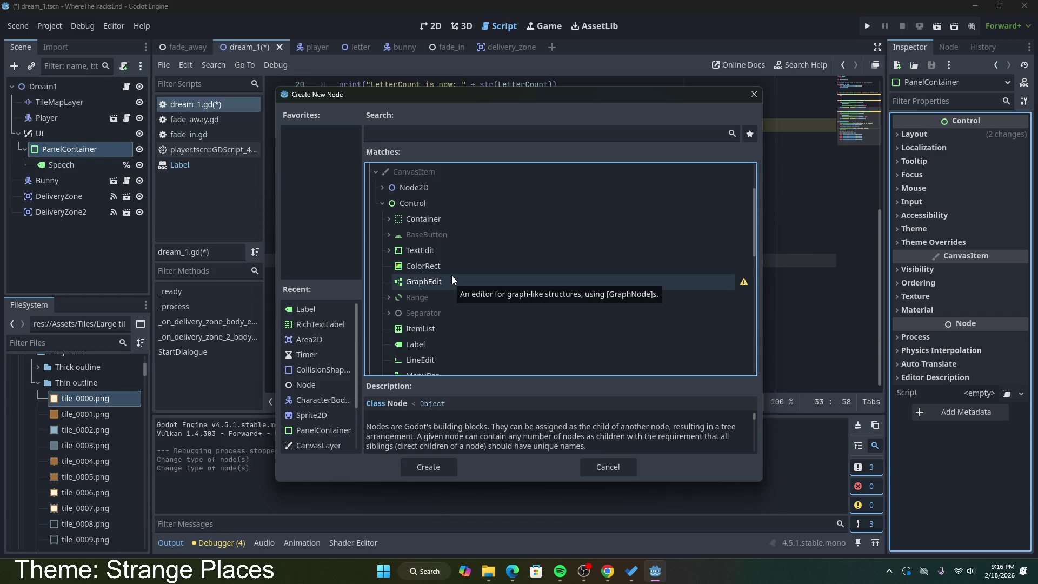
scroll(452, 275, down, 1)
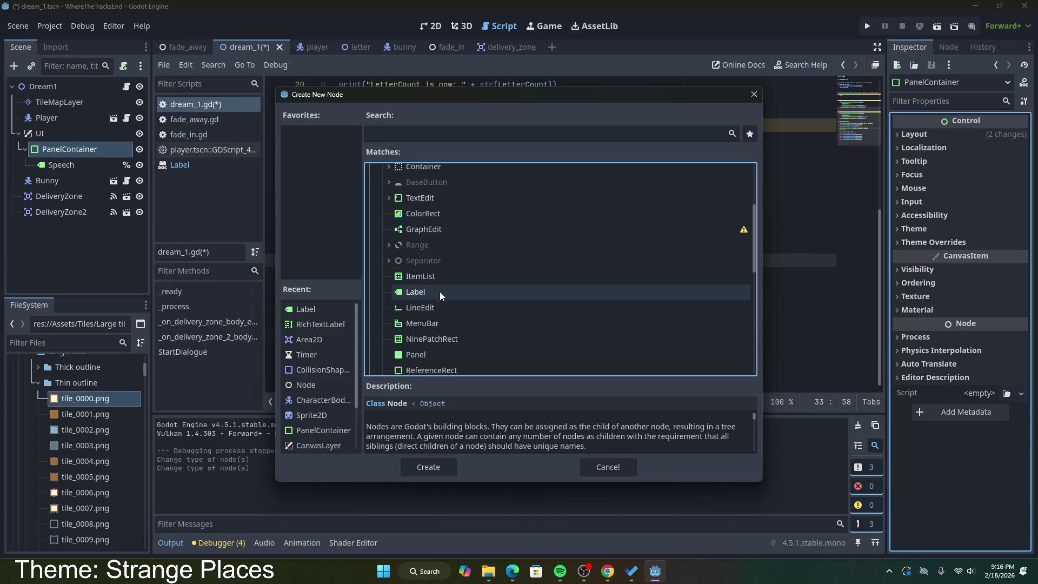
scroll(430, 222, down, 2)
scroll(430, 222, down, 1)
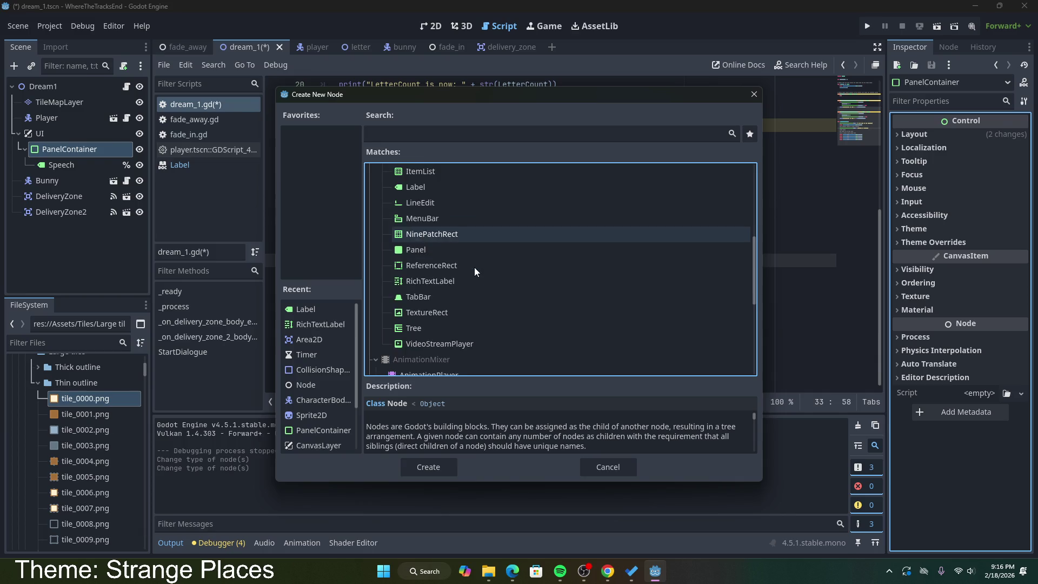
double_click(436, 312)
Step: Rename it DialogueBox, nest the Speech label inside, and assign tile_0000.png as its texture
right_click(112, 180)
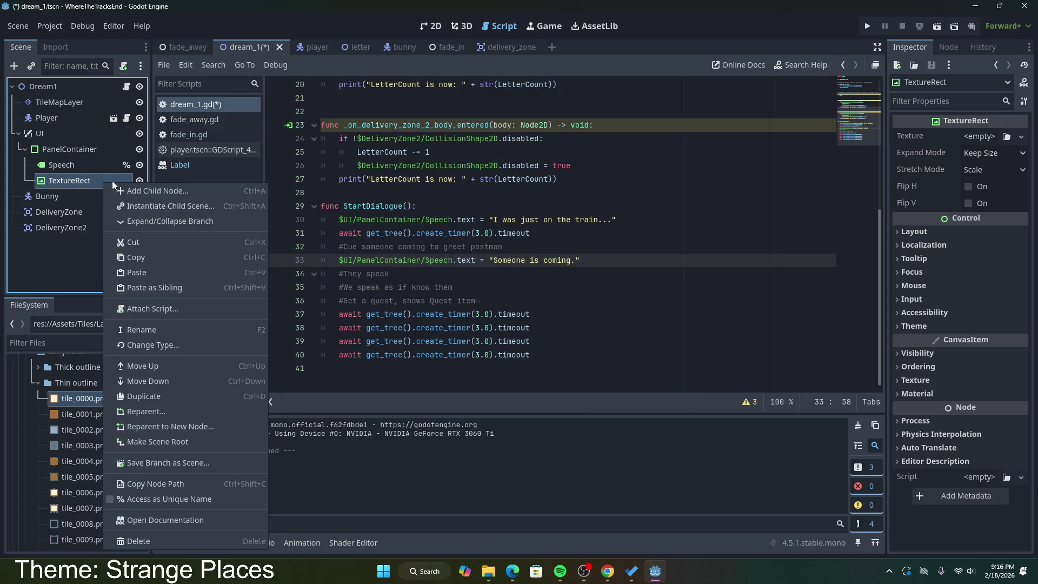
click(161, 330)
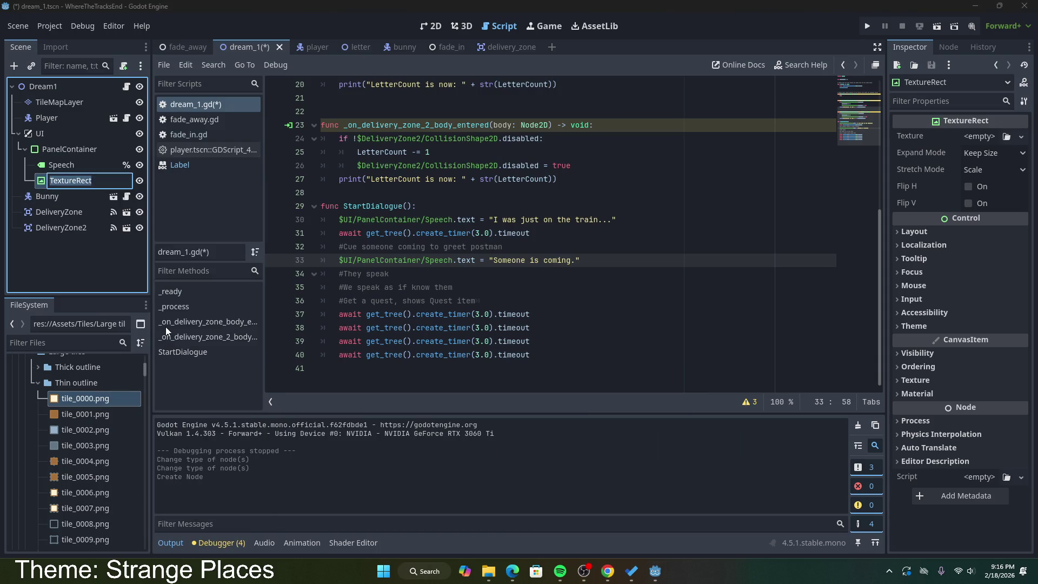
text(DialogueBox)
key(Return)
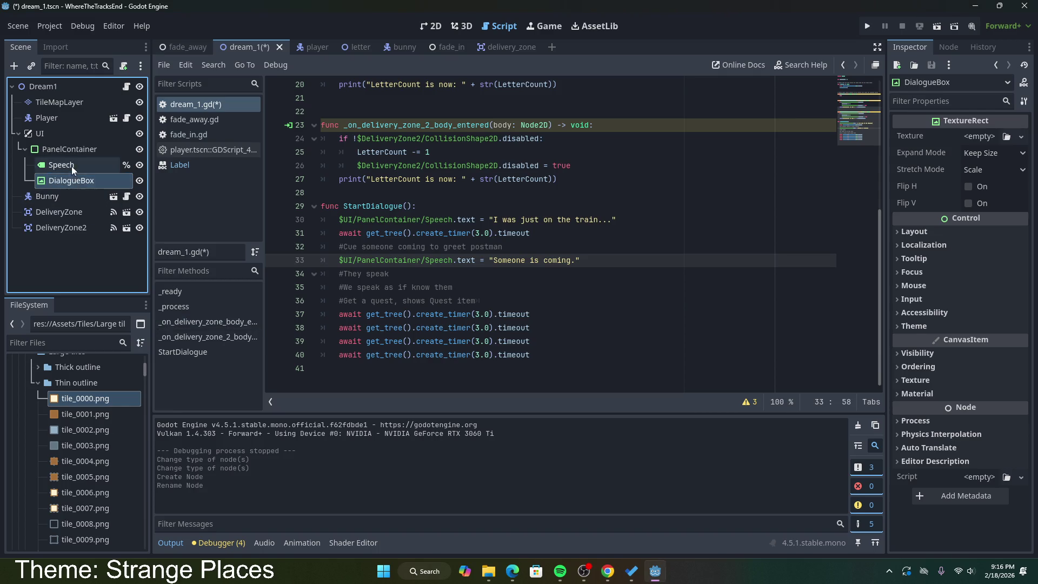
drag(72, 169, 79, 183)
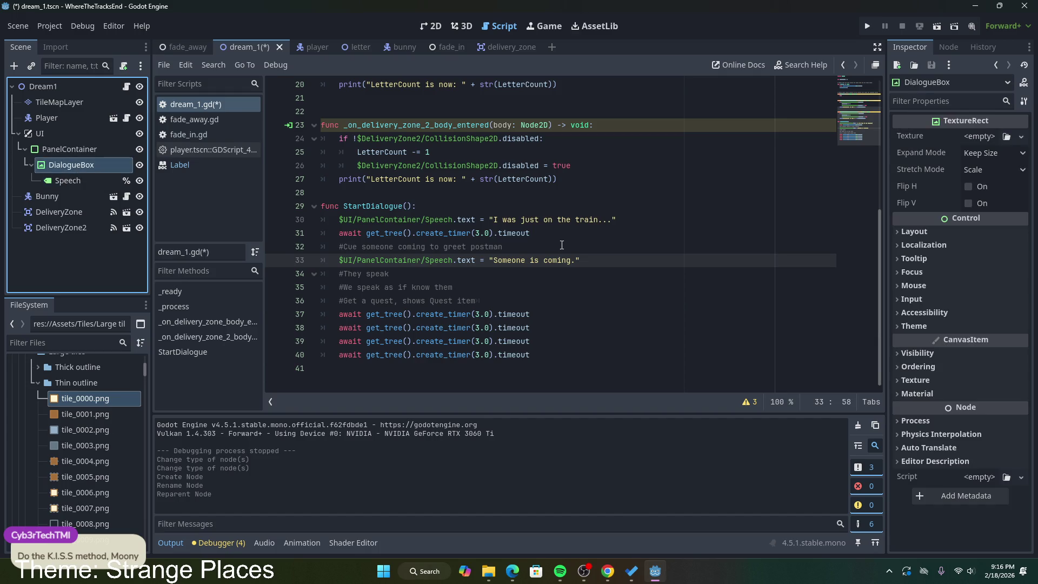
mouse_move(86, 399)
mouse_down()
mouse_move(400, 377)
mouse_move(970, 145)
mouse_up()
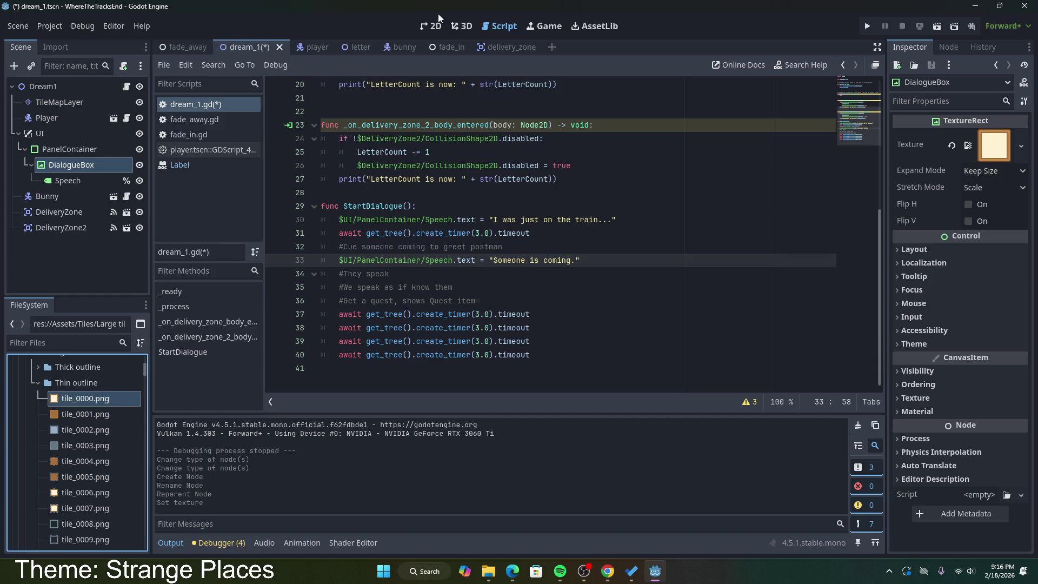
Step: In the 2D view, enlarge the PanelContainer and move the Player further down the road
click(436, 25)
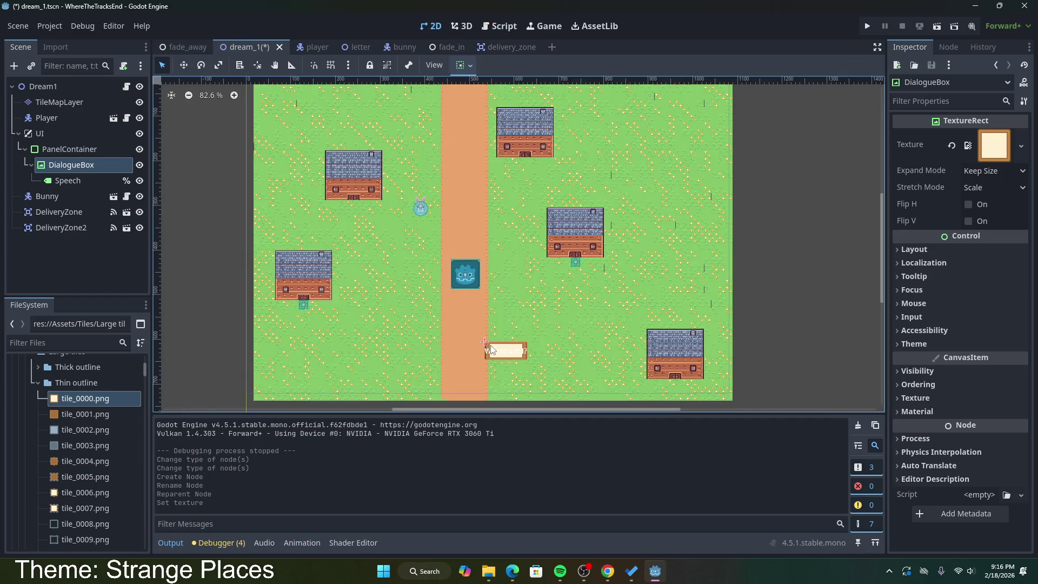
drag(498, 349, 473, 352)
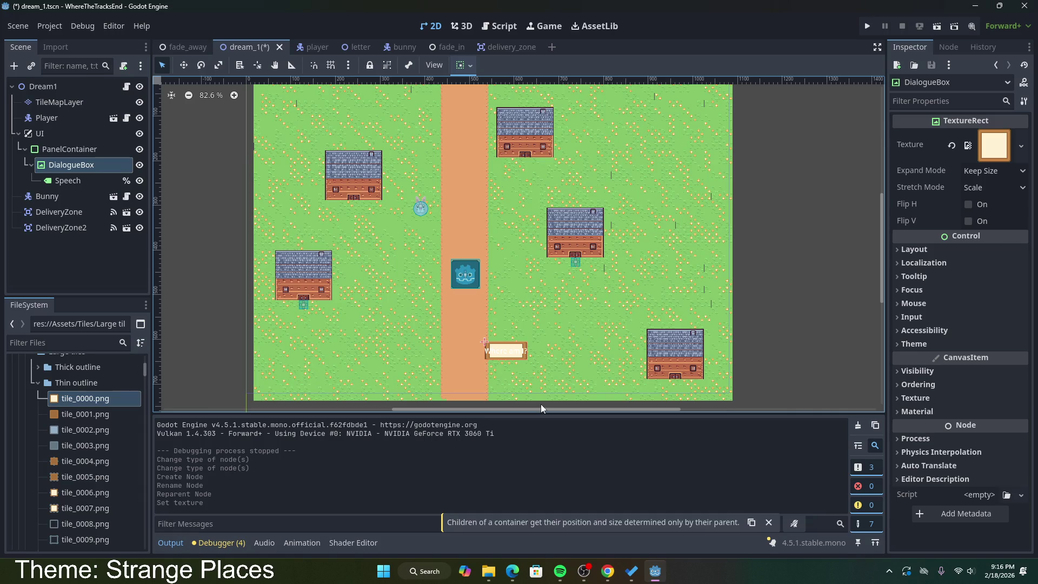
click(69, 149)
drag(486, 366, 379, 384)
drag(529, 384, 549, 385)
click(466, 276)
drag(466, 275, 465, 324)
Step: Fit the Speech label to 189×69 inside the box, narrowing the panel to 248×96
click(399, 356)
mouse_move(399, 356)
mouse_down()
mouse_move(461, 365)
mouse_move(532, 345)
mouse_up()
drag(444, 366, 408, 378)
click(385, 358)
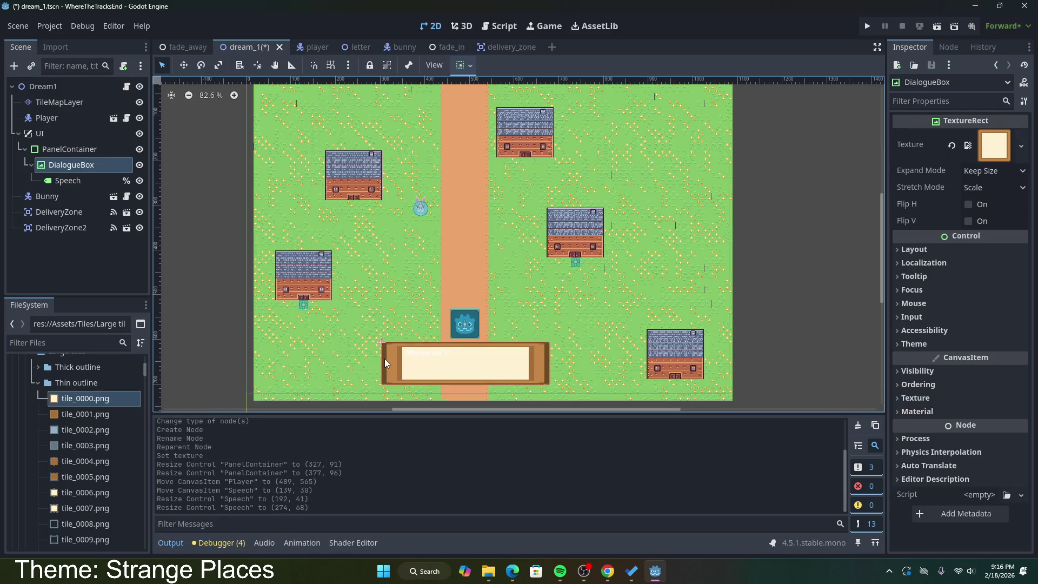
click(58, 149)
drag(379, 361, 436, 361)
mouse_move(545, 366)
mouse_down()
mouse_move(529, 364)
mouse_move(539, 385)
mouse_up()
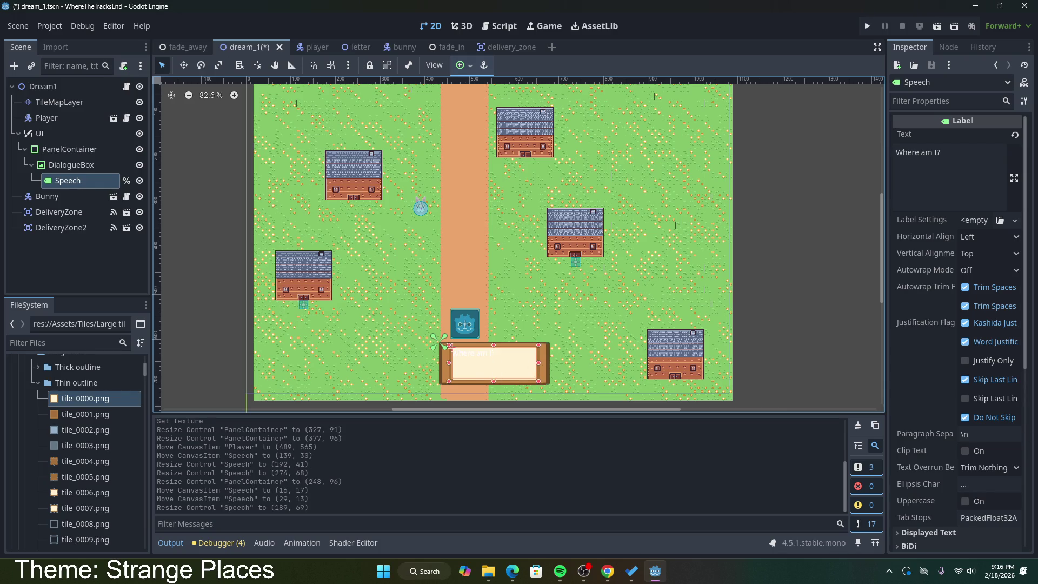
key(alt+Tab)
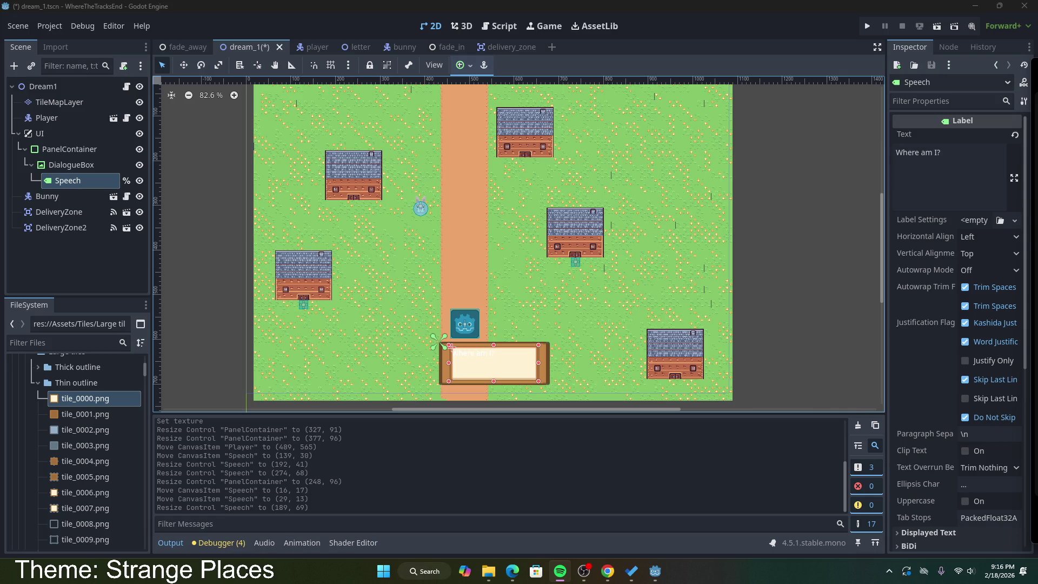
Step: Give the Speech label new Label Settings, trying font sizes 48, 32 and settling on 24
key(alt+Tab)
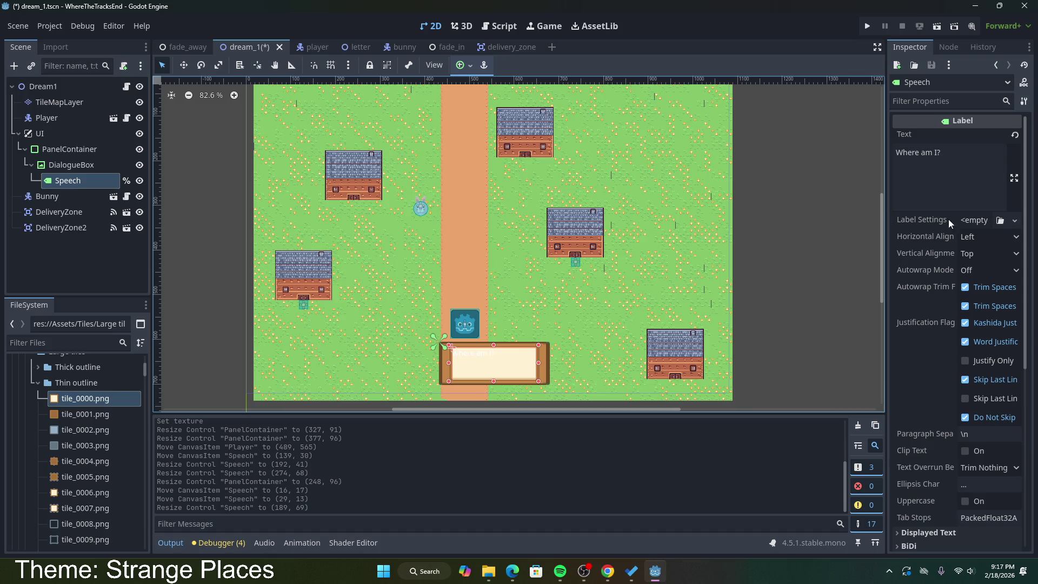
click(987, 220)
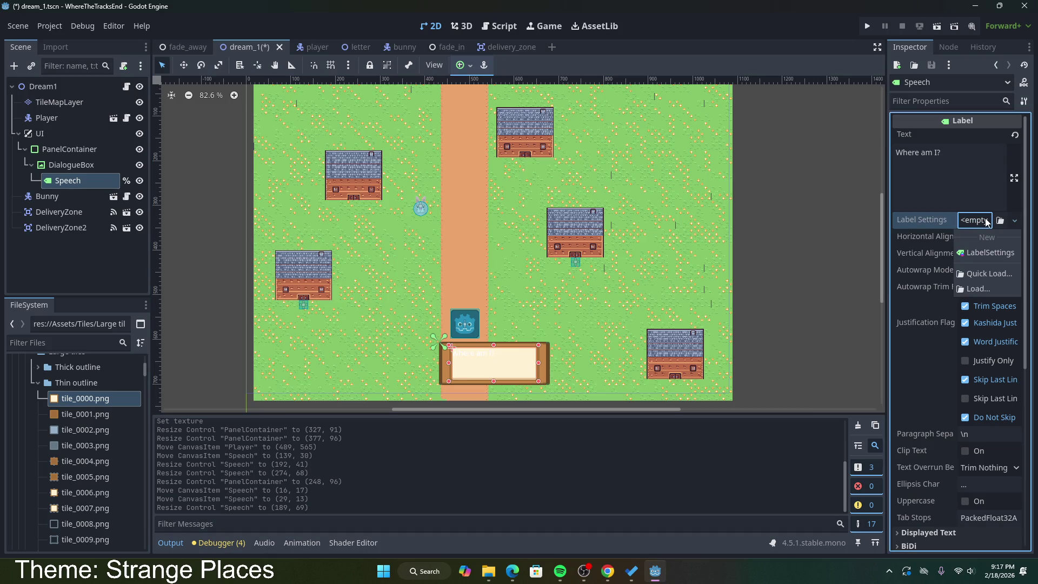
click(988, 252)
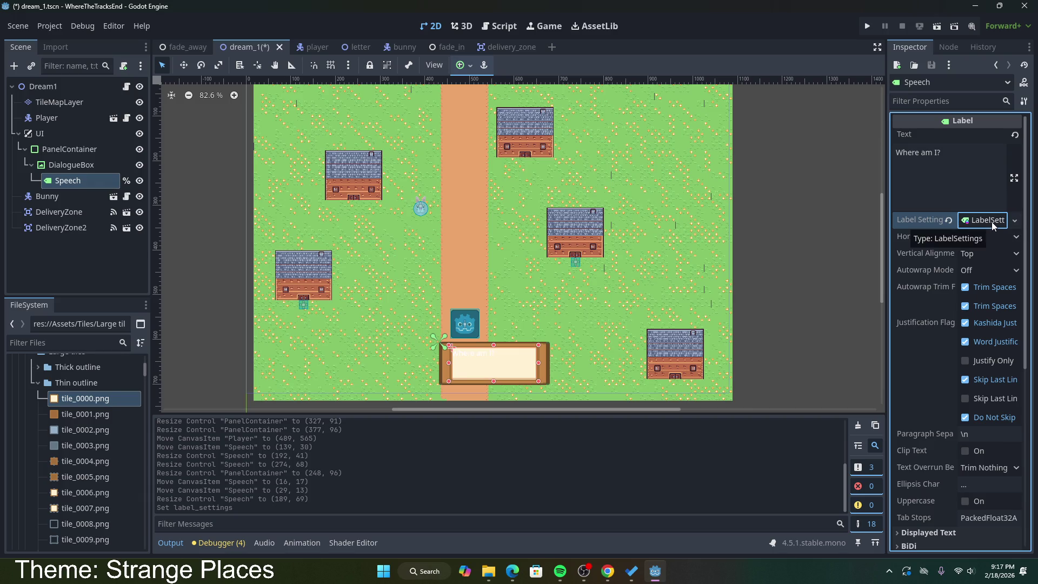
click(993, 222)
click(911, 271)
click(978, 306)
click(976, 306)
text(48)
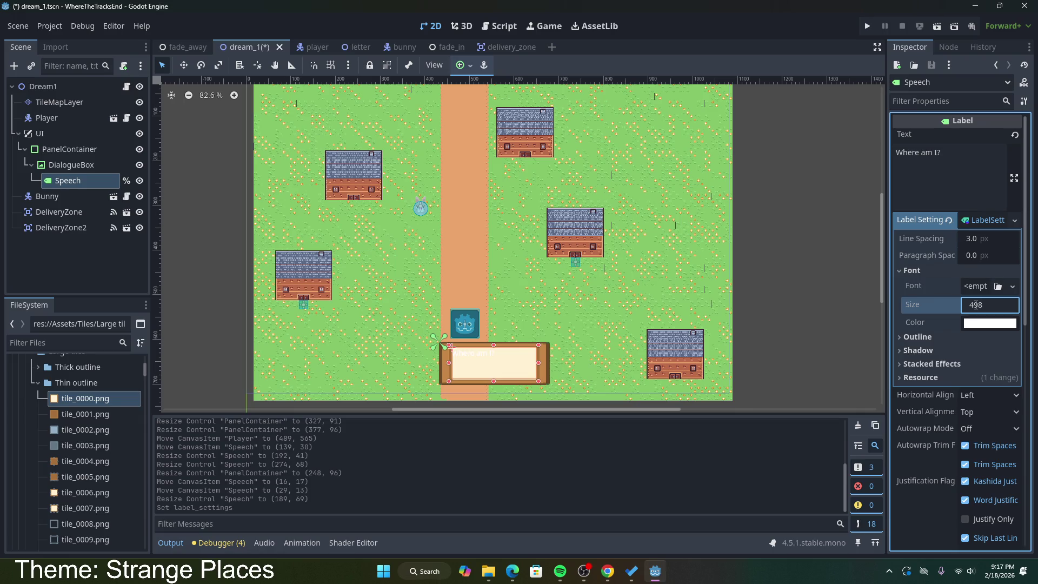
key(Return)
click(984, 307)
key(Return)
click(997, 308)
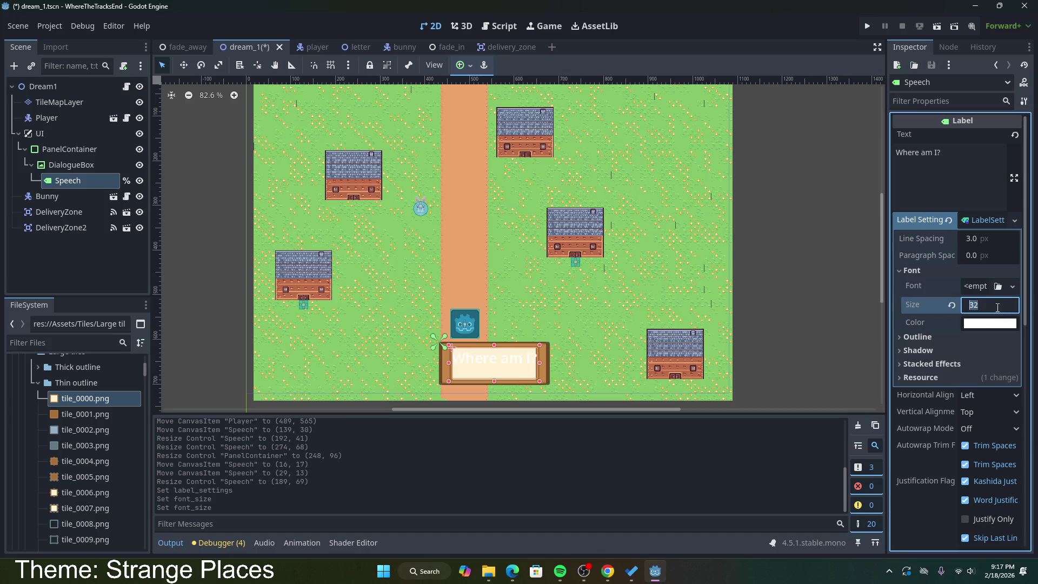
key(Return)
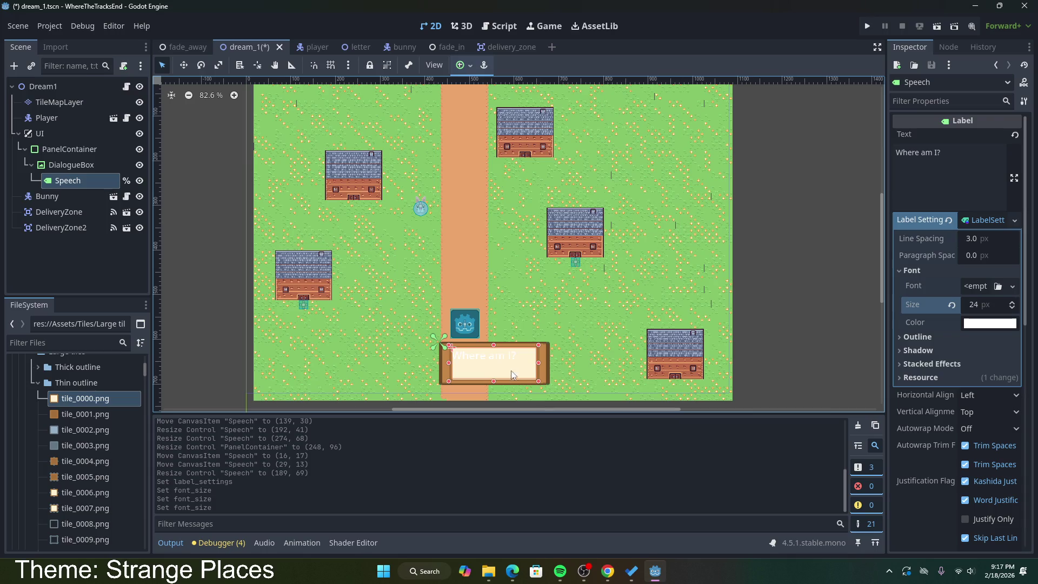
Step: Centre the Speech text horizontally and vertically within the box
drag(498, 366, 499, 365)
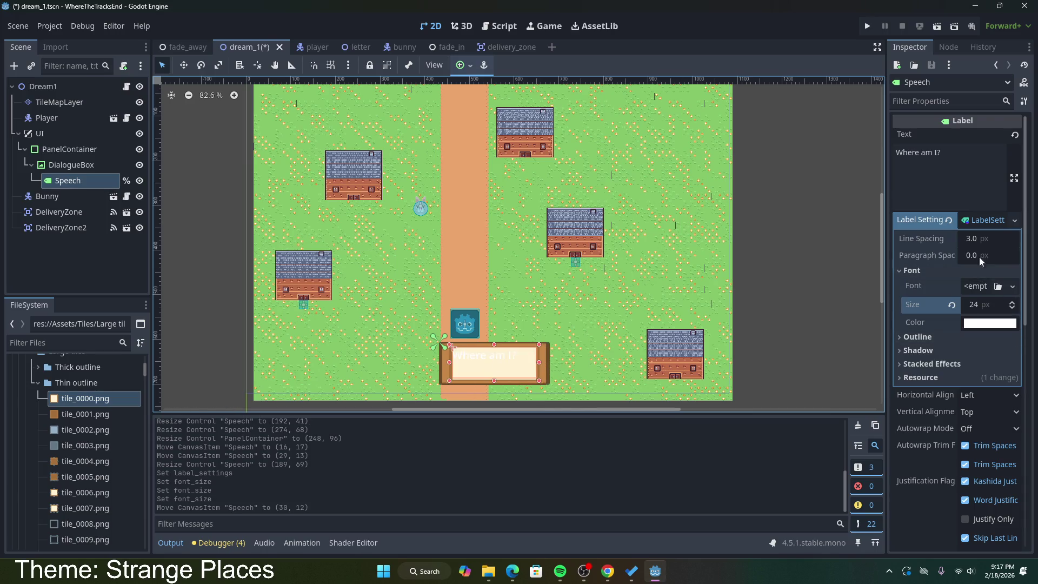
click(980, 399)
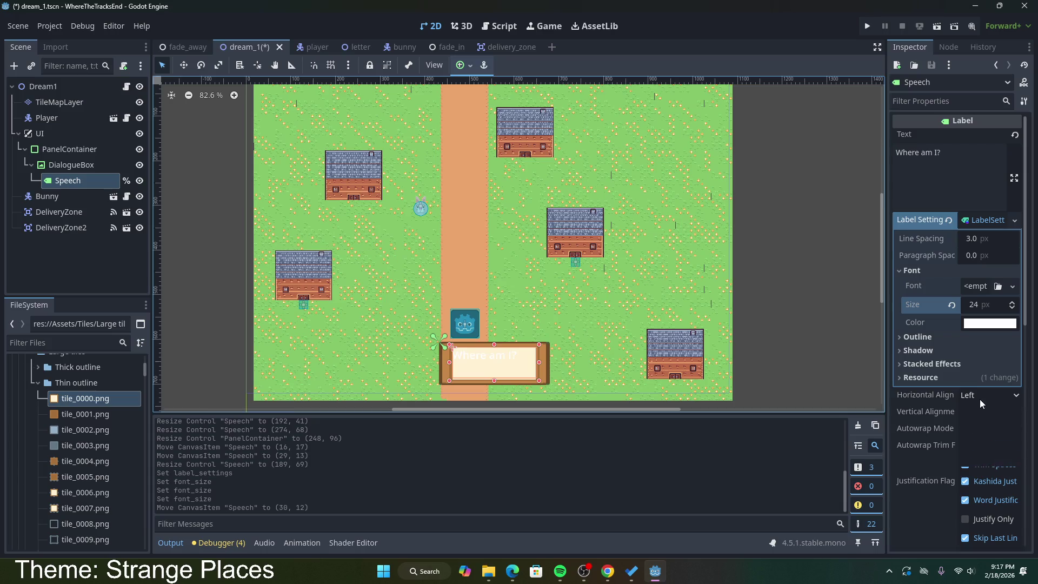
click(979, 428)
click(982, 417)
click(980, 434)
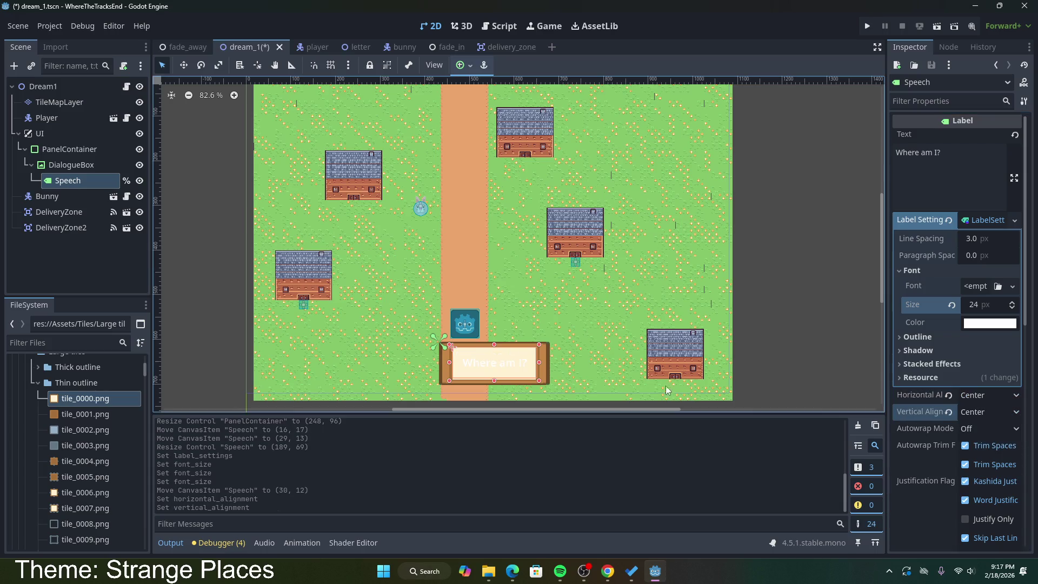
drag(511, 369, 510, 368)
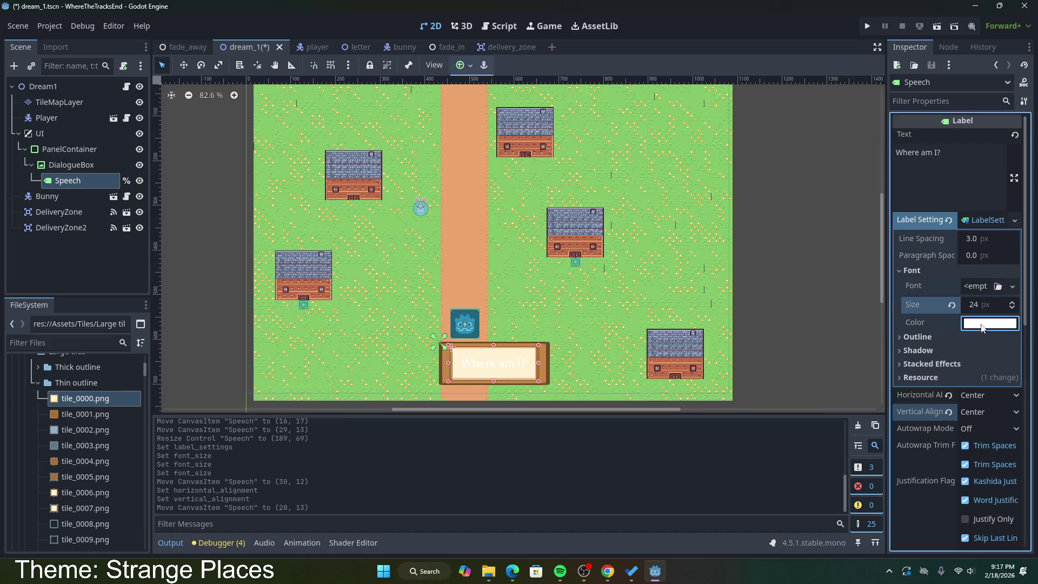
Step: Set the label's font colour to dark red 7a2827
click(980, 324)
click(1024, 142)
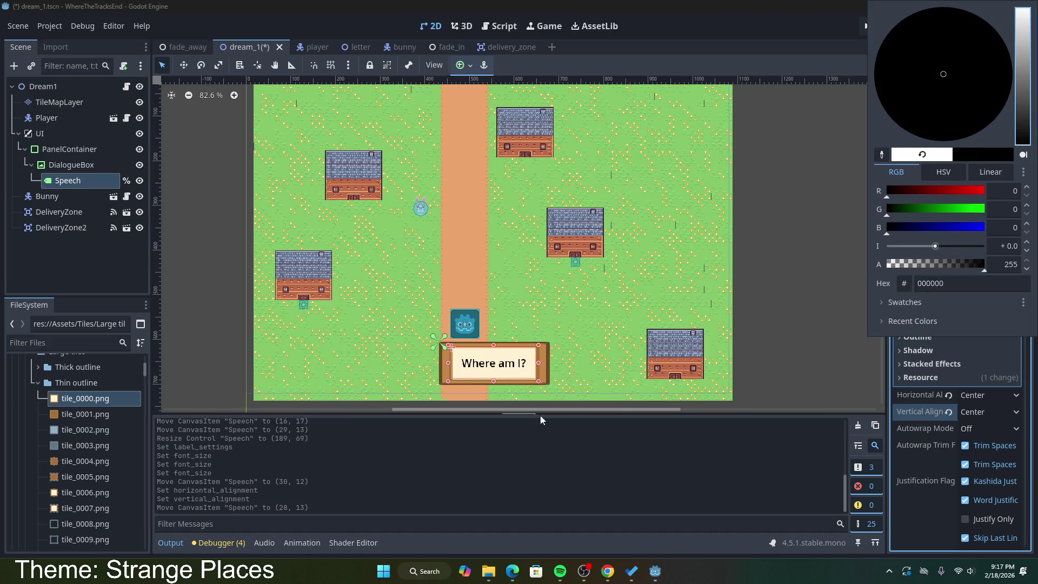
mouse_move(1024, 142)
mouse_down()
mouse_move(1025, 43)
mouse_move(1026, 106)
mouse_move(990, 93)
mouse_move(1023, 115)
mouse_move(1023, 107)
mouse_up()
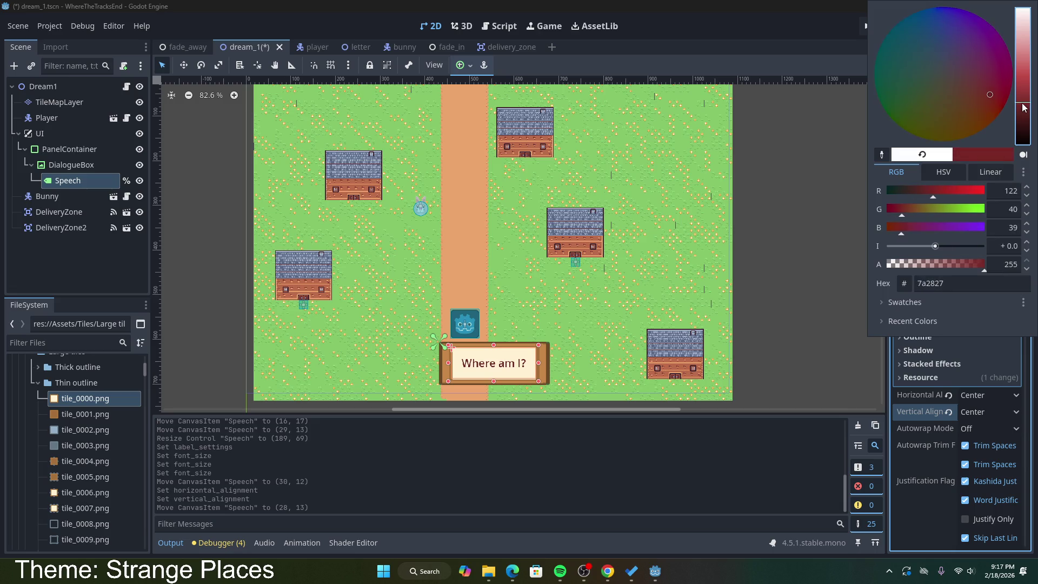
click(538, 404)
click(521, 347)
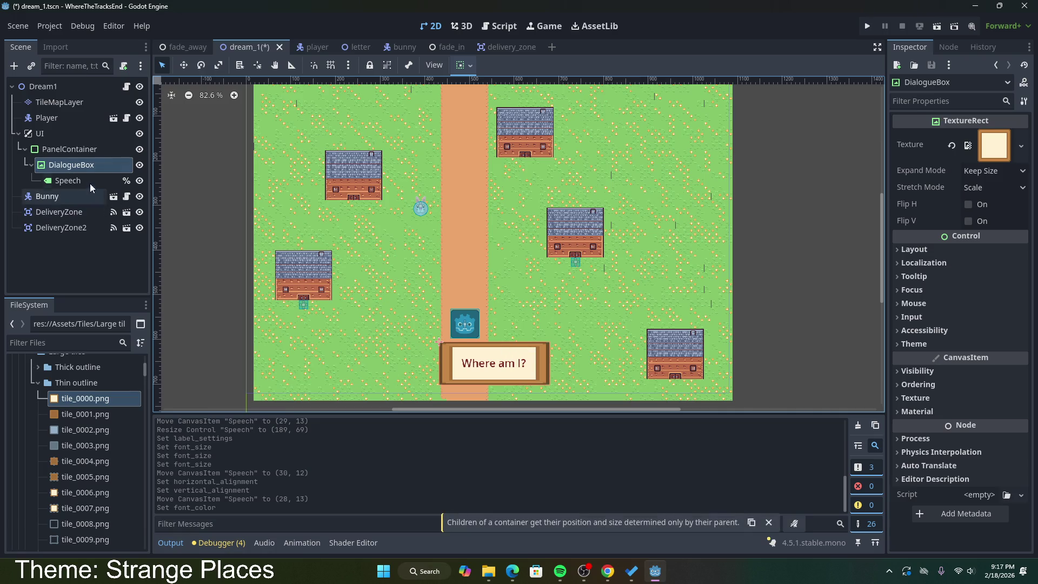
Step: Move the PanelContainer about 67 px left with the Move tool, undoing an accidental Speech move
click(69, 149)
click(449, 345)
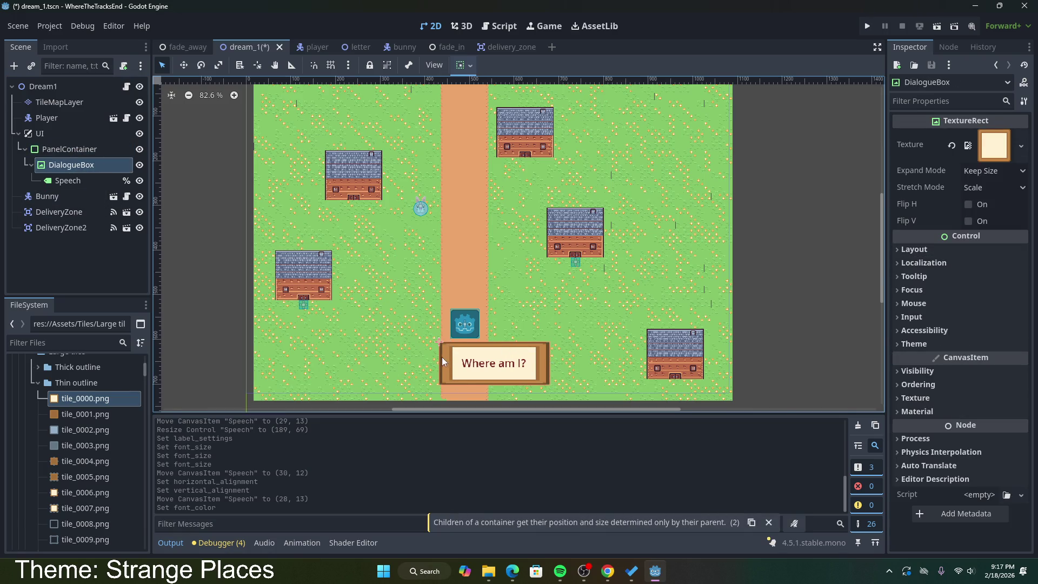
click(435, 356)
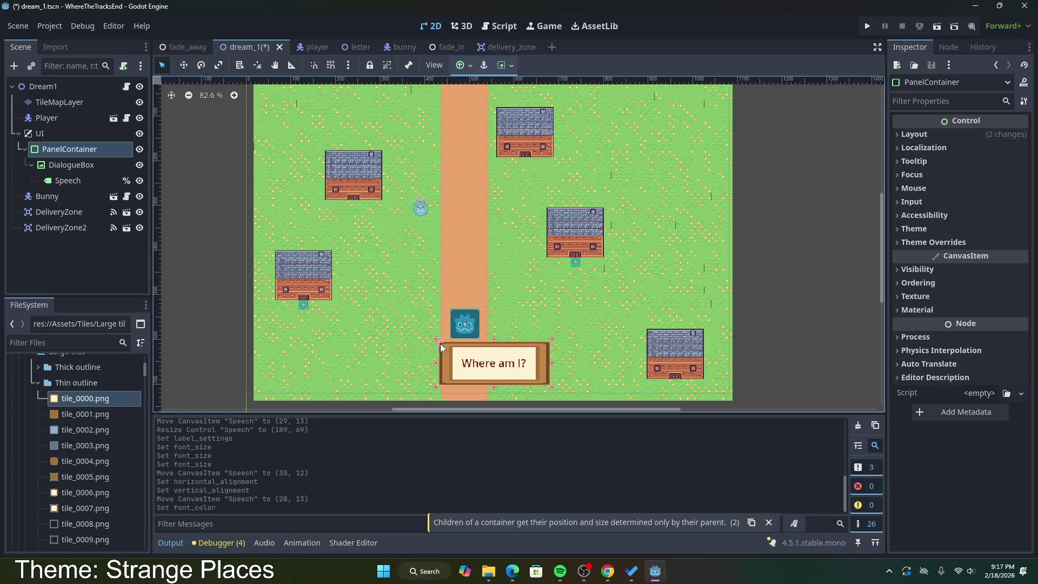
drag(498, 376, 472, 371)
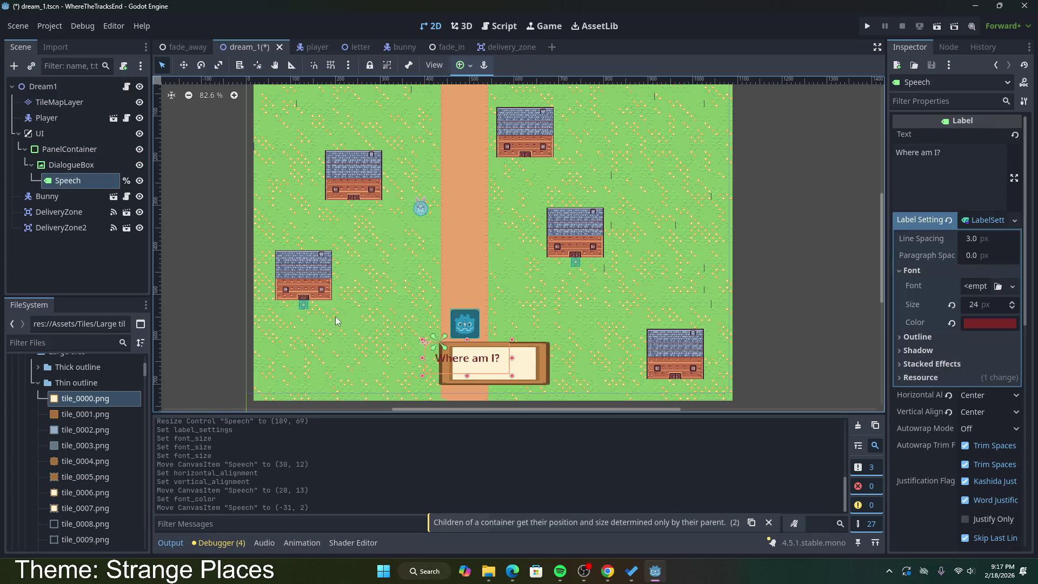
key(ctrl+z)
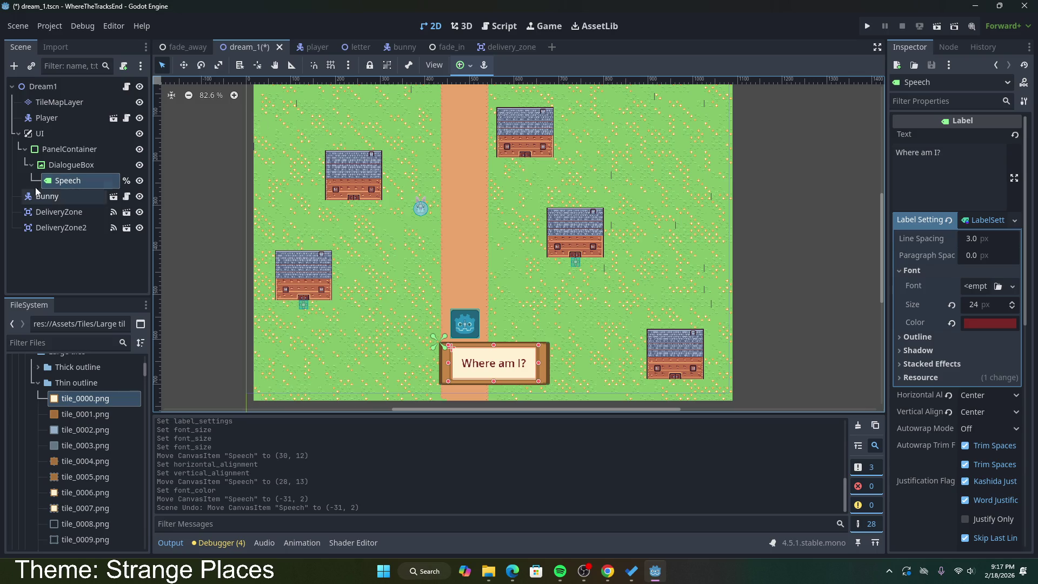
click(69, 148)
click(184, 64)
drag(506, 357, 476, 356)
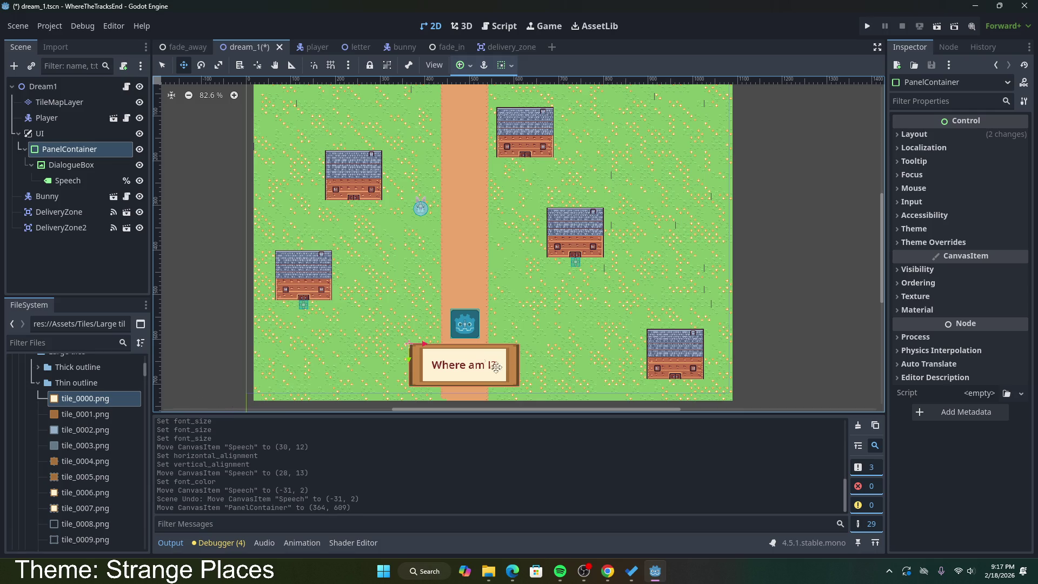
click(163, 65)
Step: Save the dream_1 scene and open the Dream1 script
click(427, 320)
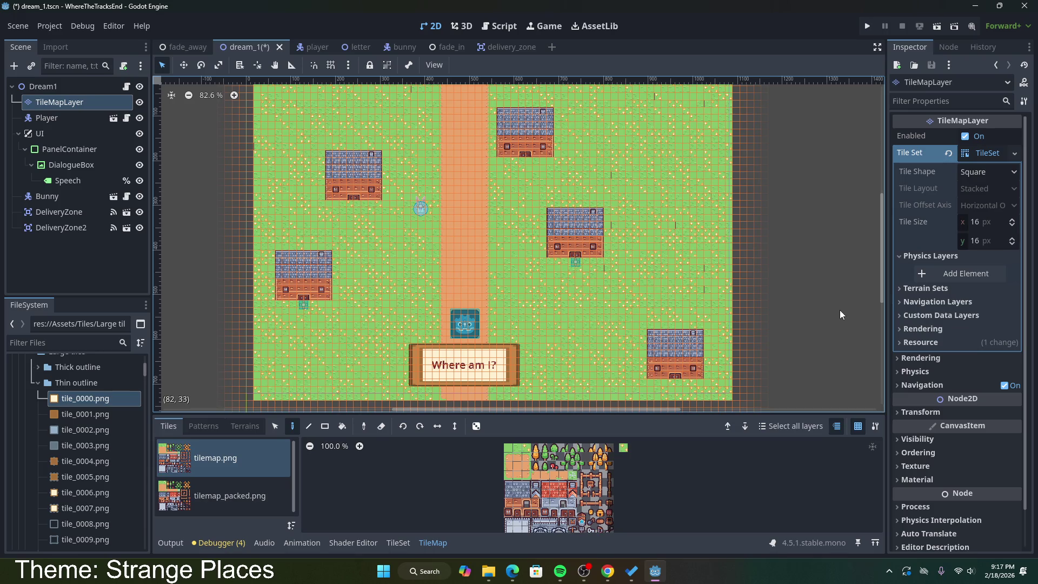
key(ctrl+s)
click(43, 87)
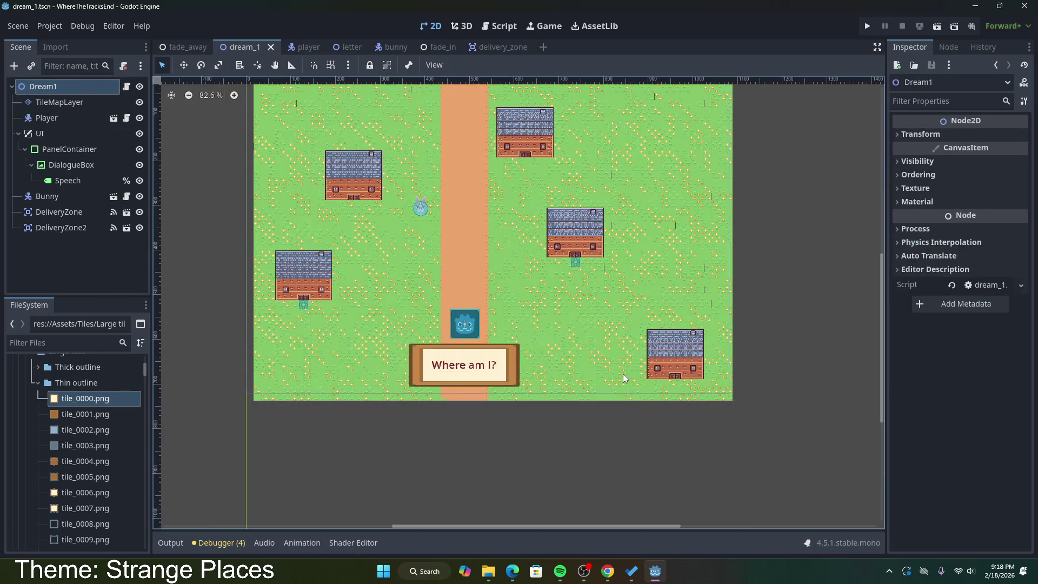
scroll(790, 446, up, 2)
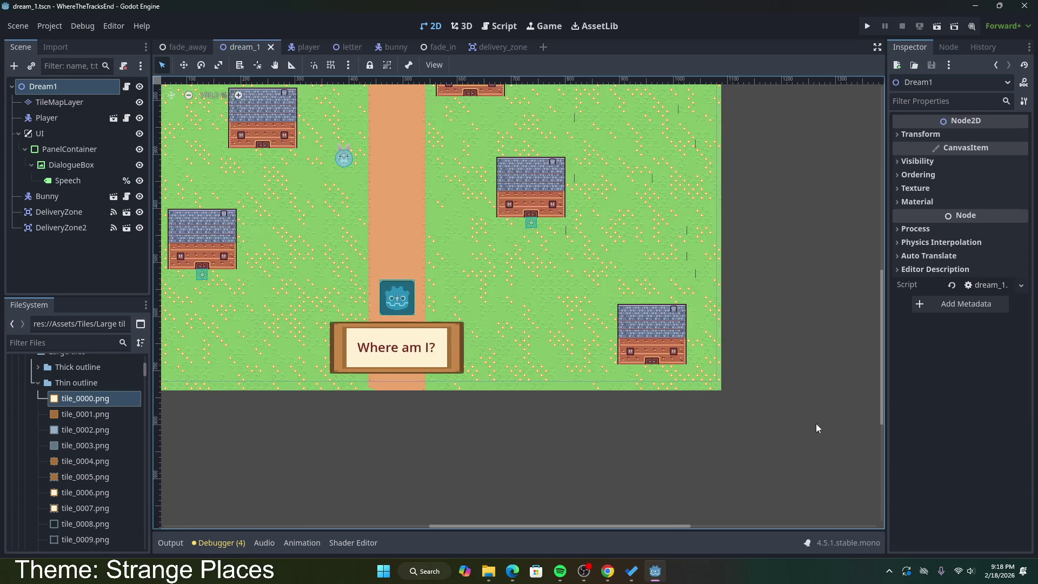
scroll(816, 424, down, 3)
drag(881, 382, 853, 355)
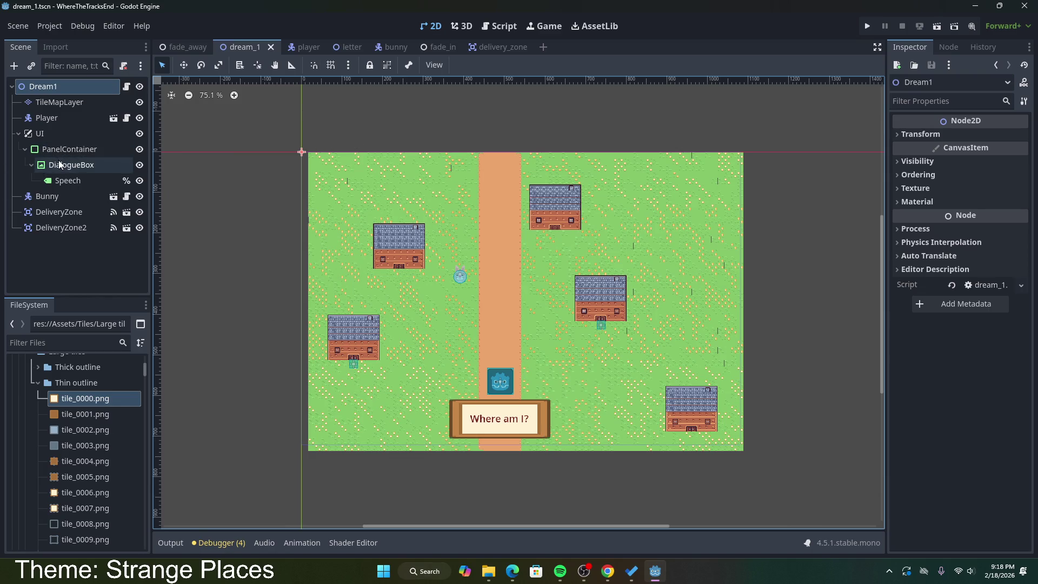
click(126, 87)
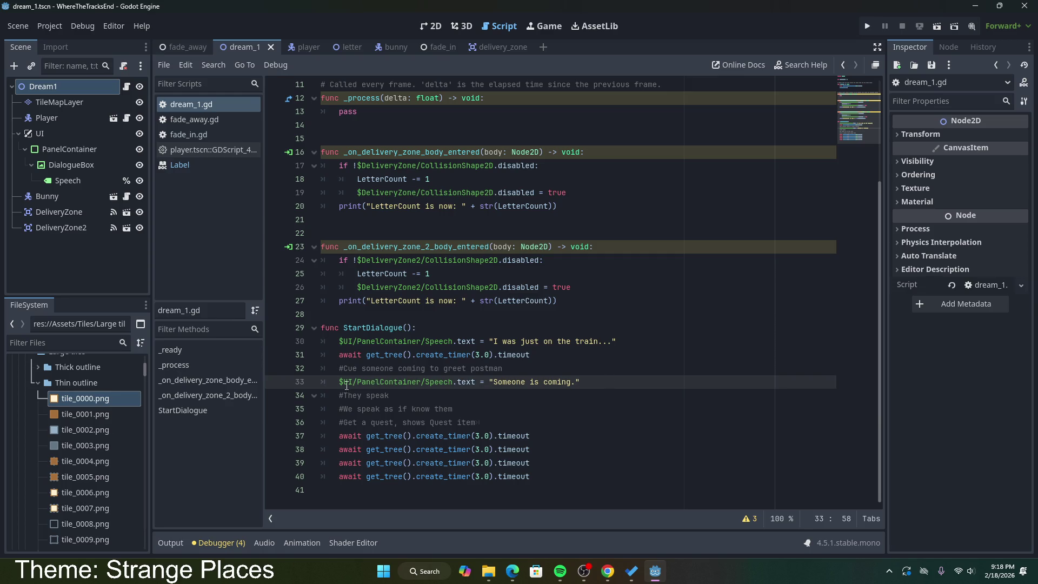
Step: Switch to the player scene and show its Node > Groups panel
click(539, 371)
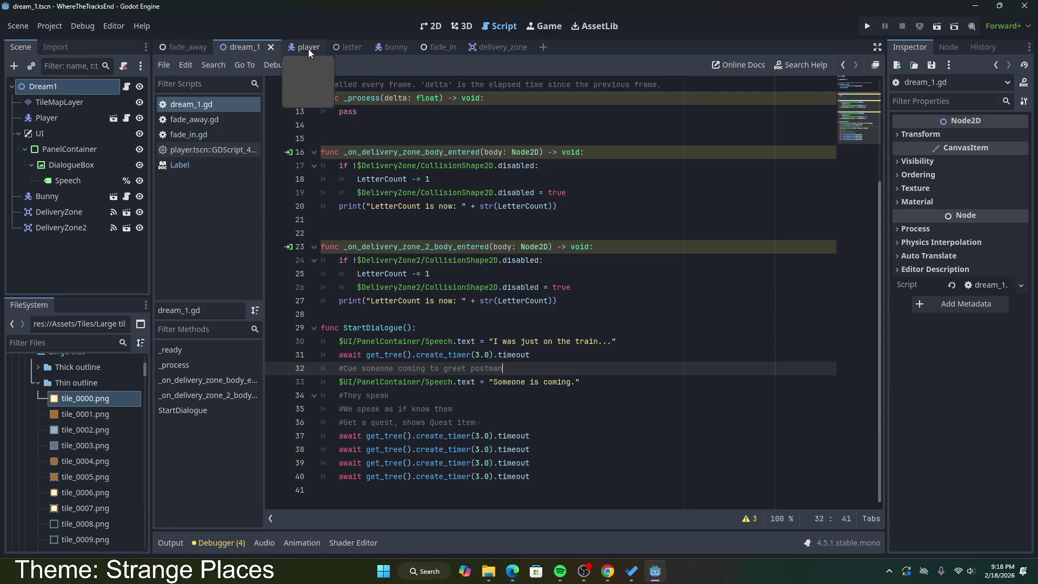
click(386, 50)
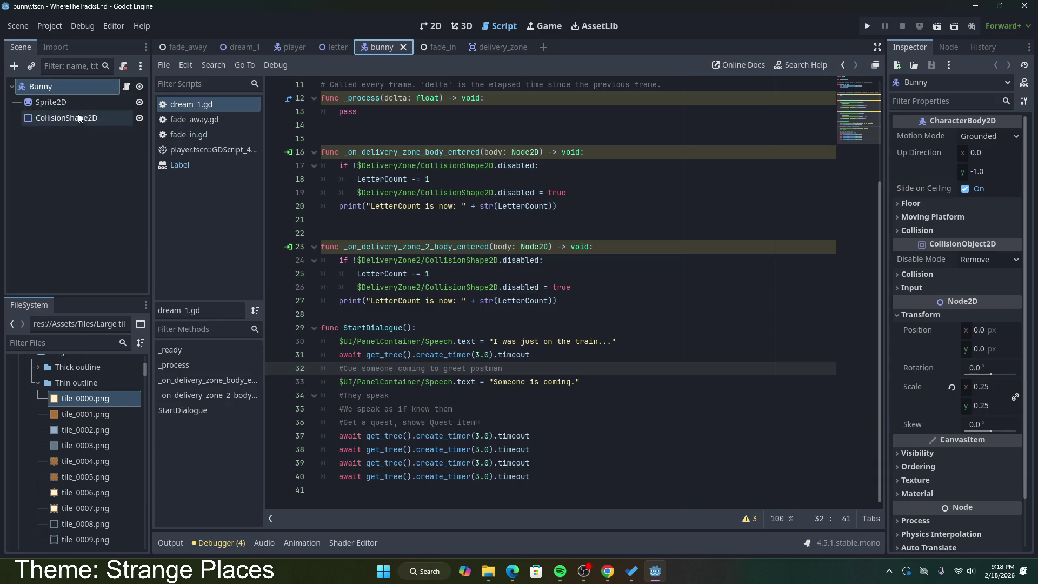
click(282, 47)
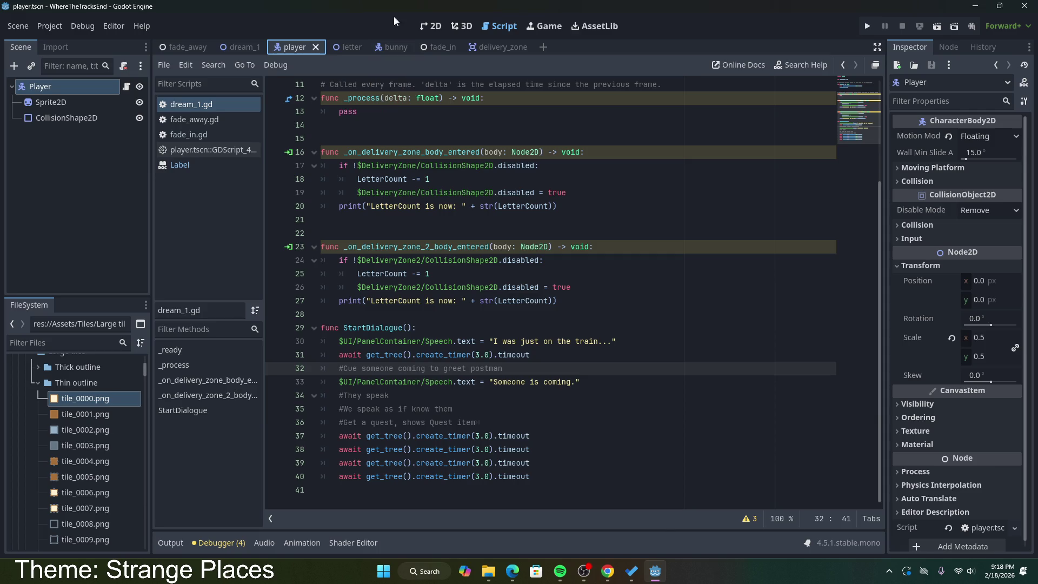
click(977, 49)
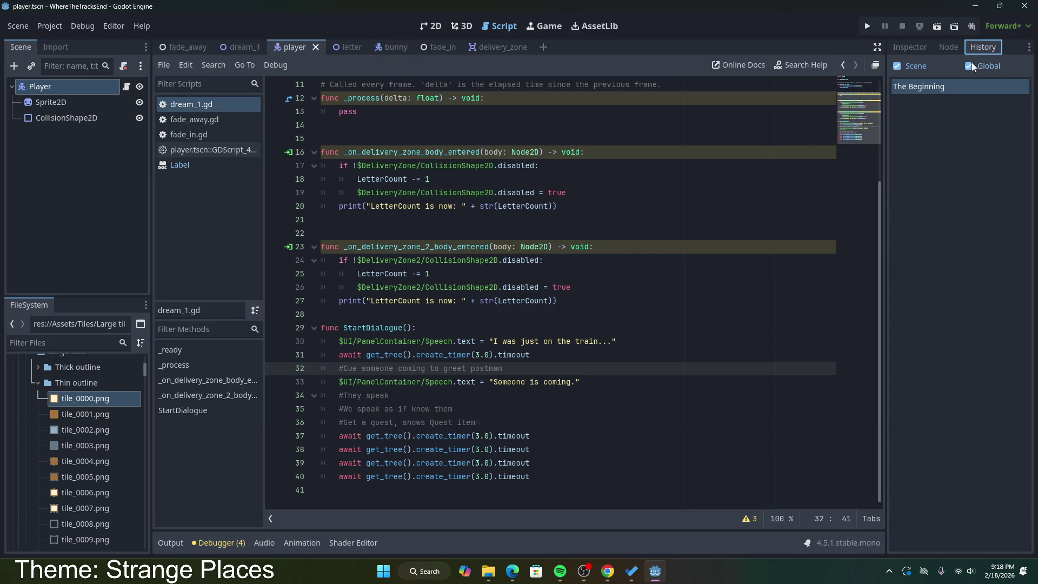
click(950, 48)
click(990, 67)
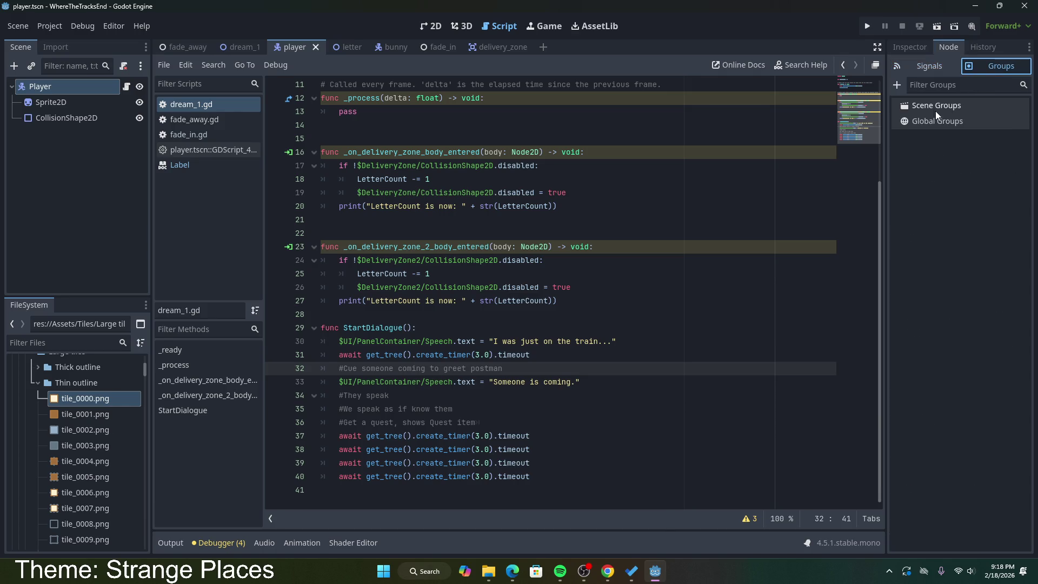
Step: Create the Interactable scene group and untick it for Player
click(897, 85)
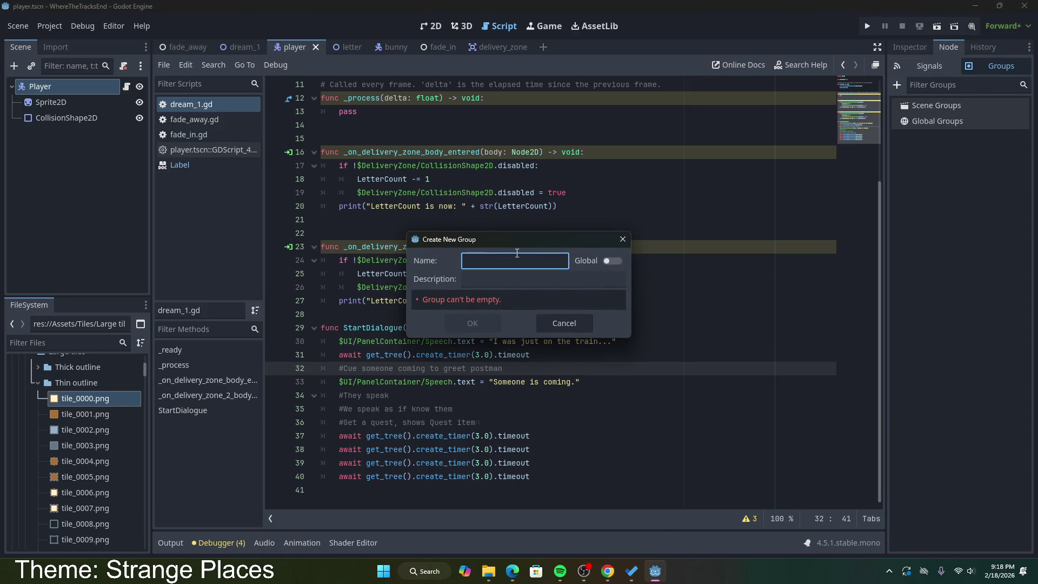
text(Interactabl)
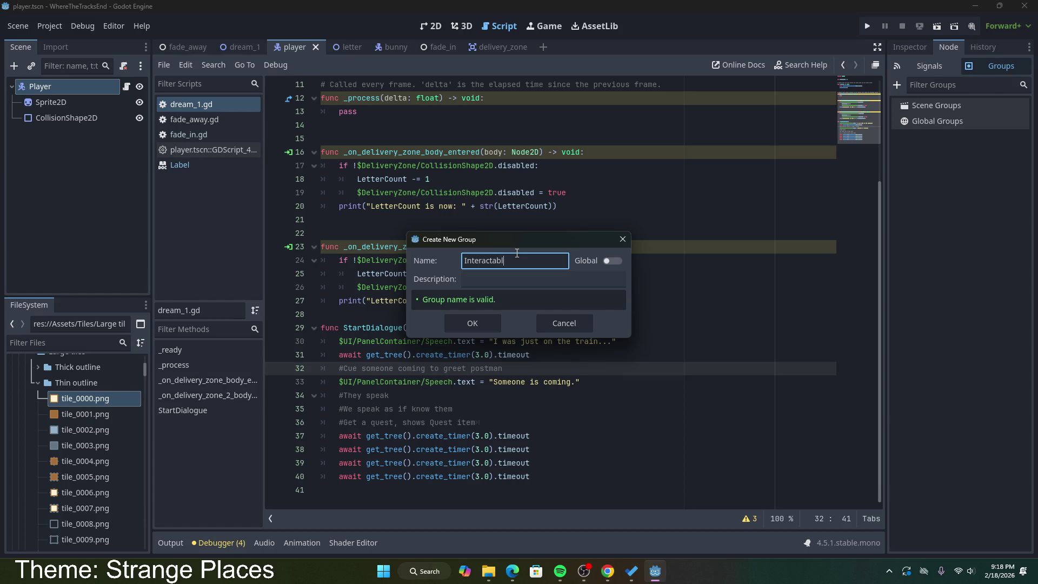
click(493, 283)
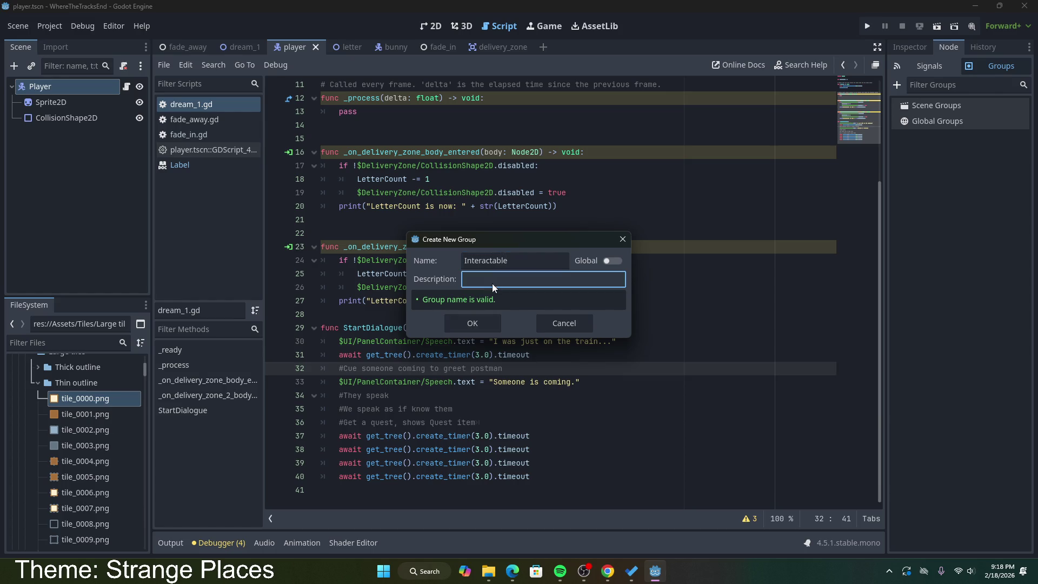
click(473, 323)
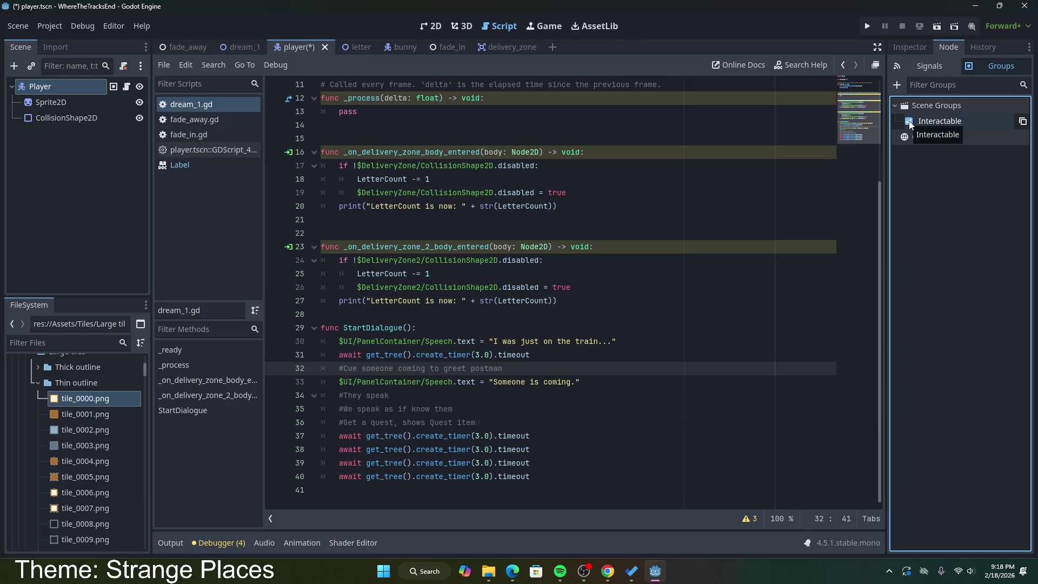
click(909, 121)
click(910, 47)
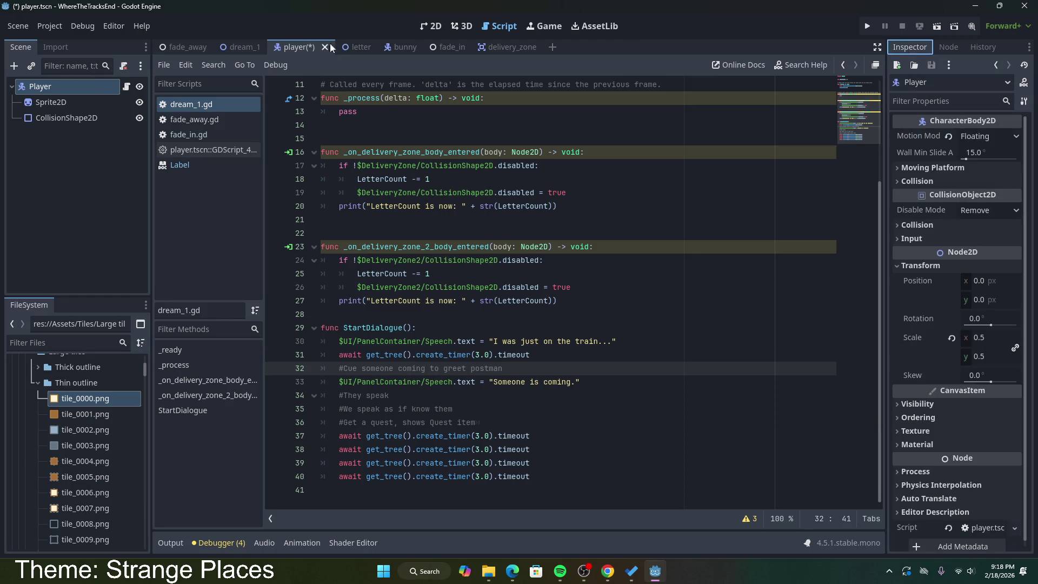
click(400, 47)
Step: Check the bunny node's groups and select the Speech assignment on line 33
click(949, 47)
click(910, 47)
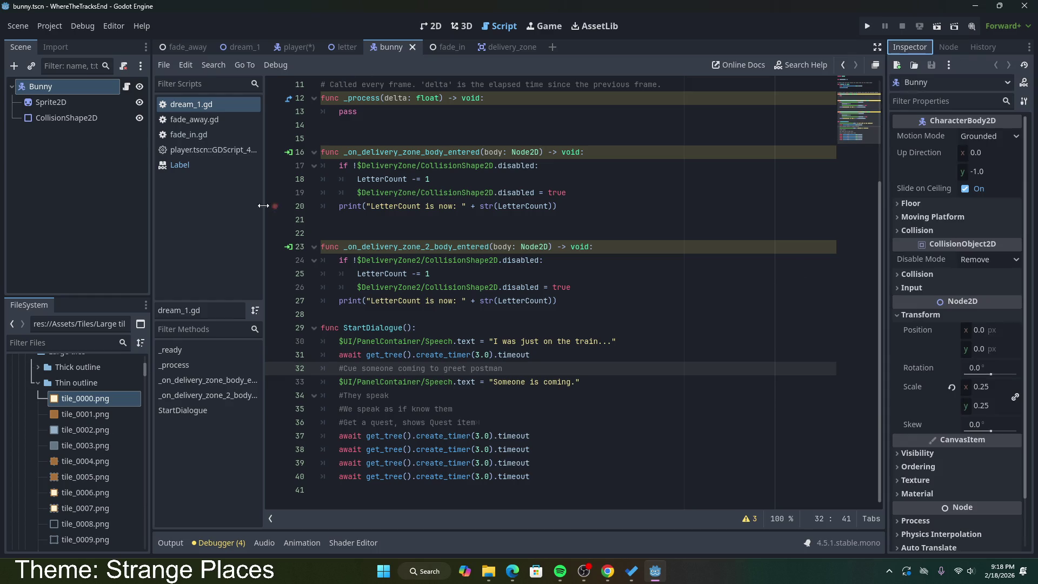
click(588, 382)
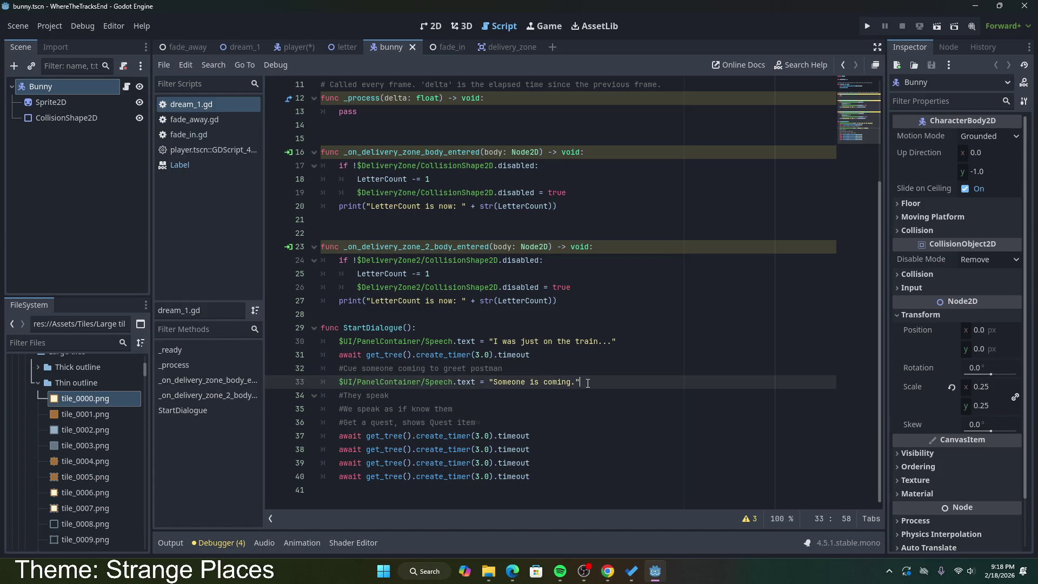
drag(588, 382, 345, 383)
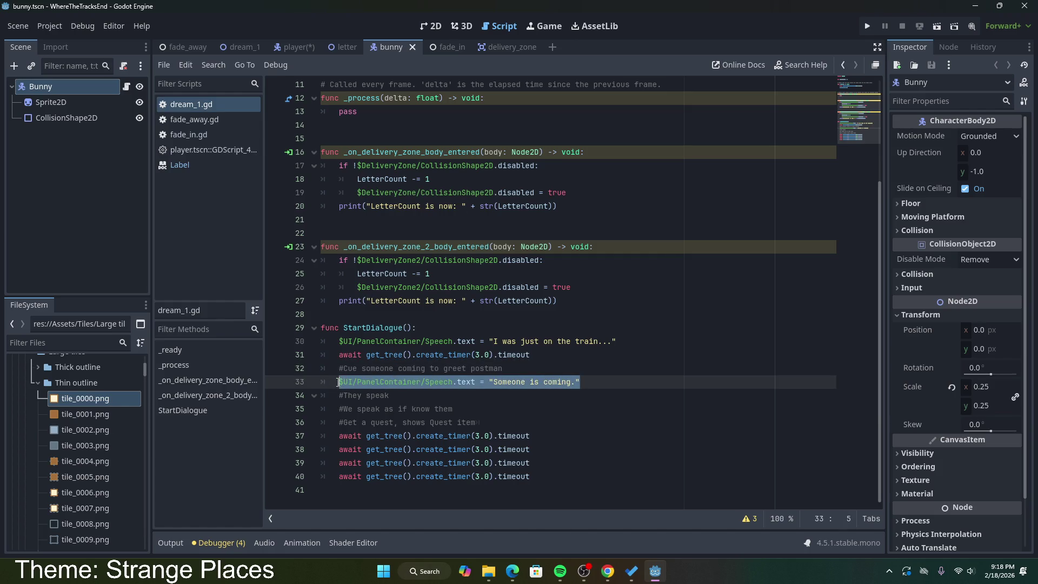
scroll(86, 410, up, 2)
Step: Collapse the Thin outline and Large tiles folders, then start a new scene from the delivery_zone tab
click(39, 405)
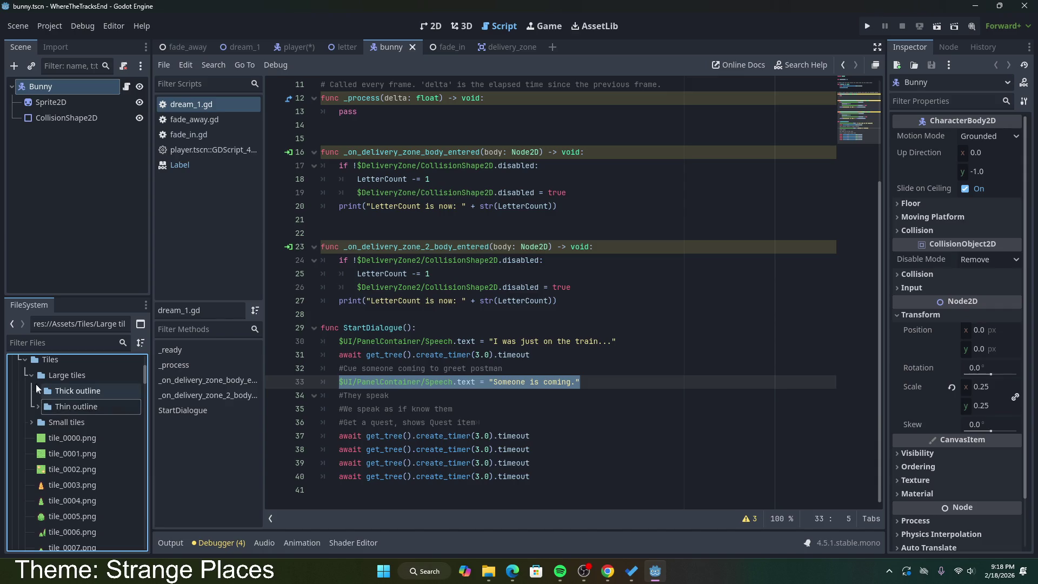
scroll(50, 406, up, 2)
click(31, 425)
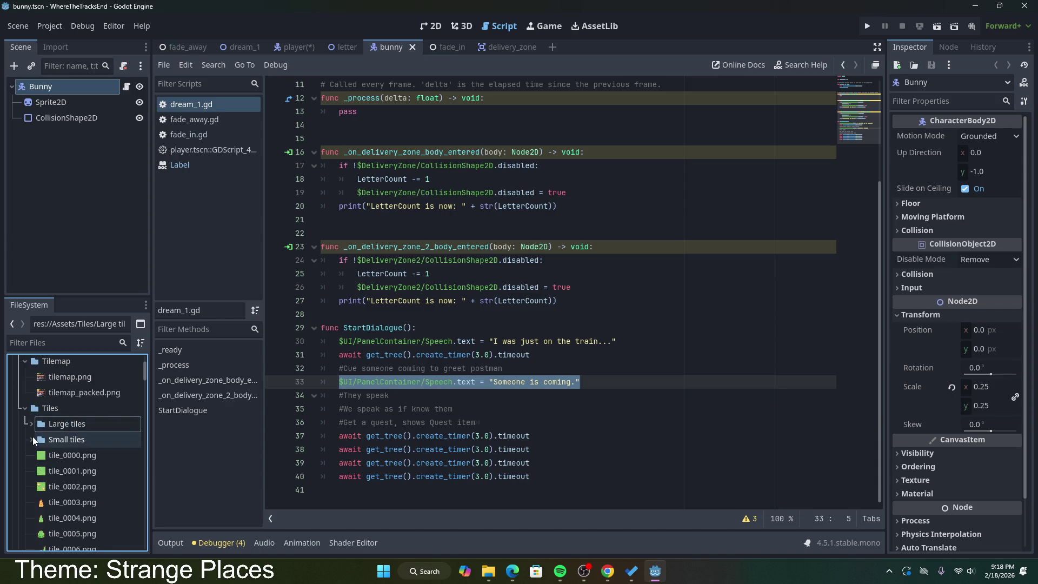
scroll(135, 414, down, 15)
scroll(129, 517, up, 15)
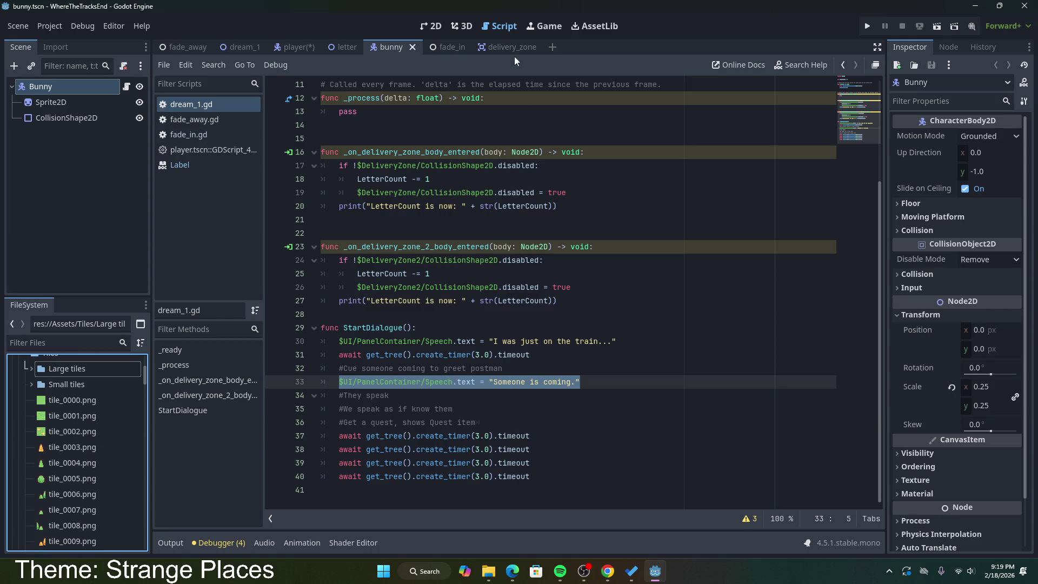
click(543, 48)
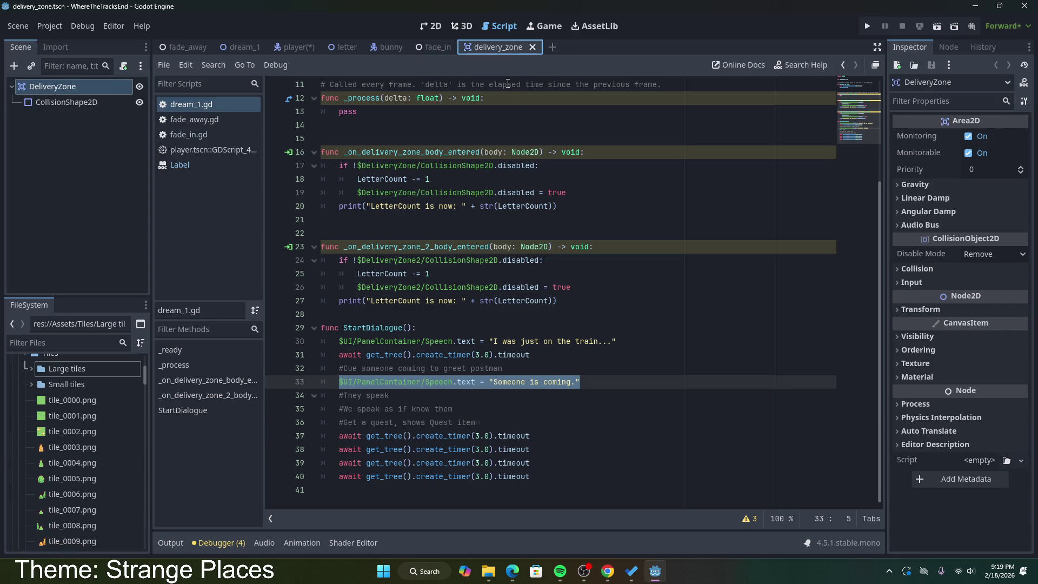
click(552, 47)
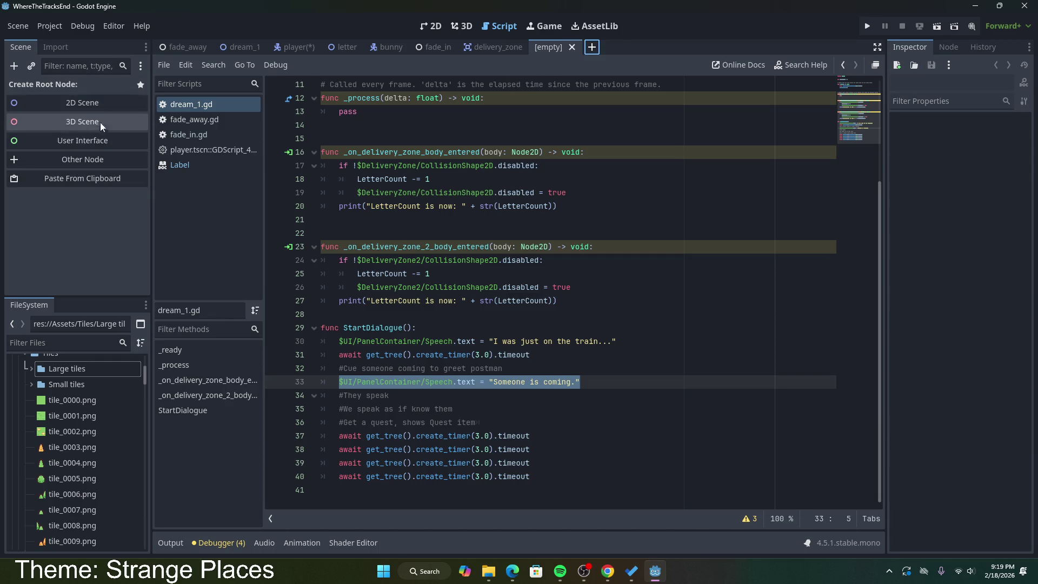
Step: Create a CharacterBody2D scene root and rename it Villager
click(86, 159)
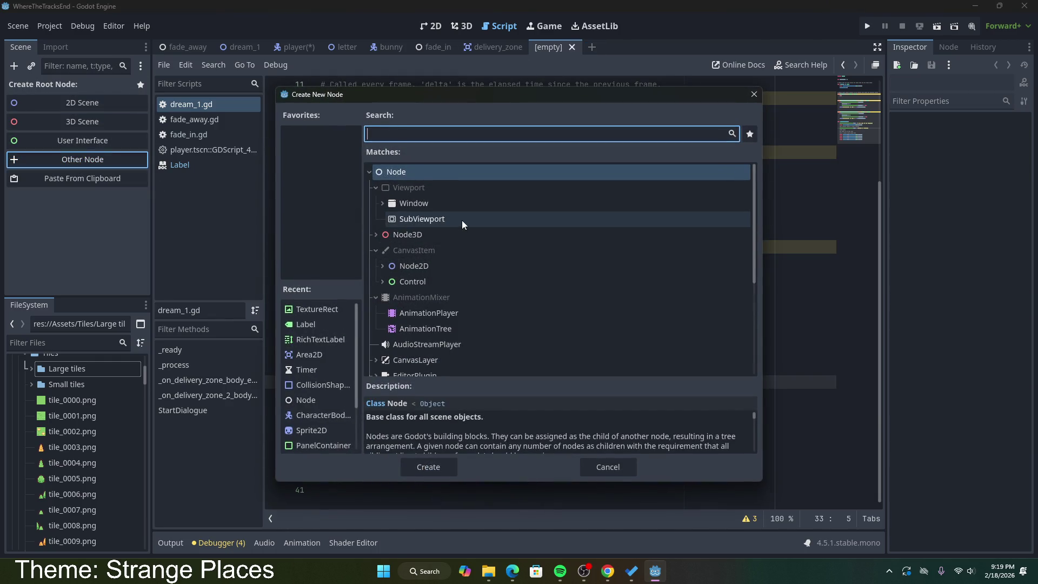
text(chrac)
click(466, 252)
double_click(467, 252)
right_click(64, 89)
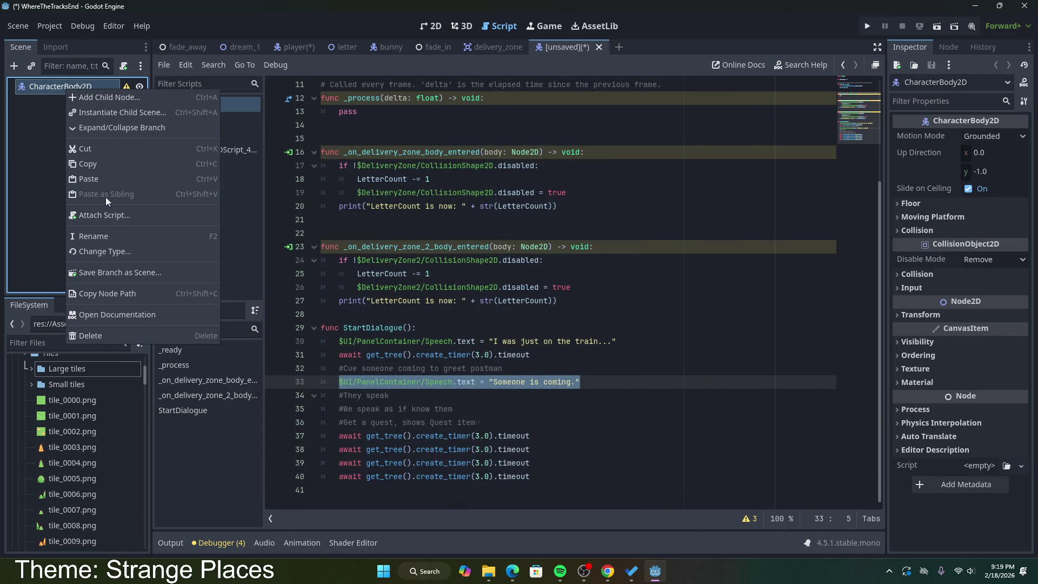
click(102, 238)
text(Villager)
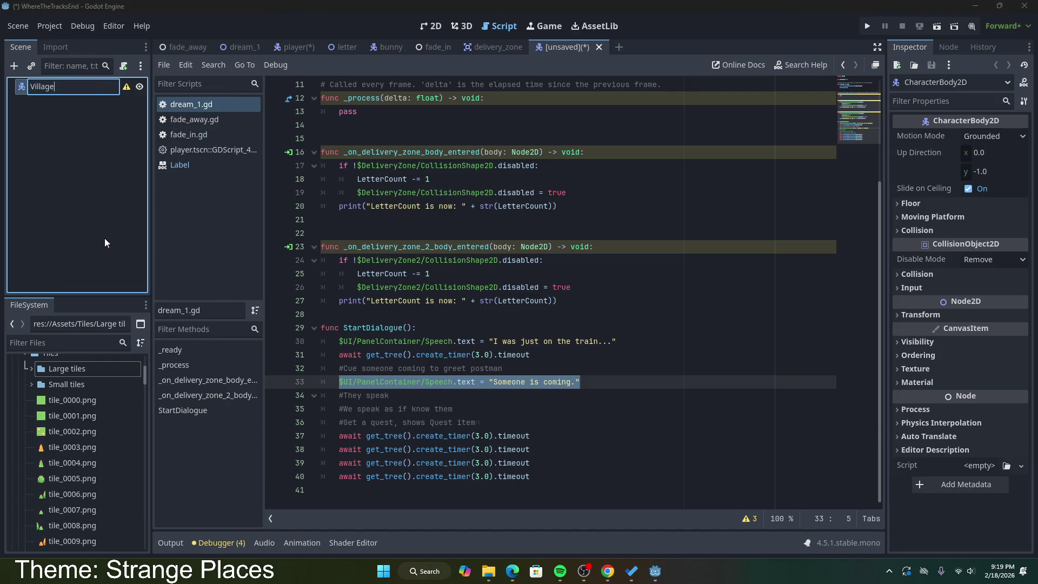
key(Return)
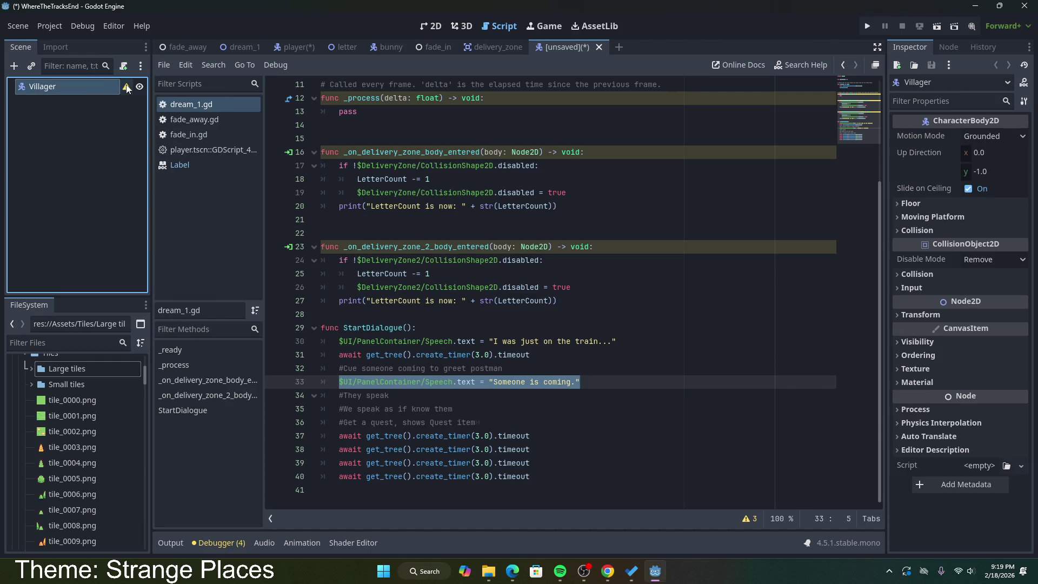
Step: Add Sprite2D and CollisionShape2D child nodes under Villager
right_click(99, 88)
click(124, 94)
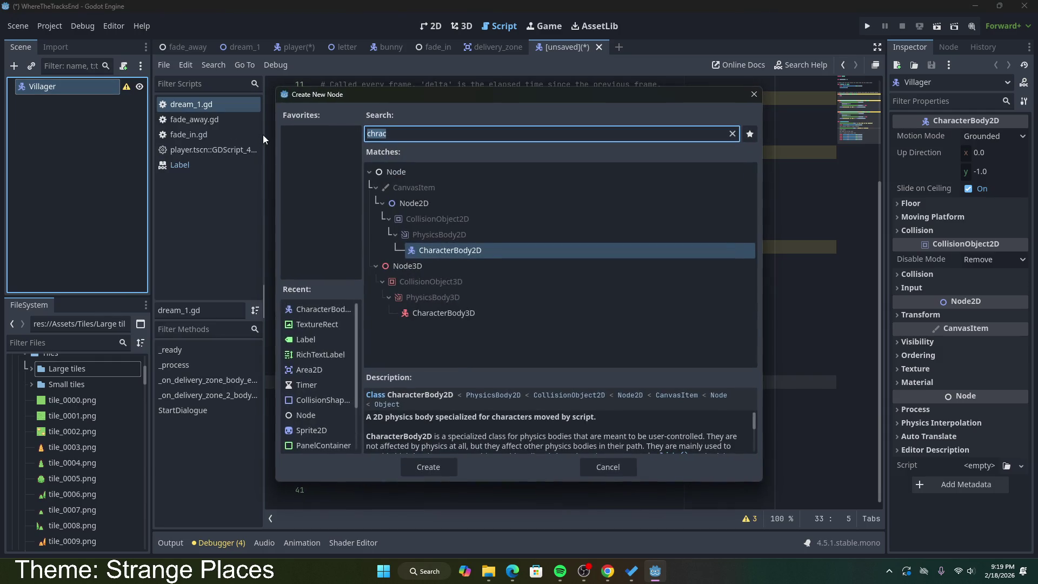
text(sprite)
double_click(471, 240)
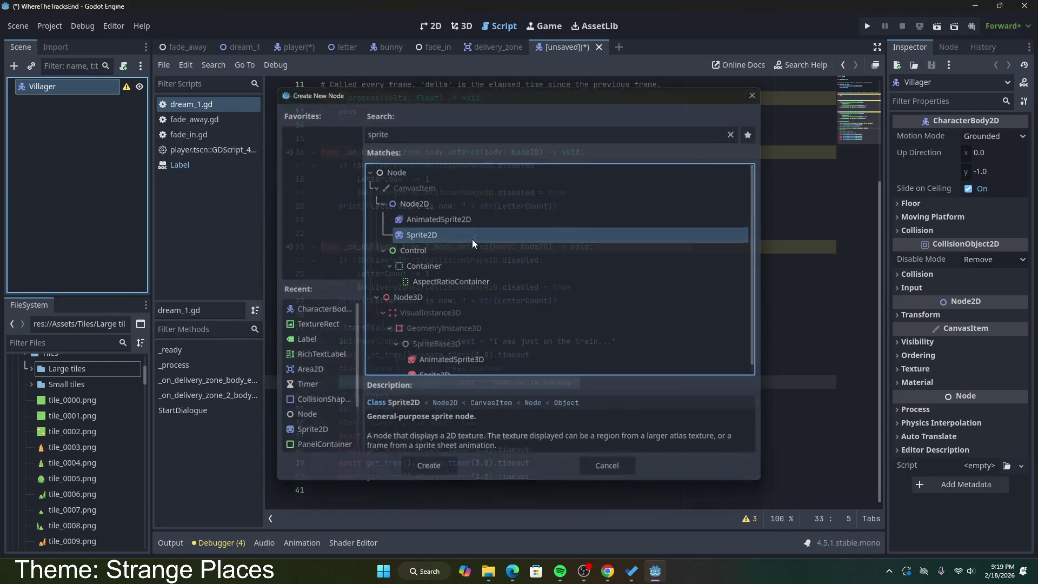
right_click(83, 107)
click(76, 88)
right_click(76, 87)
click(103, 91)
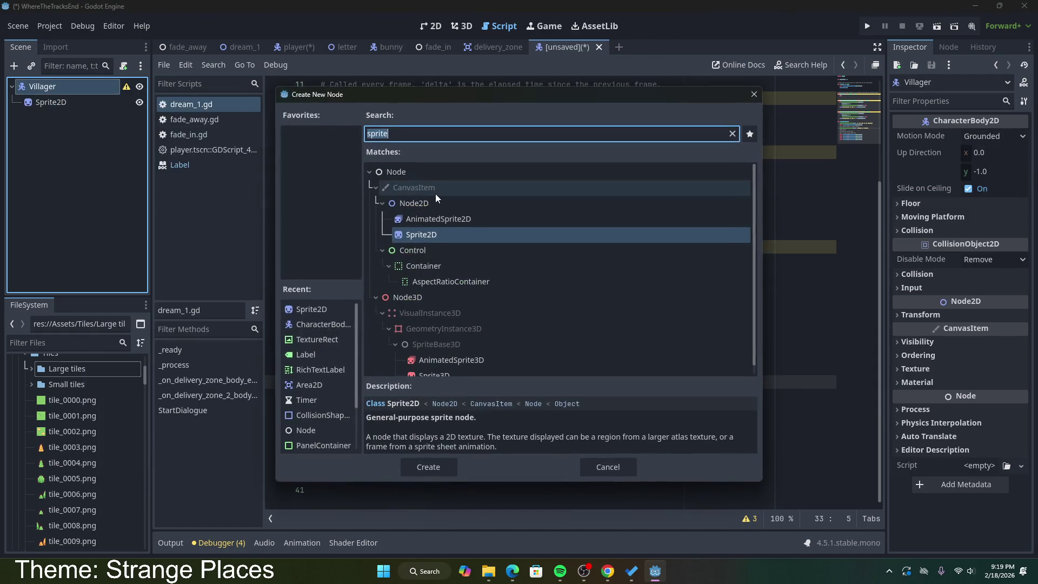
text(colli)
double_click(462, 236)
Step: Switch to the 2D workspace and collapse the expanded asset folders
right_click(86, 118)
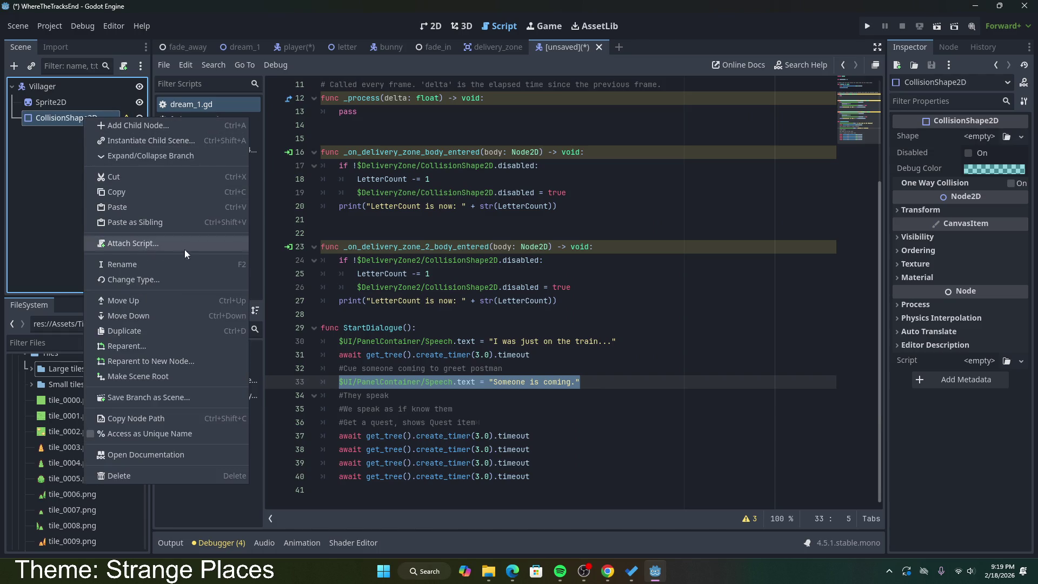
click(435, 27)
drag(66, 102, 66, 89)
scroll(27, 427, up, 5)
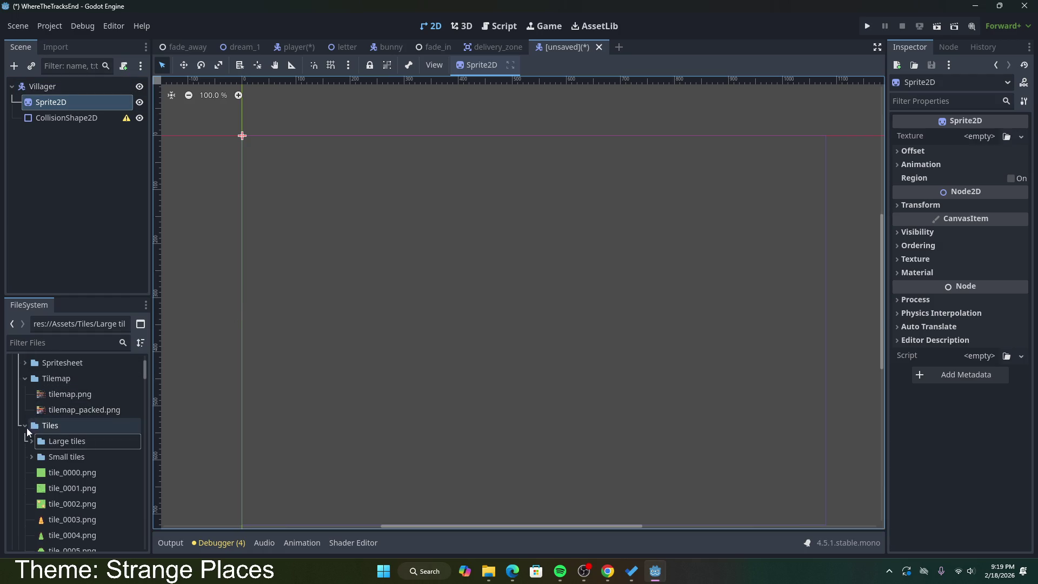
click(19, 395)
scroll(33, 416, down, 3)
Step: Give the Sprite2D the icon.svg texture and a green 42ae33 Modulate tint
mouse_move(52, 491)
mouse_down()
mouse_move(838, 287)
mouse_move(984, 140)
mouse_up()
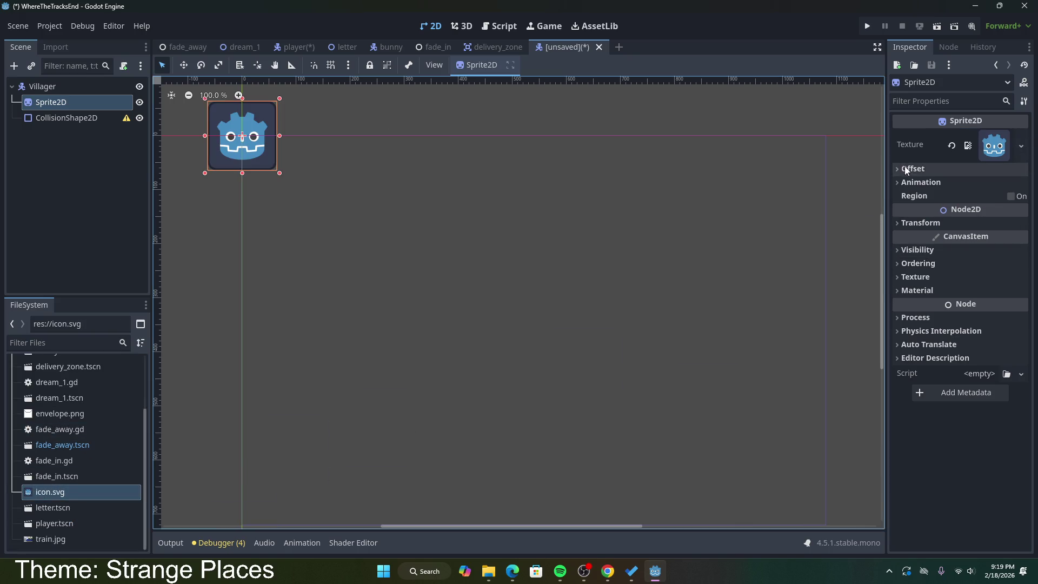
click(904, 222)
click(903, 222)
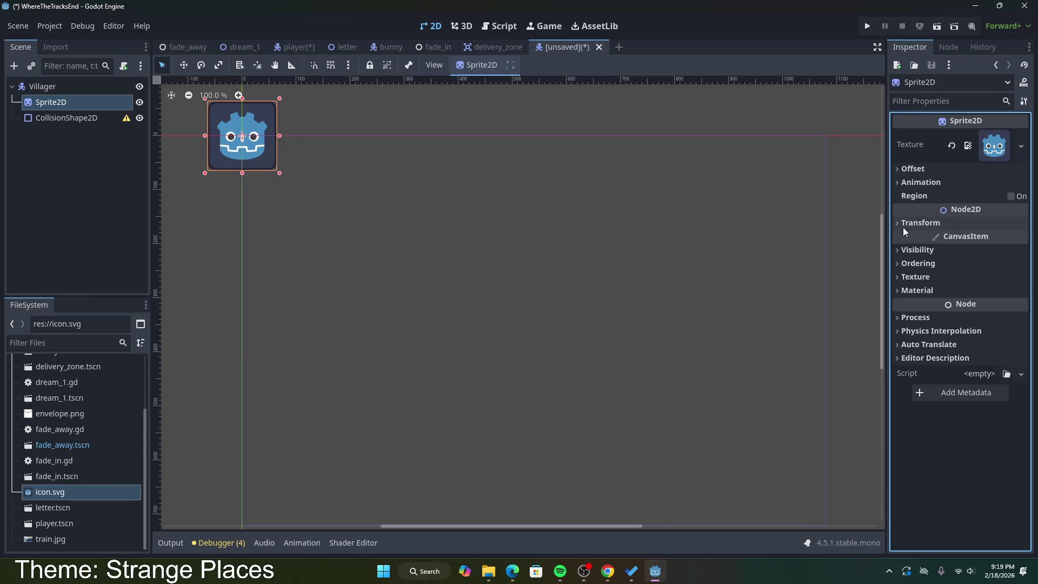
click(899, 250)
click(969, 285)
mouse_move(913, 429)
mouse_down()
mouse_move(867, 429)
mouse_move(881, 411)
mouse_move(923, 423)
mouse_move(984, 414)
mouse_up()
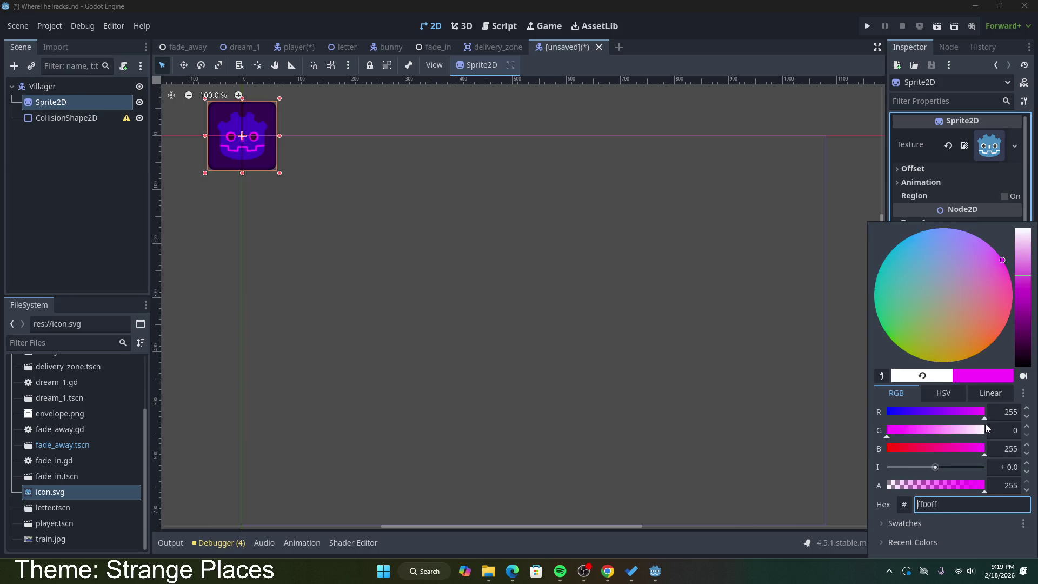
click(917, 306)
drag(920, 311, 892, 335)
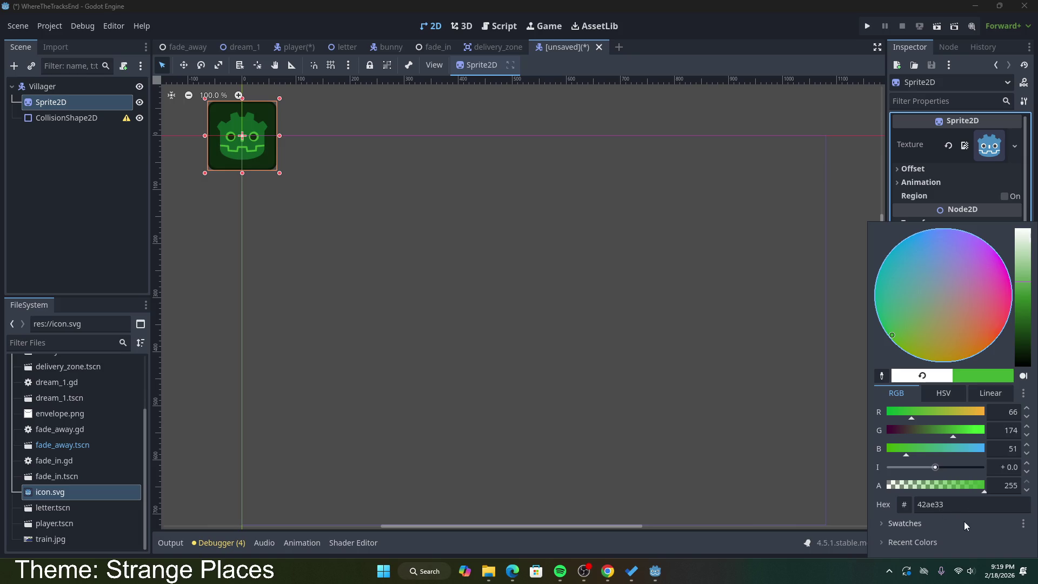
click(971, 189)
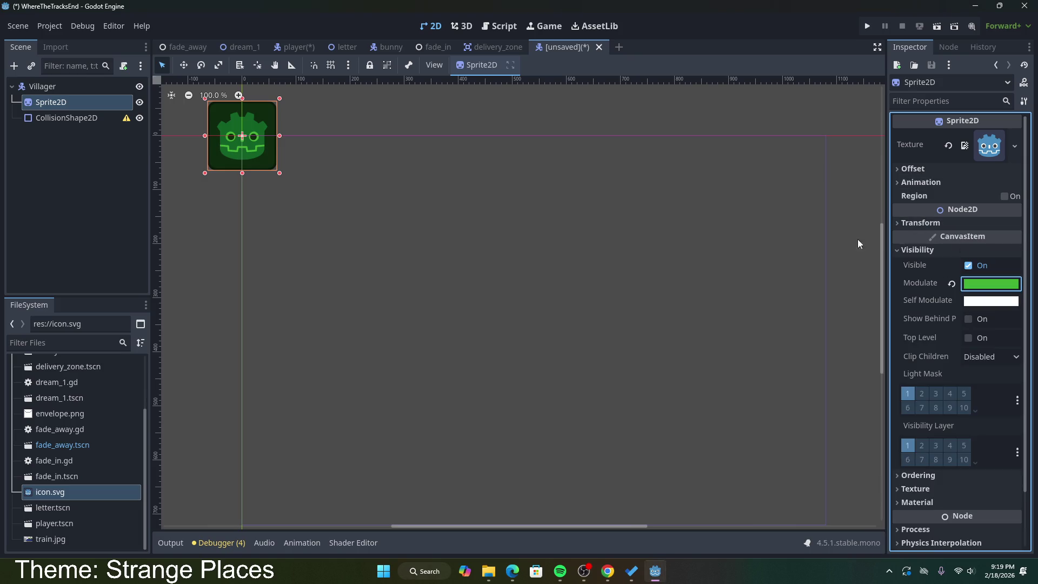
click(349, 199)
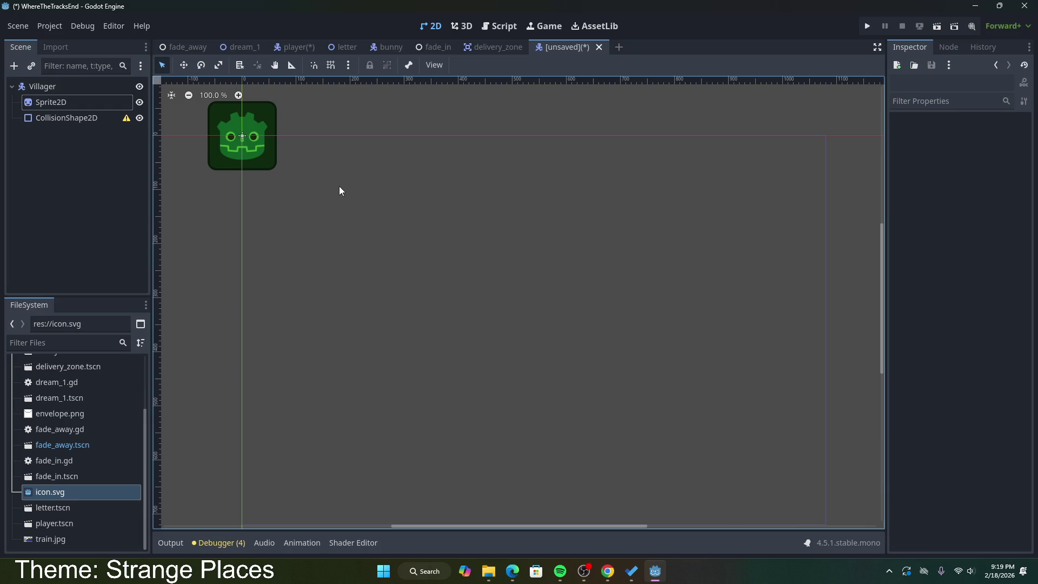
Step: Give CollisionShape2D a RectangleShape2D covering the icon, and save the scene as villager.tscn
click(69, 118)
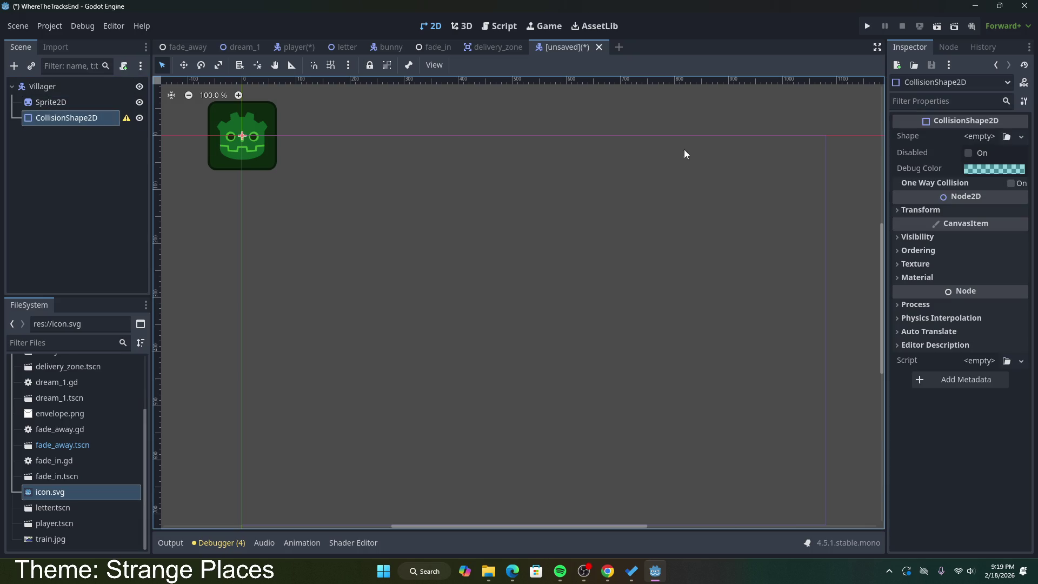
click(992, 137)
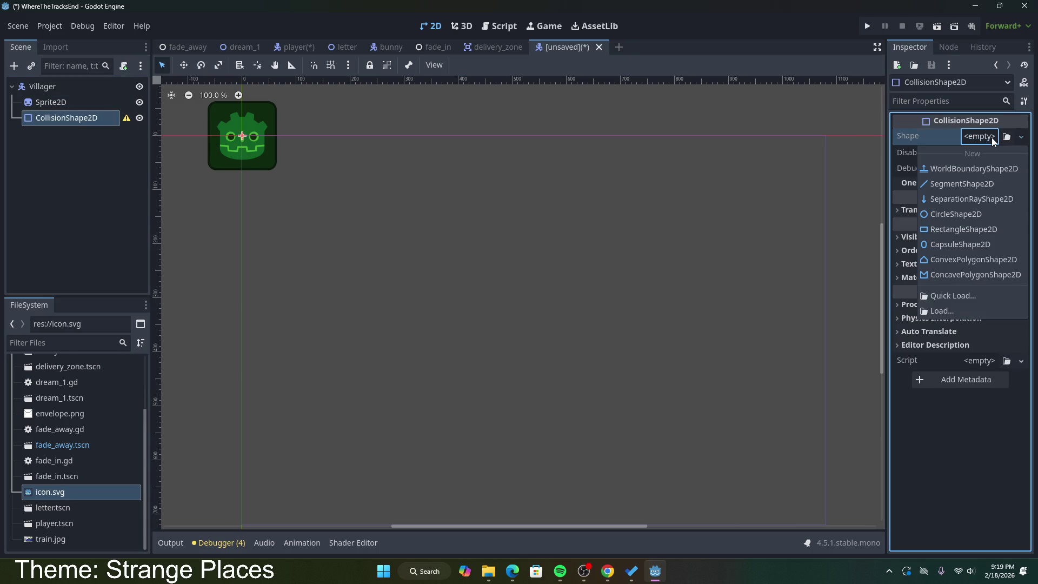
click(965, 232)
mouse_move(237, 130)
mouse_down()
mouse_move(207, 99)
mouse_move(276, 170)
mouse_up()
drag(209, 170, 209, 169)
key(ctrl+s)
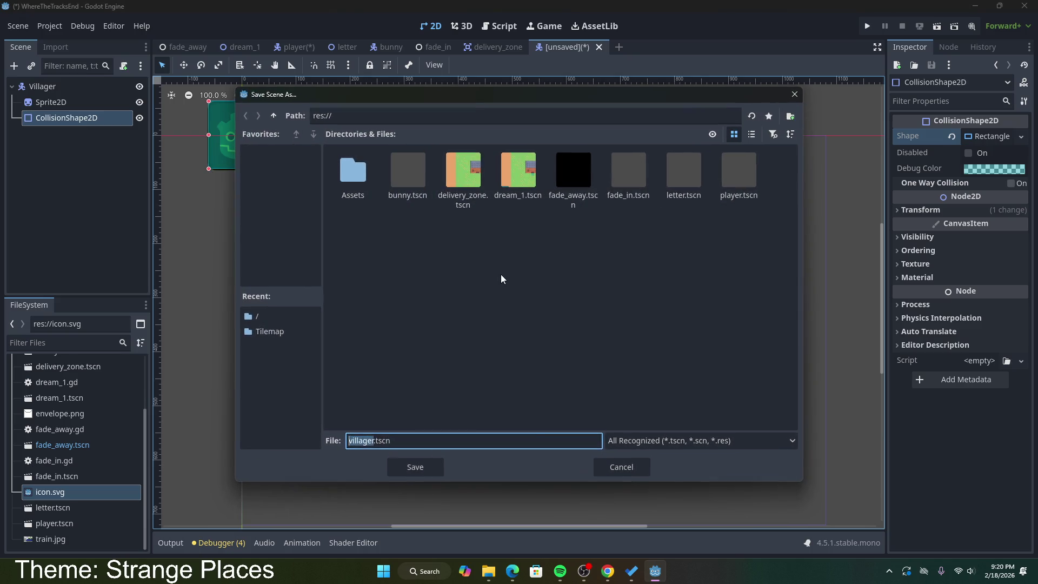
click(415, 467)
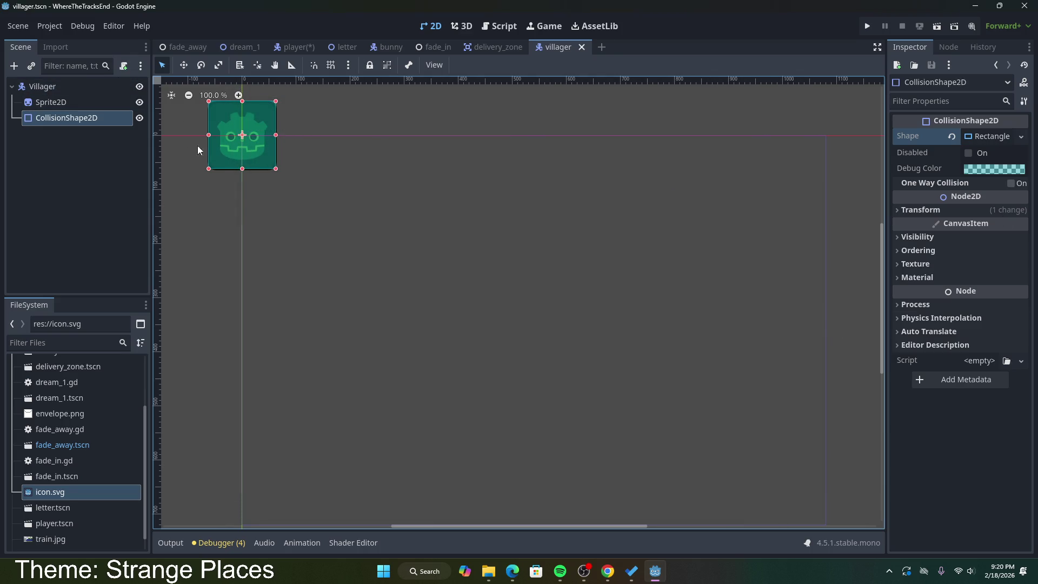
drag(277, 169, 278, 171)
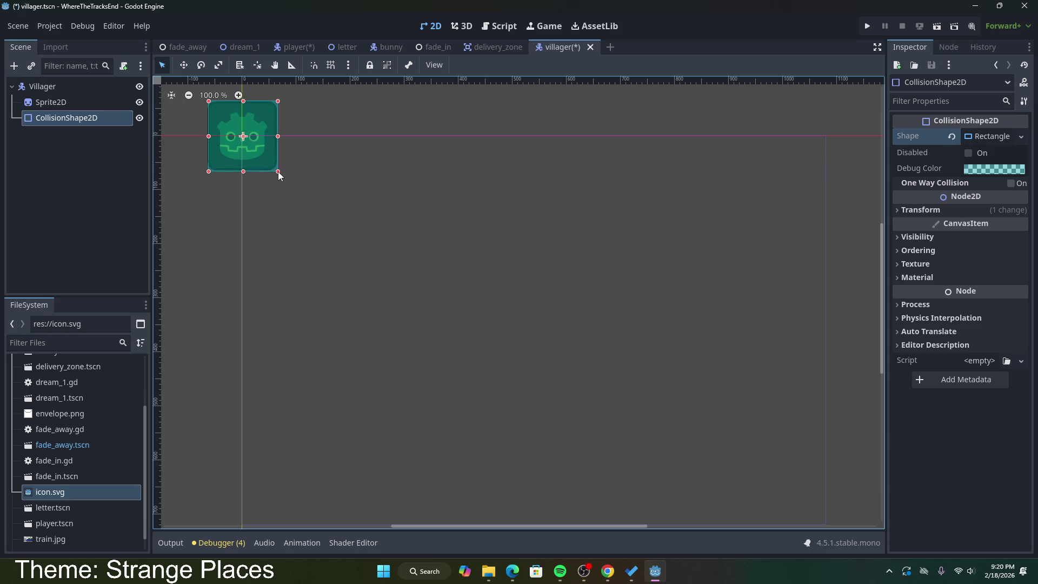
key(ctrl+s)
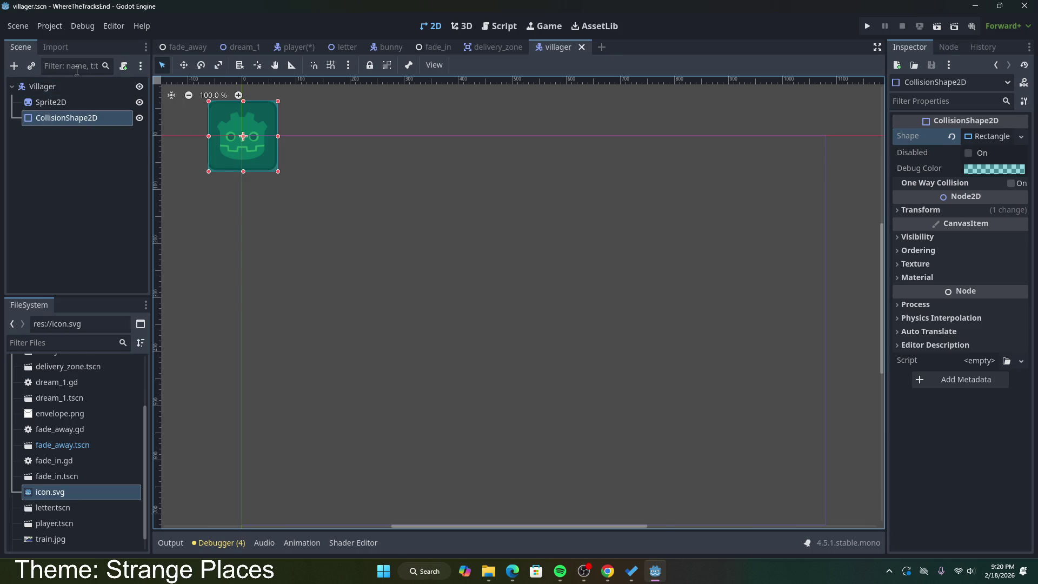
click(74, 87)
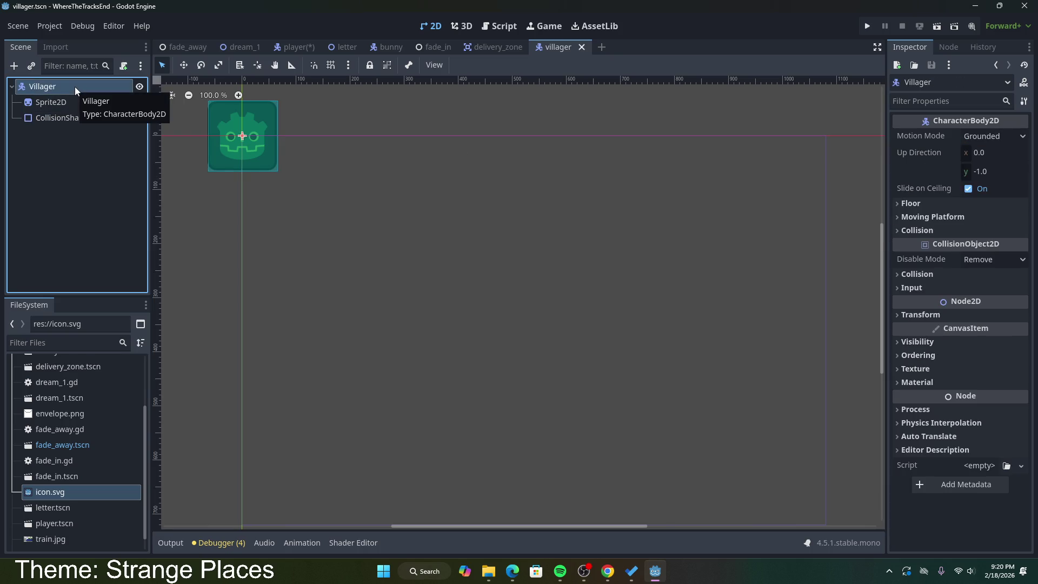
Step: Attach a new res://villager.gd script to the Villager node
right_click(75, 86)
click(128, 215)
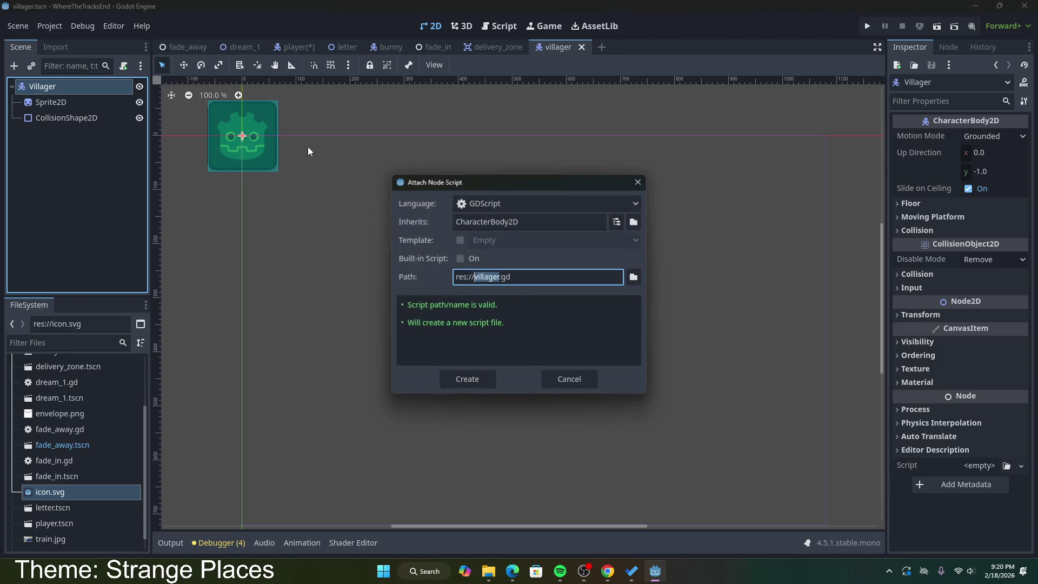
click(476, 378)
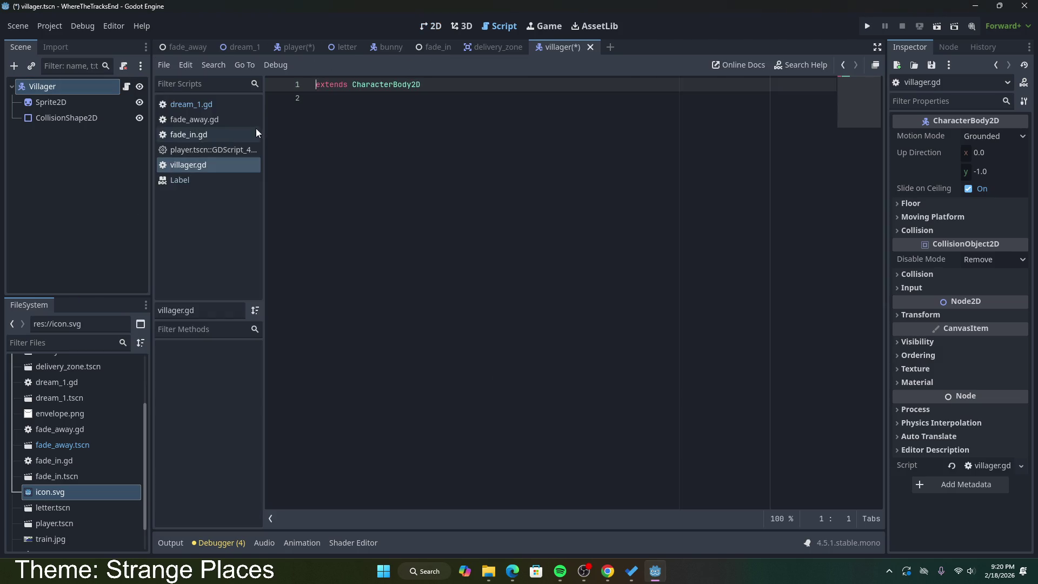
click(385, 161)
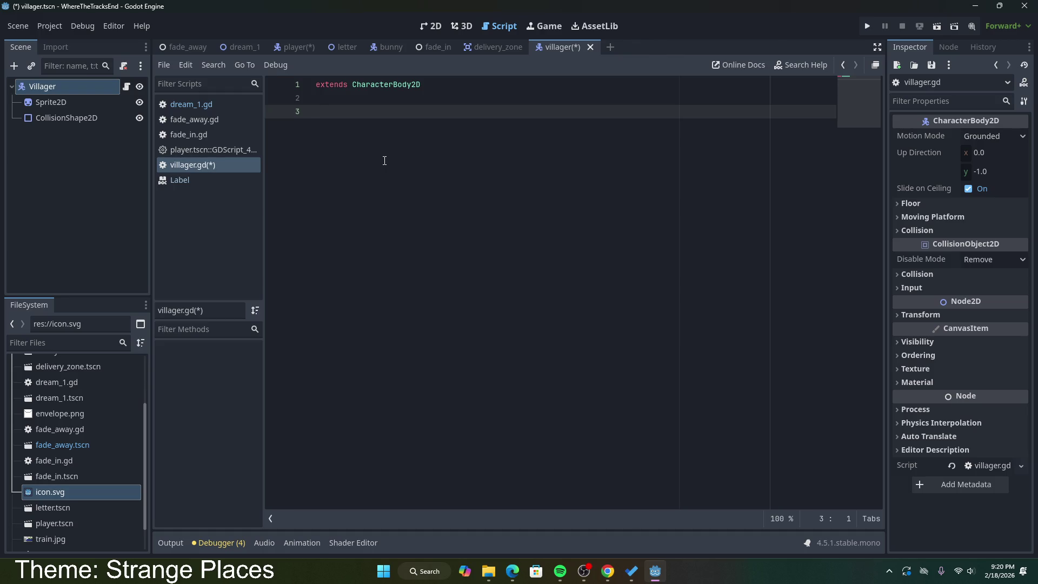
text(@export On)
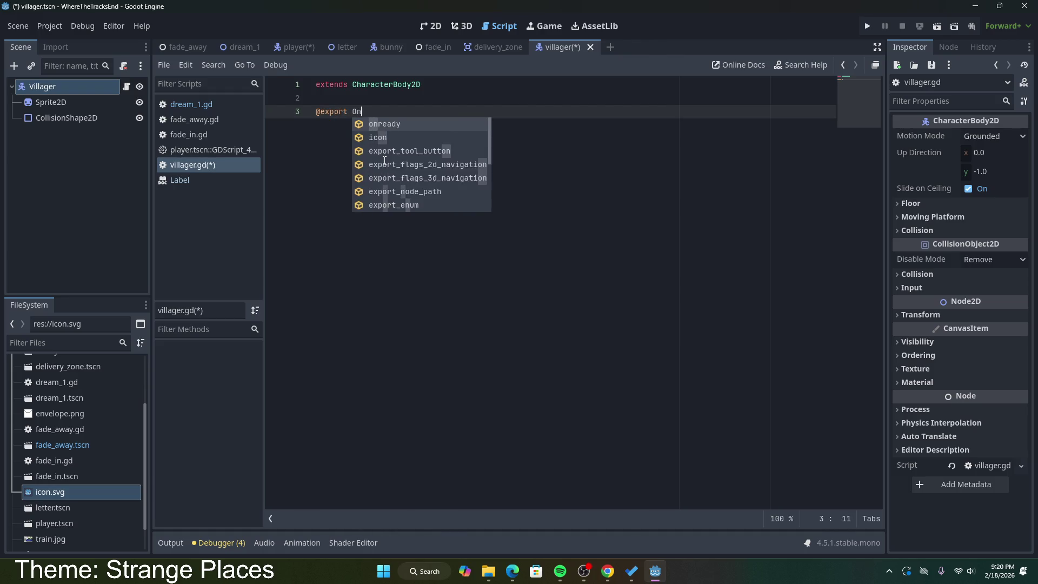
text(r)
key(Return)
key(BackSpace)
key(BackSpace)
key(BackSpace)
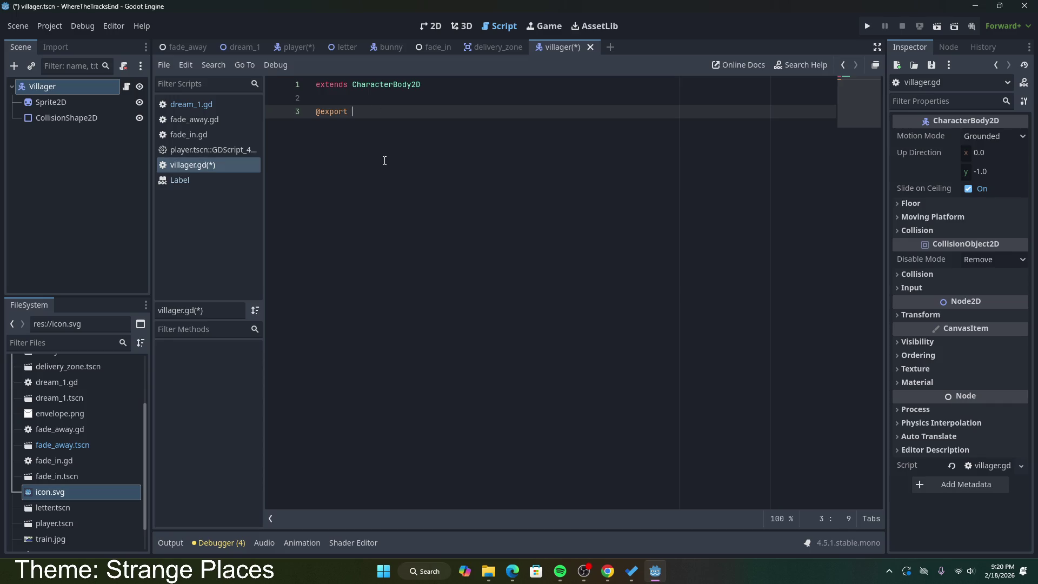
click(608, 572)
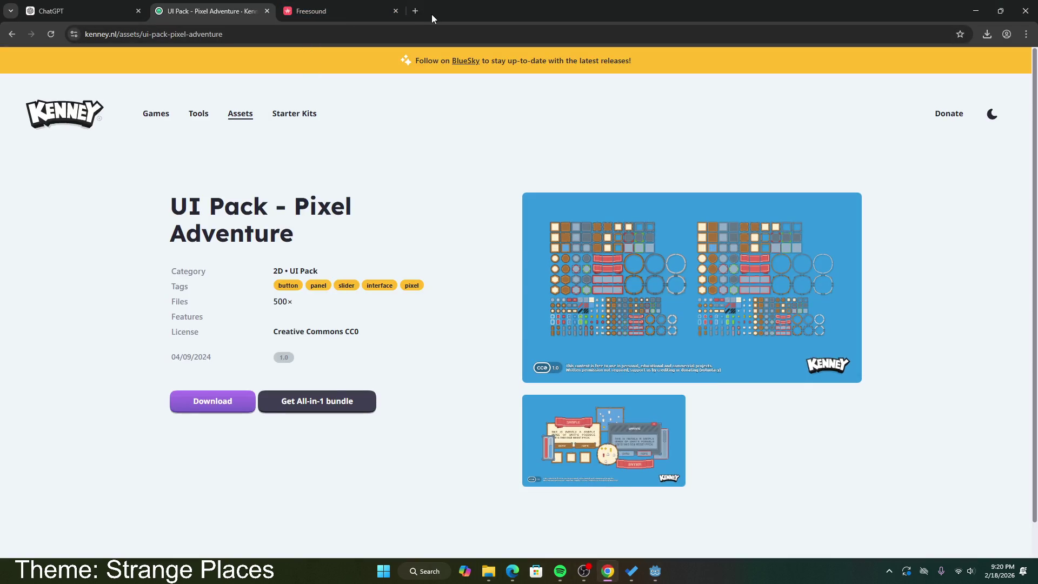
click(424, 15)
text(godot export variab)
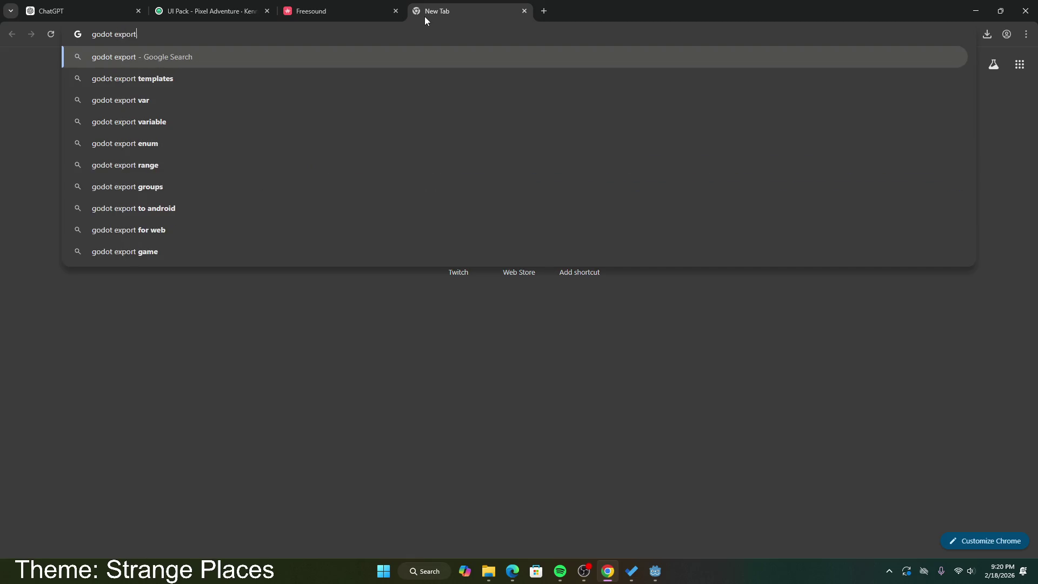
text(le)
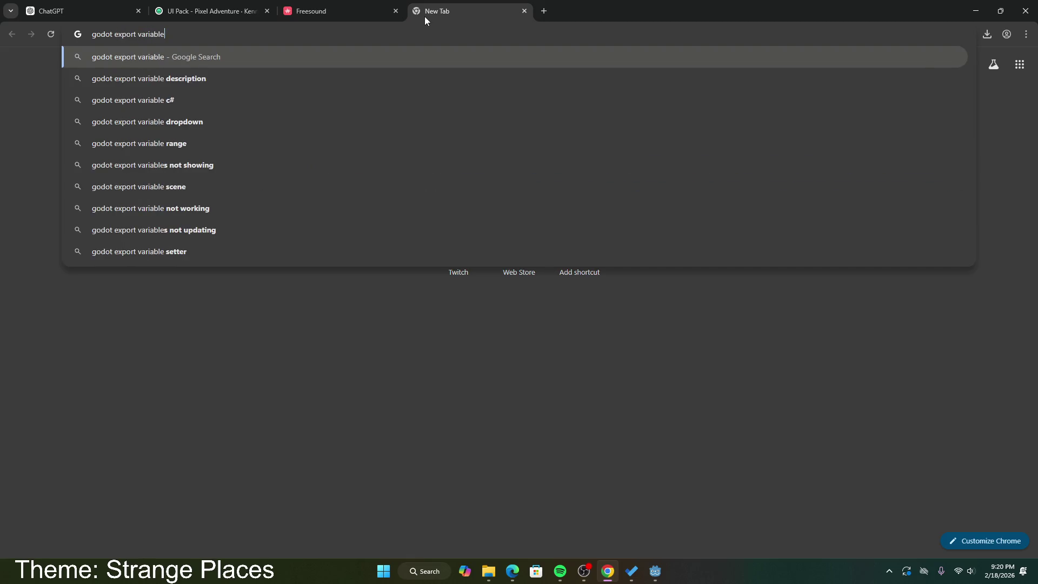
key(Return)
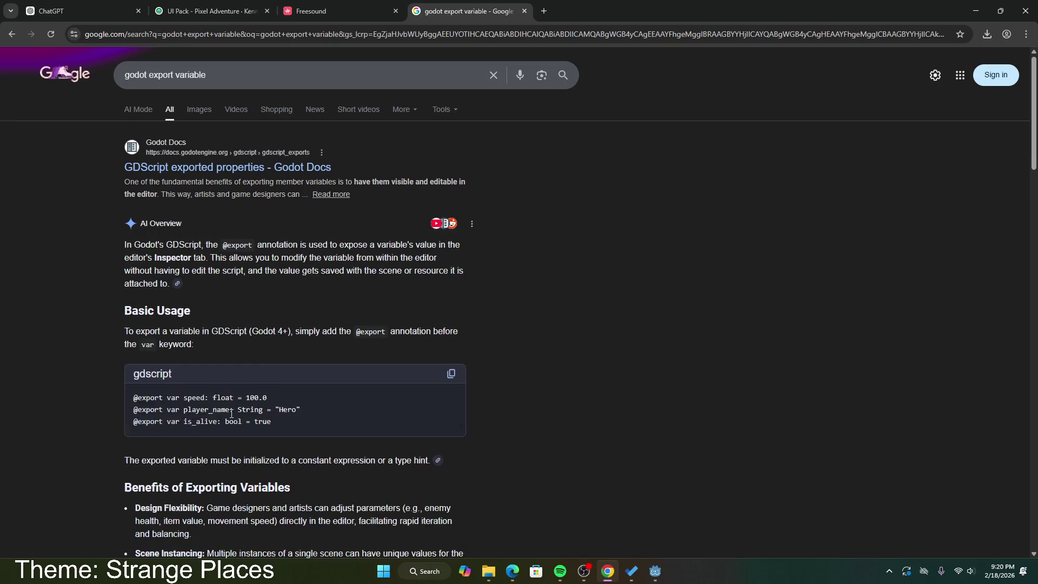
scroll(258, 314, down, 3)
drag(286, 261, 134, 261)
key(ctrl+c)
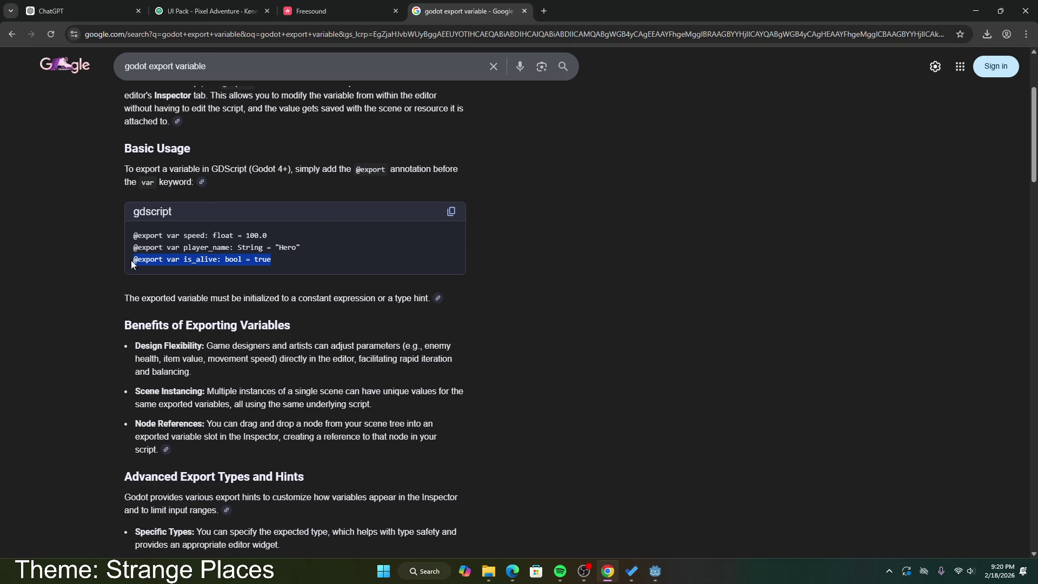
middle_click(477, 12)
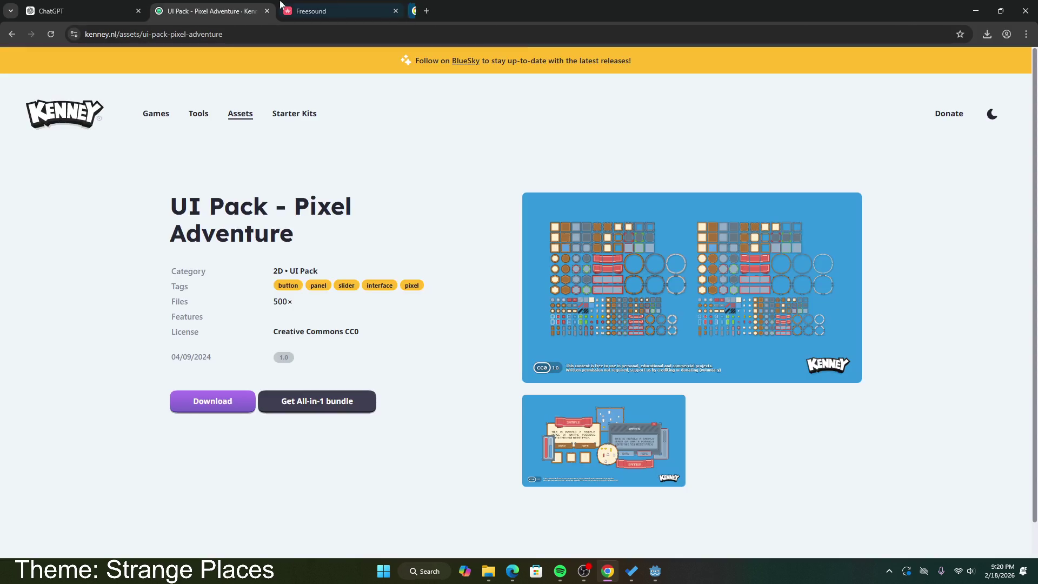
click(654, 572)
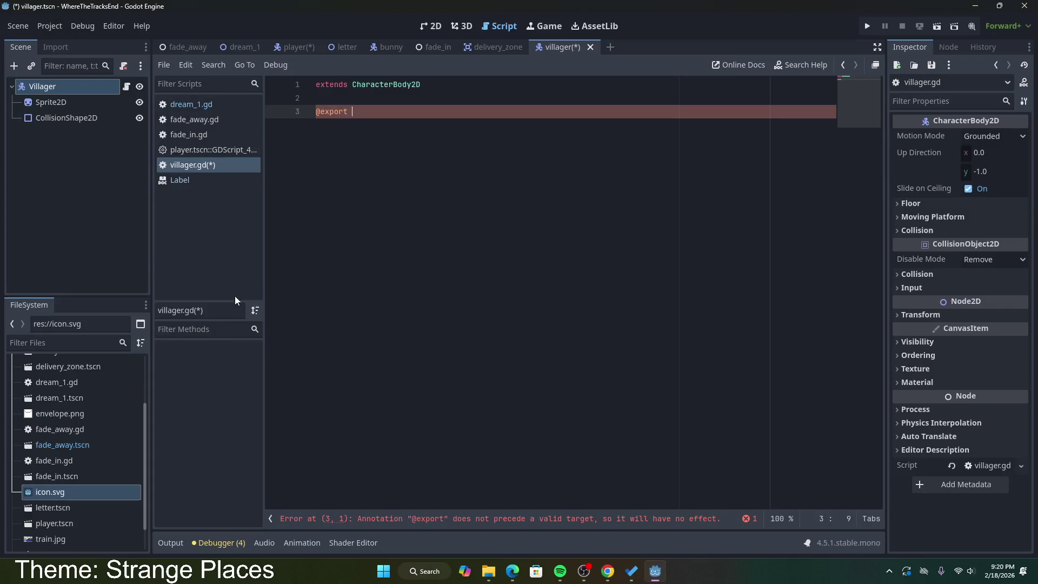
double_click(343, 111)
key(ctrl+v)
double_click(388, 111)
text(name)
double_click(406, 112)
text(string)
key(Escape)
double_click(446, 112)
text(")
key(BackSpace)
key(BackSpace)
key(BackSpace)
text(Potato")
key(ctrl+s)
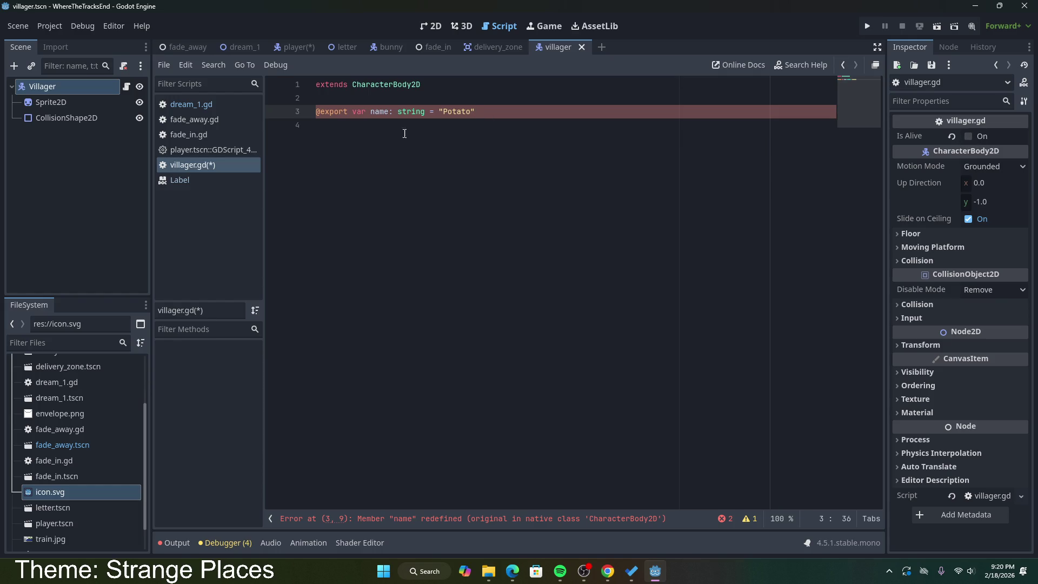
Step: Rename the exported variable to VillagerName and save
click(393, 102)
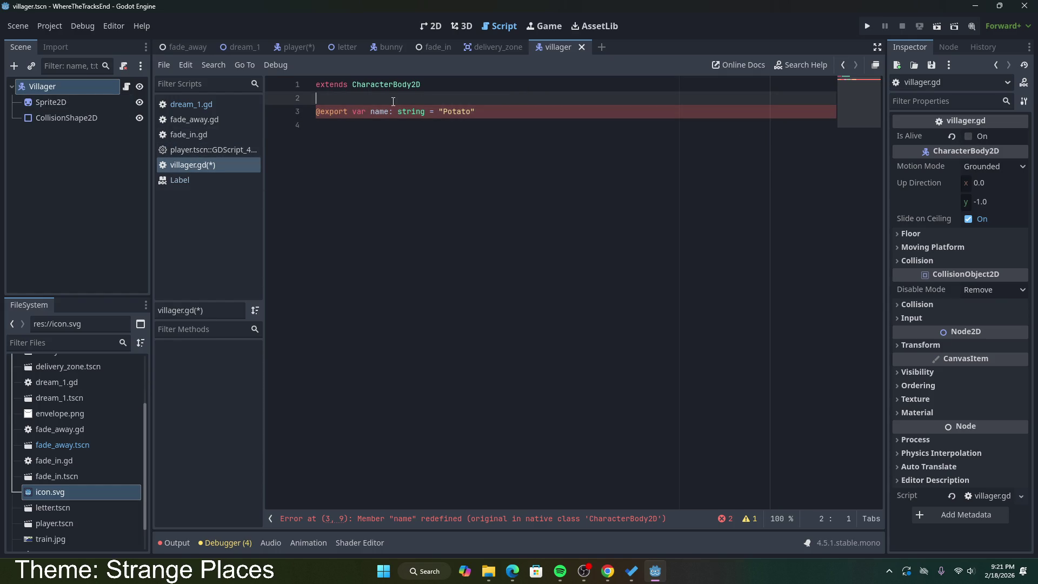
click(380, 111)
click(67, 86)
click(493, 112)
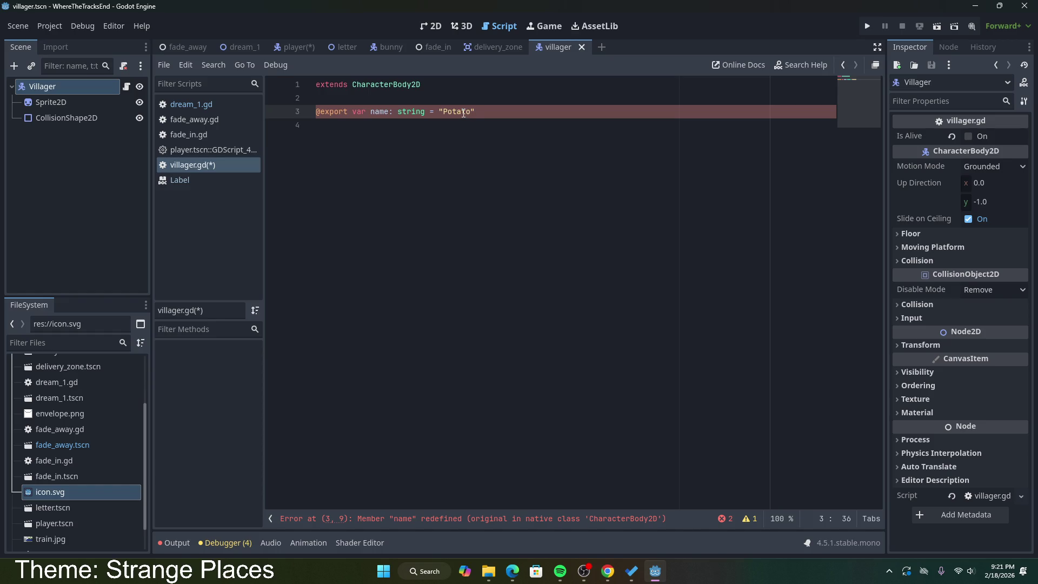
double_click(387, 112)
text(VillagerName)
key(ctrl+s)
Step: Inspect the string type on line 3, then switch to the web browser
click(518, 161)
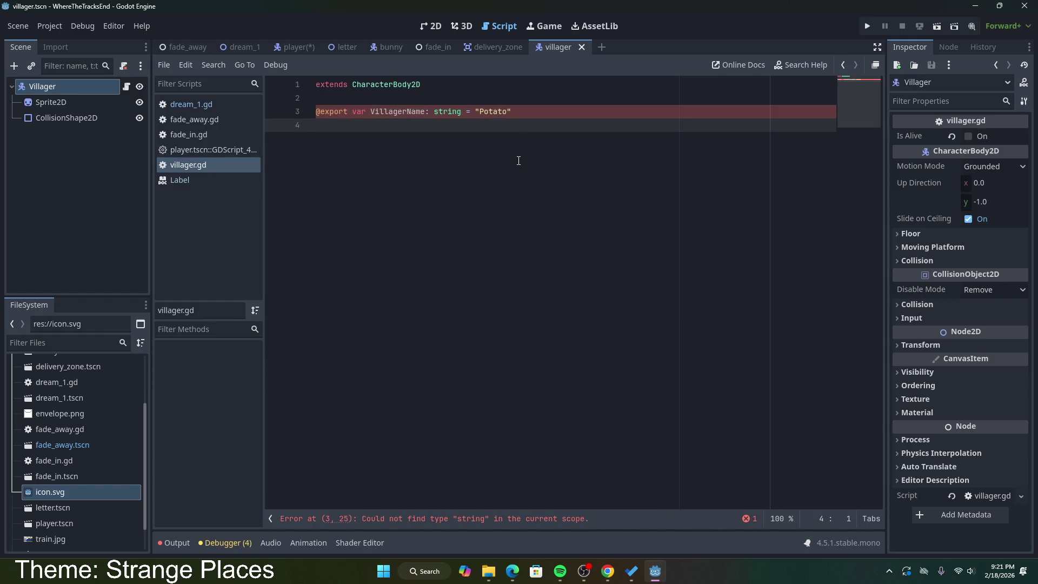
click(514, 116)
double_click(447, 112)
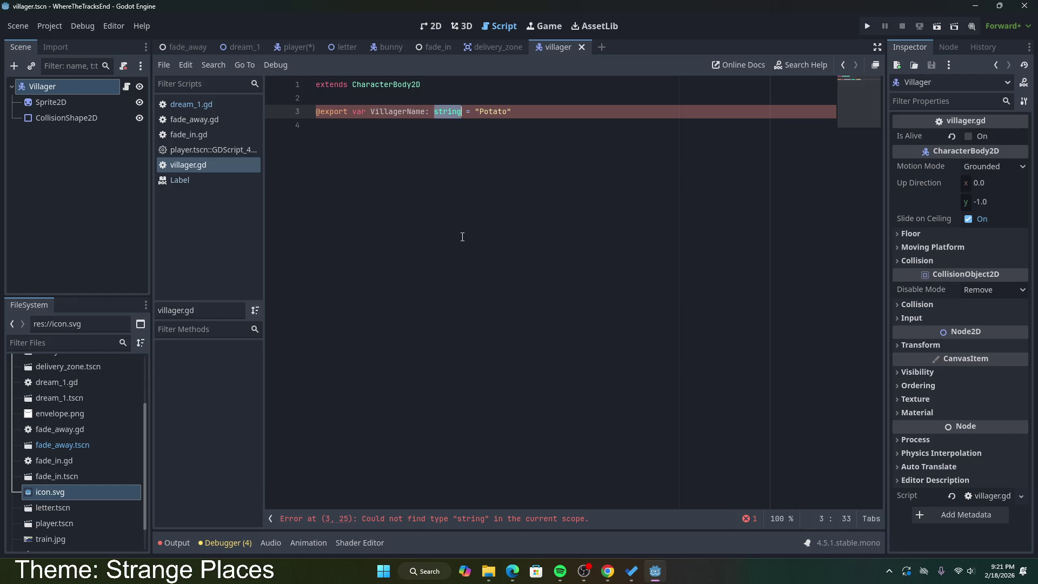
click(535, 111)
click(608, 571)
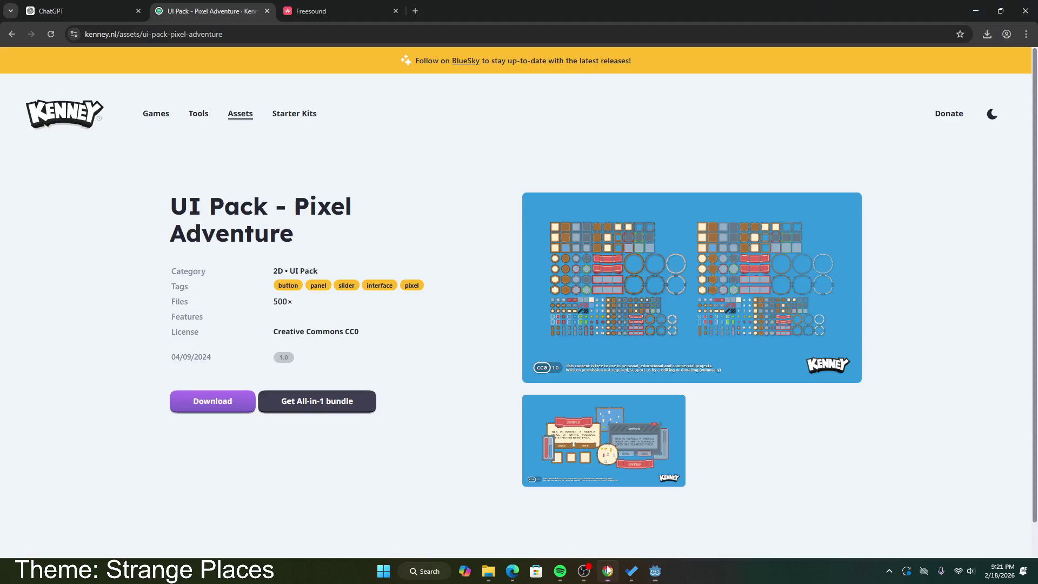
Step: Search 'godot export variable', then change VillagerName's type to capitalised String and save
key(ctrl+shift+t)
click(258, 246)
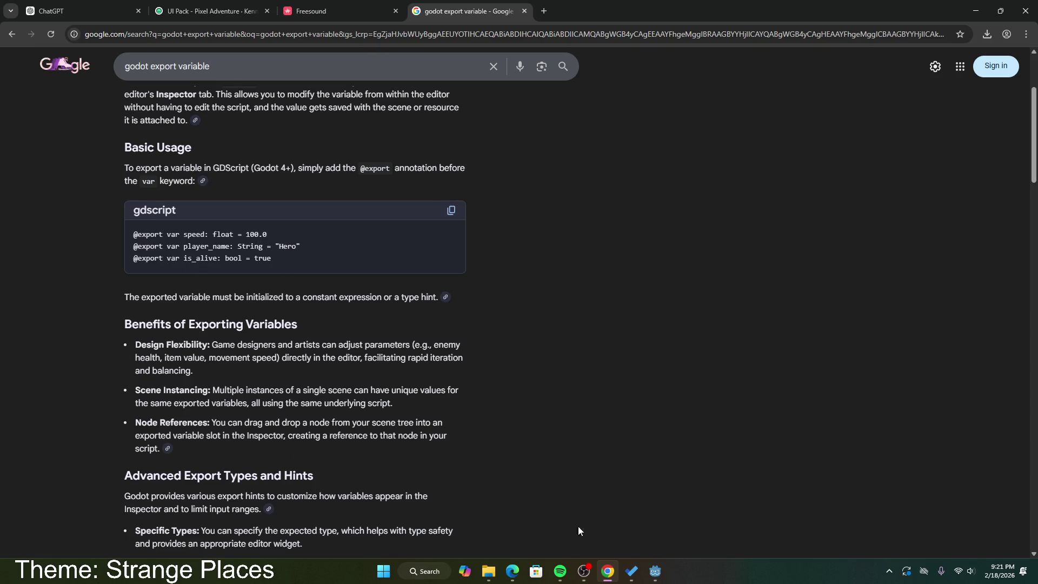
click(655, 571)
click(441, 113)
key(BackSpace)
text(S)
key(ctrl+s)
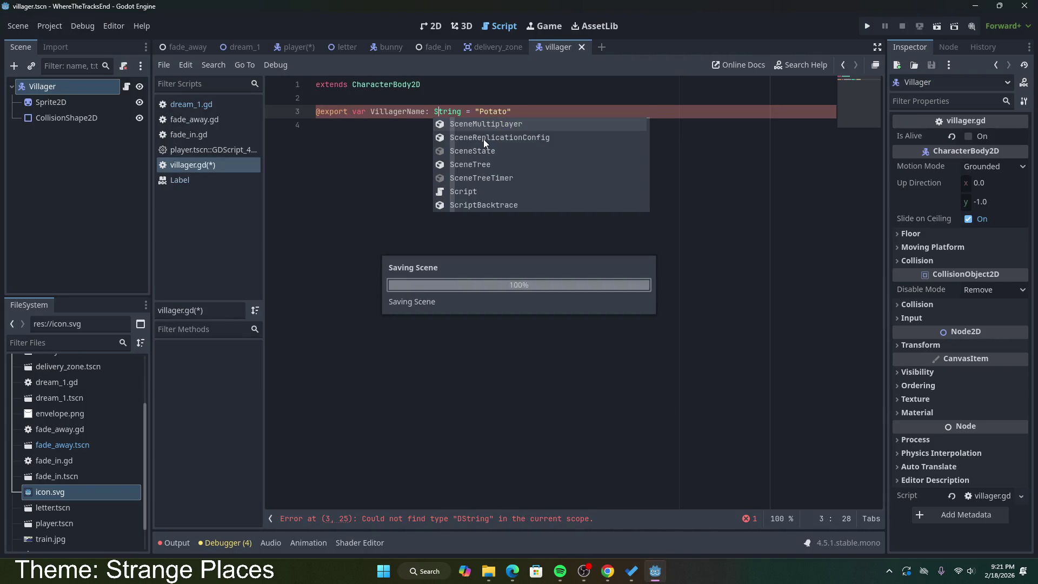
Step: Set the CollisionShape2D's Debug Color to green and save the scene
key(End)
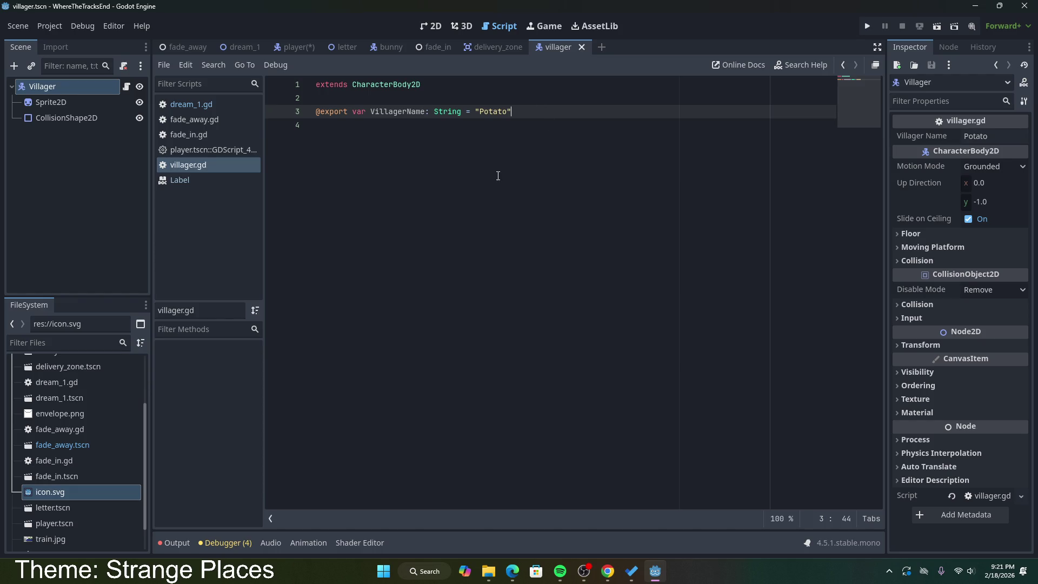
key(ctrl+shift+Left)
key(ctrl+shift+Left)
key(ctrl+shift+Left)
click(532, 114)
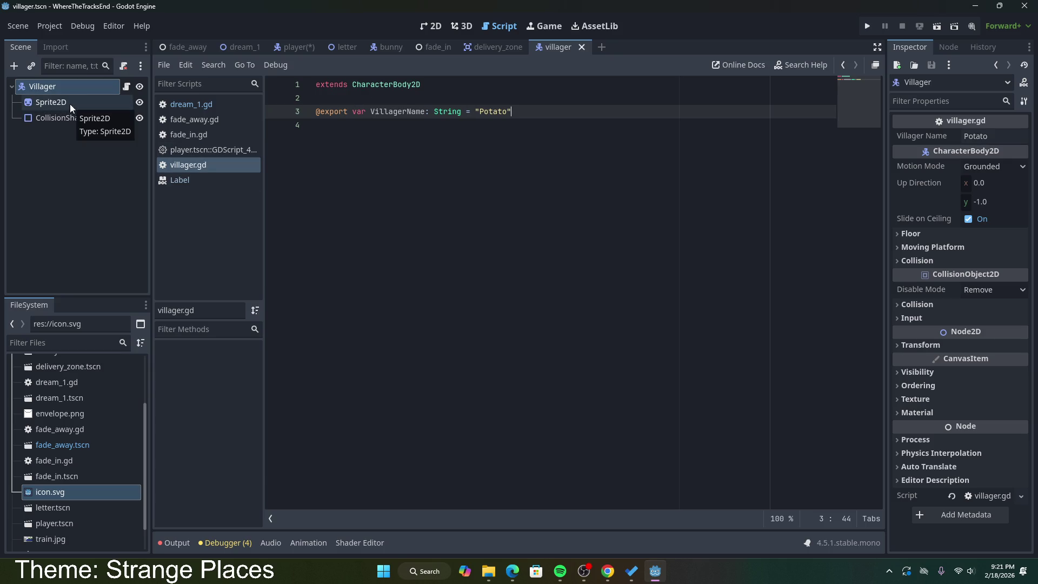
click(54, 118)
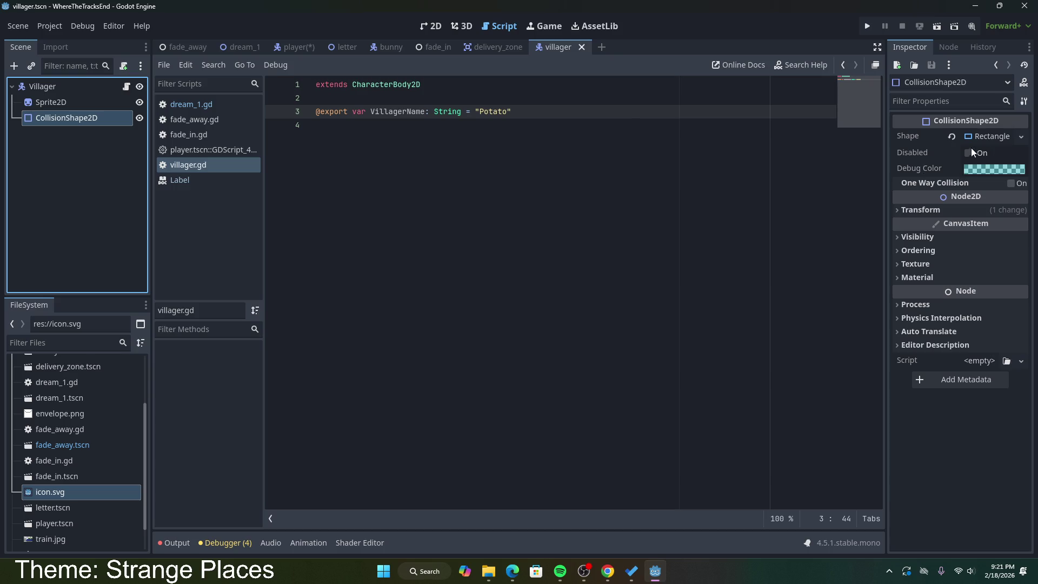
click(972, 172)
mouse_move(929, 256)
mouse_down()
mouse_move(890, 250)
mouse_move(887, 292)
mouse_up()
click(727, 206)
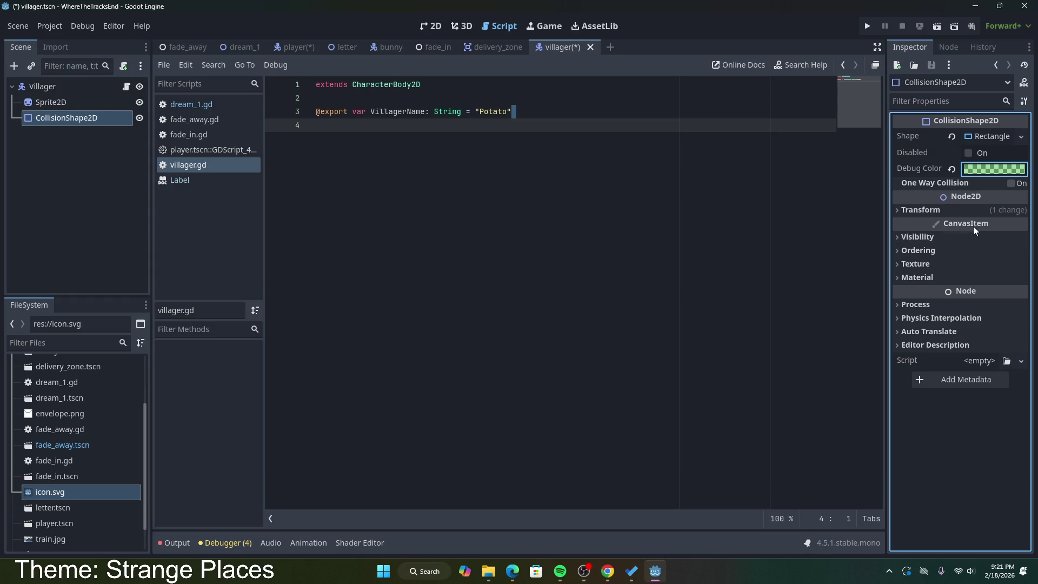
click(575, 115)
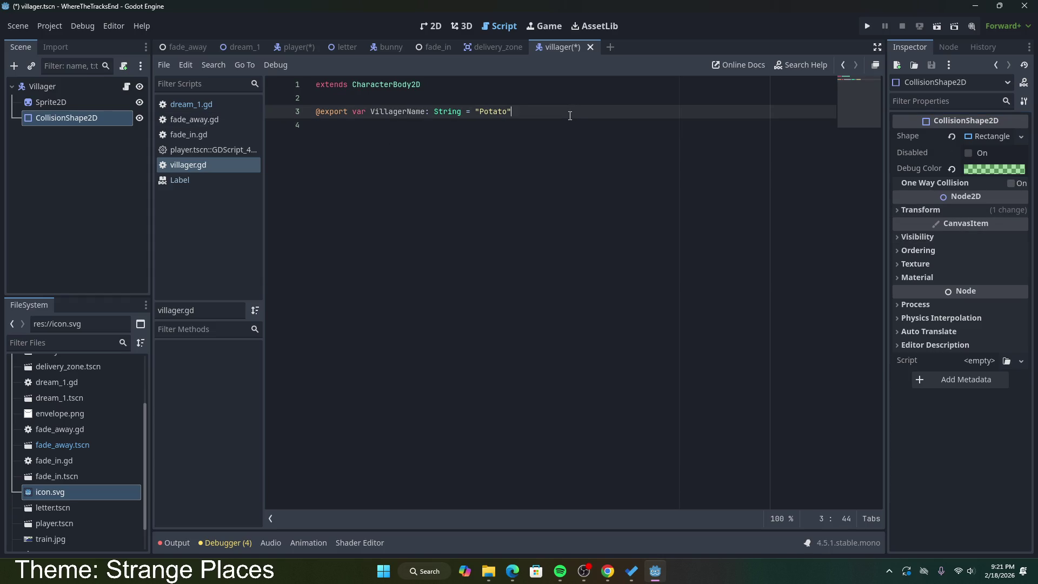
key(ctrl+s)
Step: Bring up the Villager node's Groups list in the Node panel
click(957, 47)
click(43, 87)
click(996, 67)
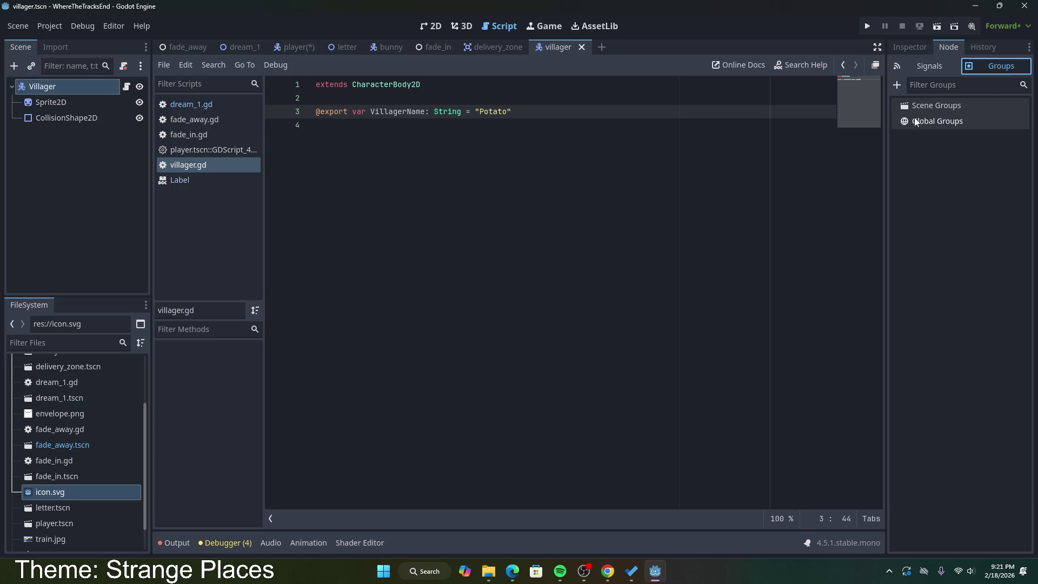
click(923, 69)
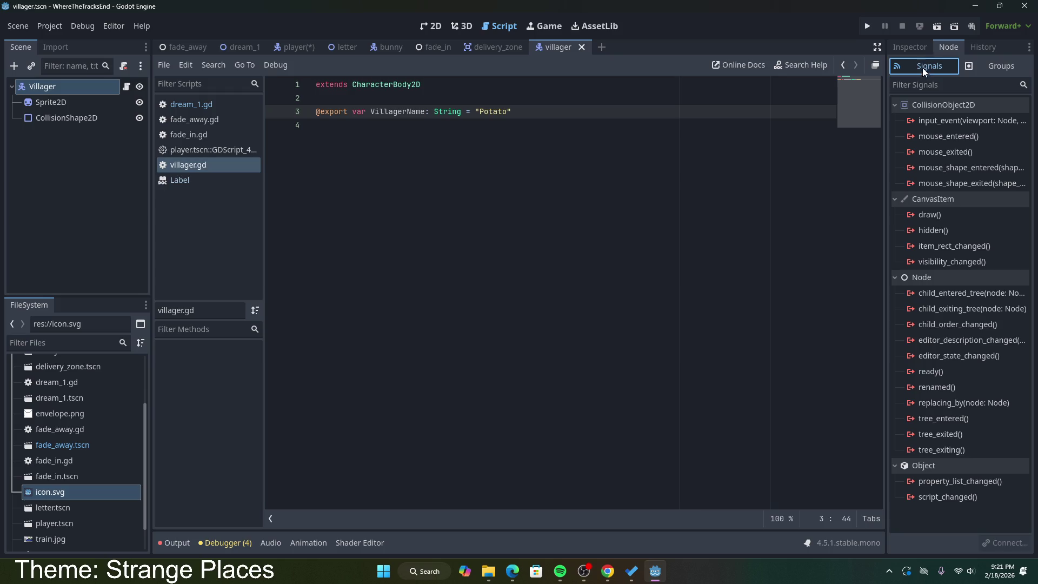
click(982, 50)
click(987, 63)
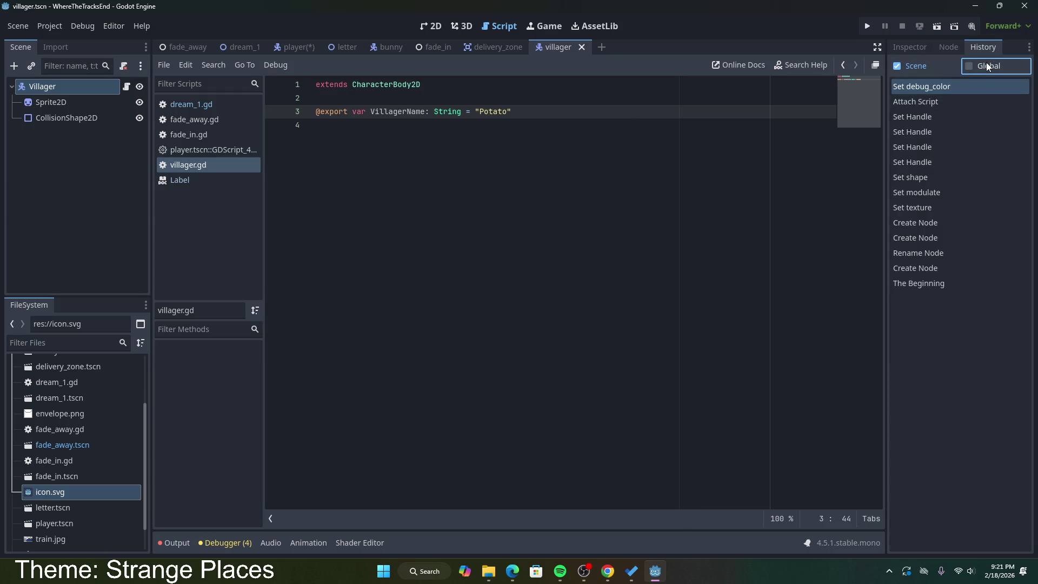
click(956, 50)
click(974, 67)
click(916, 120)
Step: Add Villager to a new global group named Interactable
click(897, 84)
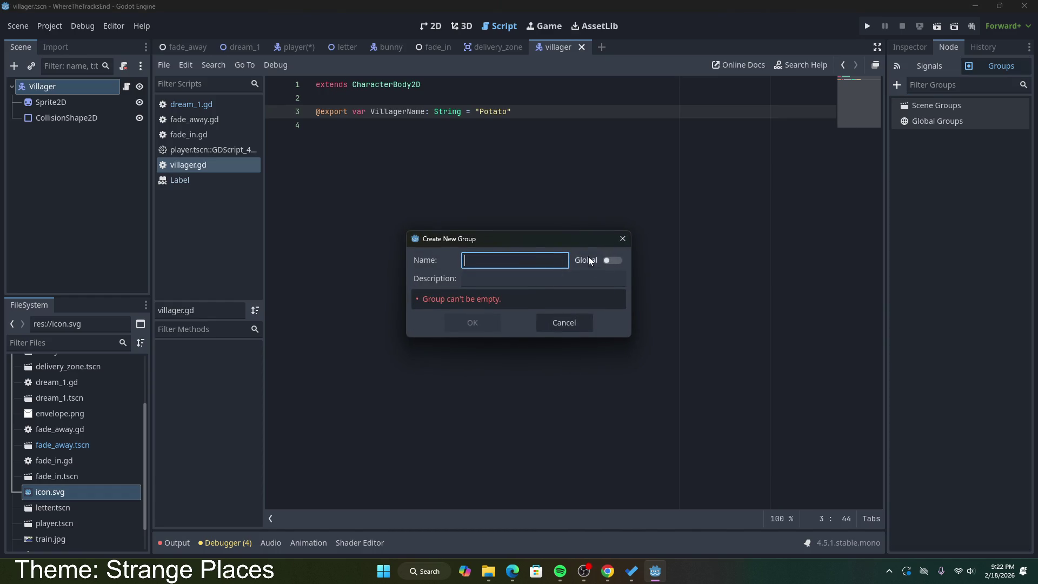
text(Interactable)
click(605, 260)
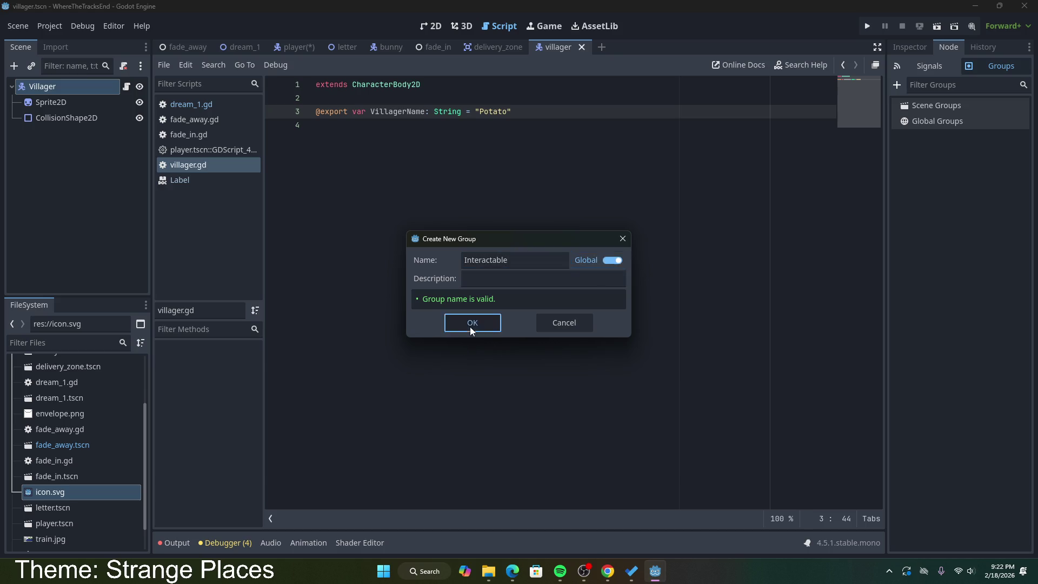
click(469, 326)
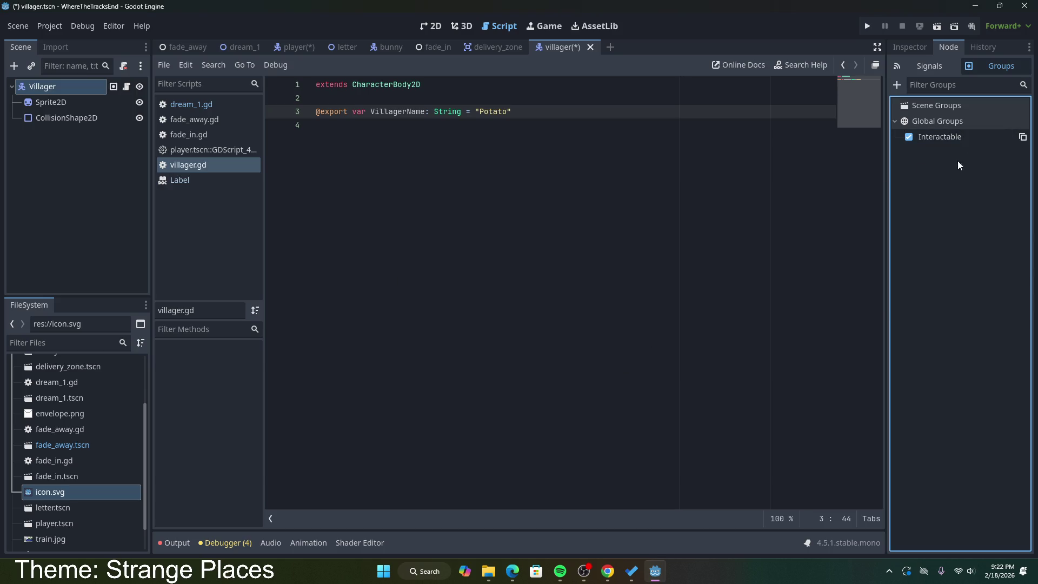
click(910, 47)
click(528, 114)
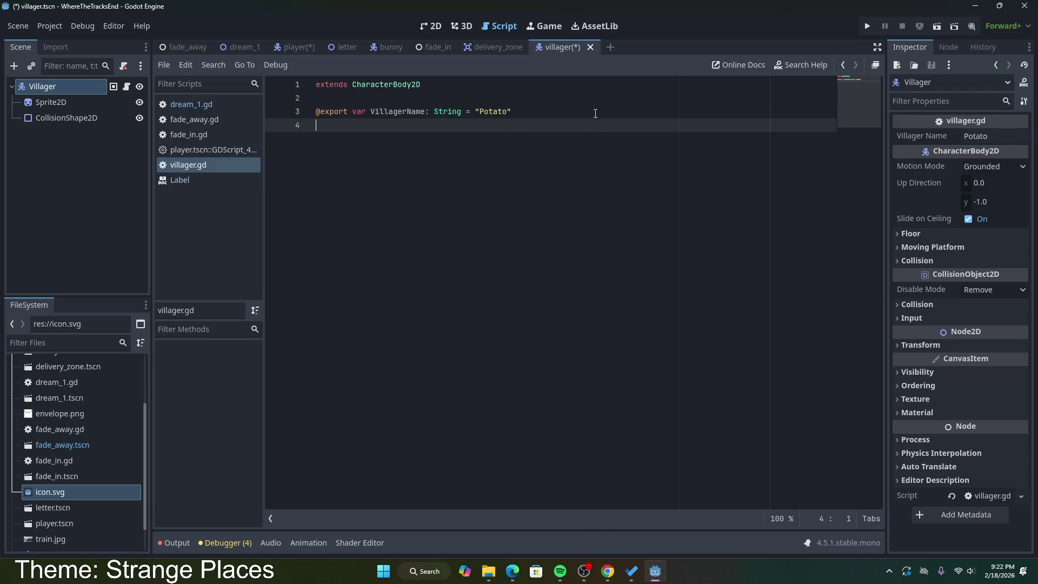
Step: Duplicate the VillagerName line and rename the copy SpeechConvo
key(ctrl+shift+d)
double_click(395, 126)
text(Spee)
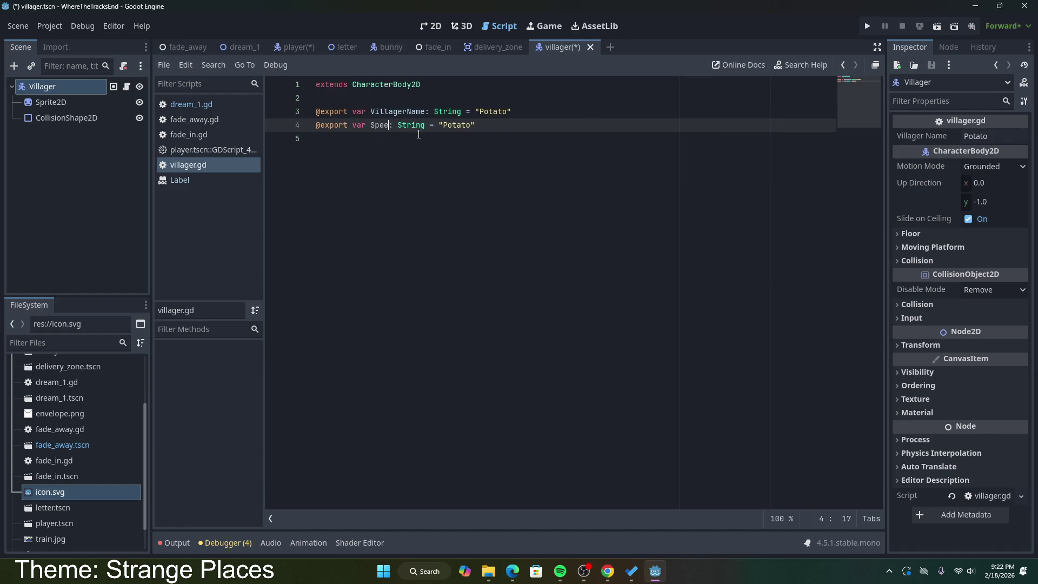
text(chText)
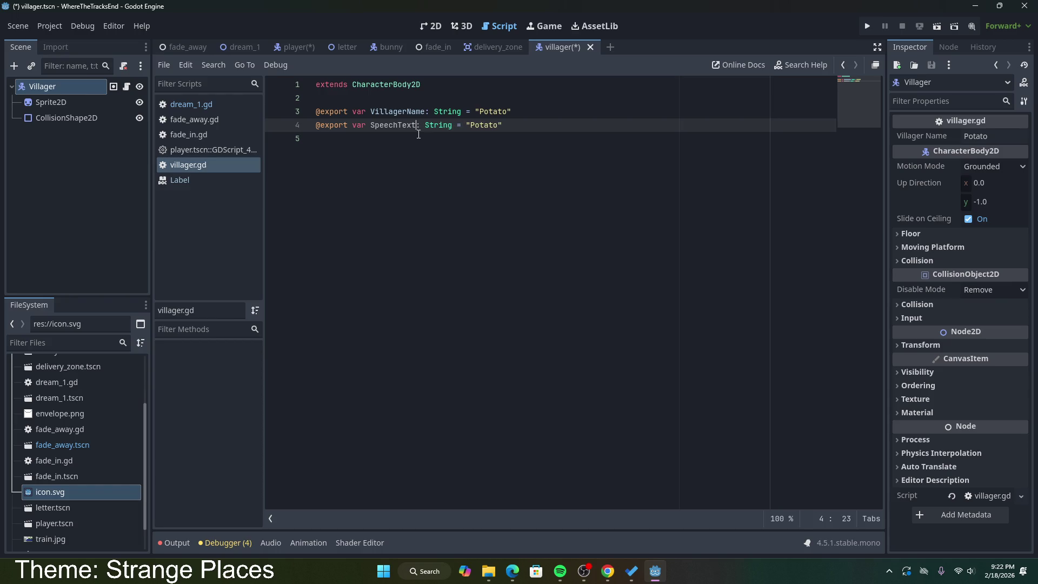
double_click(416, 126)
text(SpeechCon)
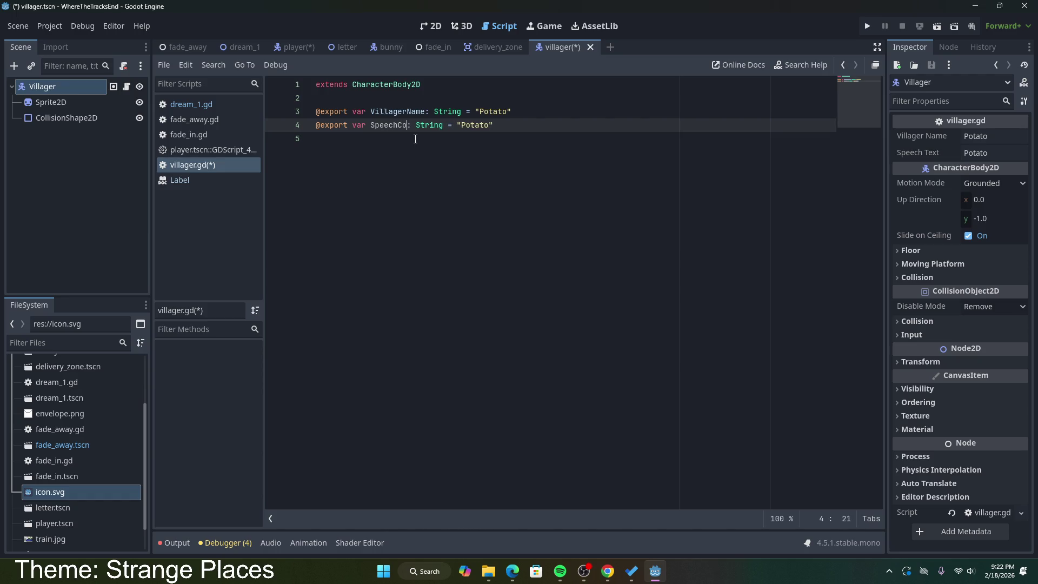
text(vo)
Step: Change SpeechConvo's type to String[] and its default to ["Potato"]
click(469, 125)
key(Left)
key(Left)
key(Left)
text([)
drag(517, 125, 480, 125)
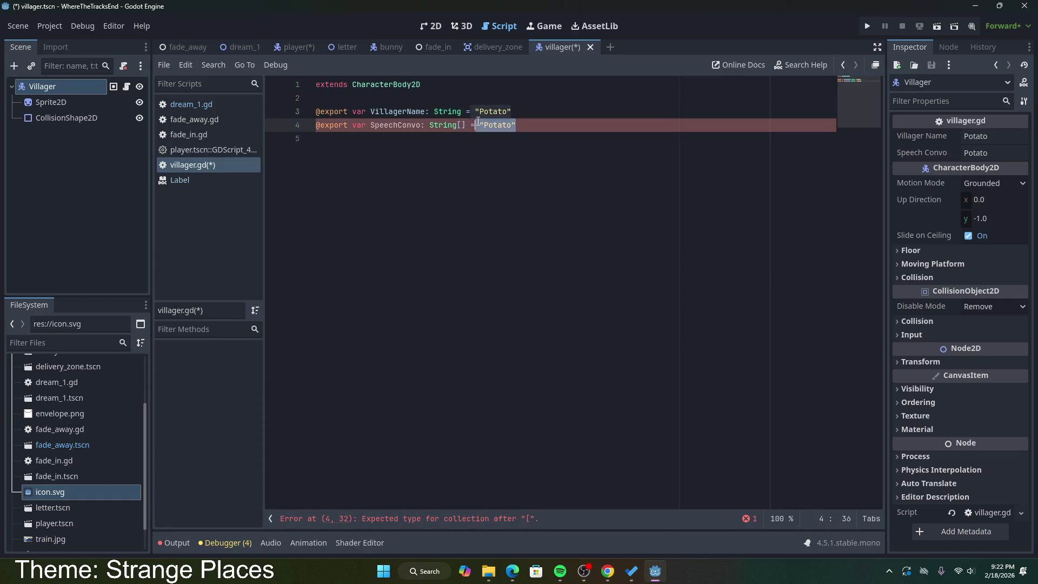
text({)
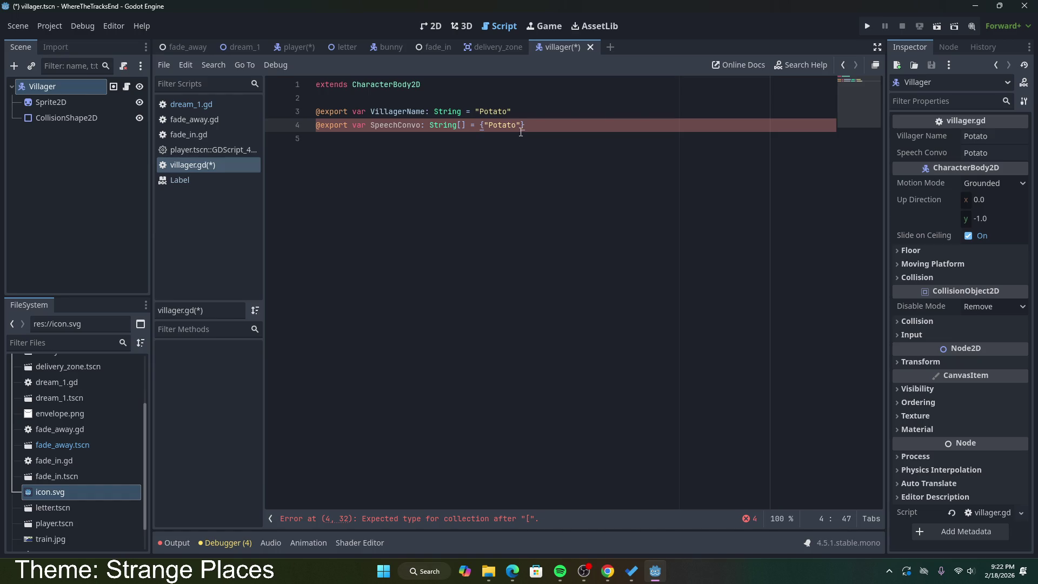
text(,)
key(BackSpace)
double_click(484, 125)
text([)
key(BackSpace)
key(BackSpace)
text([)
key(Delete)
click(523, 124)
text(])
Step: Go back to the Godot Array documentation page in the browser
click(608, 571)
drag(212, 66, 153, 73)
key(alt+Left)
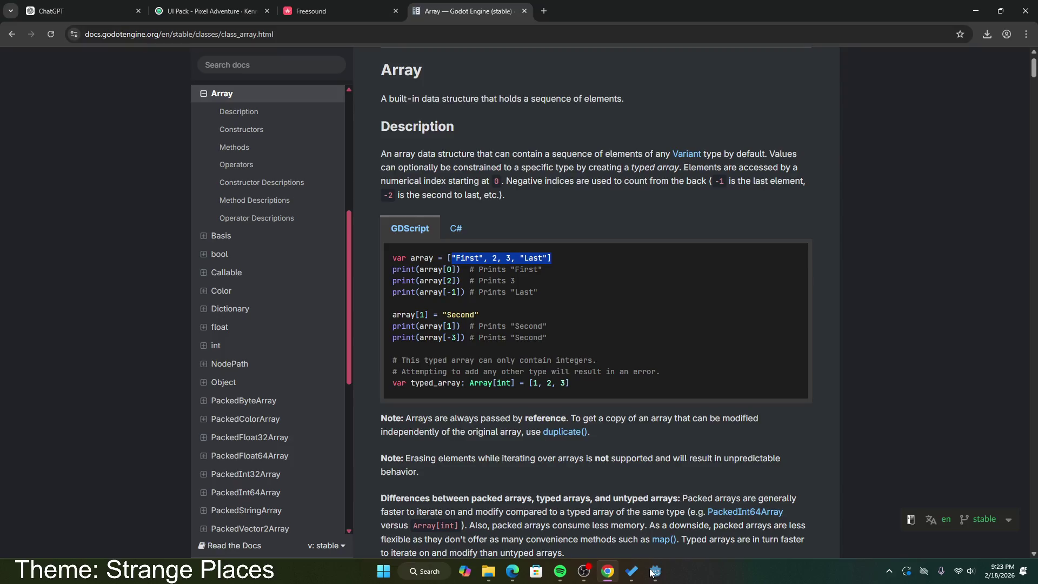
click(655, 572)
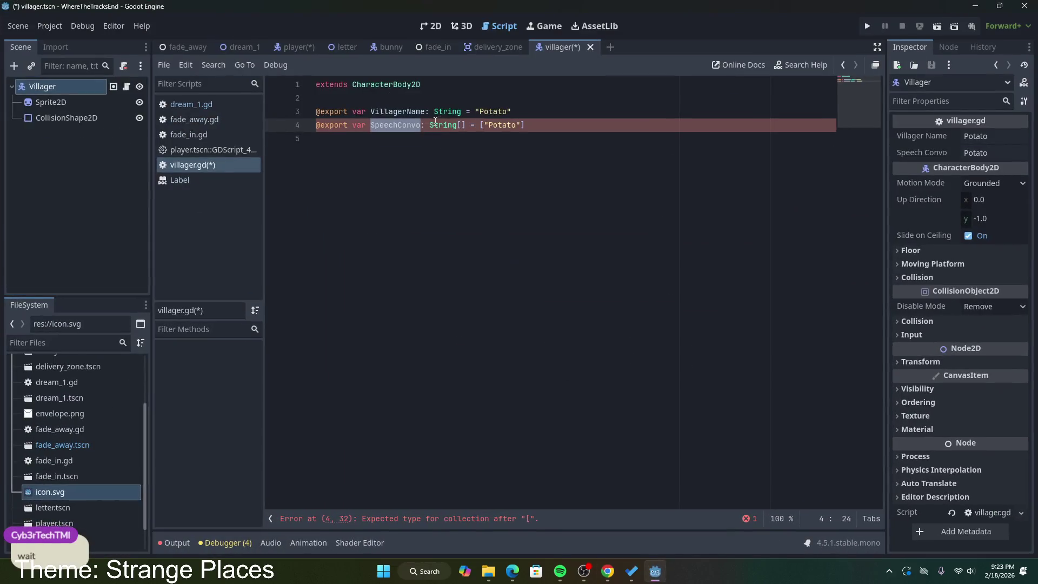
Step: Retype SpeechConvo on line 4 as Array[String] = ["Potato"]
click(458, 125)
drag(459, 125, 430, 126)
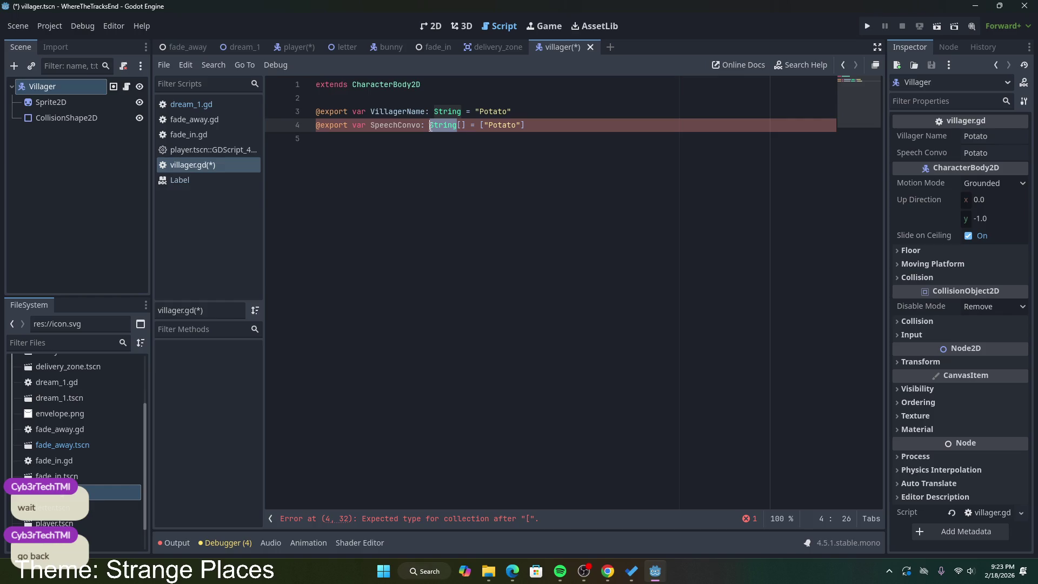
text(Array)
click(457, 125)
text(String)
click(587, 122)
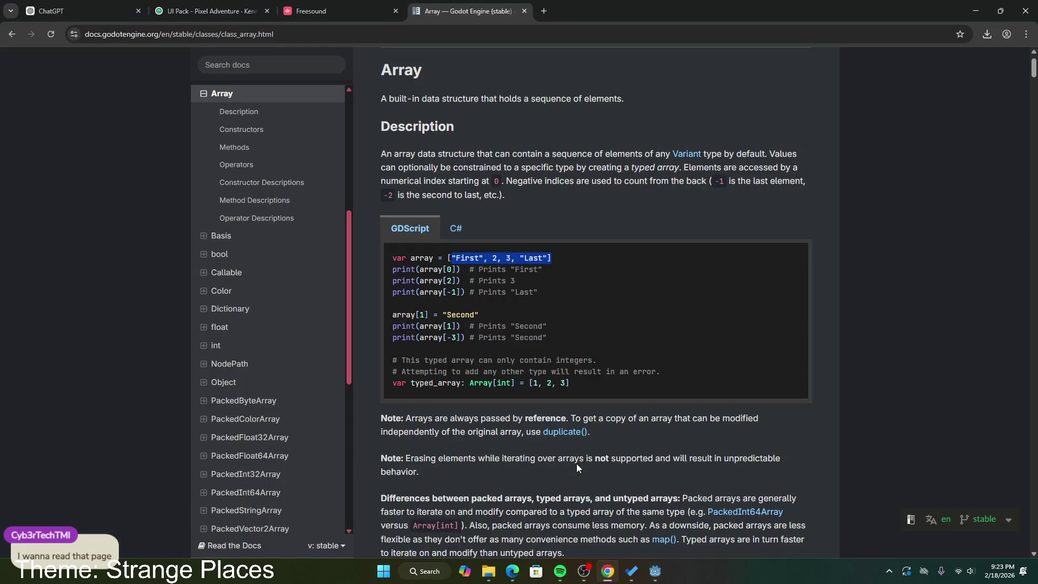
click(576, 463)
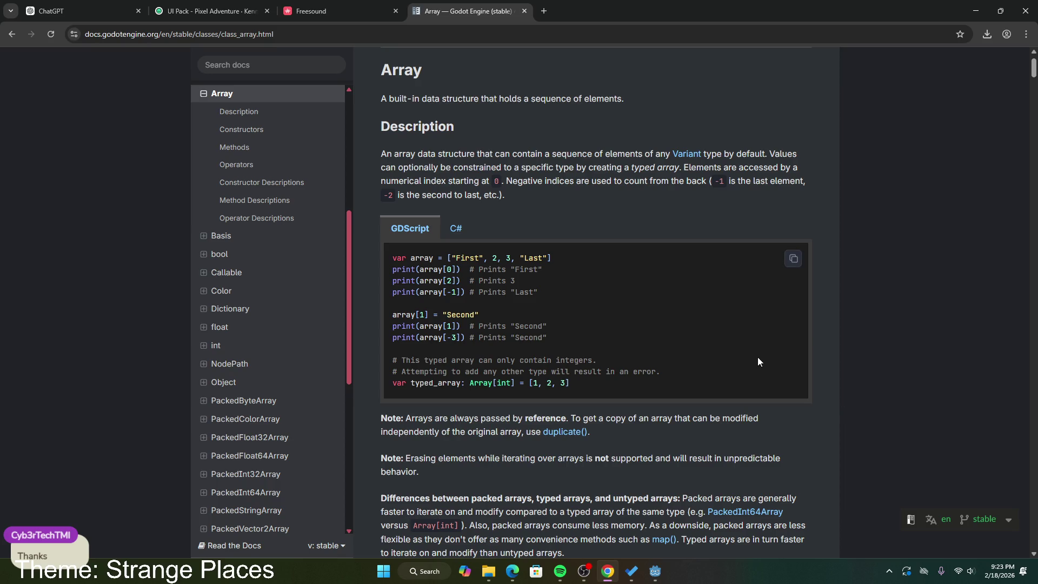
click(655, 572)
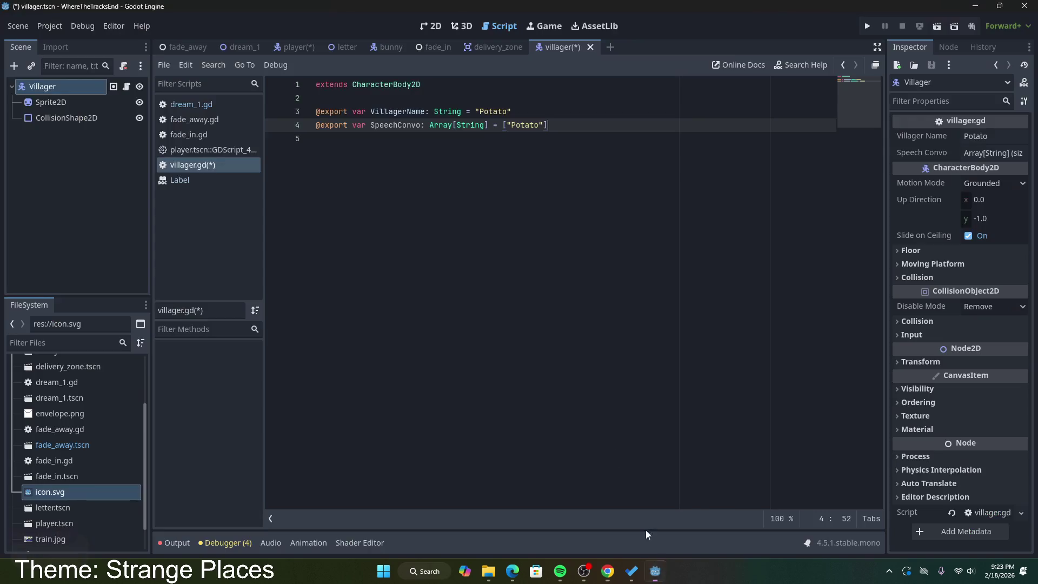
Step: Save the villager scene and script, glancing at the help menu and Label class reference
click(142, 26)
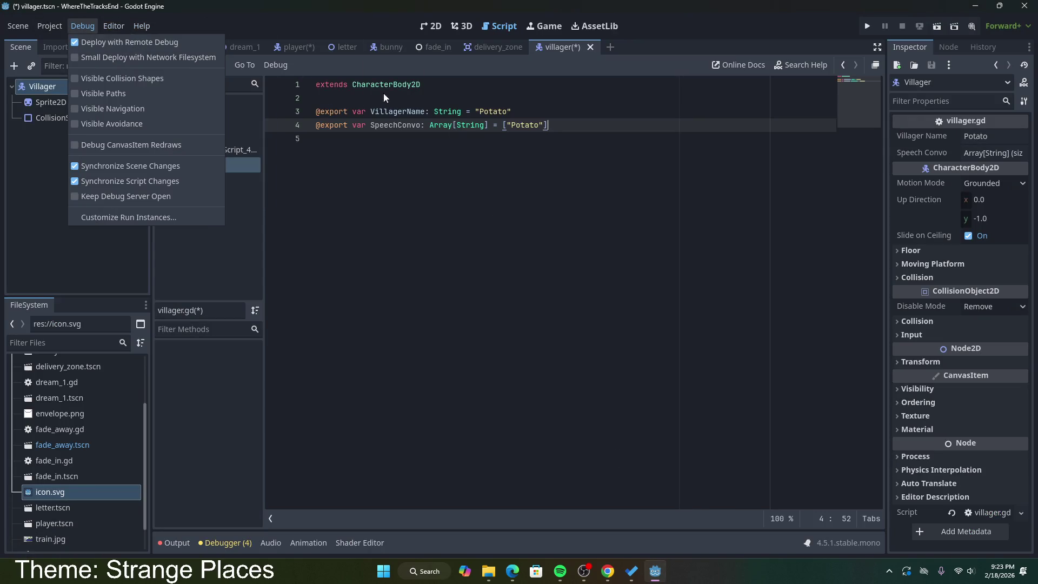
click(563, 126)
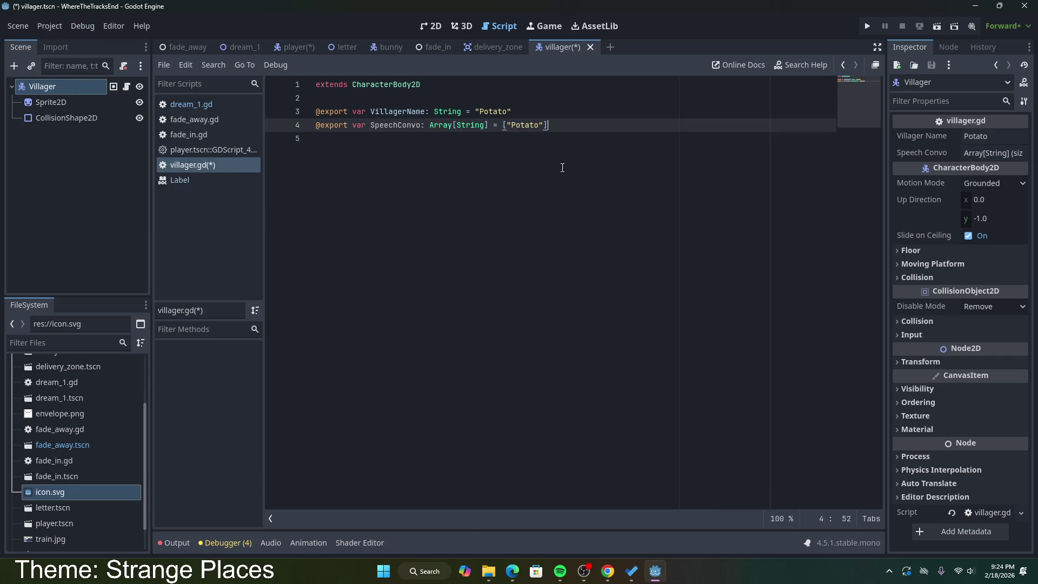
key(ctrl+s)
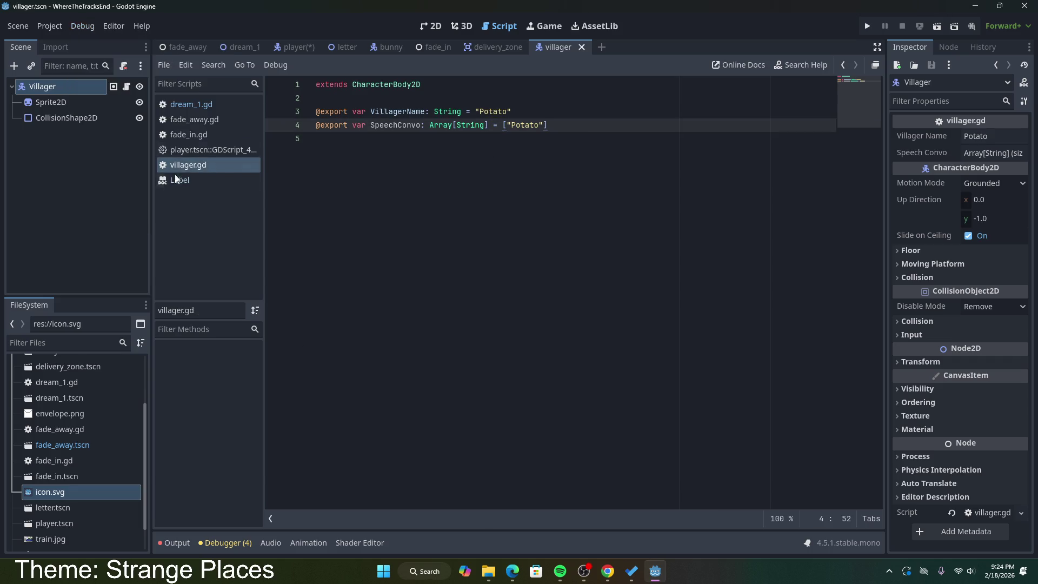
click(179, 180)
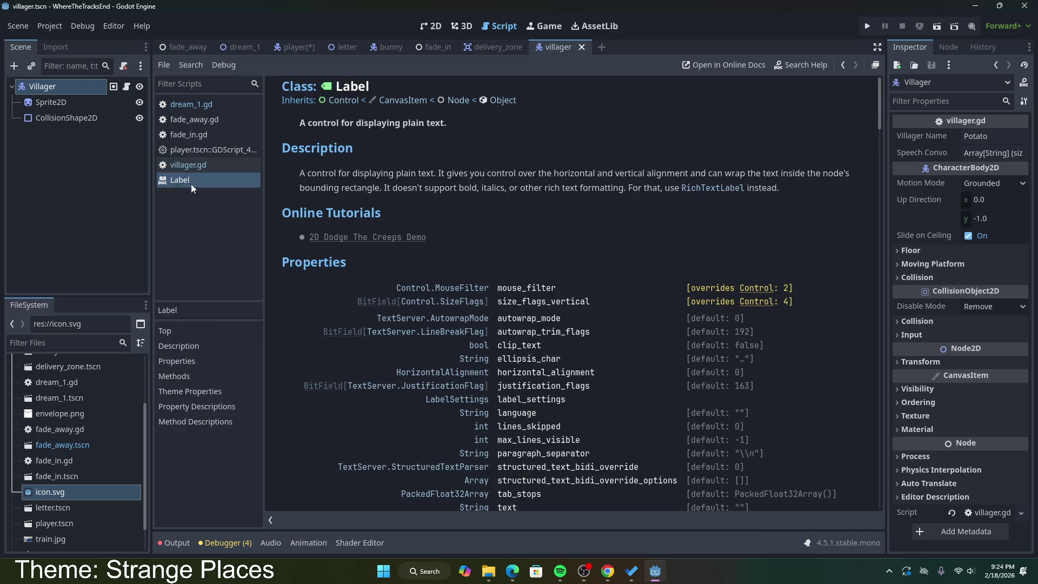
click(190, 151)
click(191, 165)
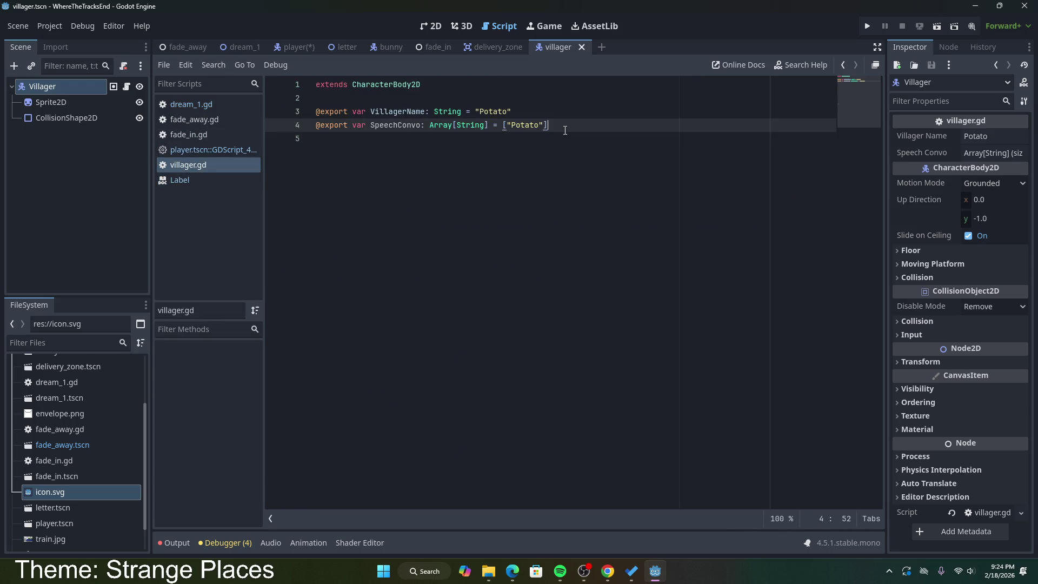
Step: Set SpeechConvo's default to ["Hi", "I am Potato"], save the script, and check the Villager's groups
double_click(542, 130)
text(Hi", "I am Por)
key(BackSpace)
text(tato)
key(ctrl+s)
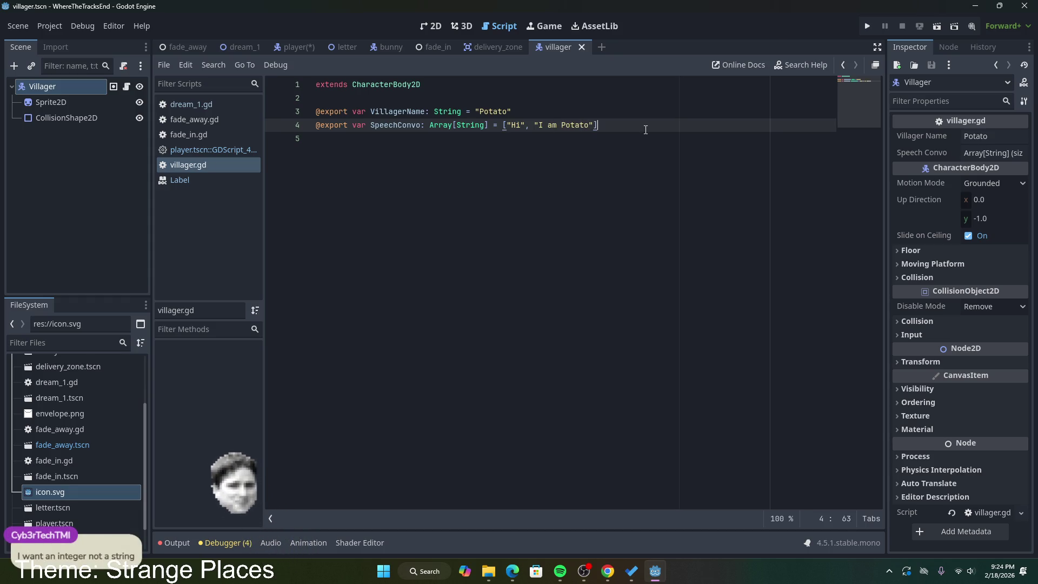
click(627, 128)
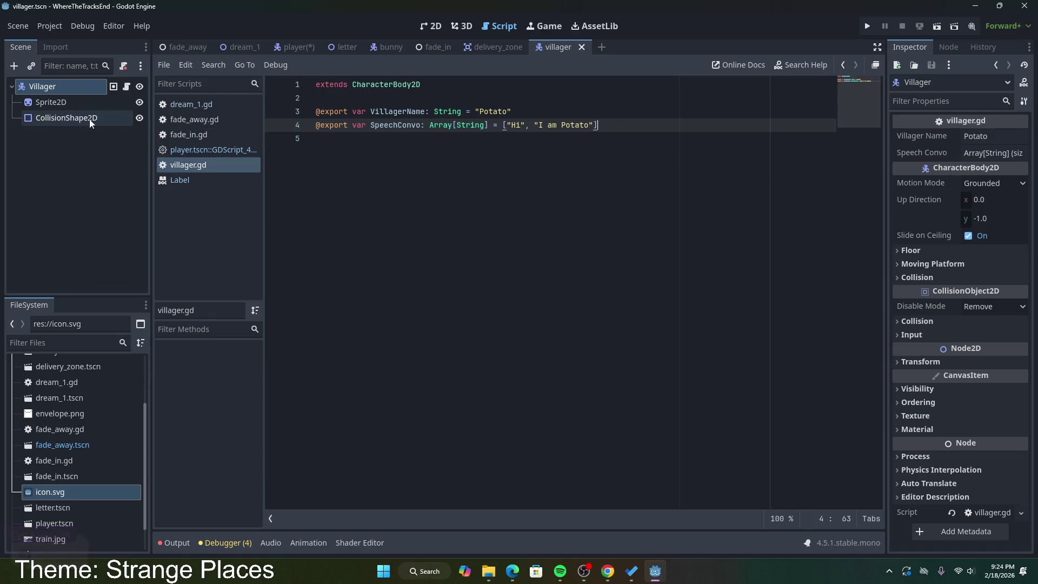
click(946, 50)
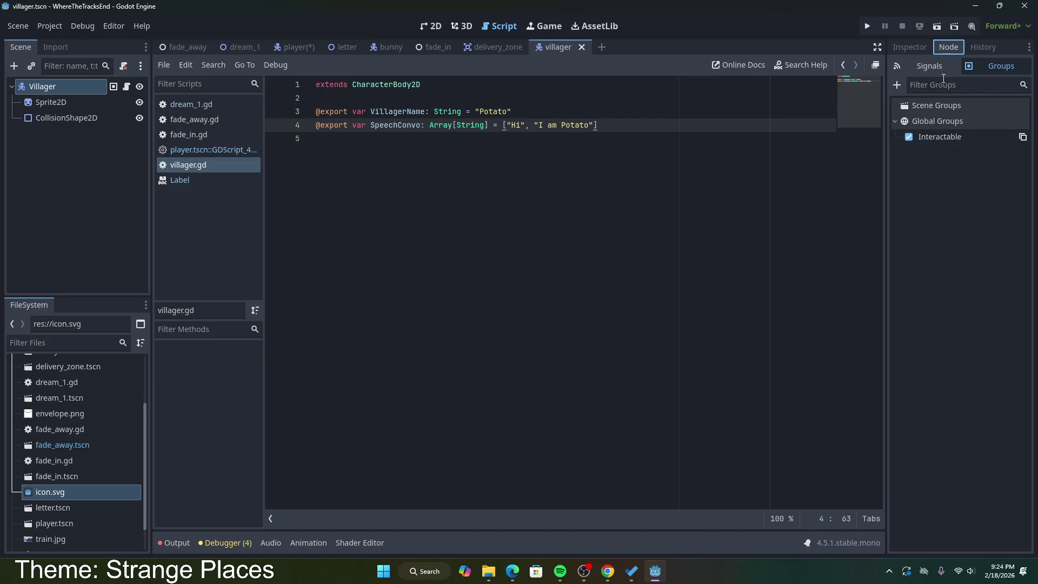
Step: Look over the Villager's available signals, then show the villager scene in the 2D editor
click(943, 66)
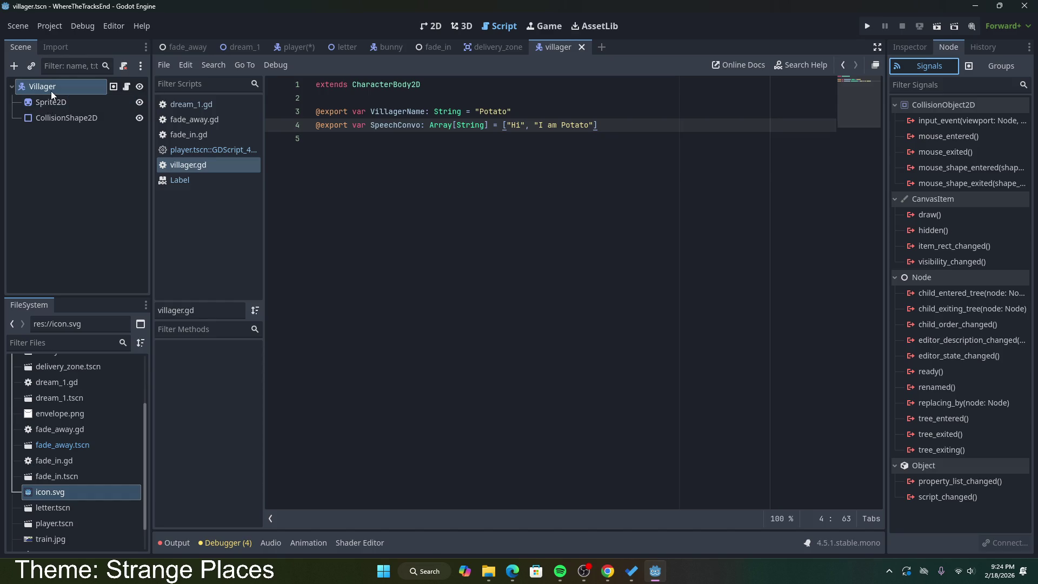
click(639, 132)
click(423, 25)
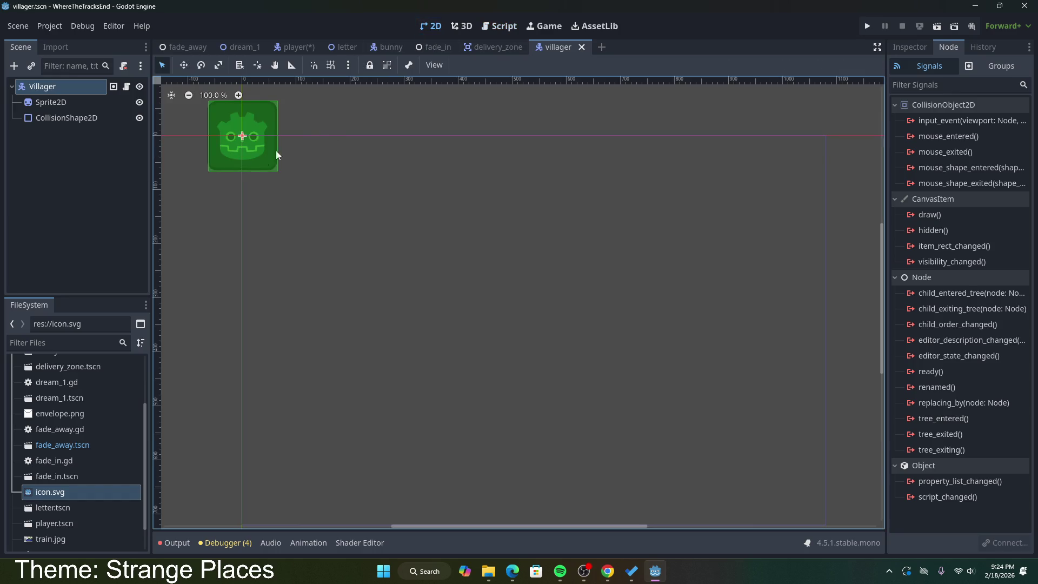
Step: Select the villager's CollisionShape2D and compare it against the Player's scale in the player scene
click(254, 157)
click(288, 49)
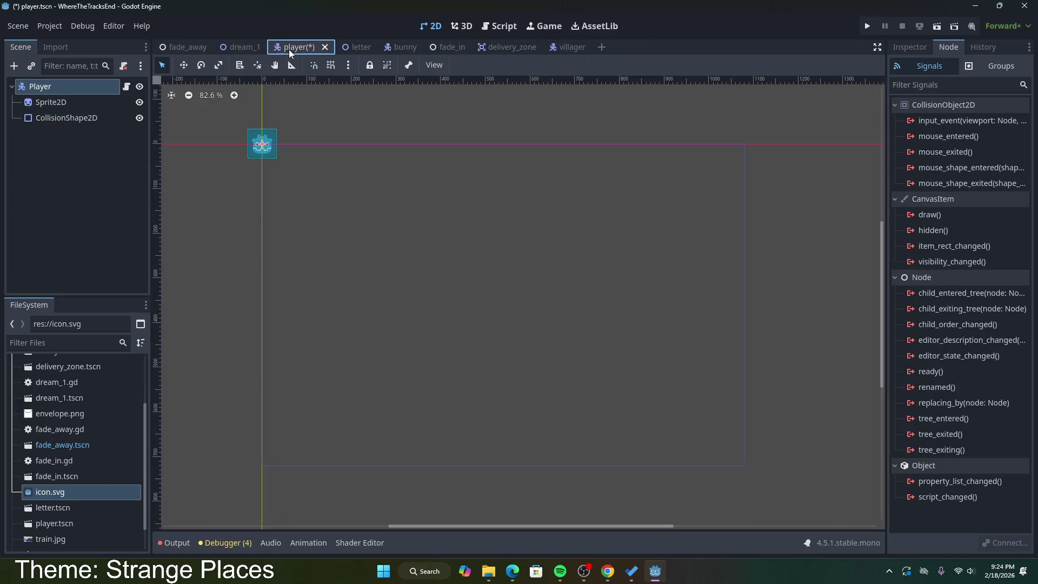
click(910, 48)
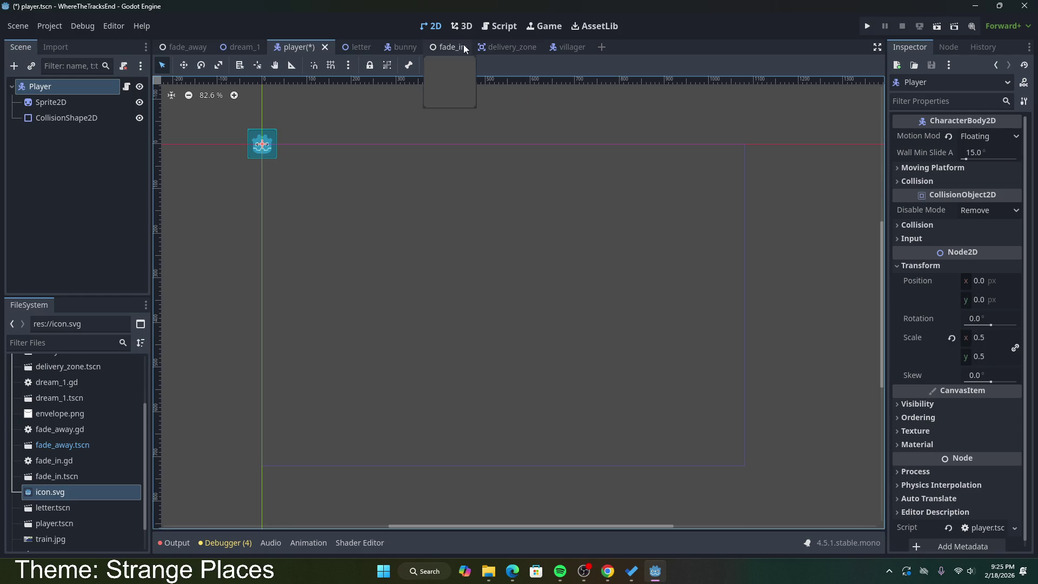
click(571, 48)
Step: Scale the collision shape to 0.5, save the villager scene, and switch to the dream_1 map
click(921, 209)
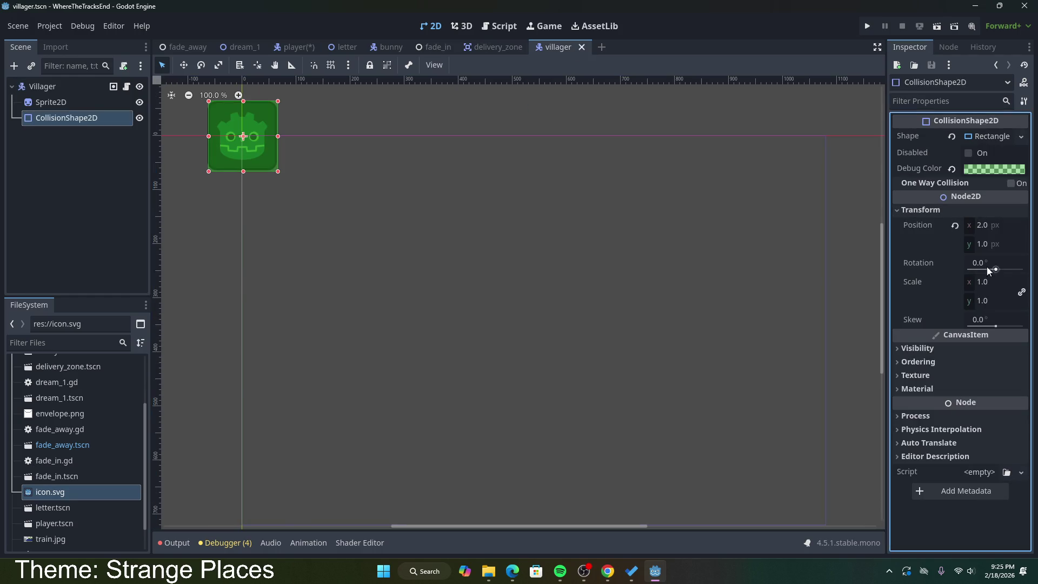
click(998, 283)
text(0.5)
key(Tab)
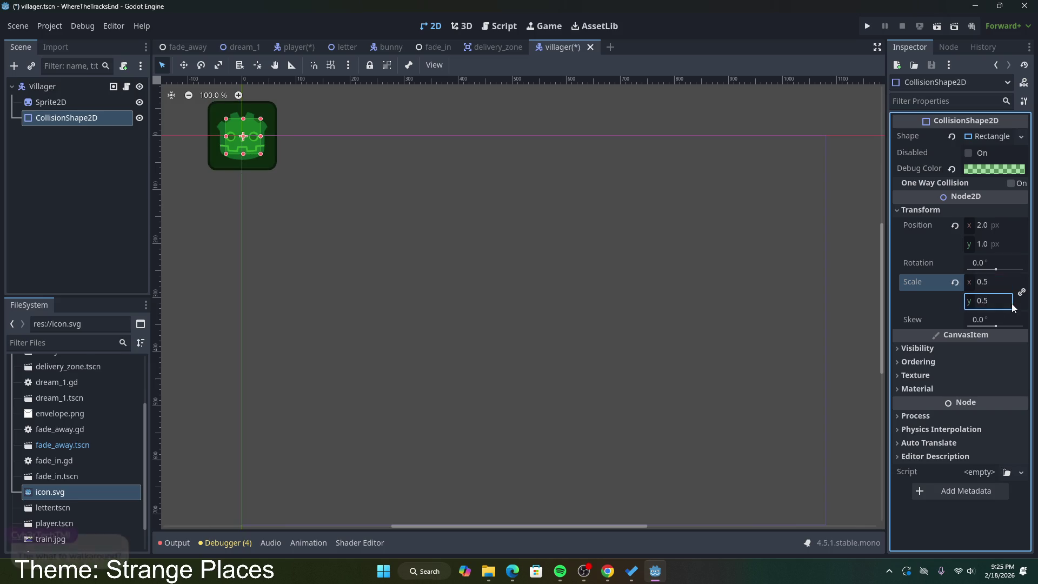
click(537, 222)
key(ctrl+s)
click(233, 48)
right_click(59, 87)
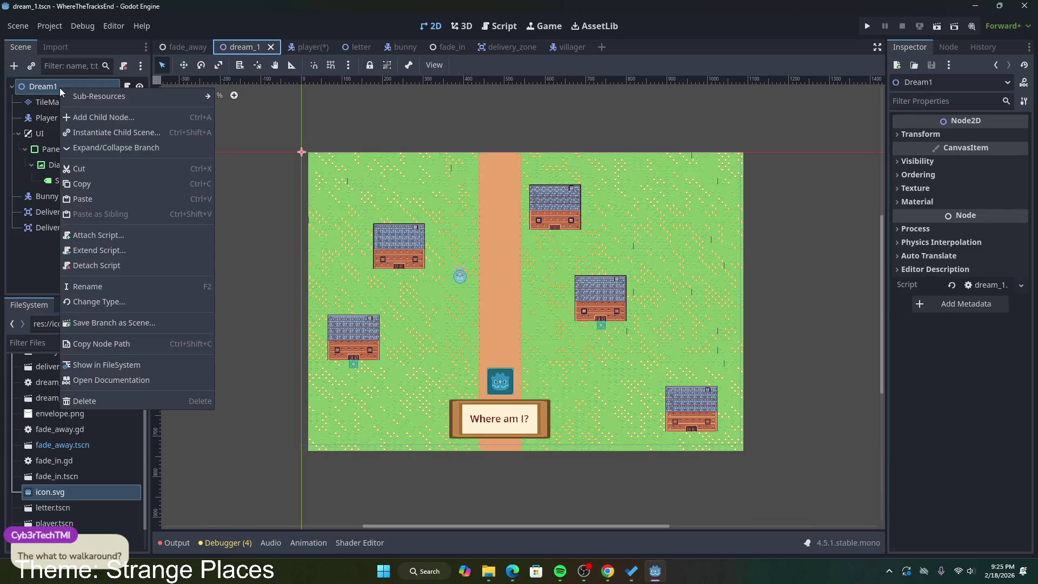
Step: Instance villager.tscn as a child of Dream1 and save the dream_1 map
click(106, 118)
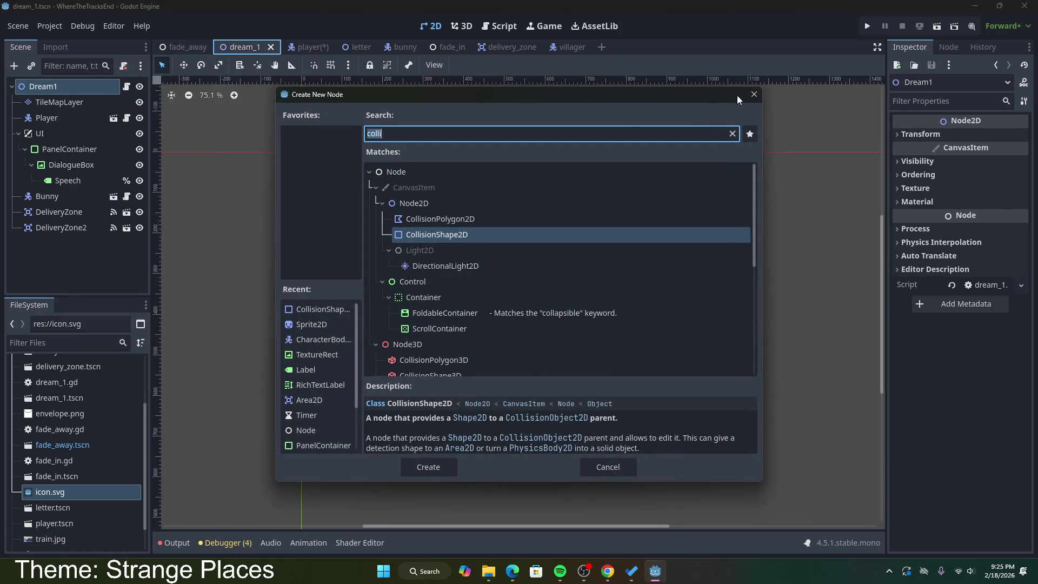
click(754, 95)
right_click(58, 87)
click(124, 133)
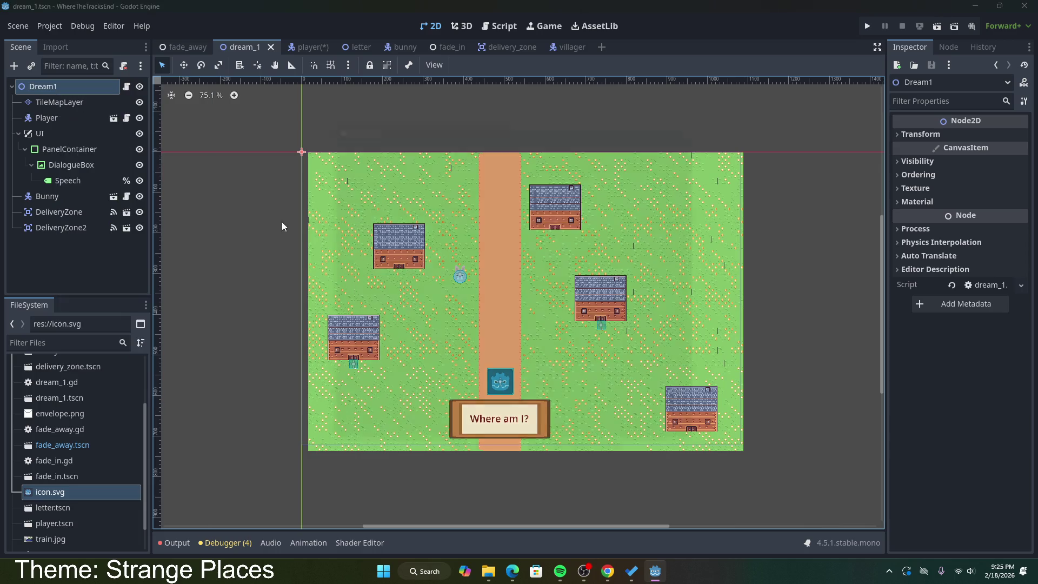
double_click(372, 322)
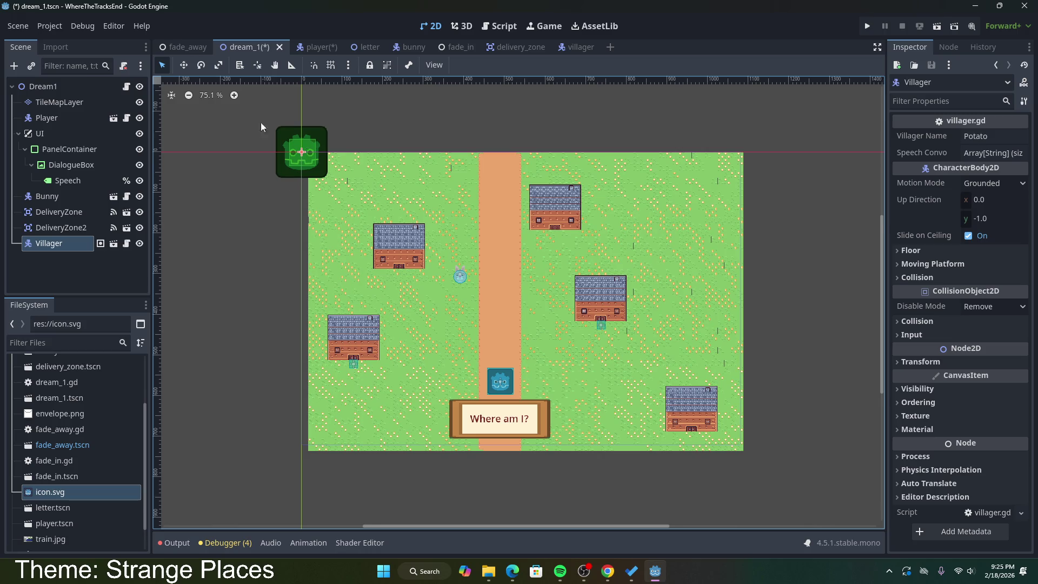
key(ctrl+s)
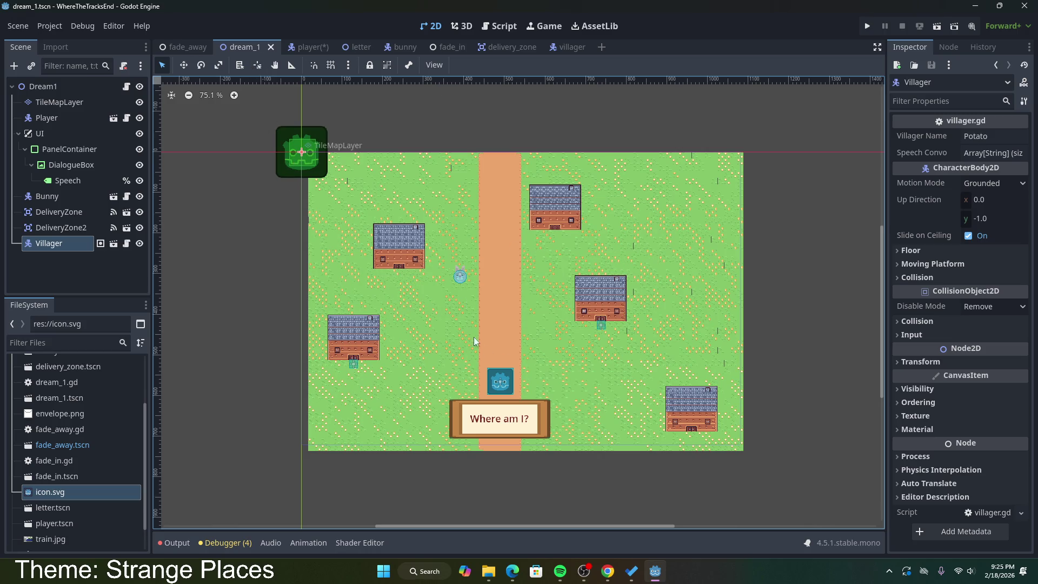
click(312, 47)
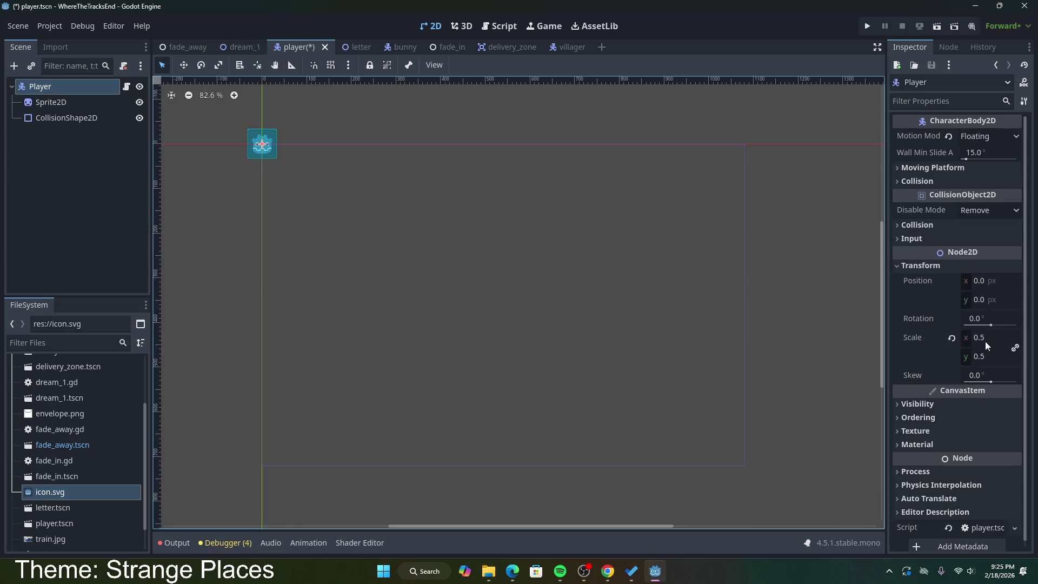
Step: Set the Villager root node's Transform Scale to 0.5 and save the villager scene
click(568, 47)
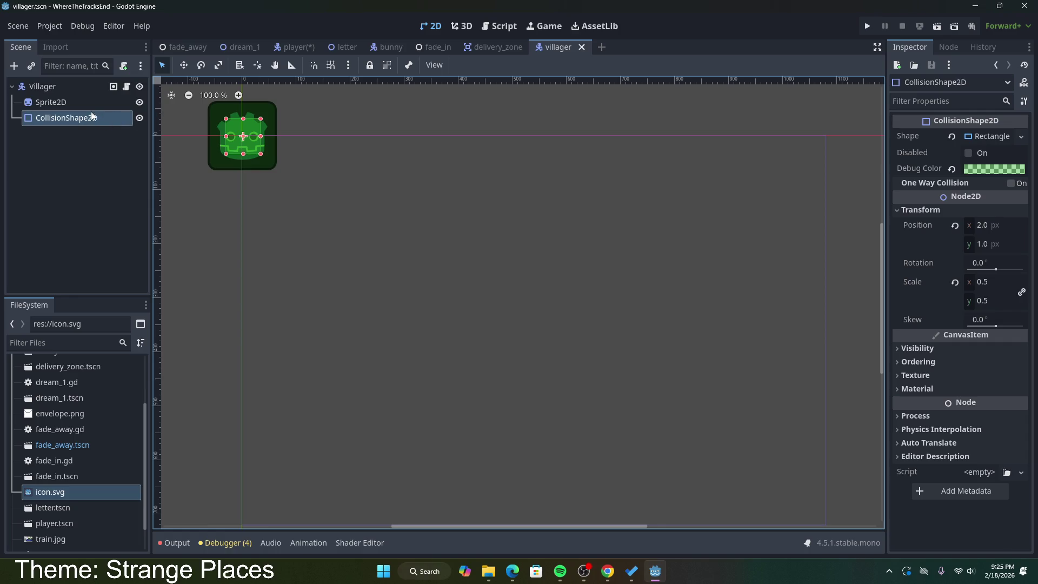
click(76, 90)
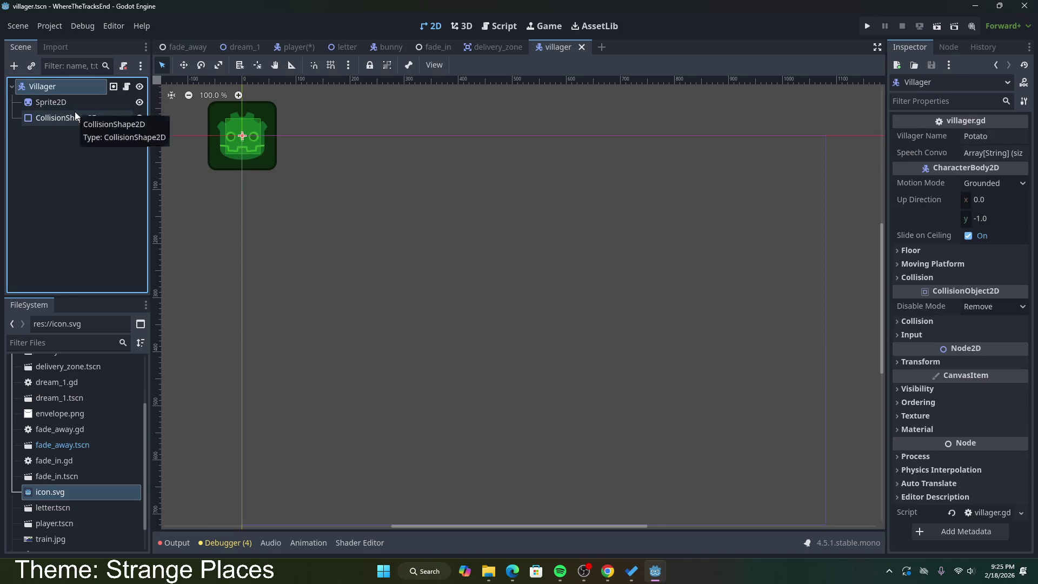
click(76, 117)
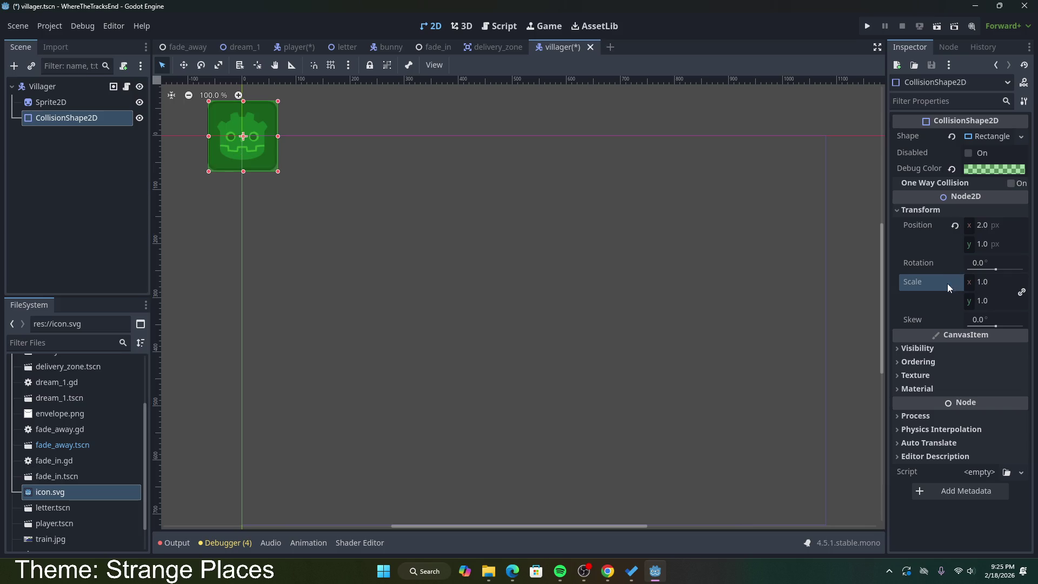
click(108, 88)
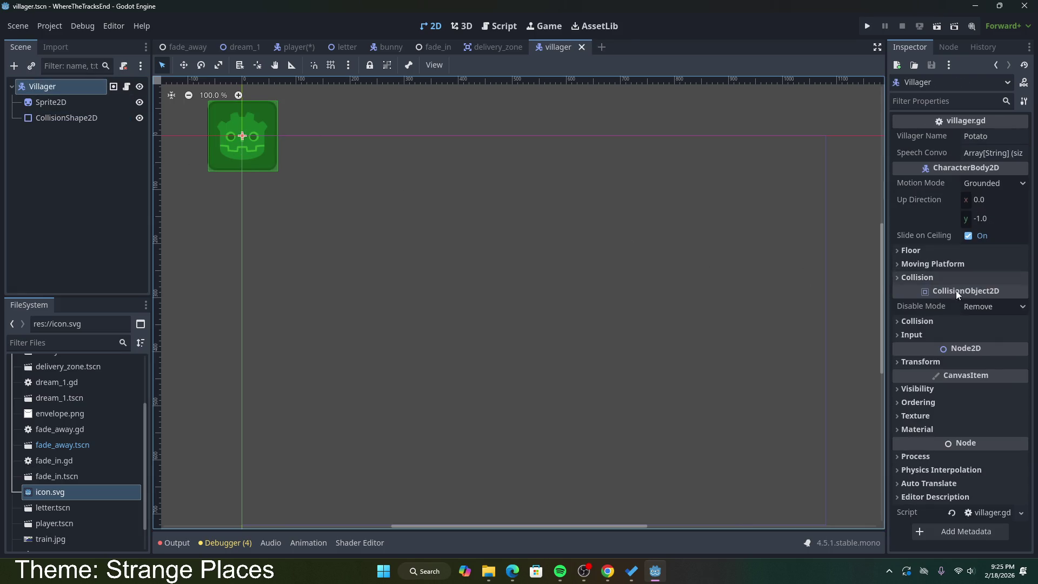
click(921, 362)
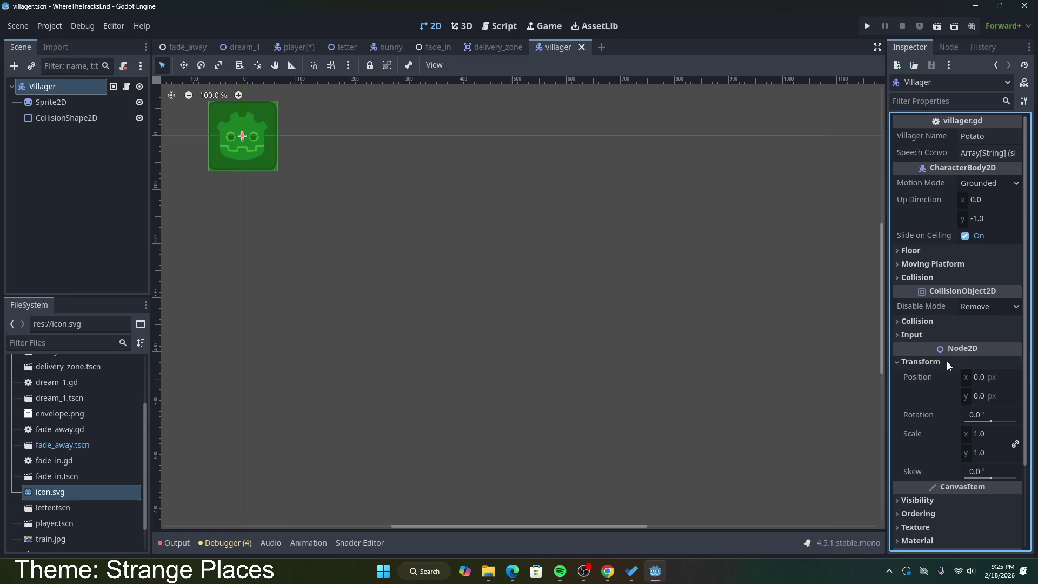
click(987, 434)
text(0.5)
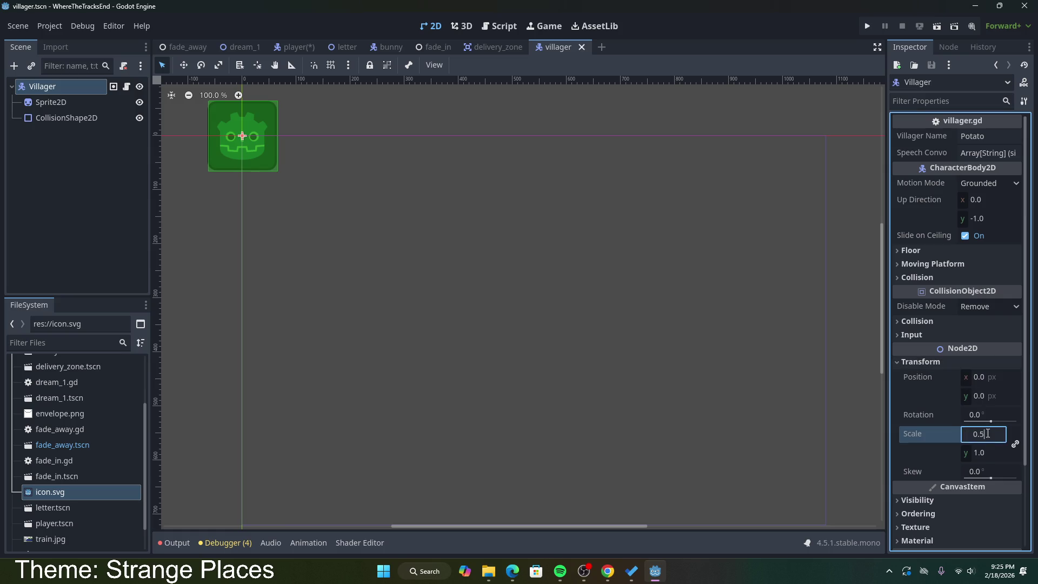
key(Return)
key(ctrl+s)
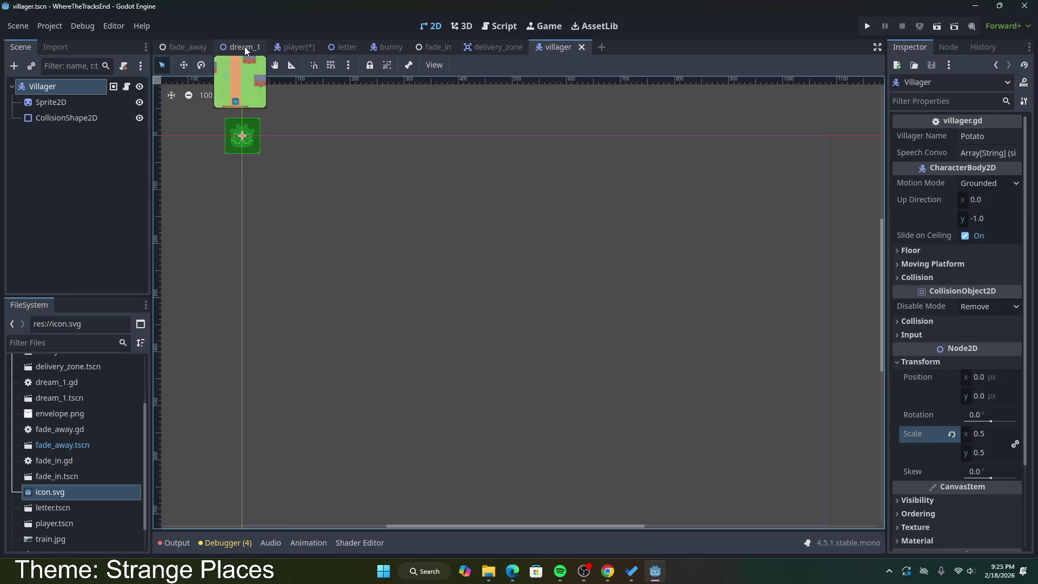
Step: In dream_1, drag the Villager instance next to the house right of the road
click(243, 47)
mouse_move(301, 152)
mouse_down()
mouse_move(528, 278)
mouse_move(570, 327)
mouse_move(555, 308)
mouse_up()
click(818, 294)
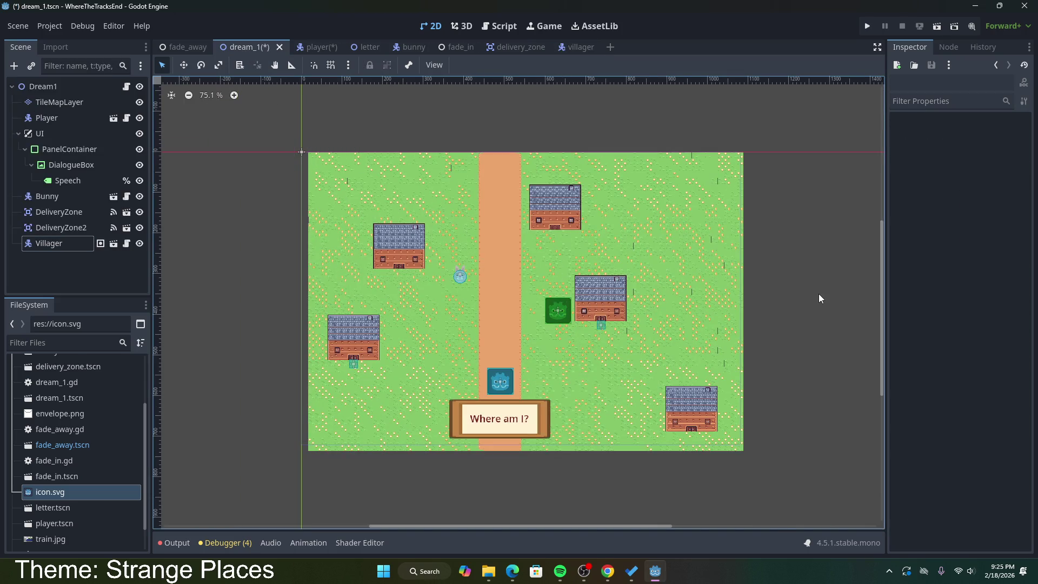
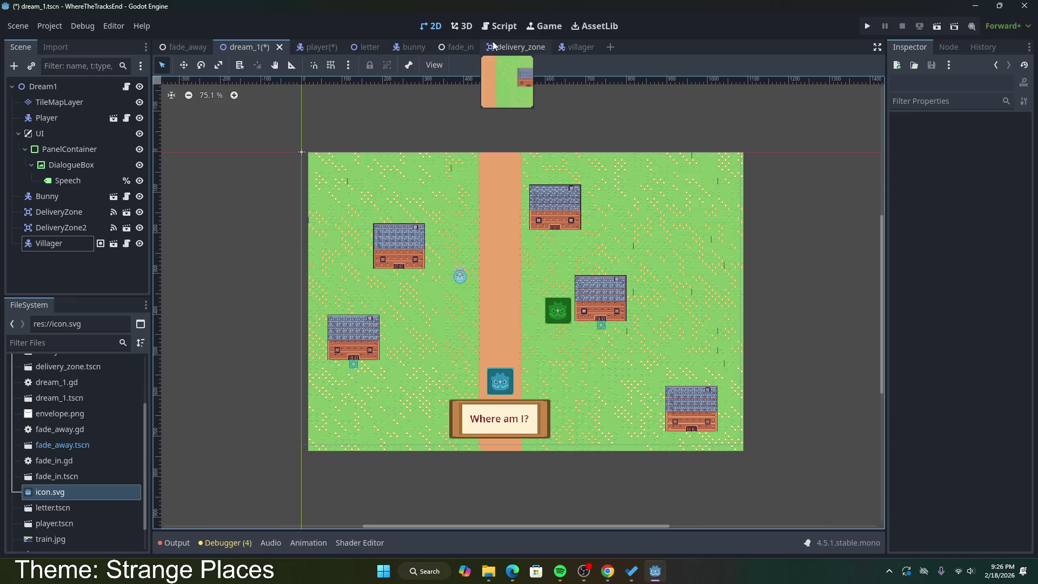
Step: Save the dream_1 scene and the player scene with Ctrl+S, ending on the player tab
click(326, 47)
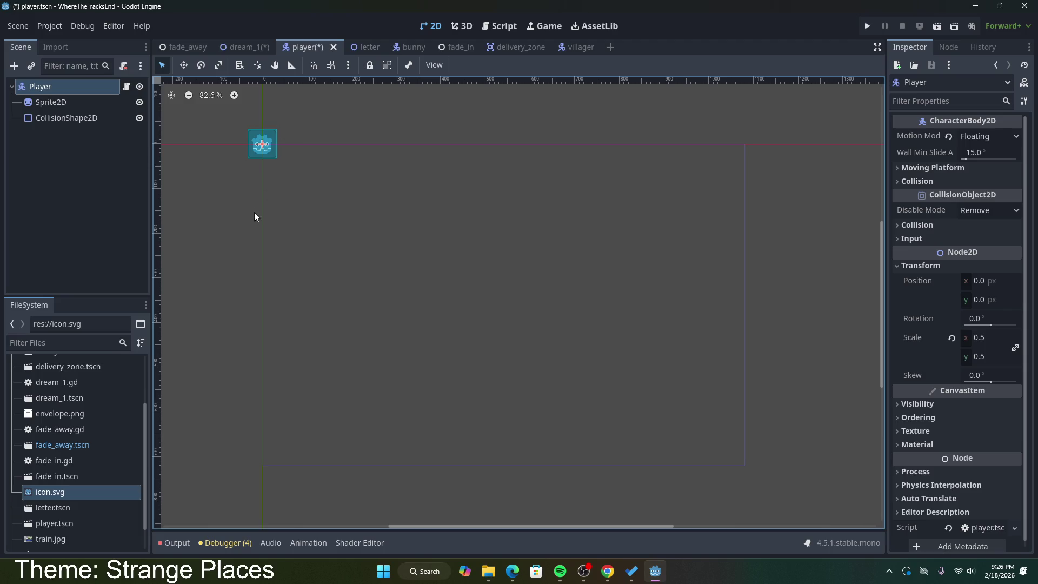
click(243, 46)
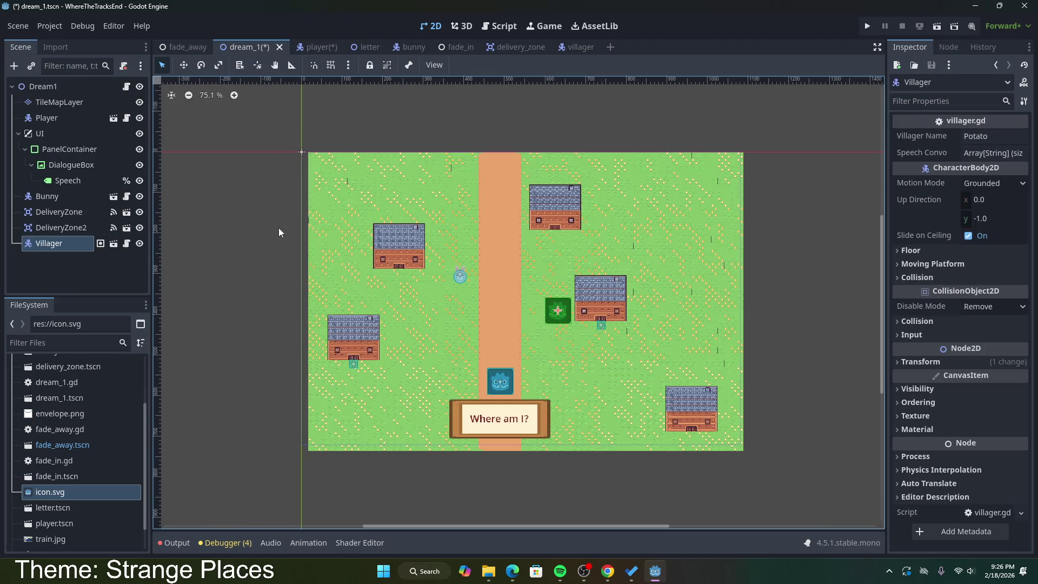
key(ctrl+s)
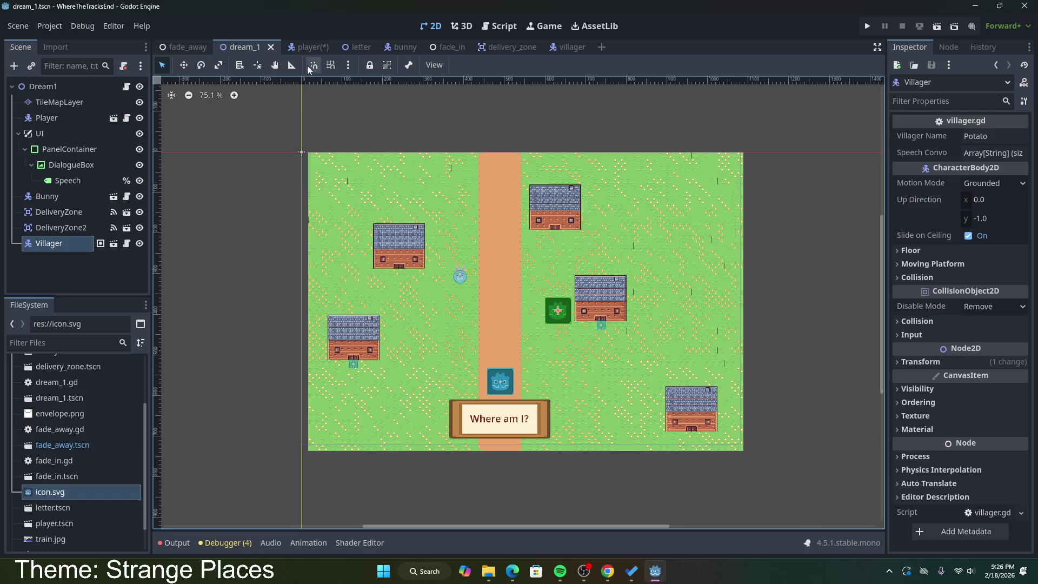
click(312, 49)
key(ctrl+s)
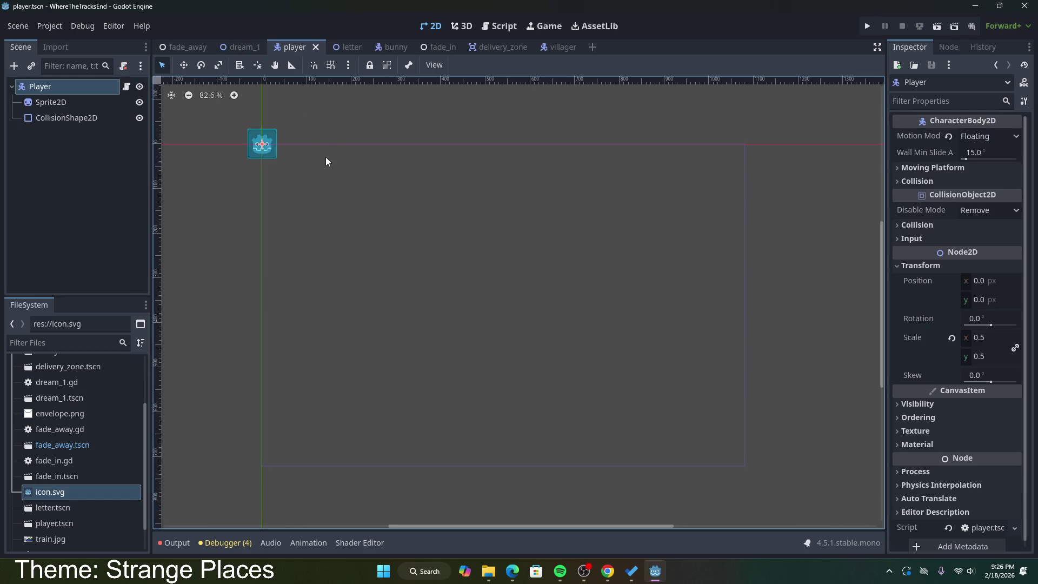
click(241, 47)
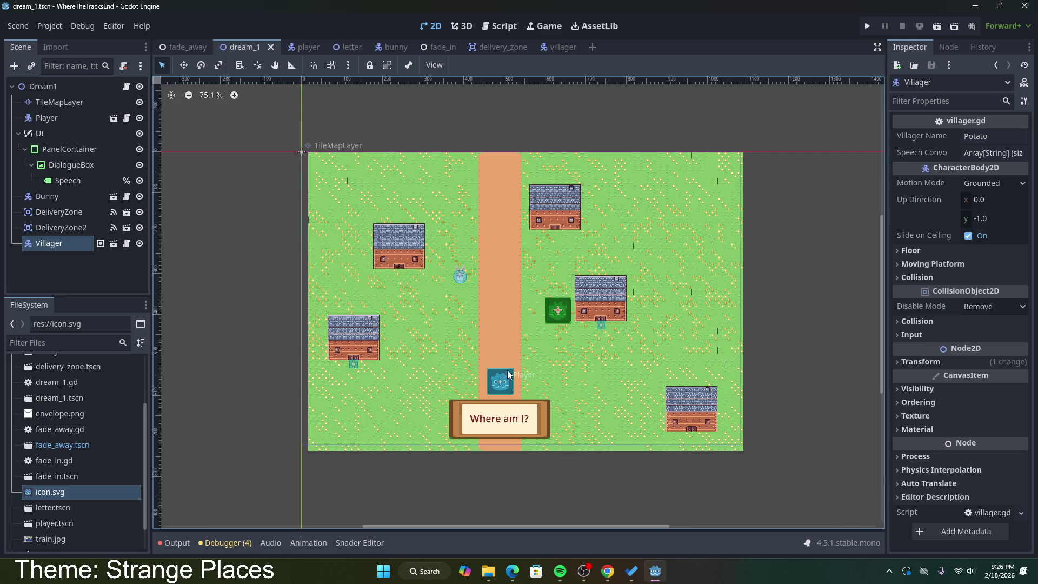
click(304, 47)
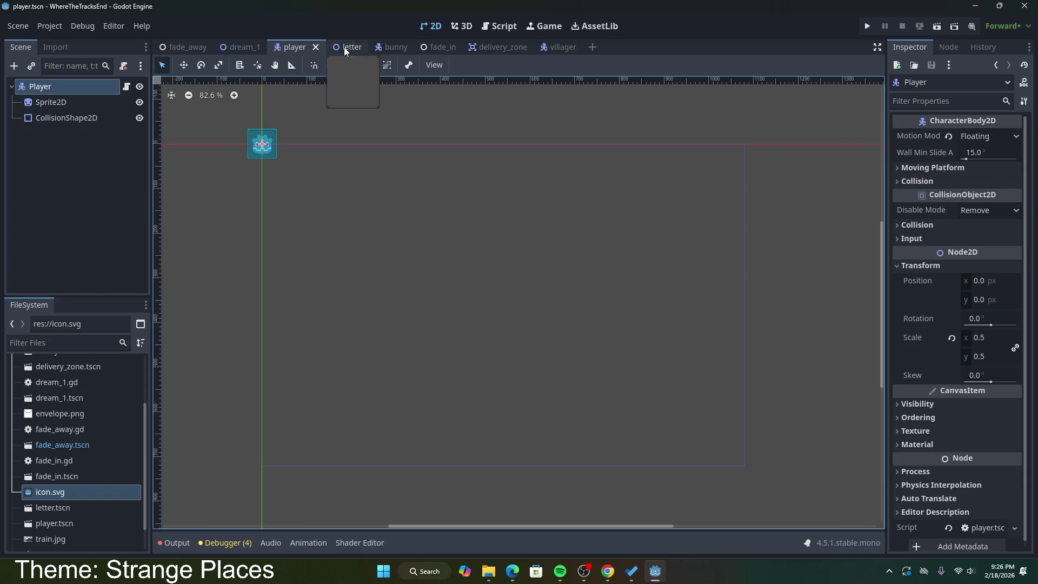
click(557, 47)
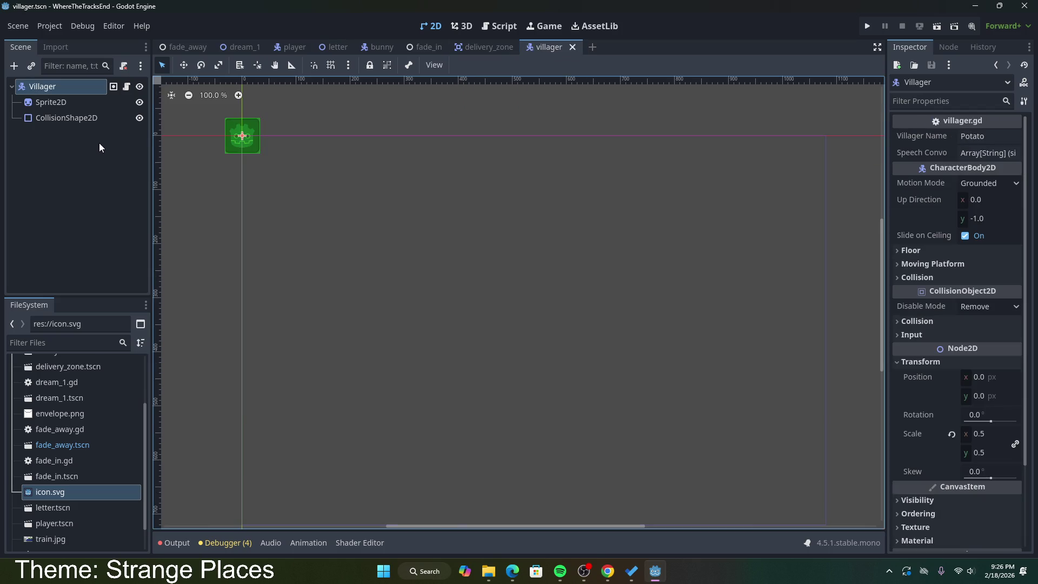
Step: Trial-resize the villager's collision rectangle, undo it back to its original size, and deselect it
click(60, 118)
drag(271, 118, 281, 105)
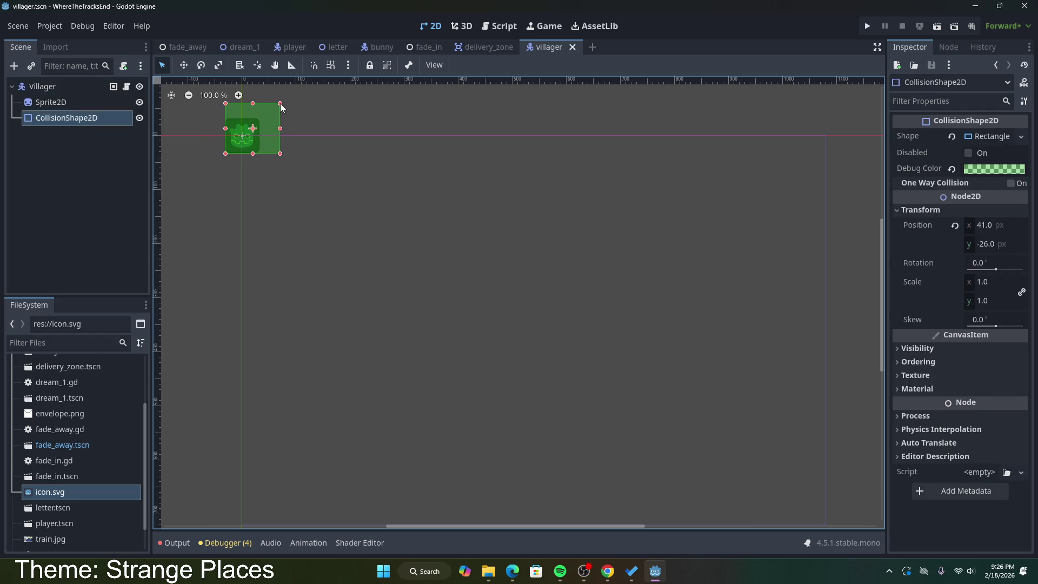
drag(226, 154, 202, 168)
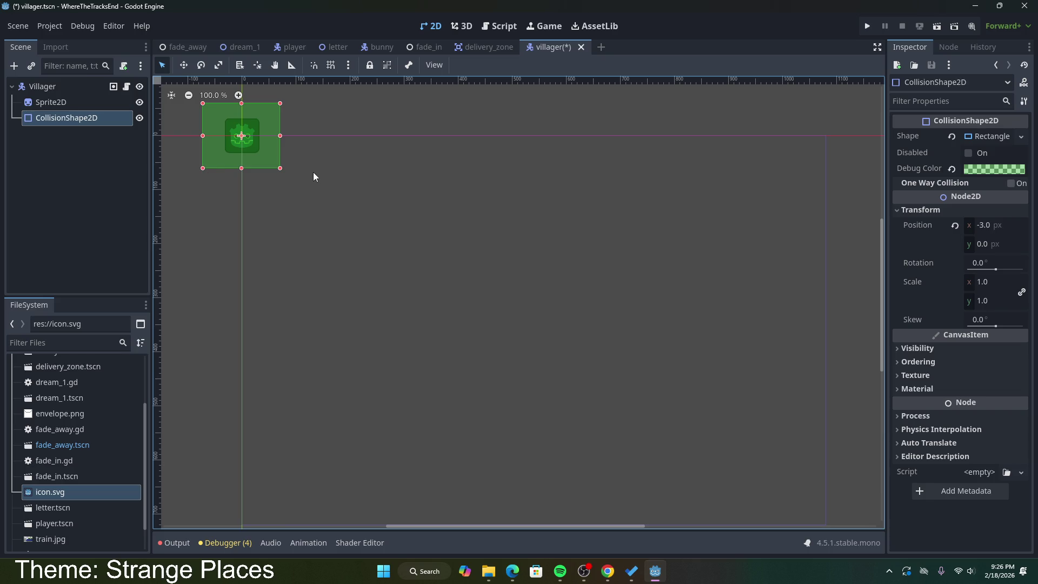
key(ctrl+z)
key(ctrl+z)
key(ctrl+z)
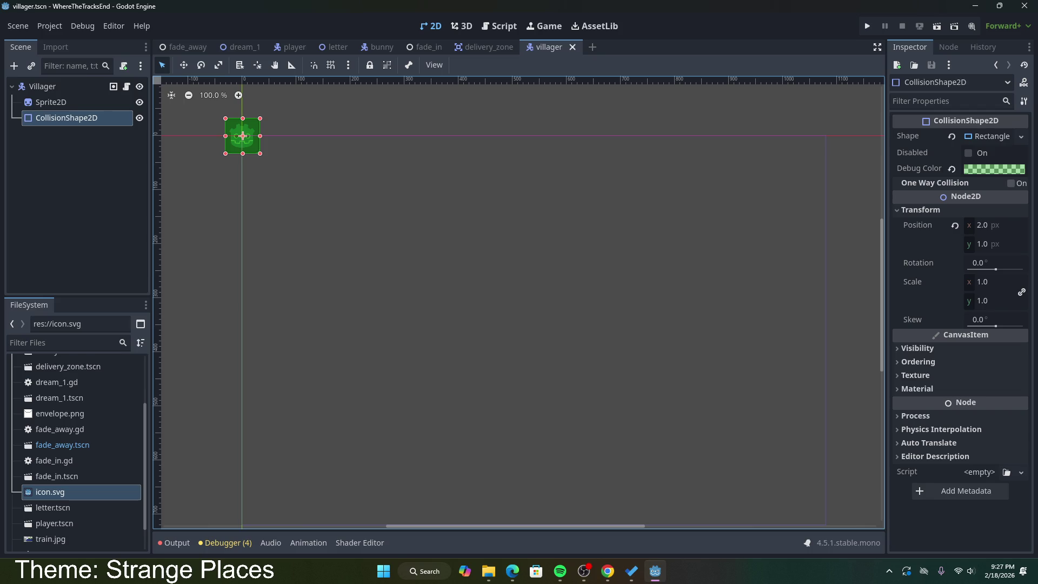
key(alt+Tab)
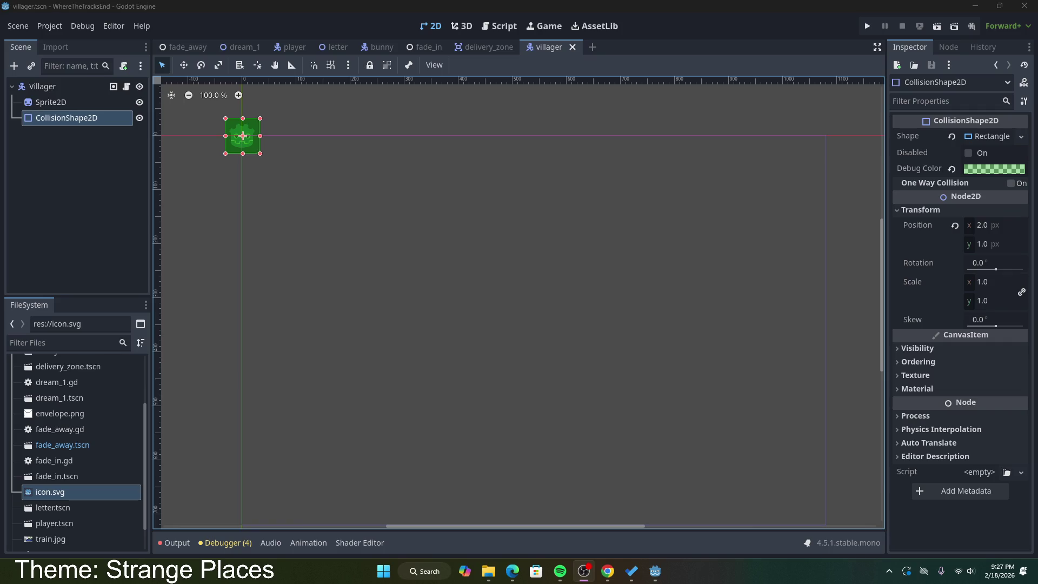
click(288, 161)
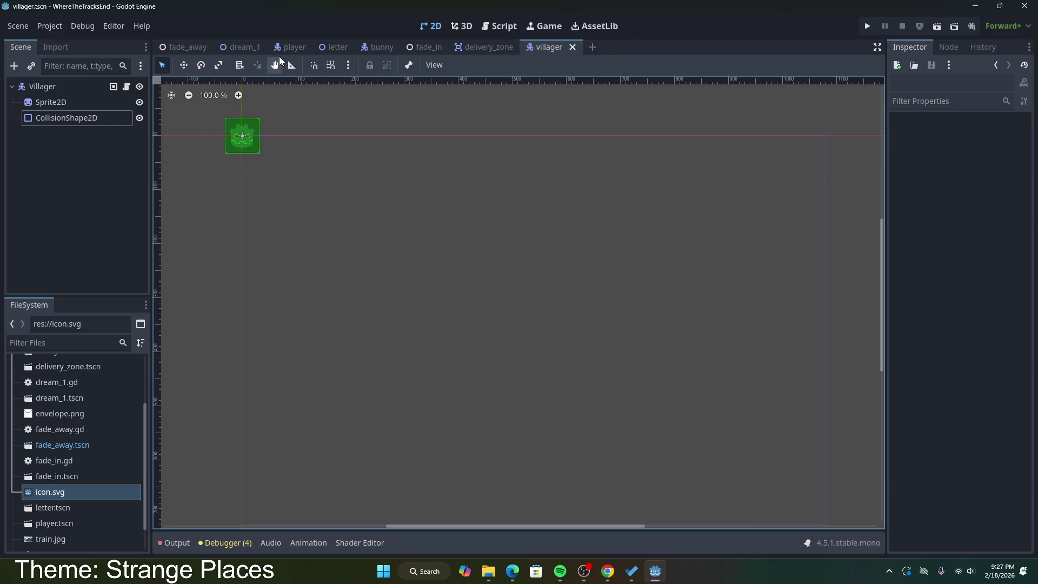
Step: Inspect the Player node and its collision shape in the player scene without changing anything
click(291, 47)
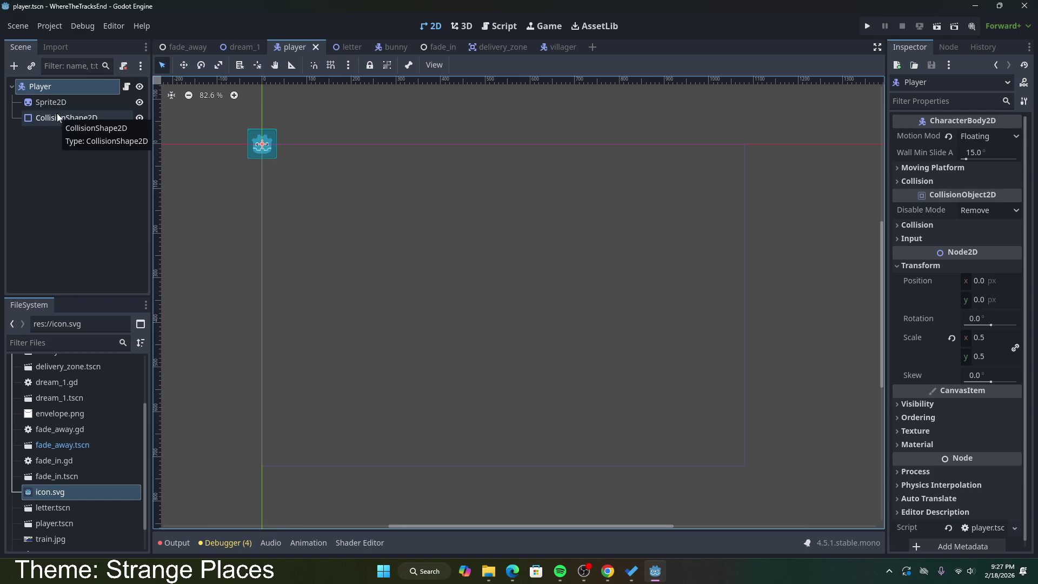
right_click(60, 89)
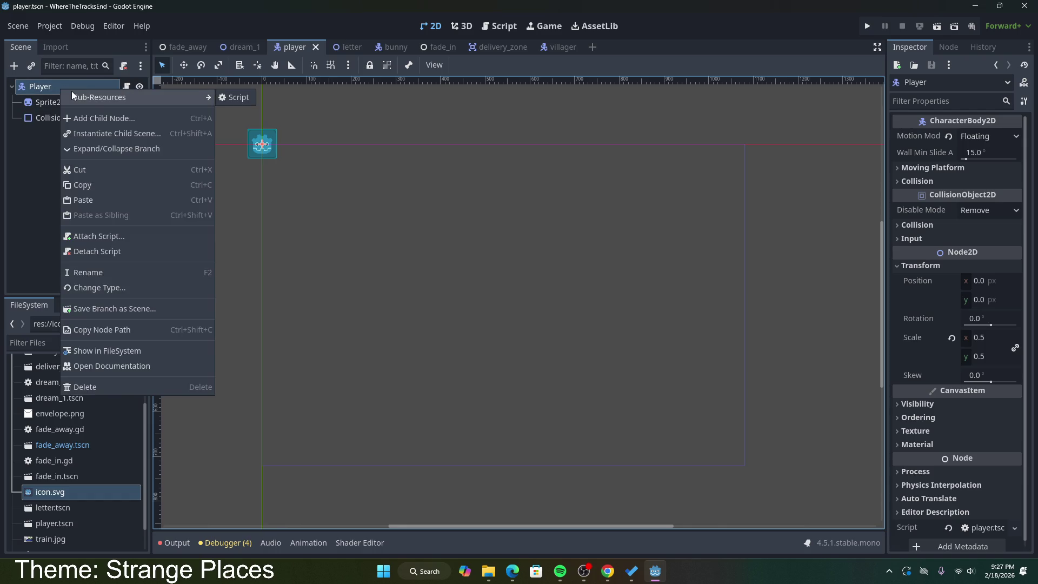
click(334, 168)
click(262, 153)
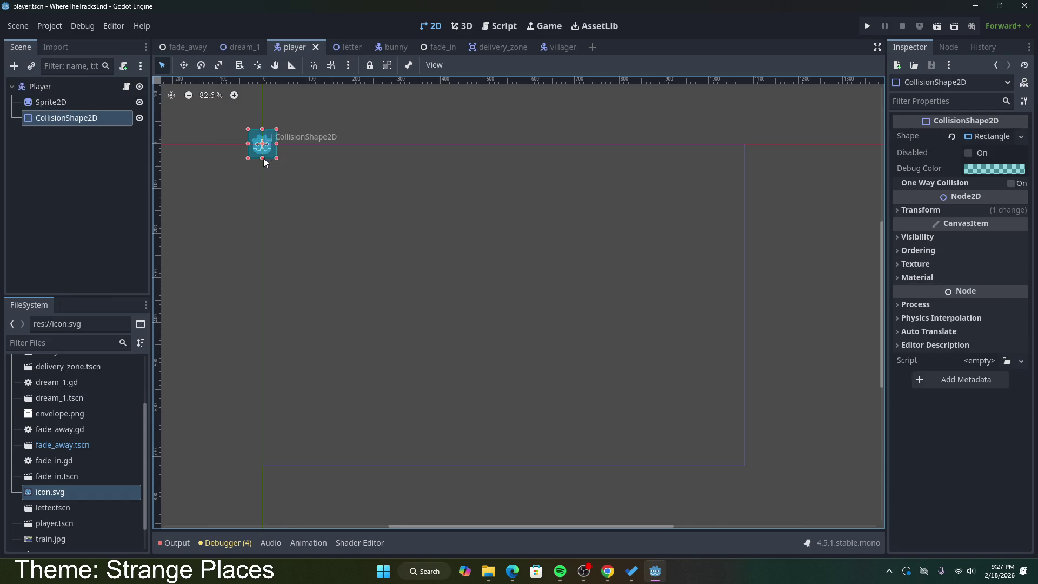
click(291, 161)
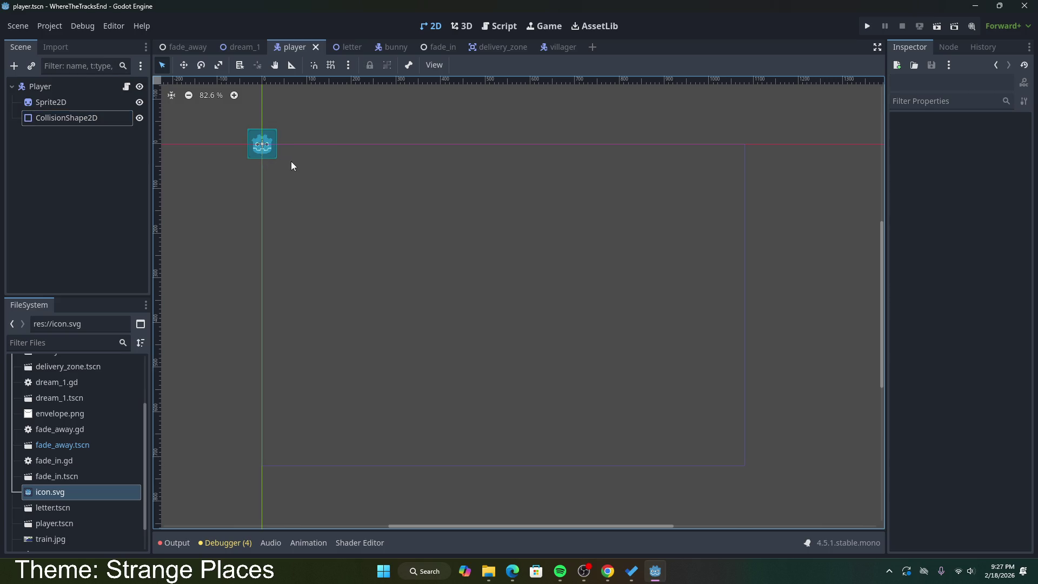
click(71, 93)
right_click(71, 91)
key(Escape)
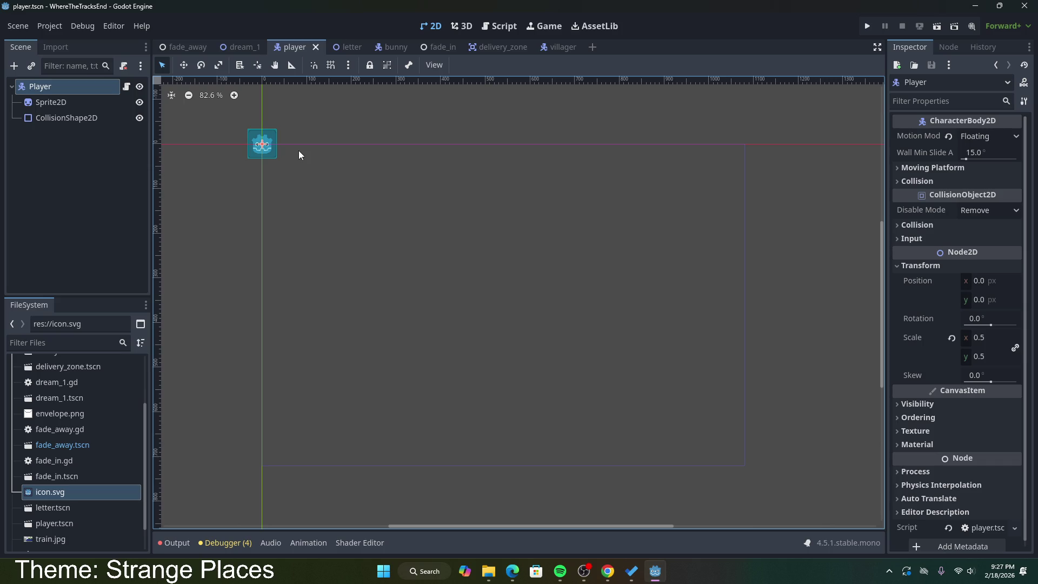
Step: In the villager scene, show the Signals list for the Villager root node
click(549, 46)
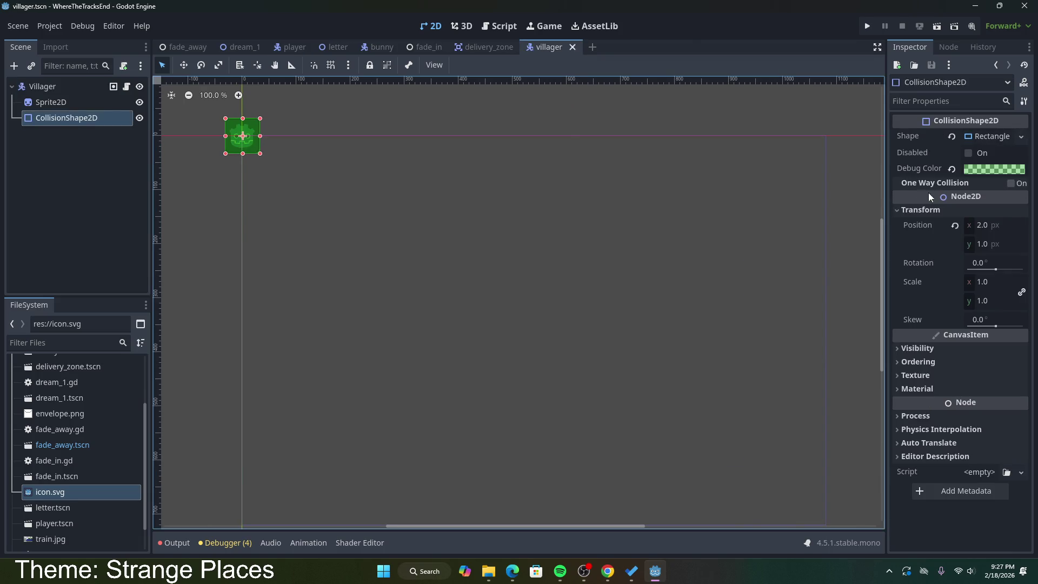
click(948, 48)
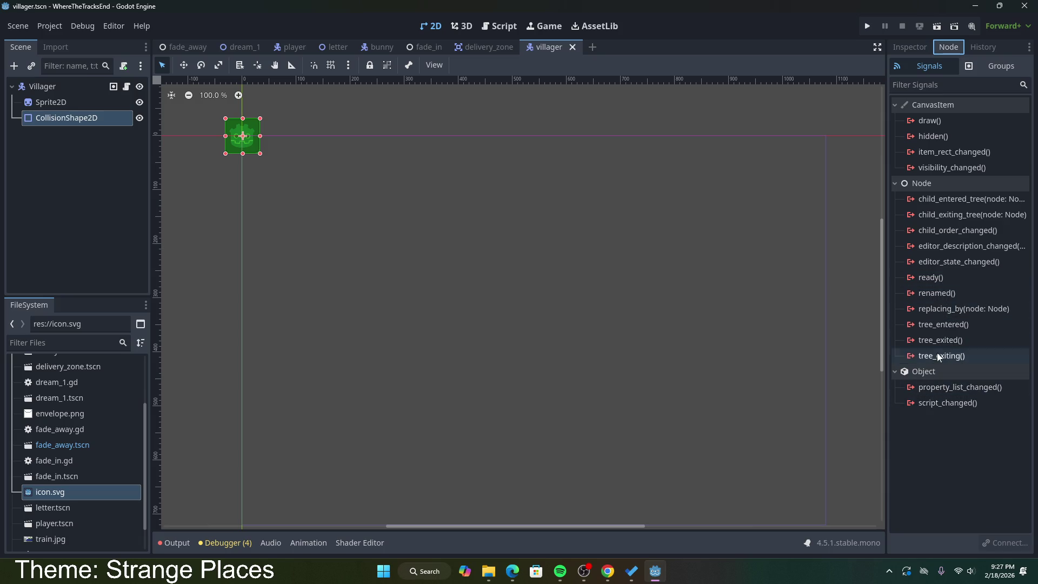
click(75, 88)
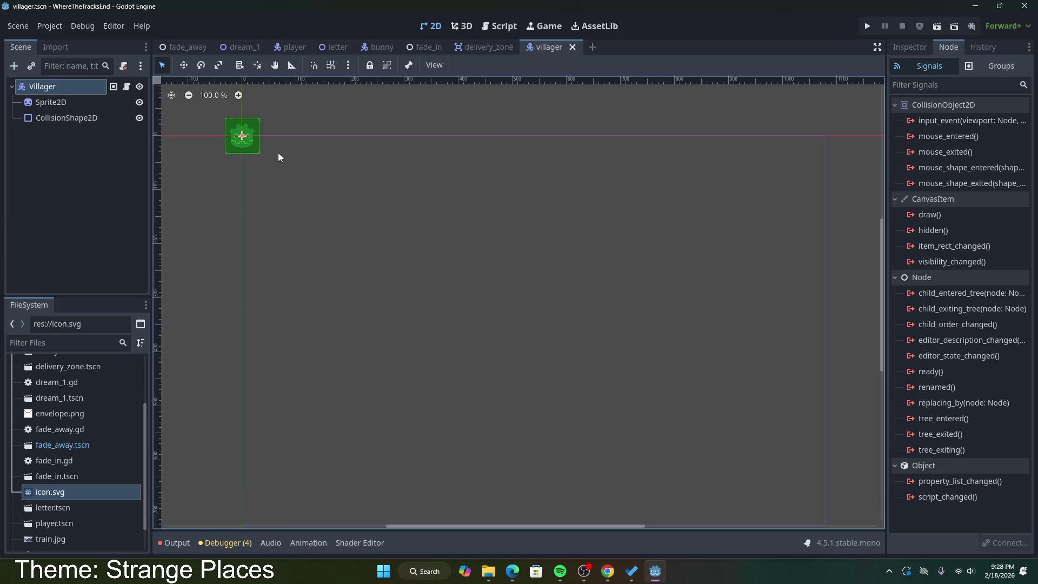
right_click(77, 92)
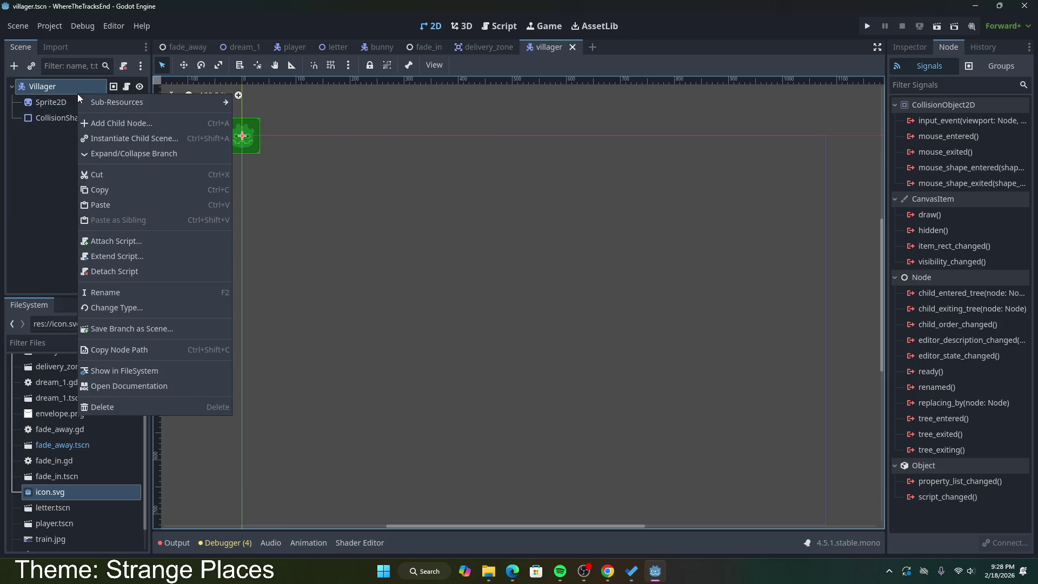
Step: Add an Area2D child node under Villager and view its properties
click(112, 123)
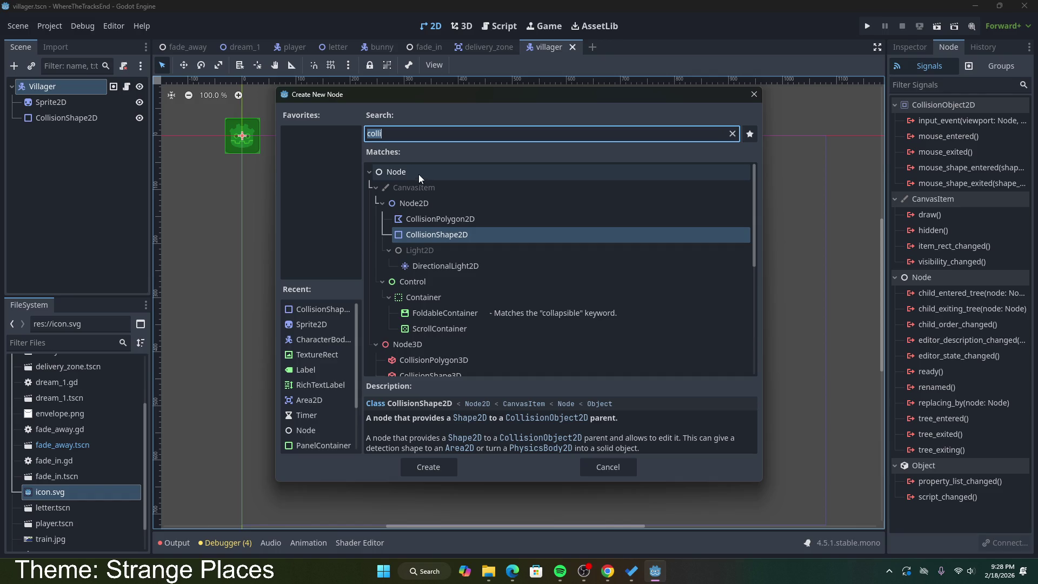
text(area)
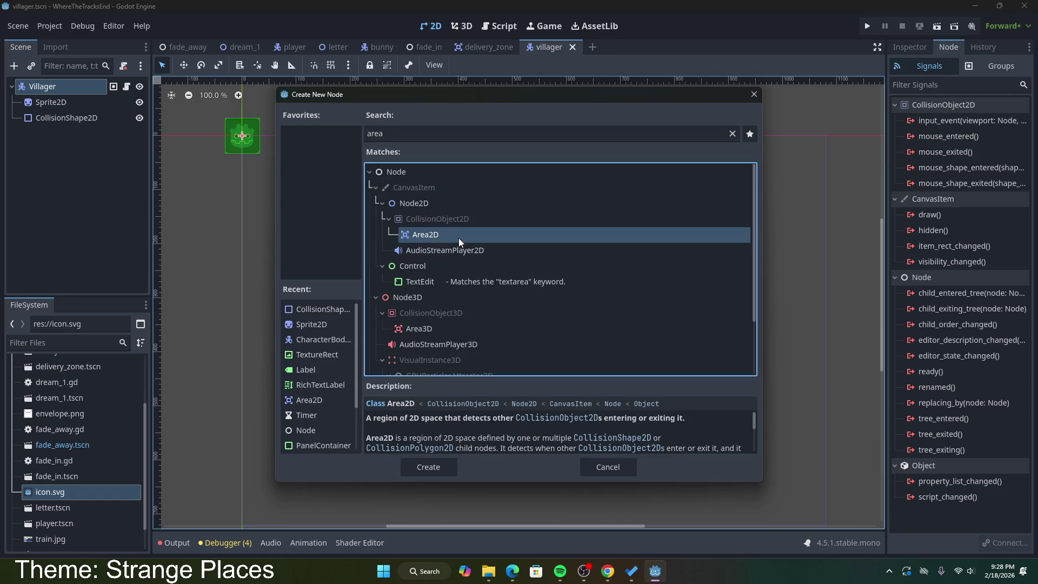
double_click(459, 238)
right_click(93, 138)
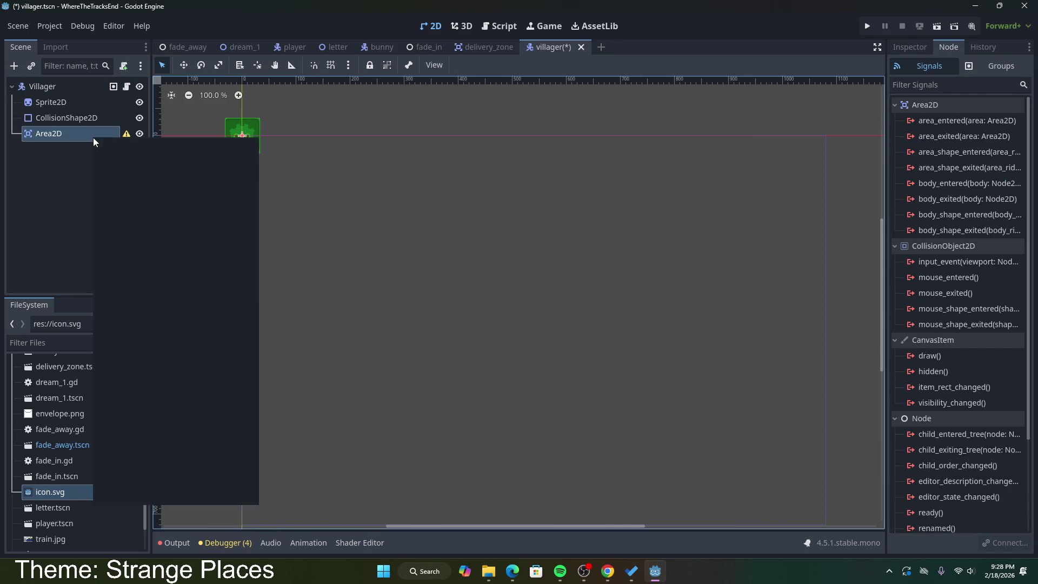
click(84, 136)
click(910, 47)
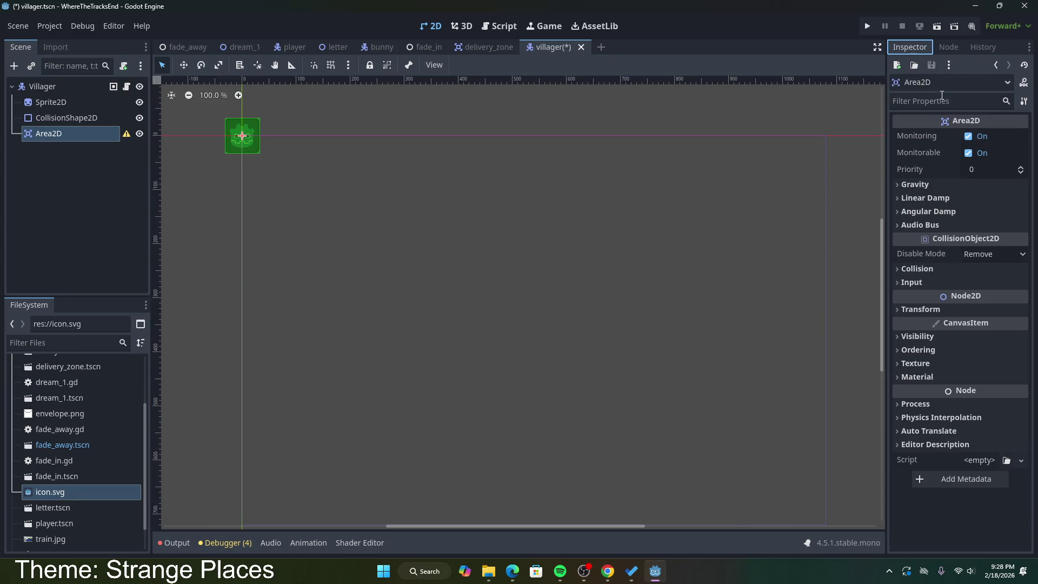
Step: Add a CollisionShape2D child under the Area2D
right_click(56, 133)
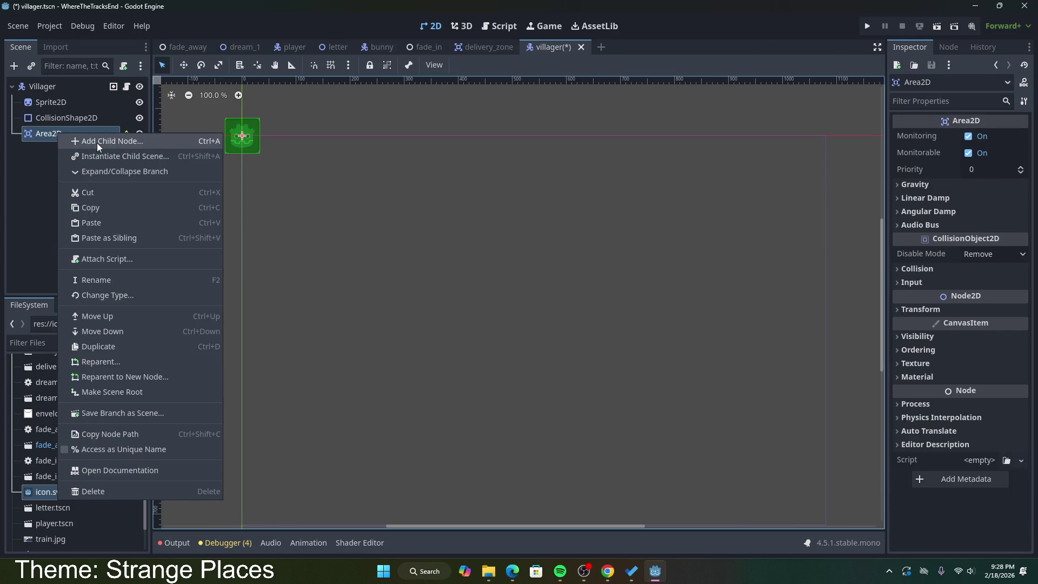
click(96, 143)
text(col)
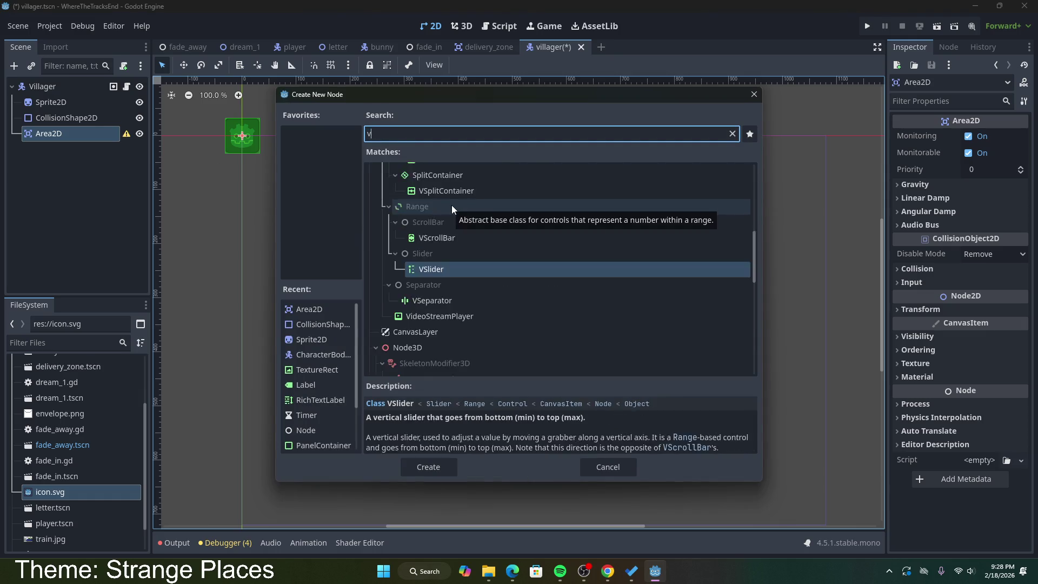
text(l)
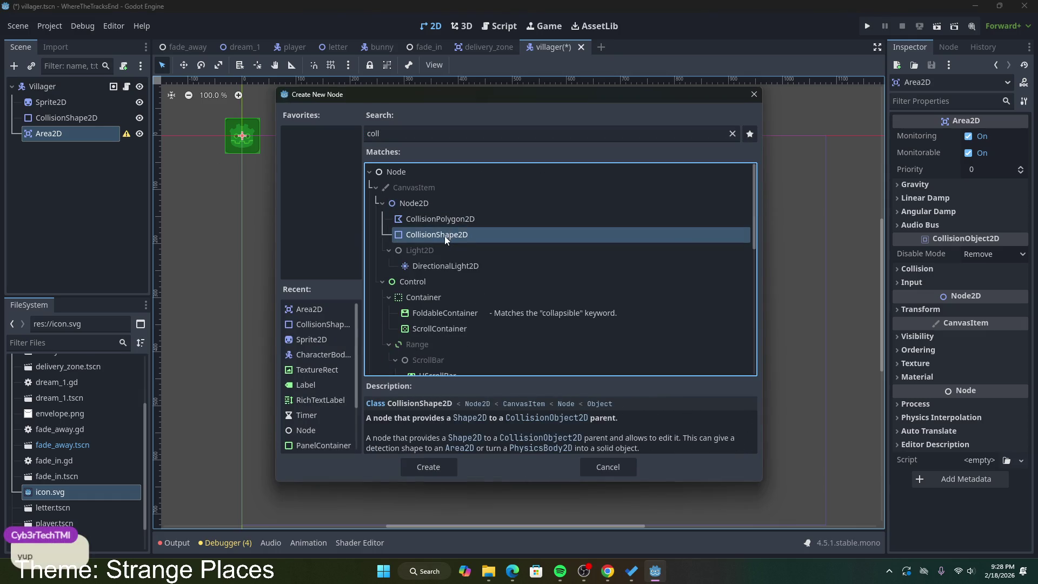
double_click(444, 236)
Step: Rename the Area2D node to ConvoZone
right_click(73, 134)
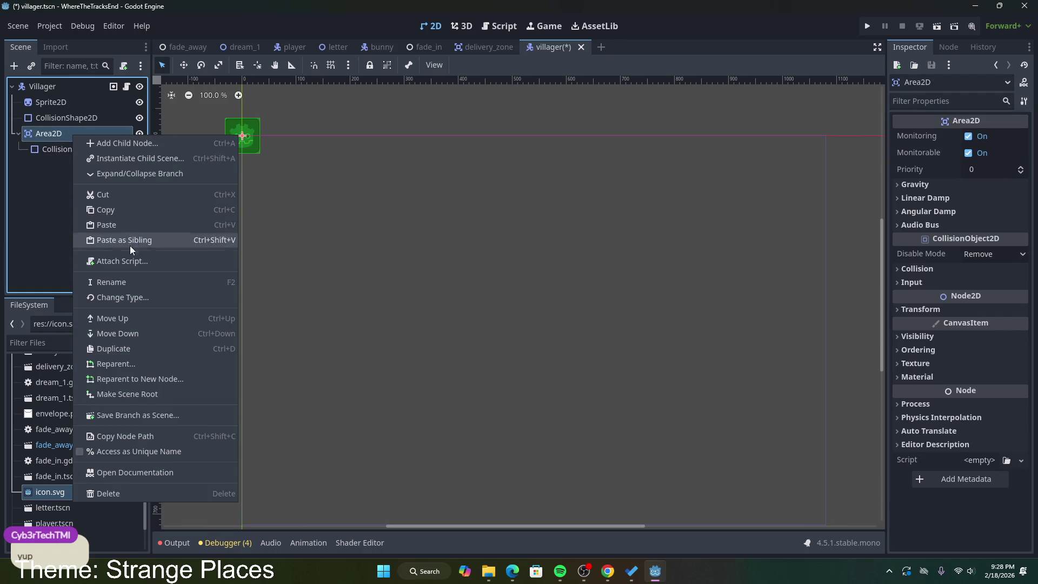
click(135, 282)
text(ConvoZone)
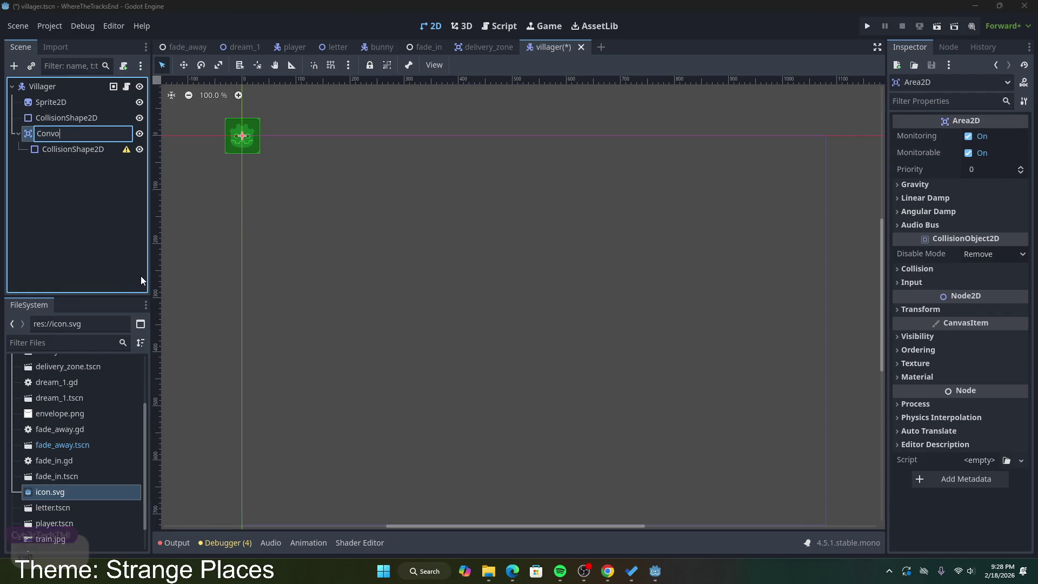
key(Return)
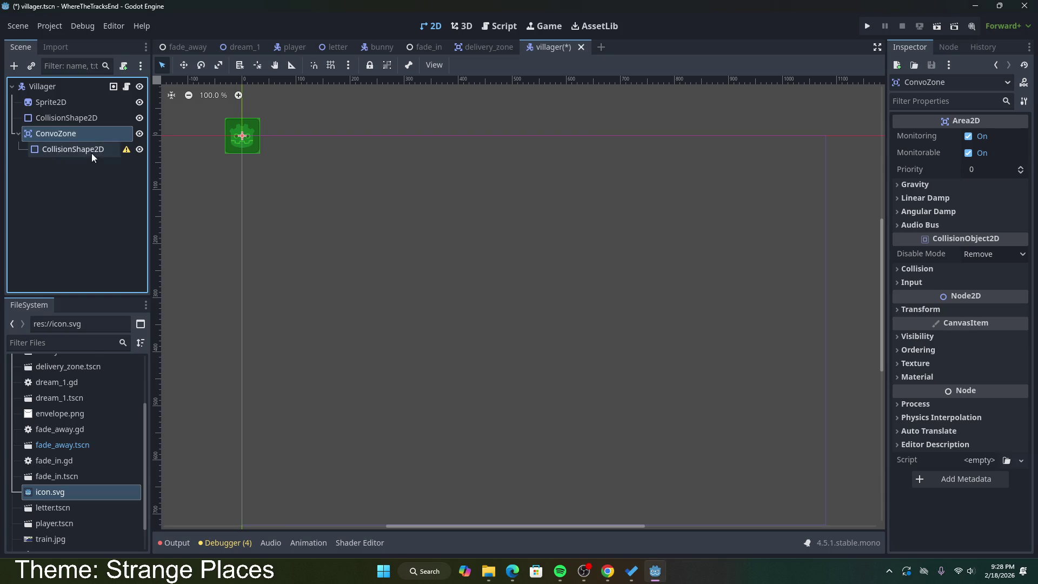
Step: Give ConvoZone's CollisionShape2D a new RectangleShape2D
click(91, 150)
click(979, 136)
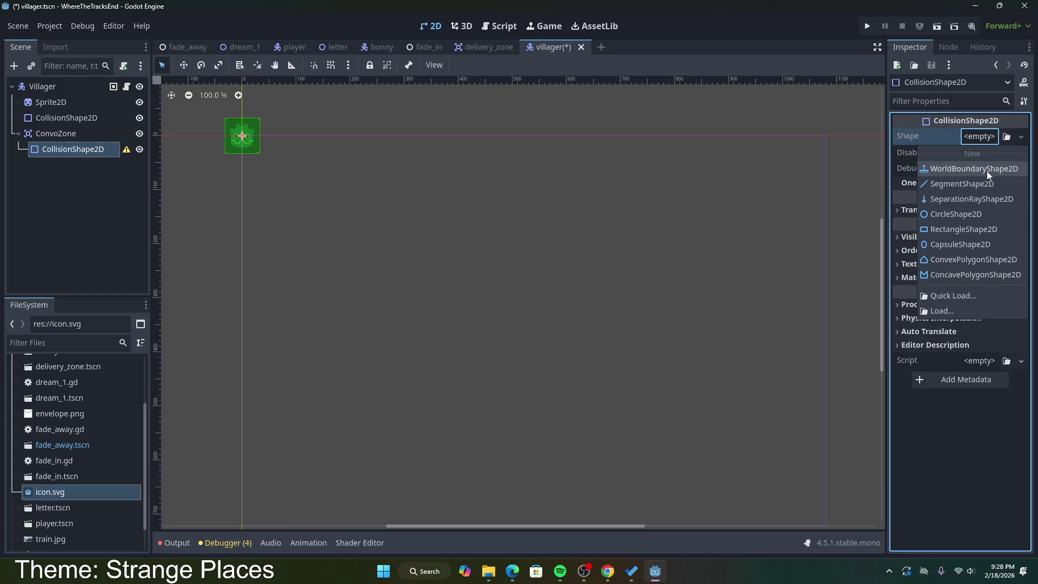
click(964, 226)
Step: Resize the rectangle into a box around the villager sprite and save the scene
drag(254, 157, 271, 161)
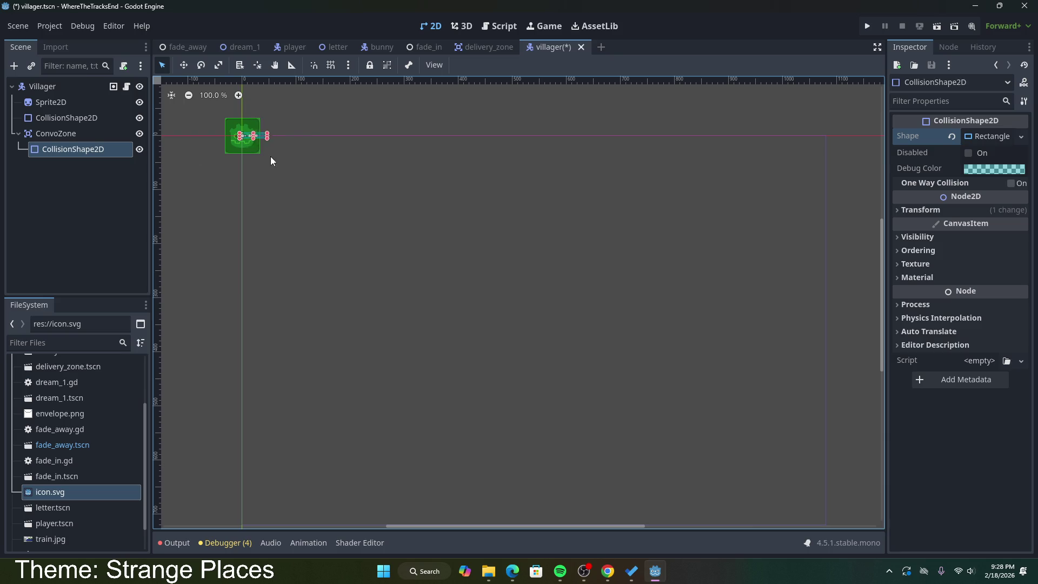
key(ctrl+s)
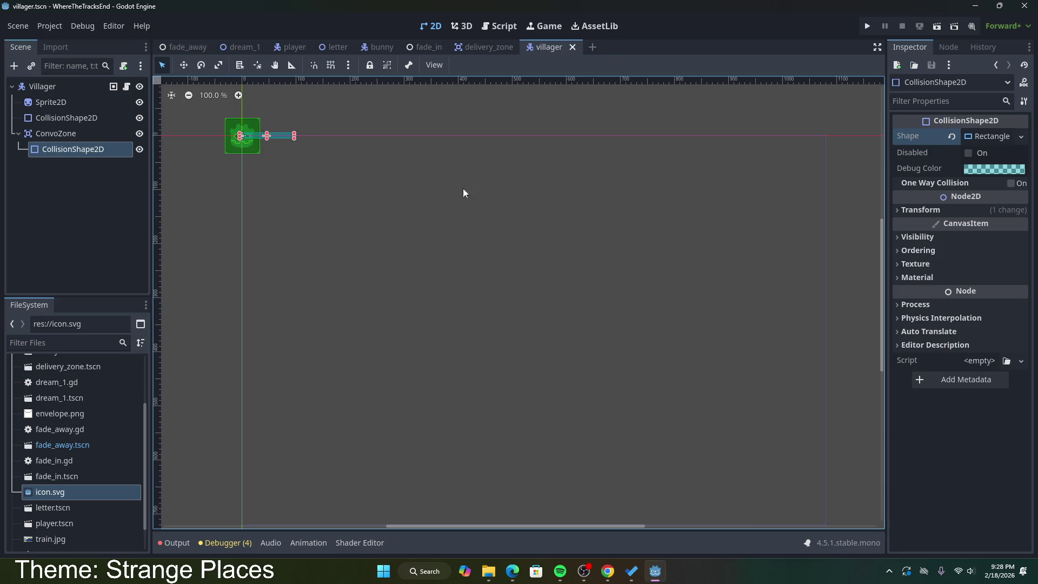
mouse_move(302, 145)
mouse_down()
mouse_move(254, 154)
mouse_move(252, 101)
mouse_move(206, 130)
mouse_move(241, 167)
mouse_up()
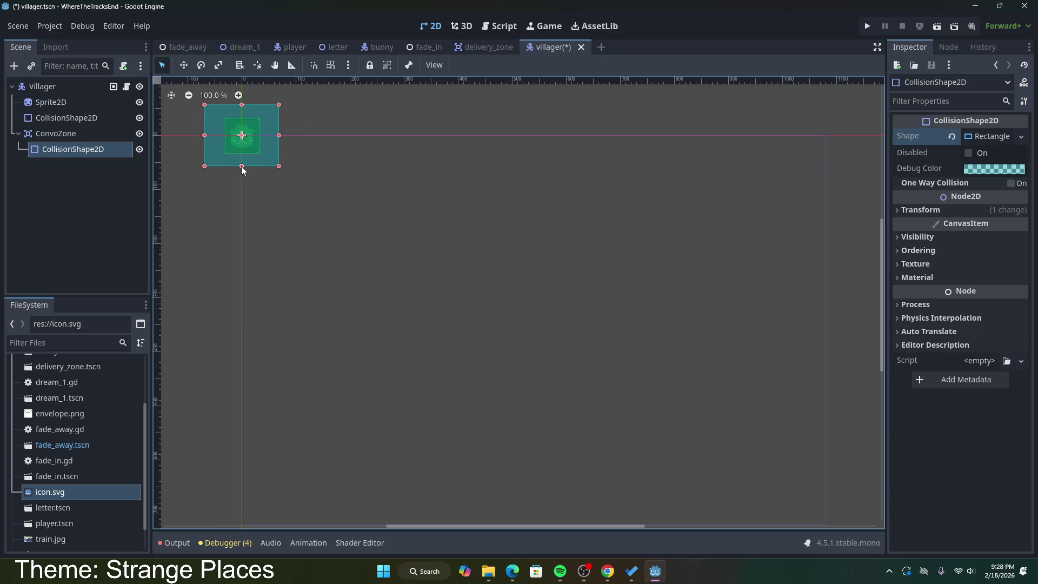
key(ctrl+s)
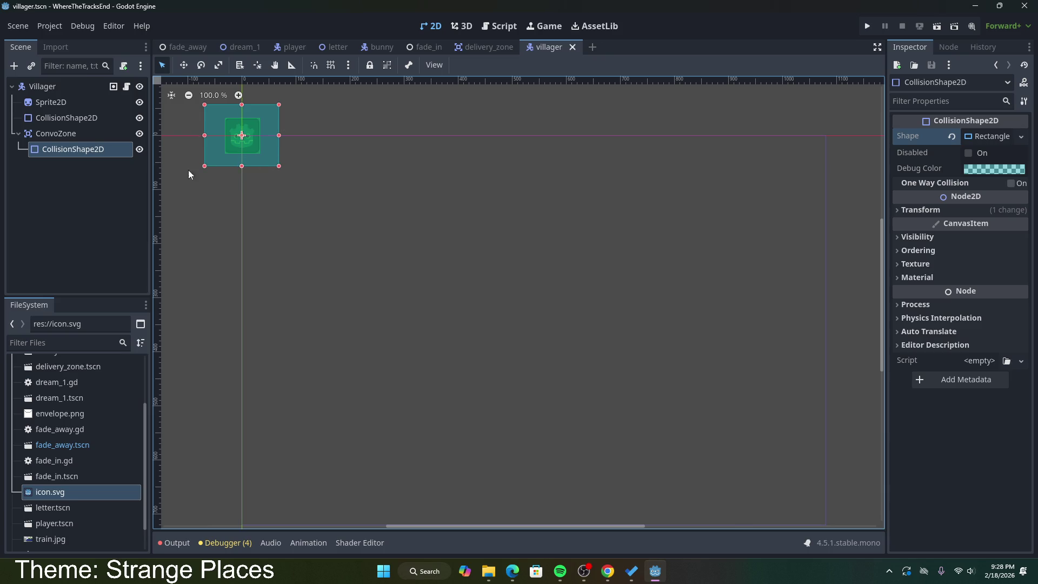
click(61, 137)
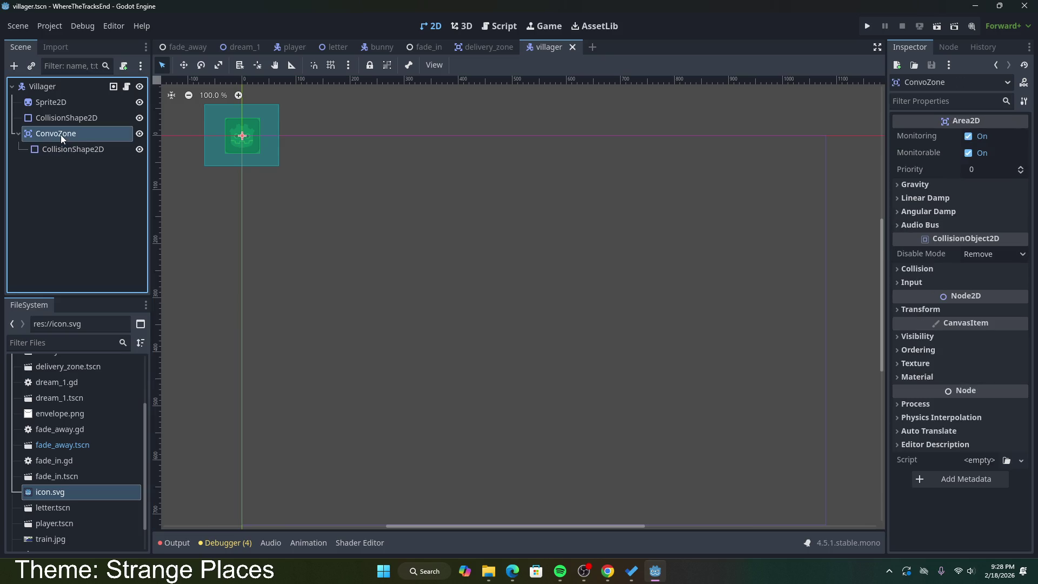
Step: Connect ConvoZone's body_entered signal to a new _on_convo_zone_body_entered function in villager.gd
click(945, 48)
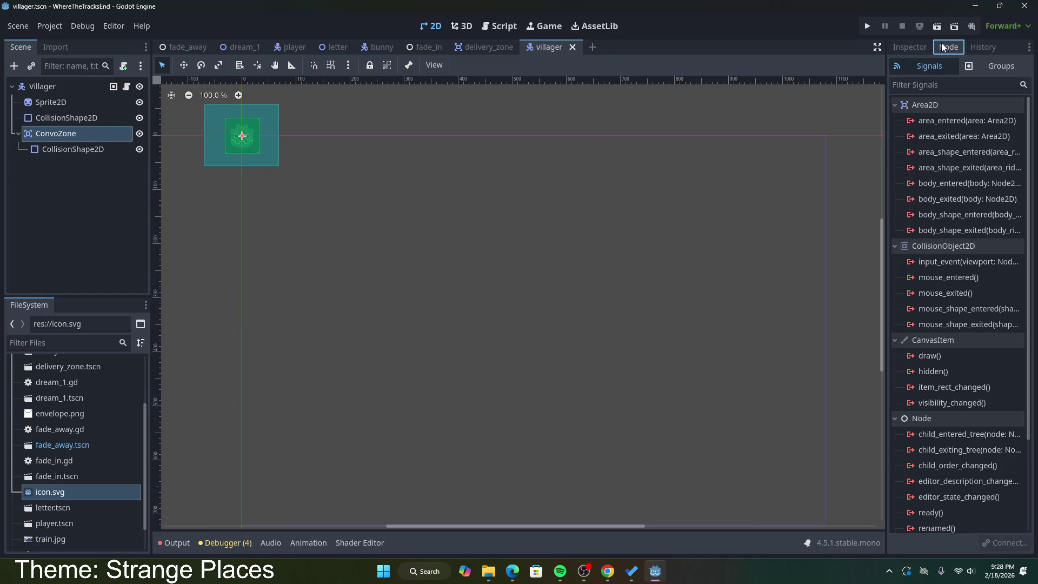
double_click(957, 185)
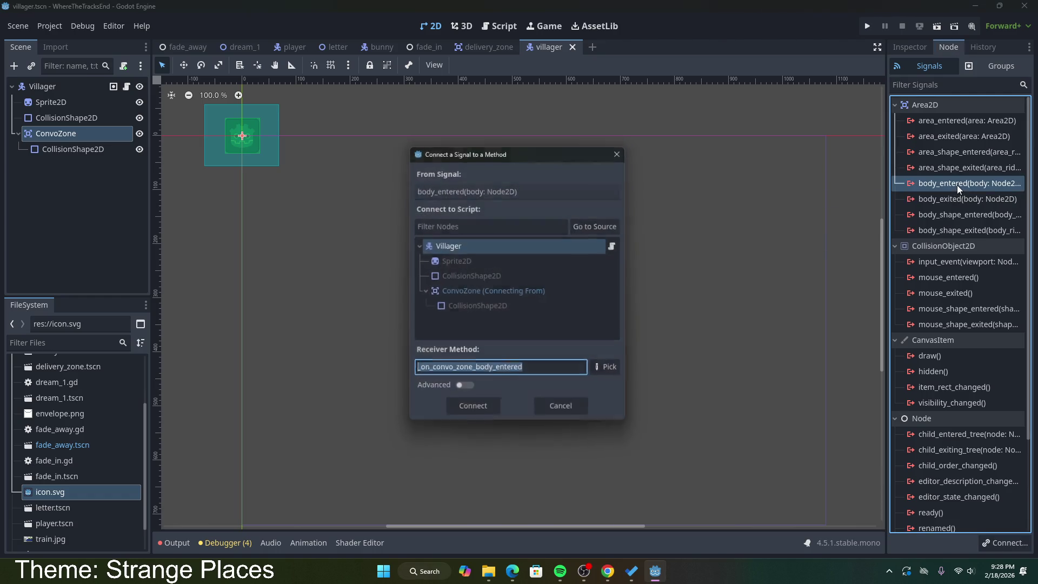
click(479, 407)
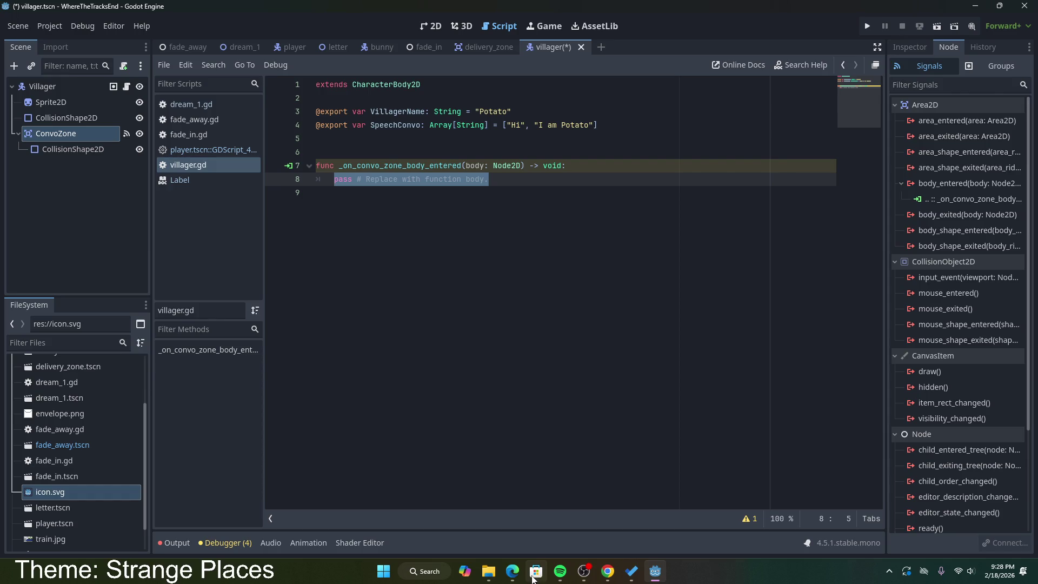
mouse_move(512, 573)
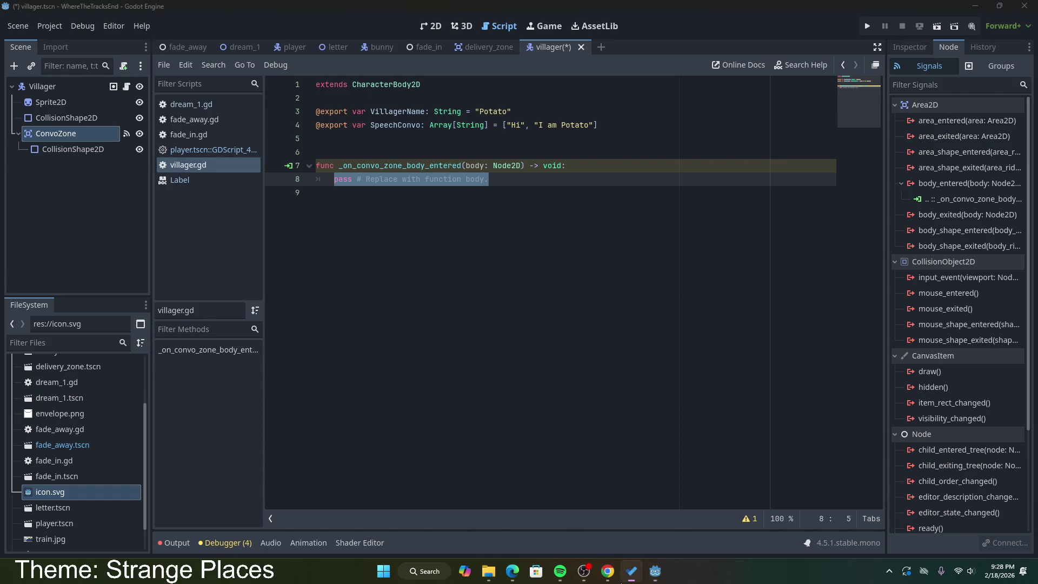
click(608, 572)
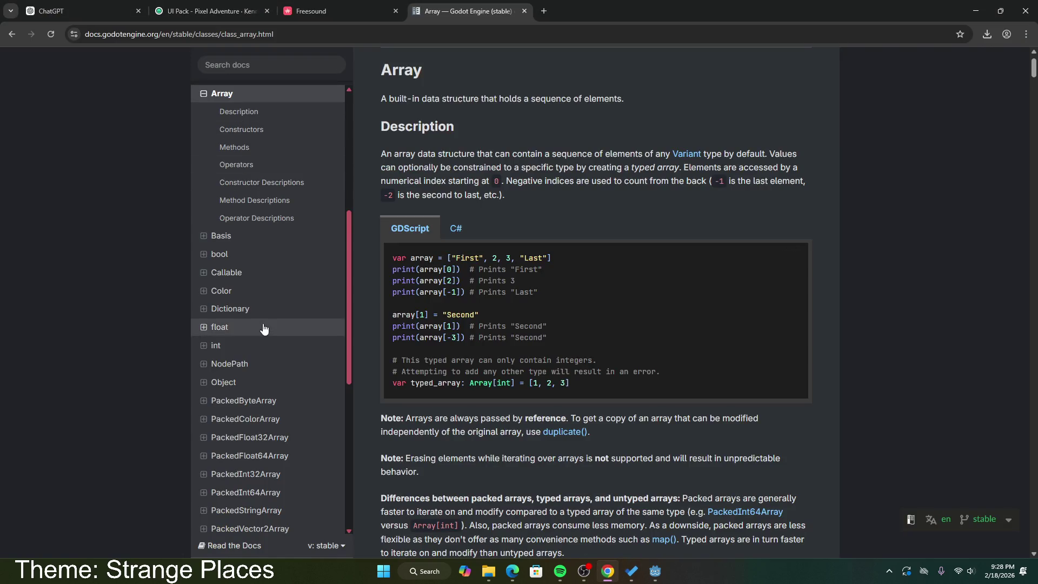
Step: Search the docs for 'loop' and open the Loop result on the Importing audio samples page
scroll(264, 336, down, 4)
scroll(261, 333, up, 8)
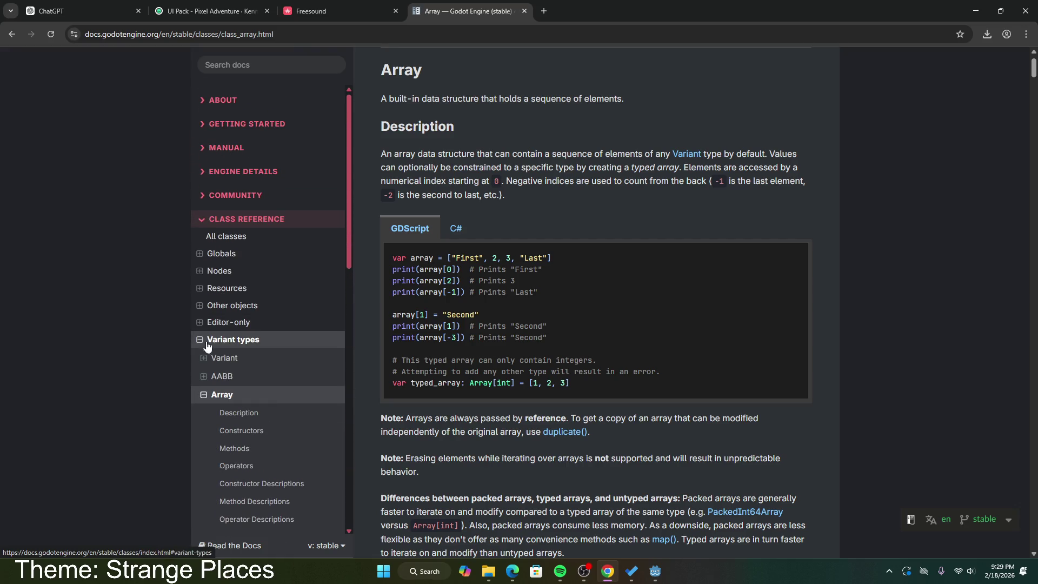
click(259, 67)
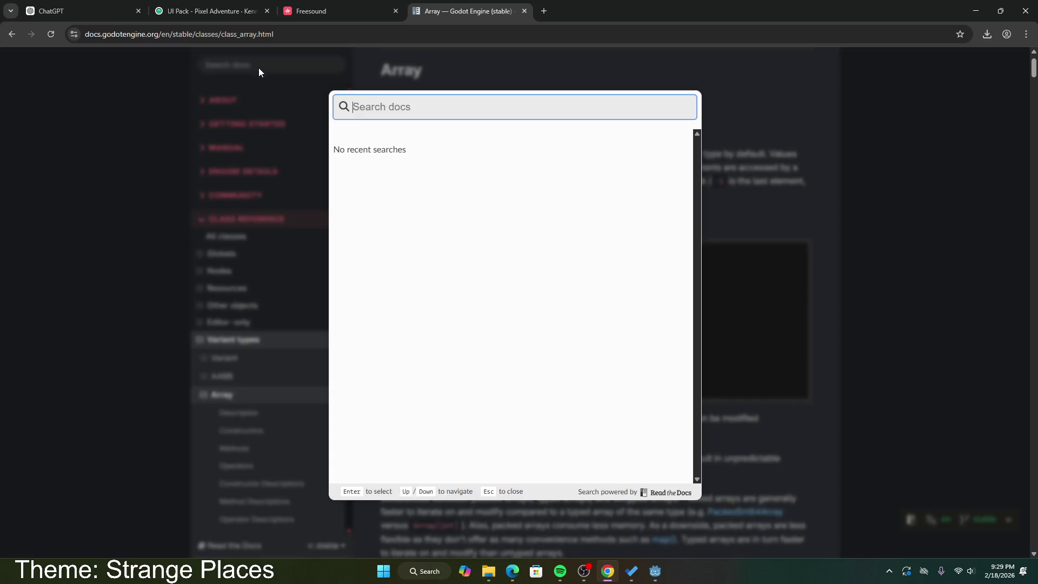
text(loop)
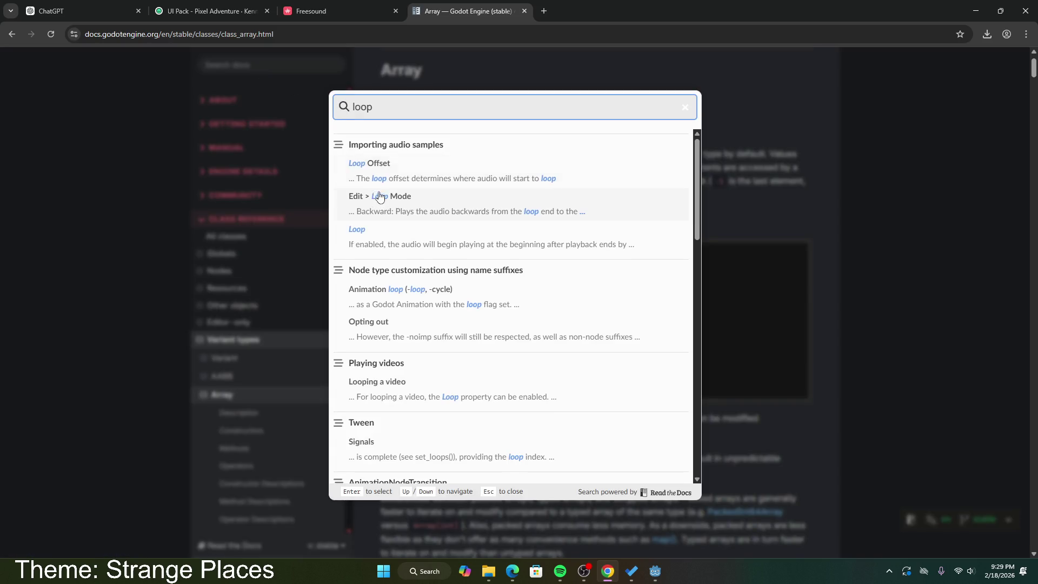
click(381, 238)
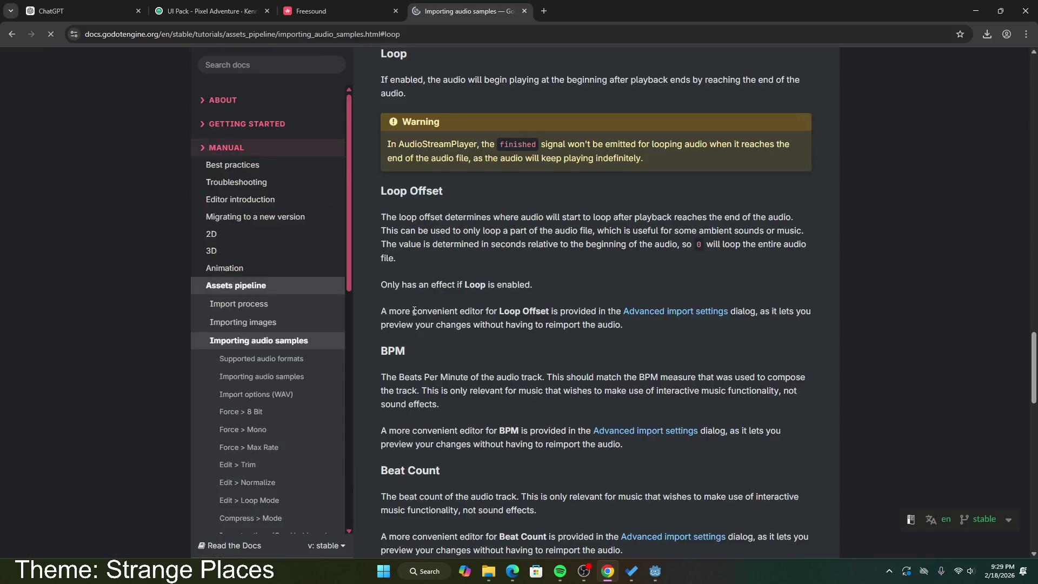
scroll(460, 285, down, 3)
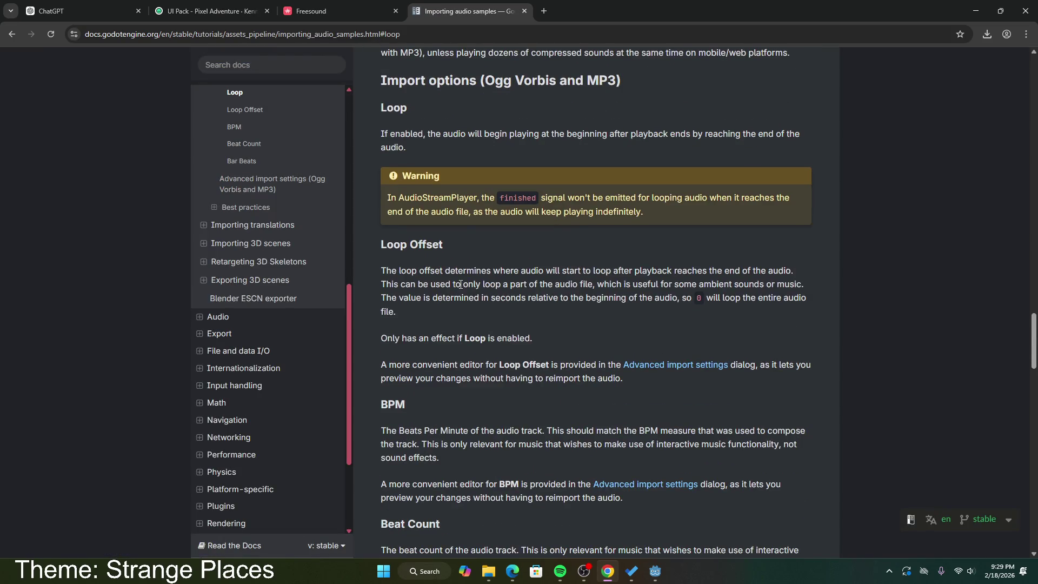
Step: Search the docs for 'loop' again, browse the results, and close the search
click(255, 57)
text(loop)
scroll(473, 359, down, 15)
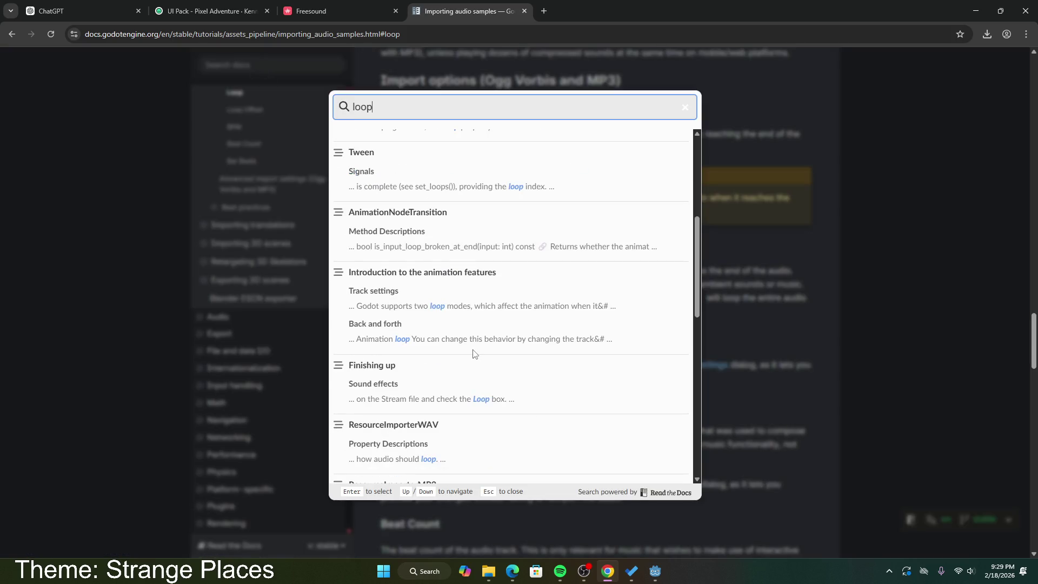
scroll(468, 336, down, 10)
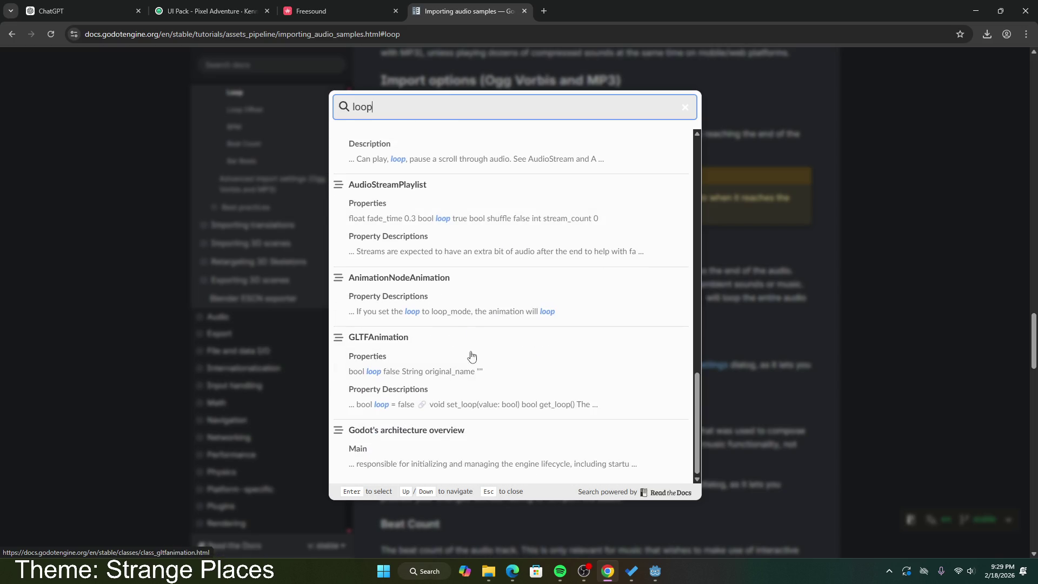
scroll(474, 373, up, 20)
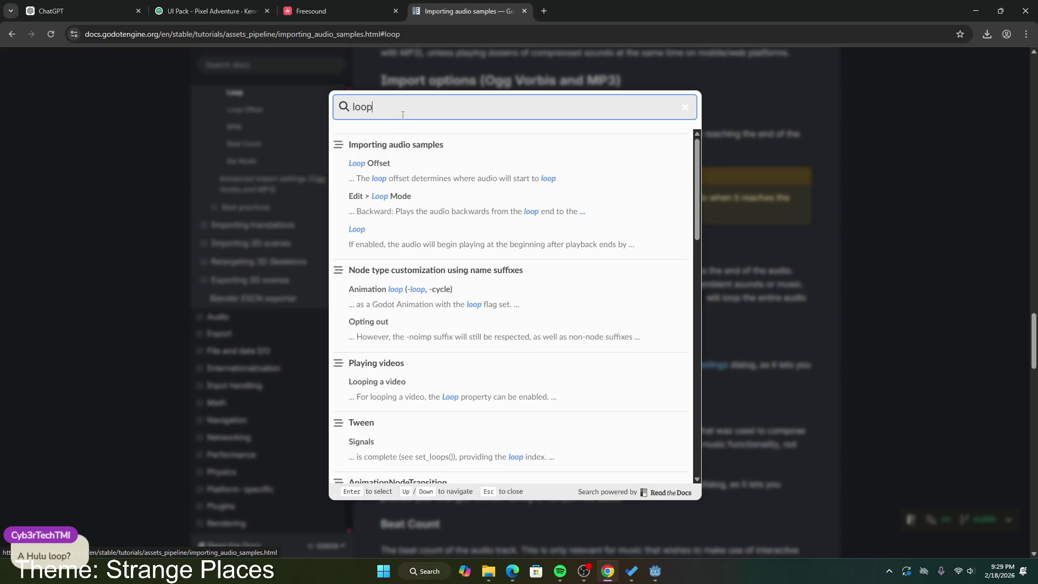
click(269, 178)
scroll(396, 279, up, 5)
scroll(396, 279, up, 4)
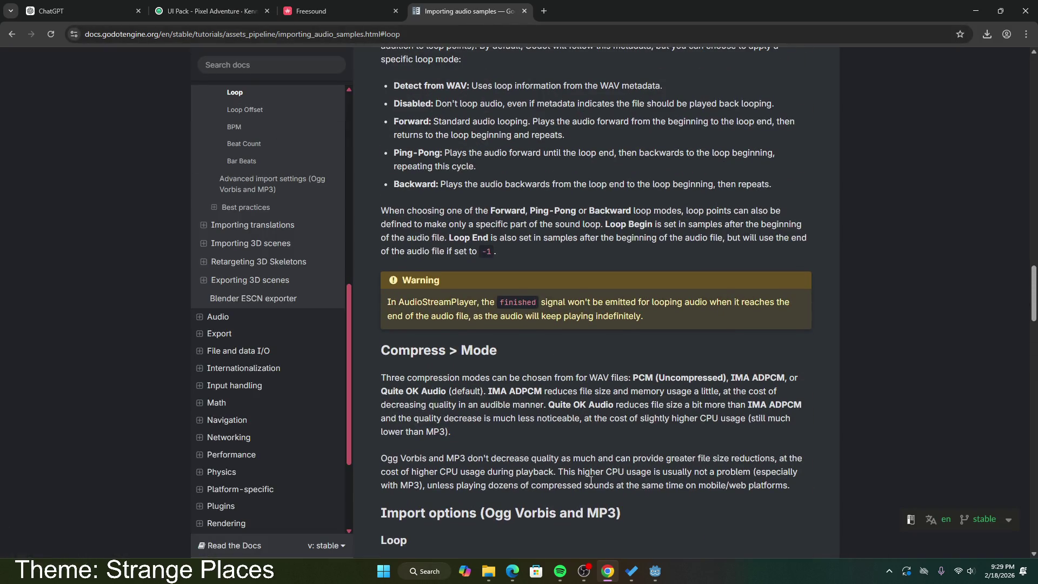
click(416, 38)
Step: Google 'godot loop', copy the 'for fruit in fruits' example, and select villager.gd's pass line
text(godot loop)
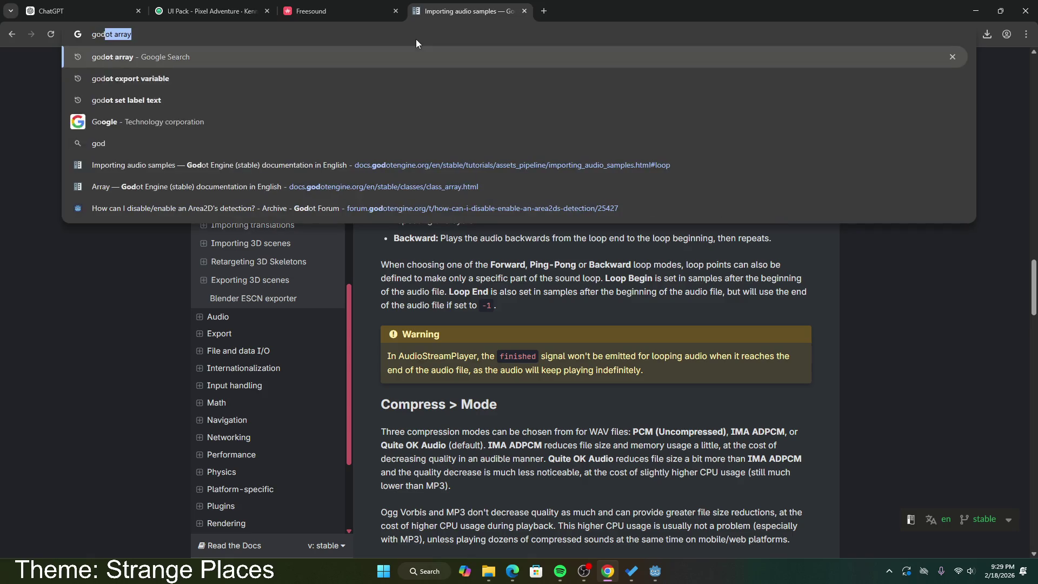
key(Return)
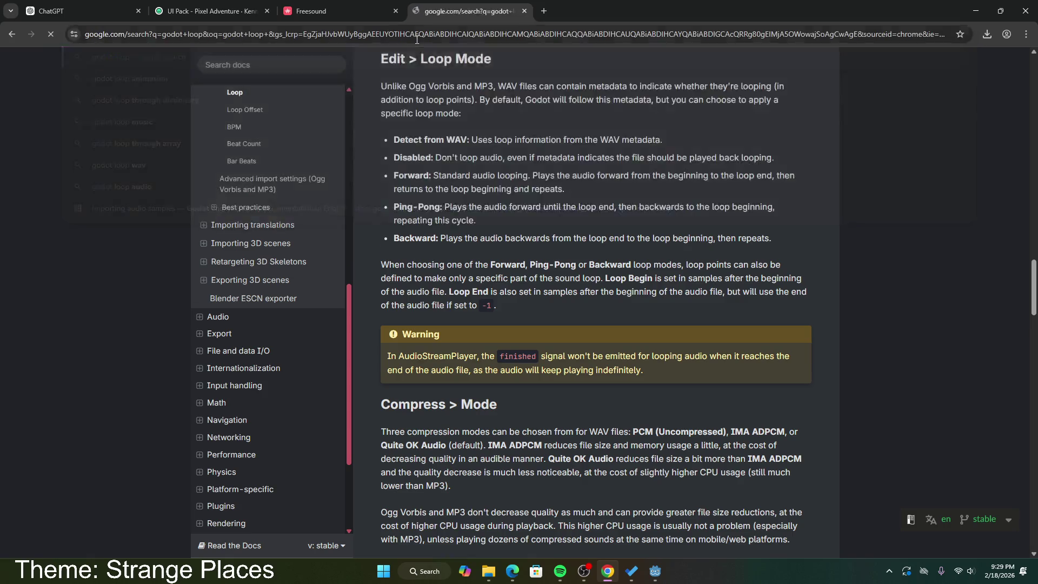
scroll(178, 314, down, 3)
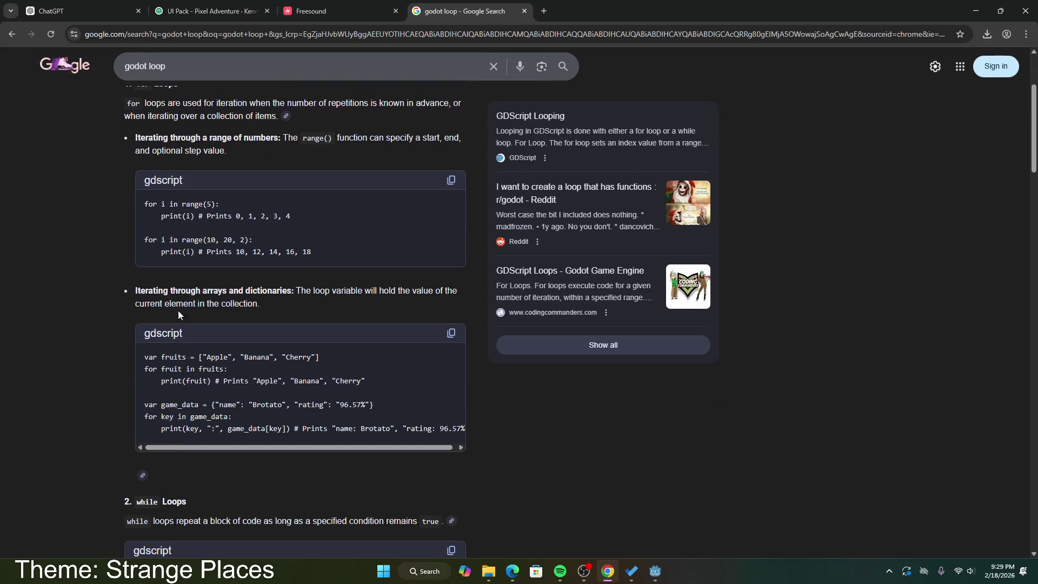
scroll(157, 243, down, 2)
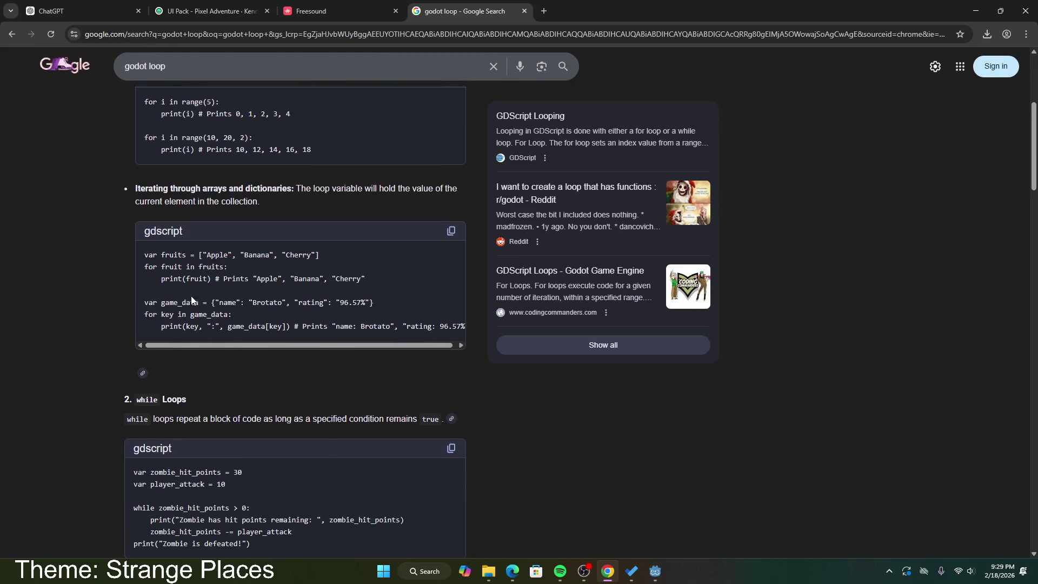
drag(176, 264, 366, 274)
key(ctrl+c)
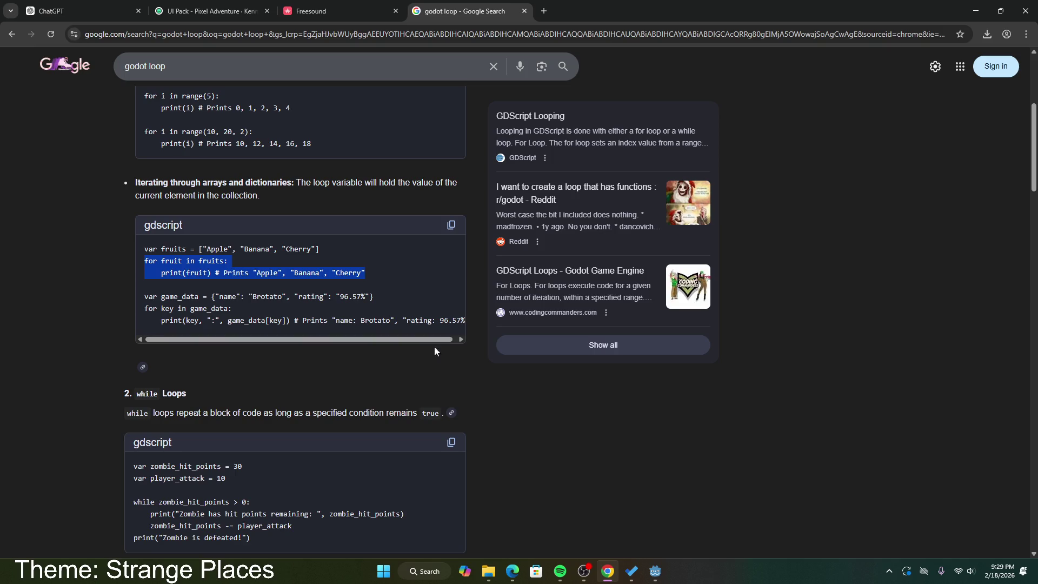
click(654, 578)
drag(488, 179, 335, 179)
Step: Paste the loop in place of pass, iterating over SpeechConvo with a loop variable named sentences
key(ctrl+v)
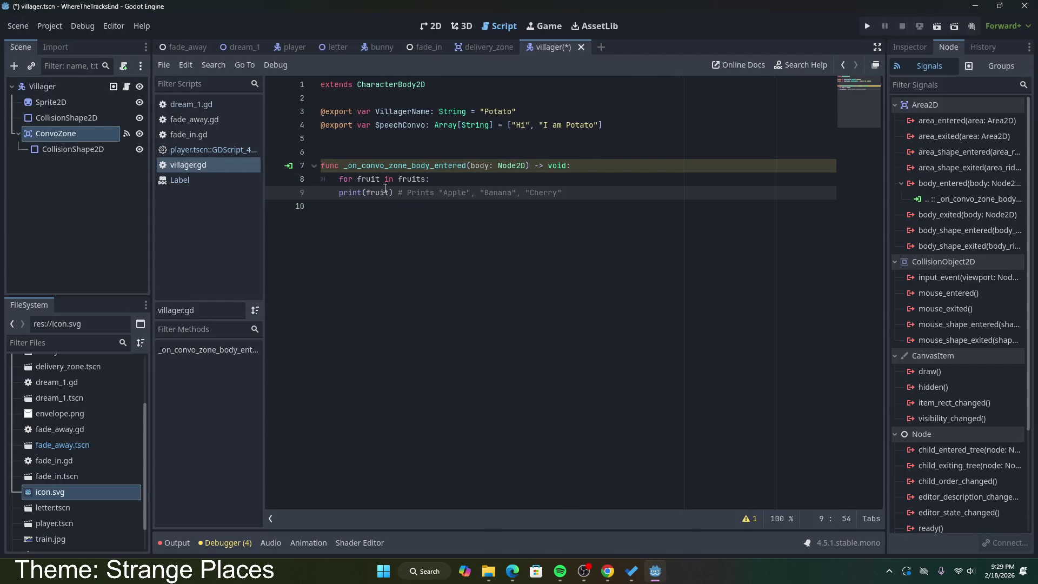
double_click(370, 179)
text(text)
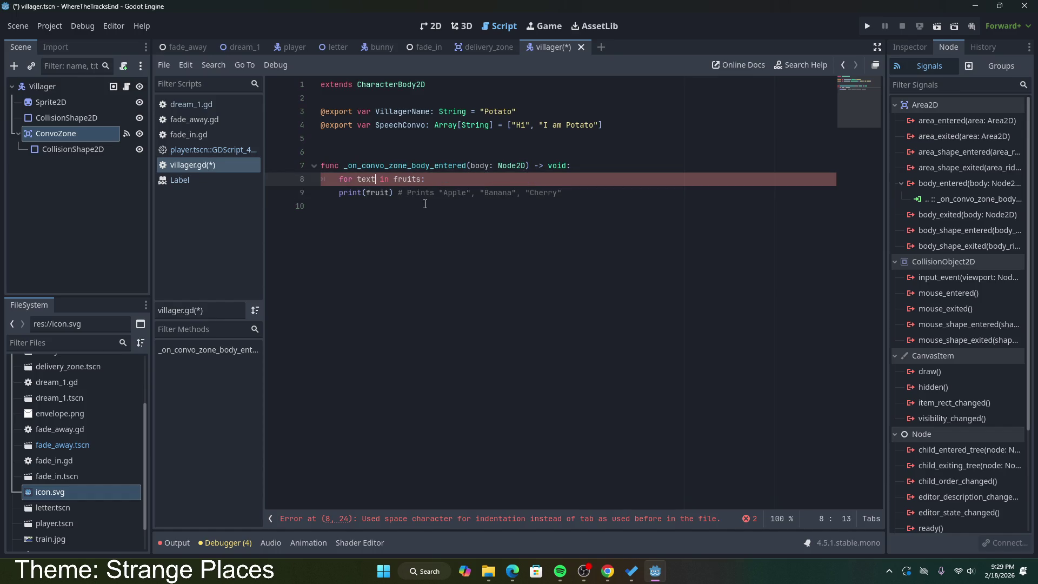
double_click(410, 178)
text(SpeechC)
key(Return)
double_click(369, 179)
text(w)
key(BackSpace)
text(sentences)
drag(565, 193, 345, 193)
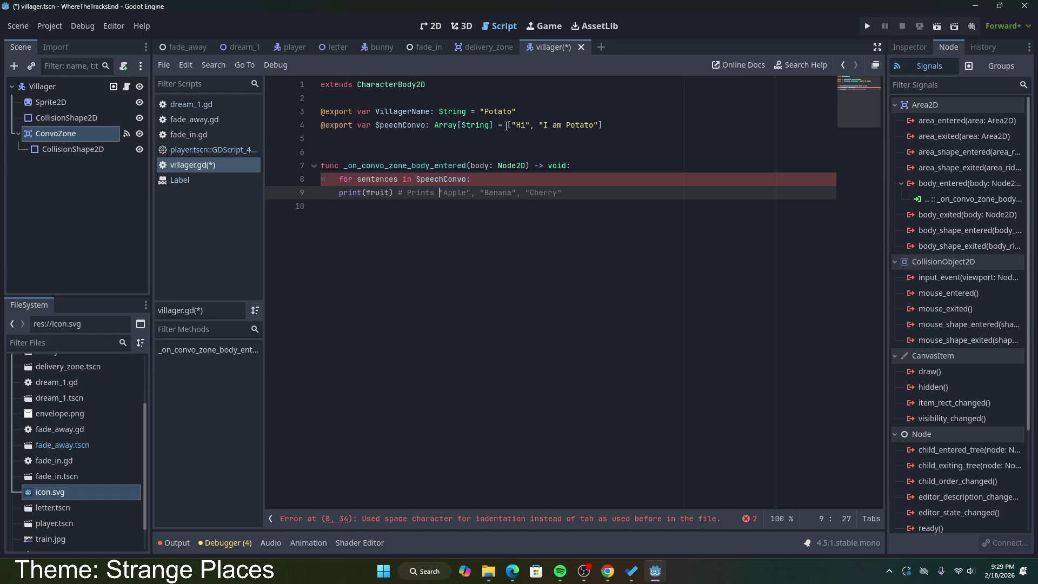
Step: Rename the loop variable to sentence, print sentence, delete the leftover comment, and save
double_click(450, 125)
double_click(400, 125)
double_click(427, 179)
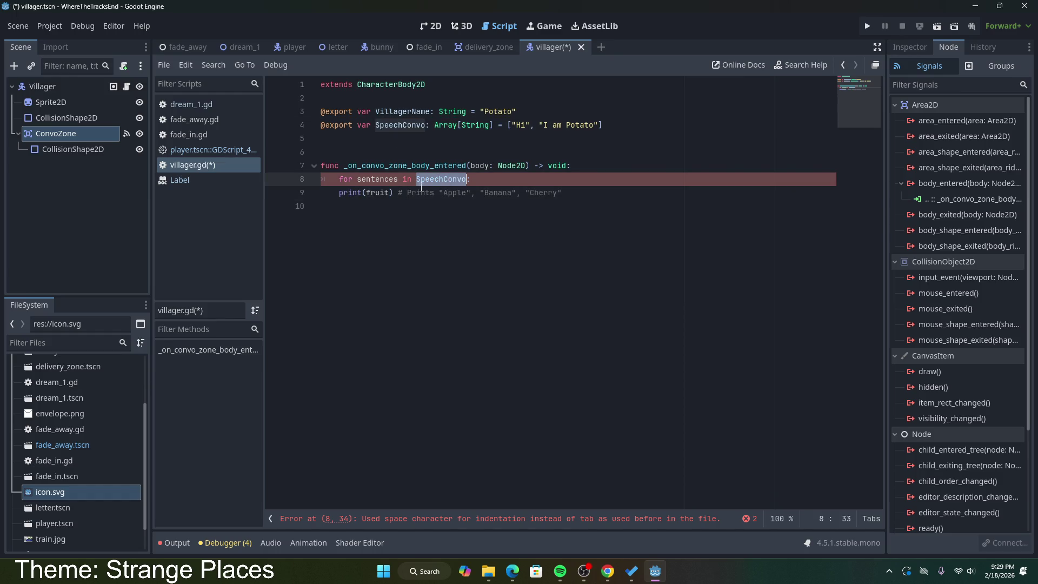
double_click(374, 192)
double_click(374, 179)
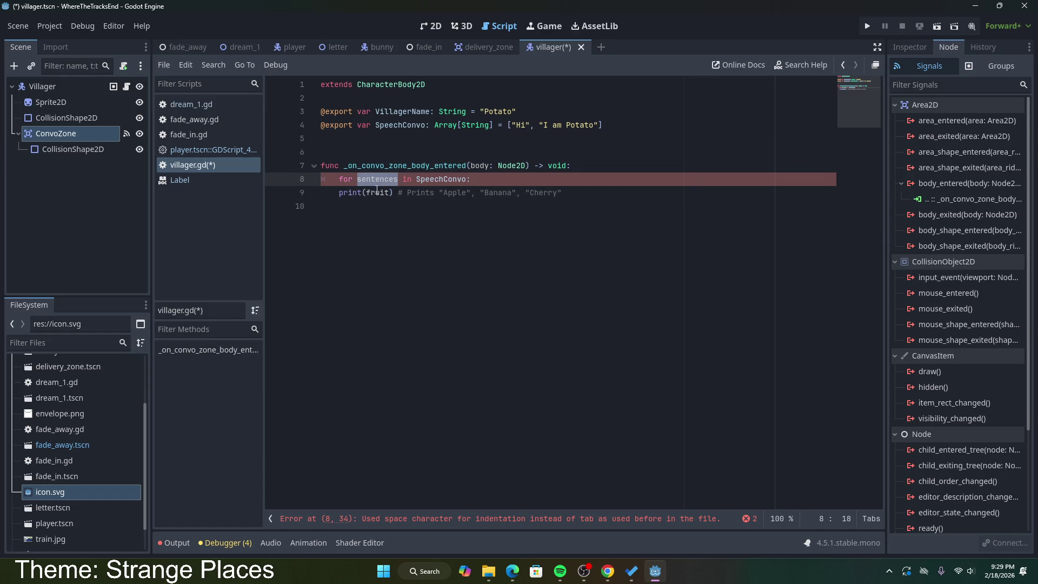
key(Right)
key(BackSpace)
double_click(375, 179)
key(ctrl+c)
double_click(374, 192)
key(ctrl+v)
drag(407, 192, 601, 192)
key(BackSpace)
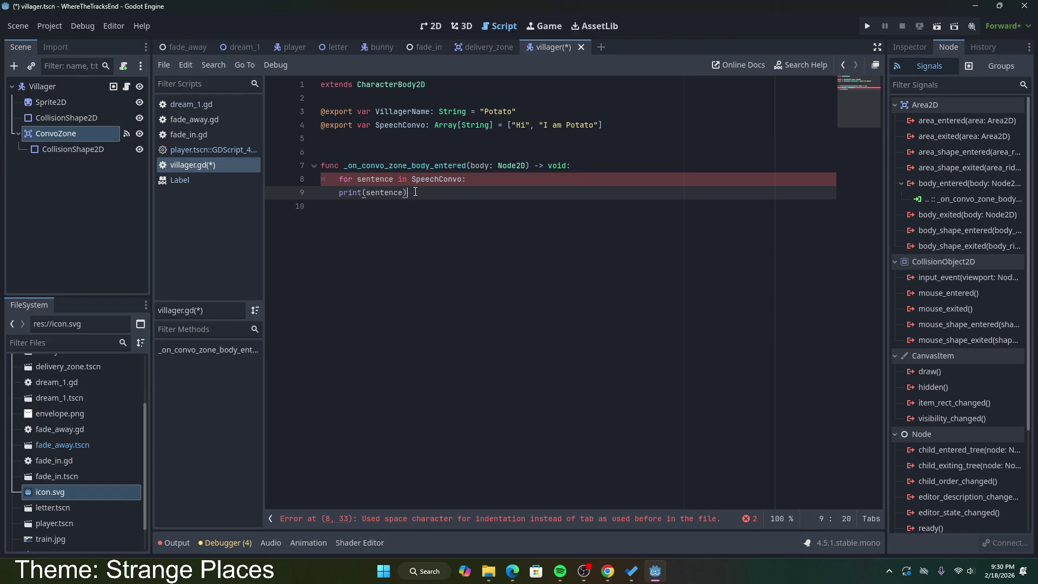
key(ctrl+s)
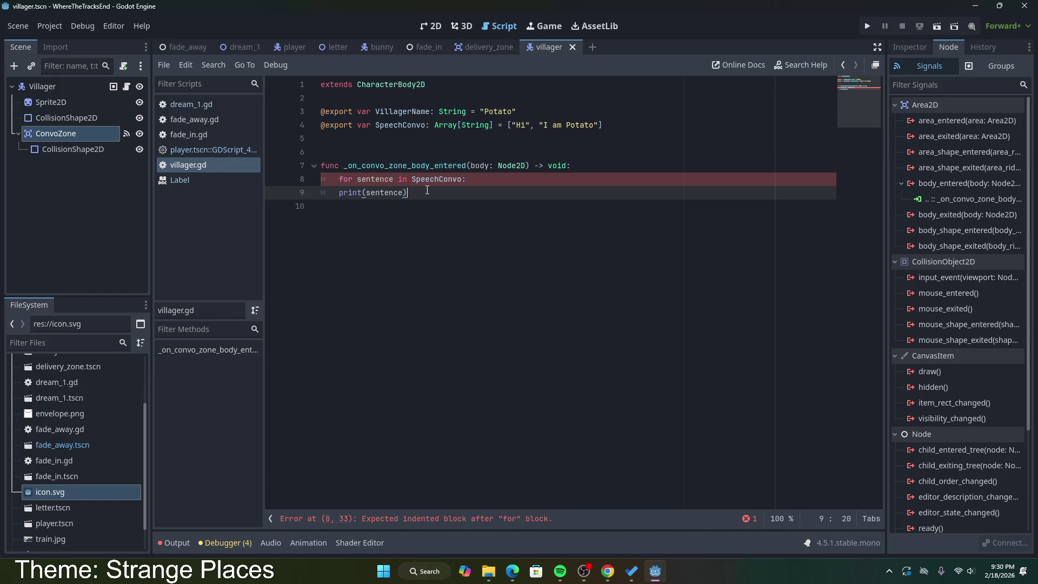
Step: Retype line 9 as a tab-indented print(sentence) under the for loop and save
double_click(392, 194)
click(398, 192)
double_click(399, 193)
drag(409, 193, 337, 193)
key(BackSpace)
key(BackSpace)
key(BackSpace)
key(Return)
click(339, 180)
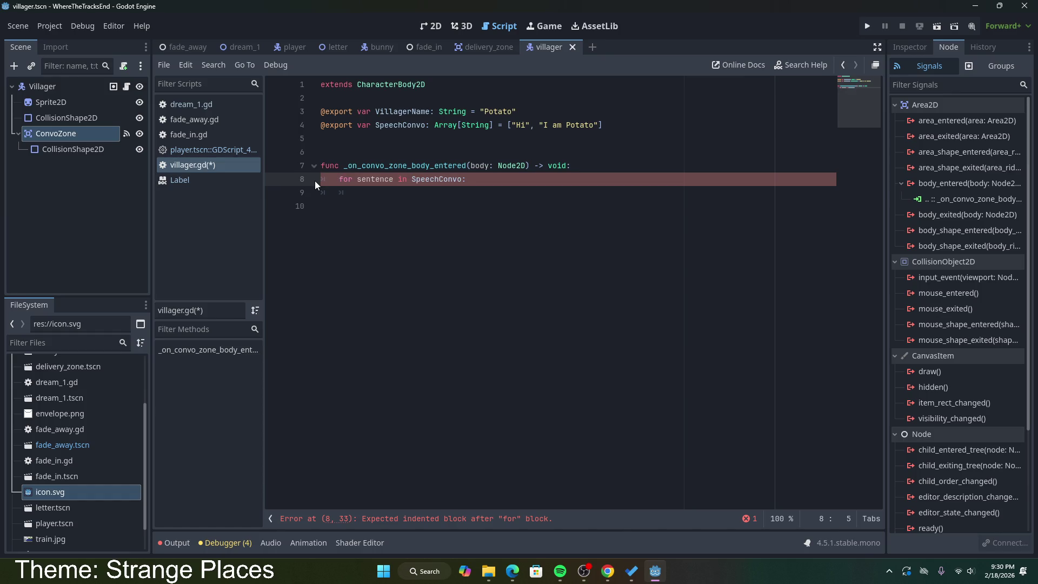
click(363, 194)
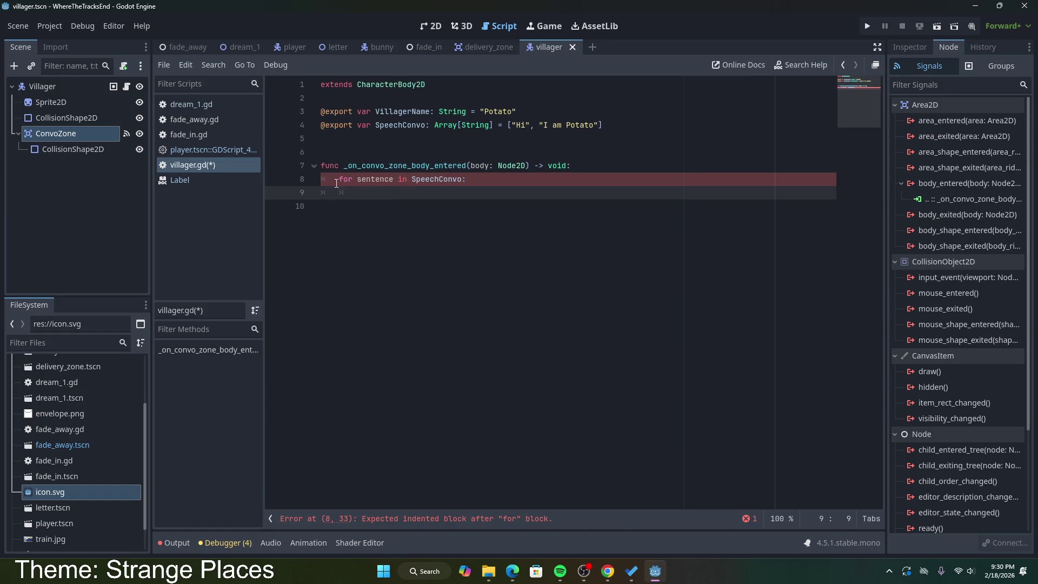
drag(336, 184, 311, 184)
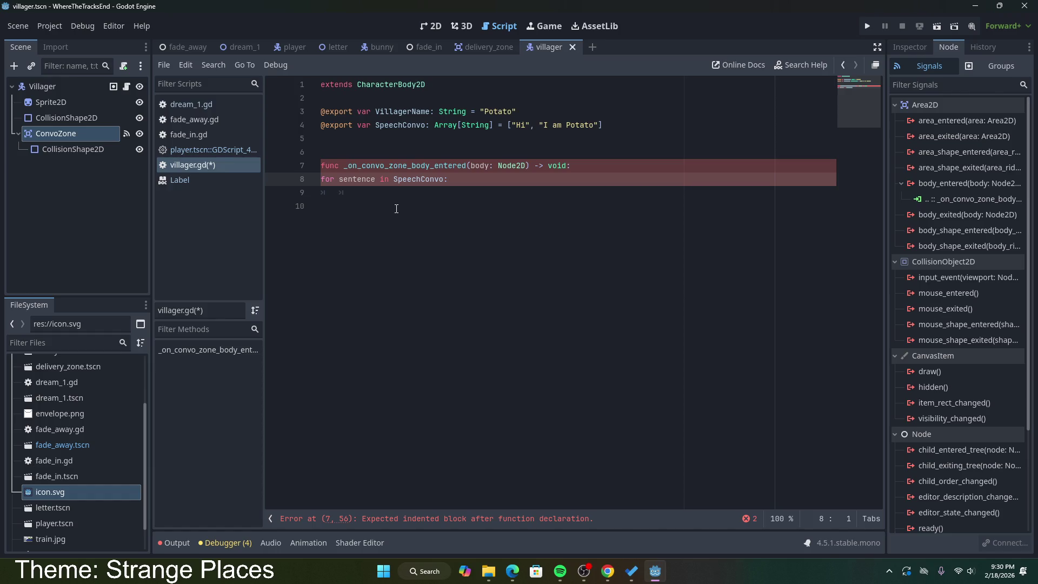
click(407, 194)
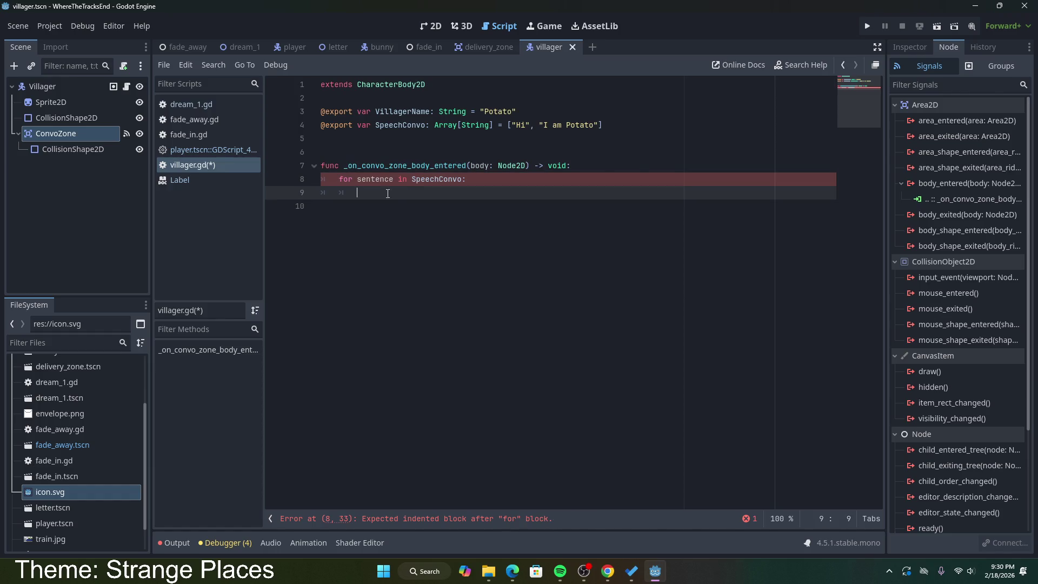
key(Tab)
key(BackSpace)
key(ctrl+s)
text(print(se)
text(ntence)
key(ctrl+s)
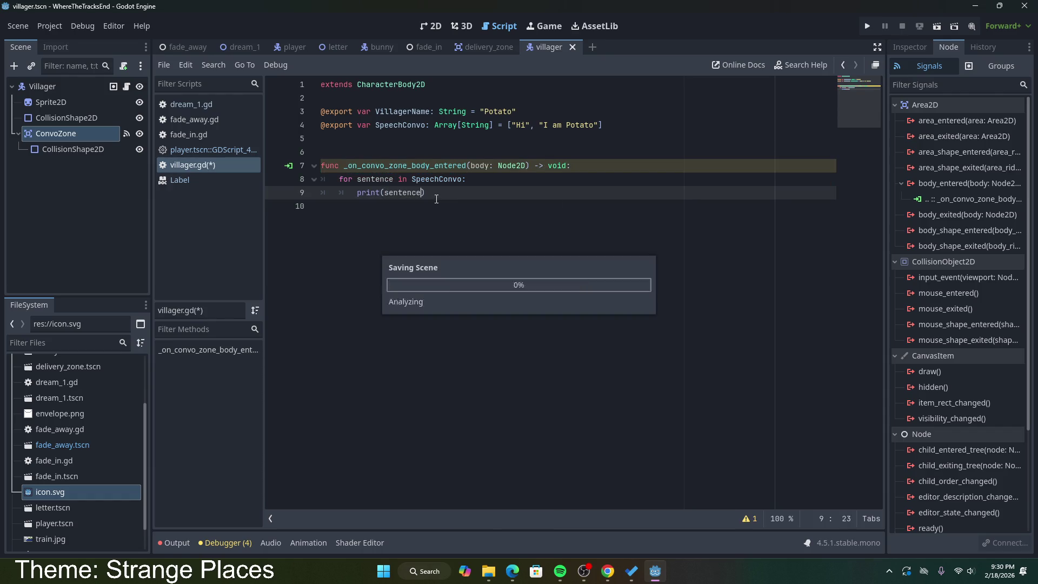
Step: Close the print call, run the game from dream_1, and confirm Output shows Hi and I am Potato
text())
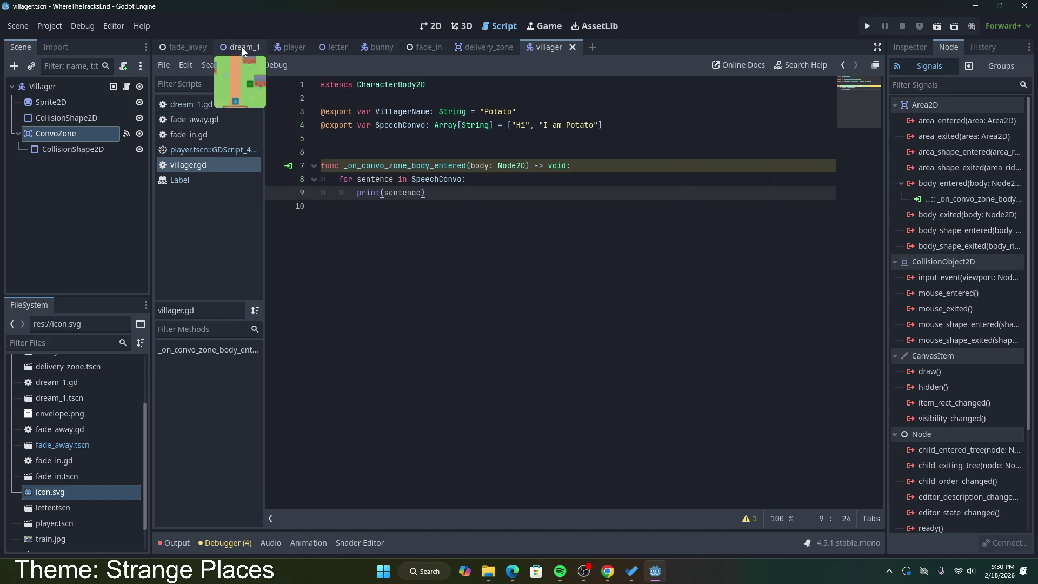
click(240, 47)
click(868, 26)
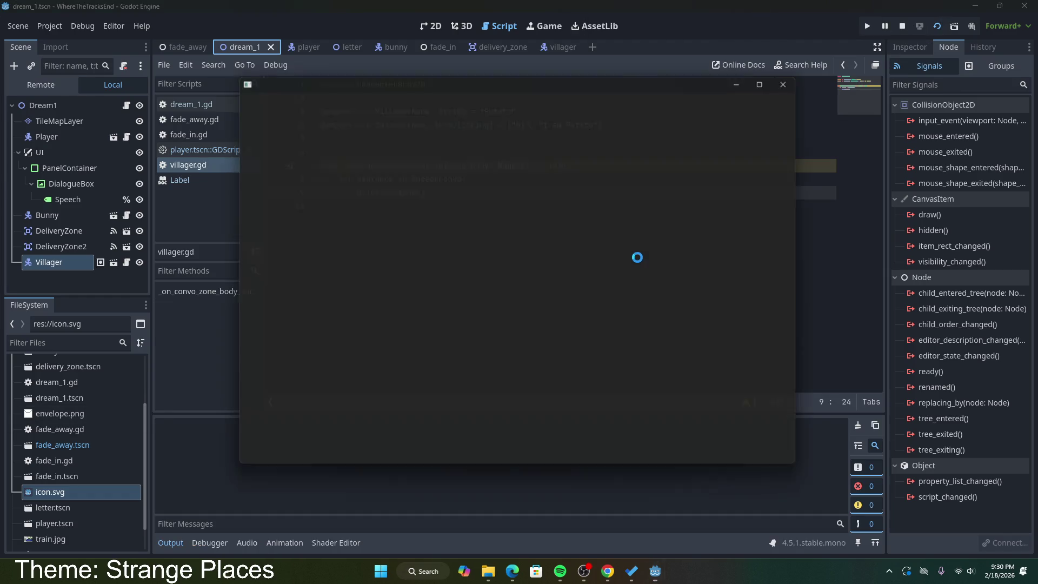
key(Up)
key(Right)
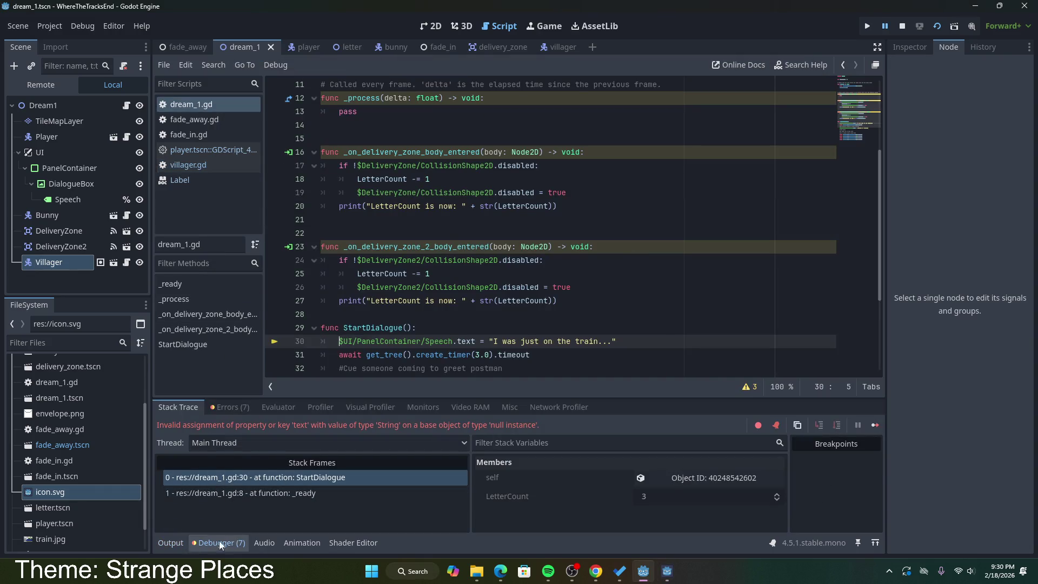
click(171, 543)
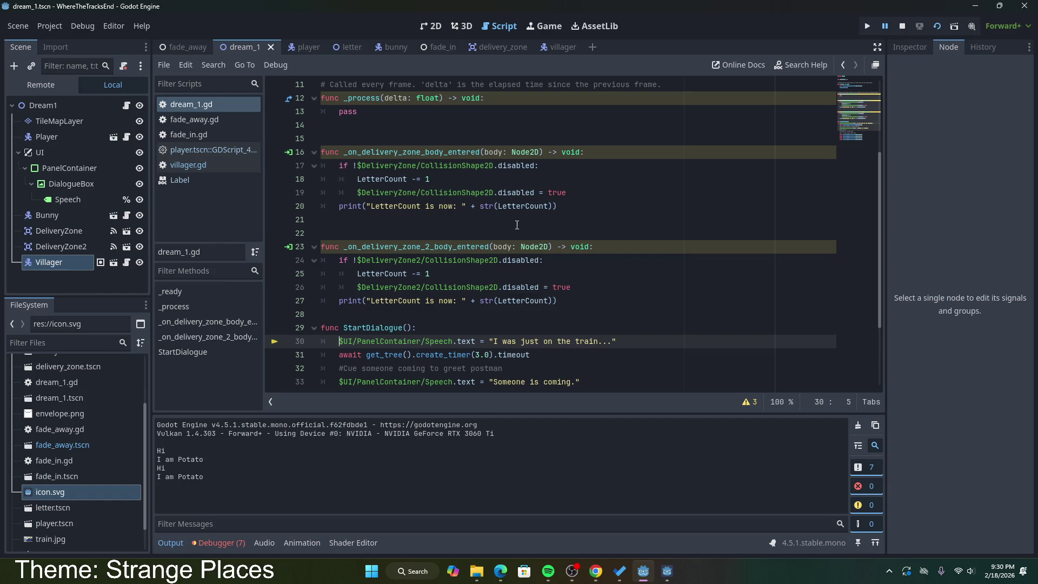
Step: Review villager.gd's SpeechConvo declaration, for loop and print line
click(562, 48)
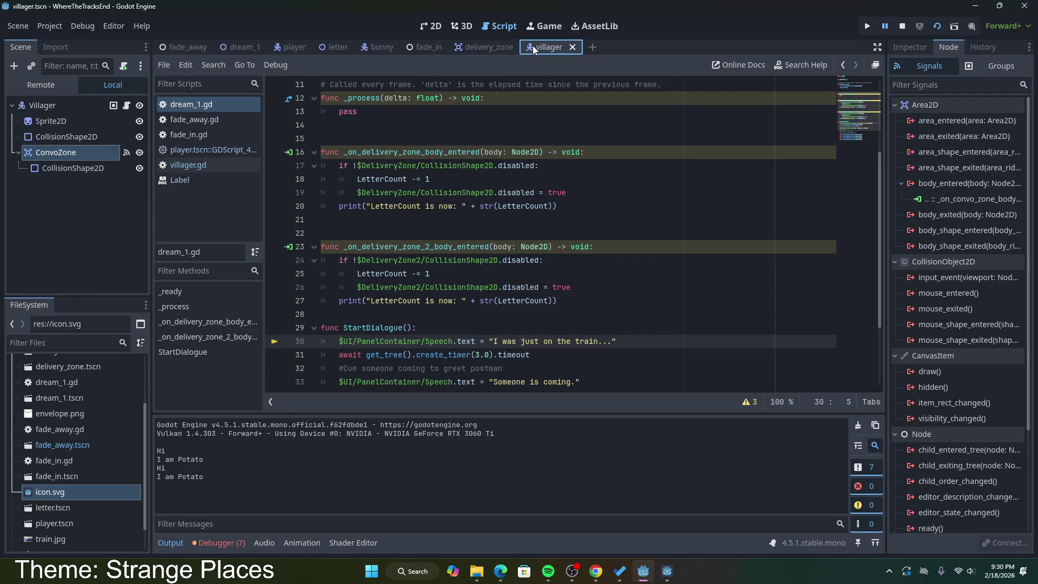
scroll(555, 265, up, 3)
click(460, 182)
click(432, 120)
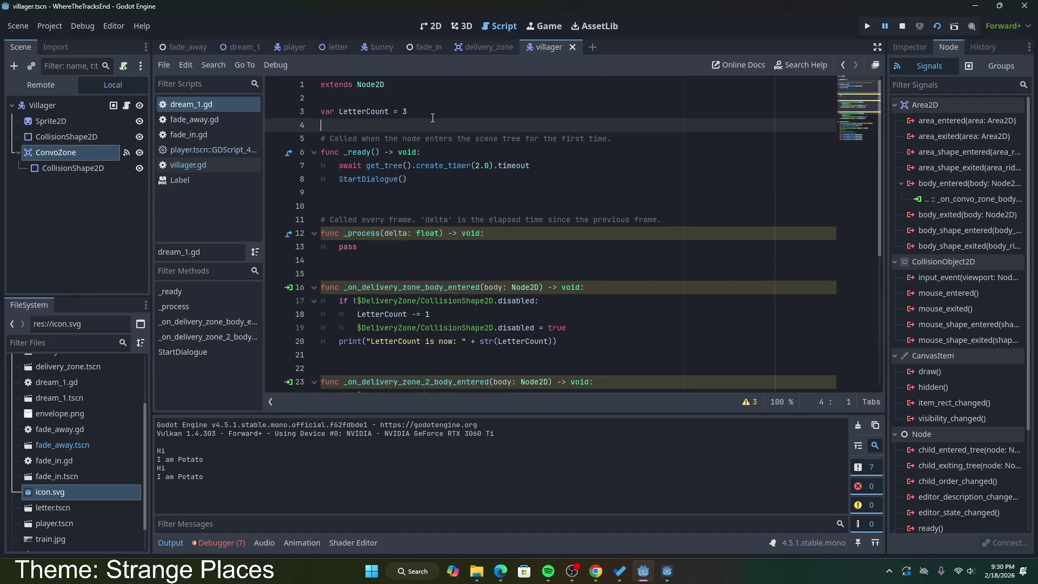
click(189, 165)
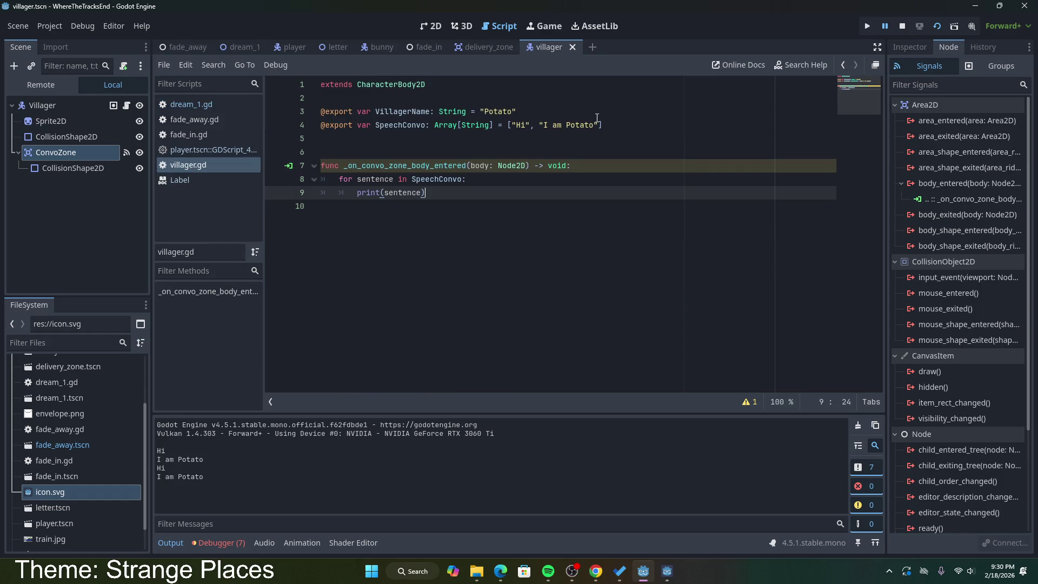
click(635, 125)
click(471, 195)
click(616, 124)
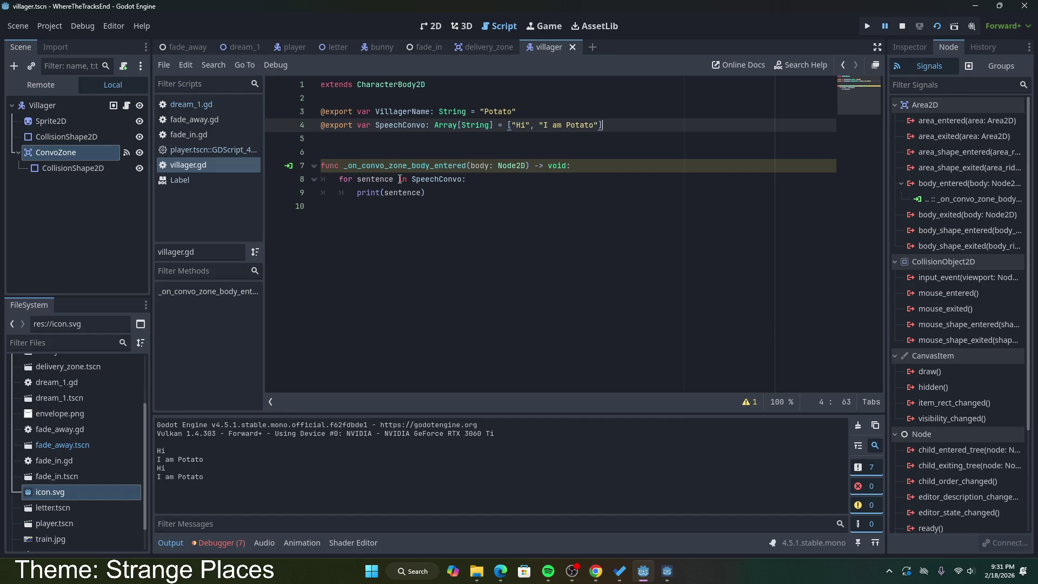
click(478, 180)
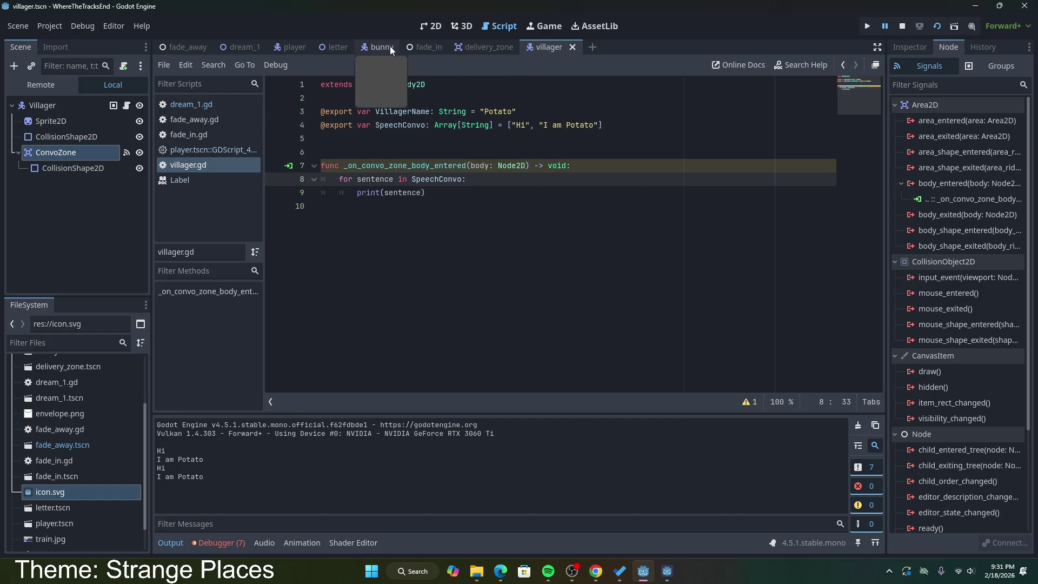
Step: Open dream_1.gd from the script list and select the 3-second timer wait on line 37
click(235, 47)
click(211, 134)
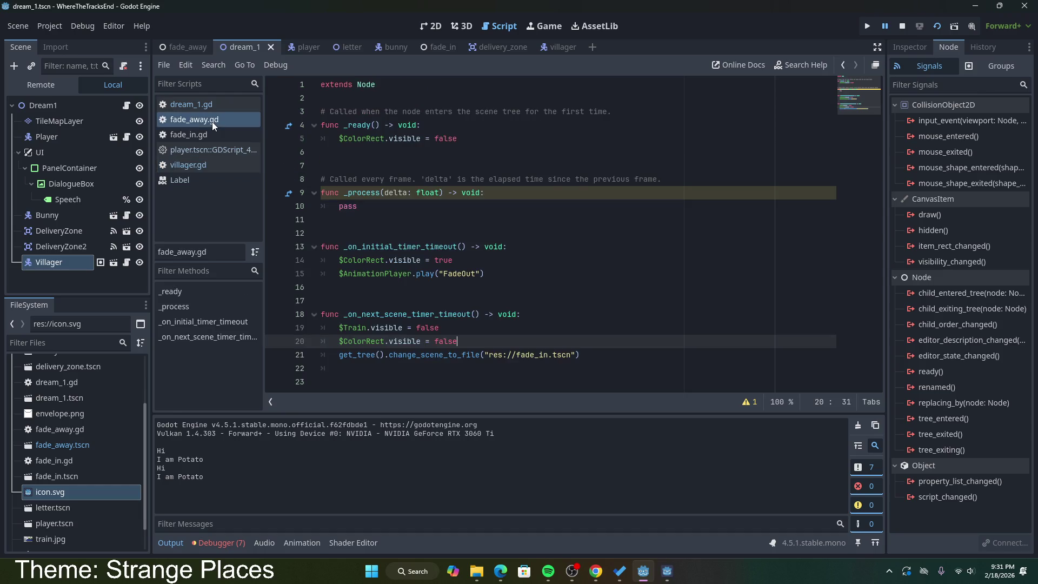
click(209, 163)
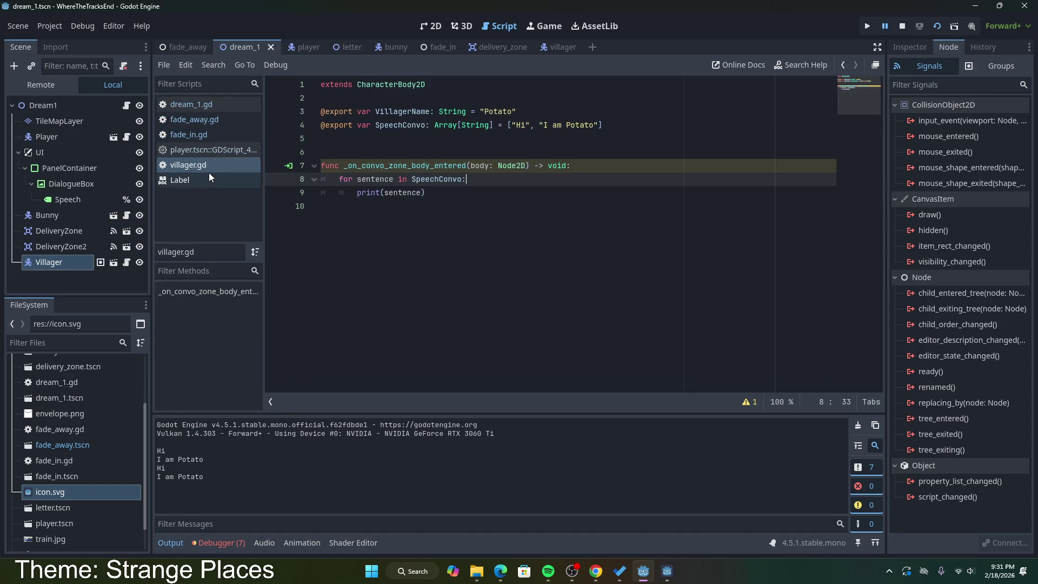
click(206, 175)
click(203, 146)
click(204, 135)
click(202, 124)
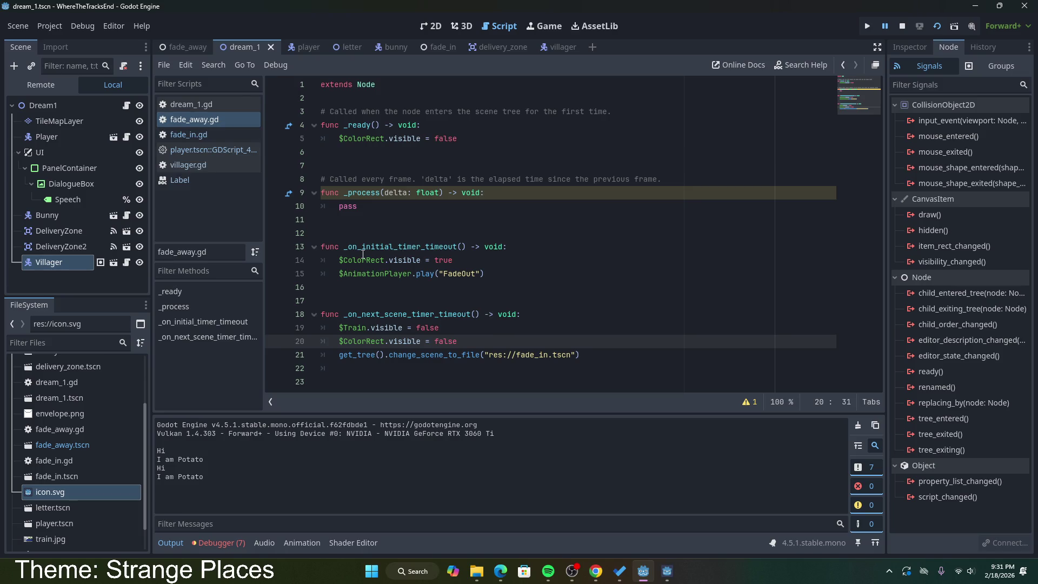
click(205, 104)
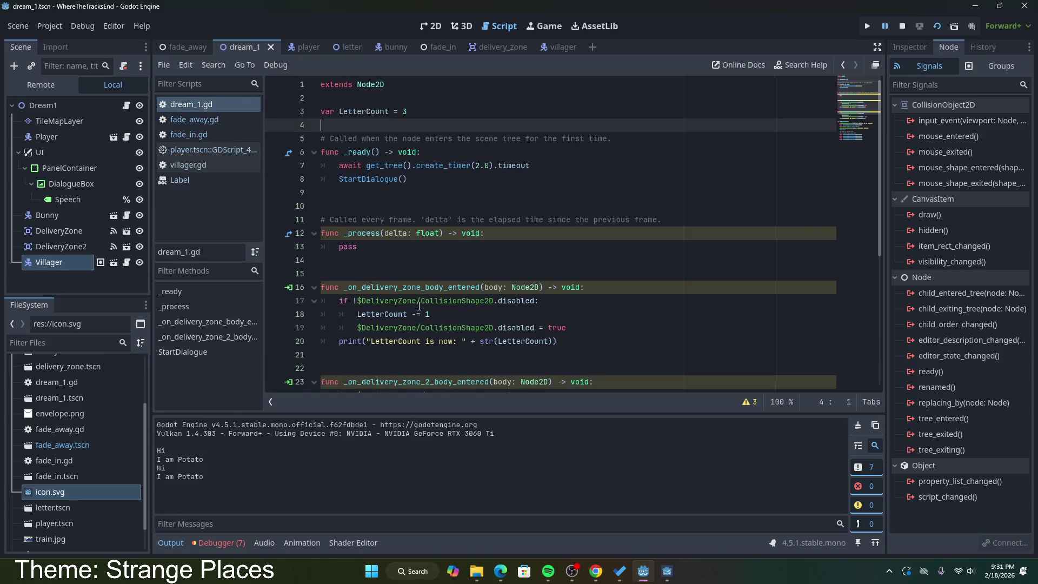
scroll(418, 304, down, 6)
drag(536, 325, 338, 325)
key(ctrl+c)
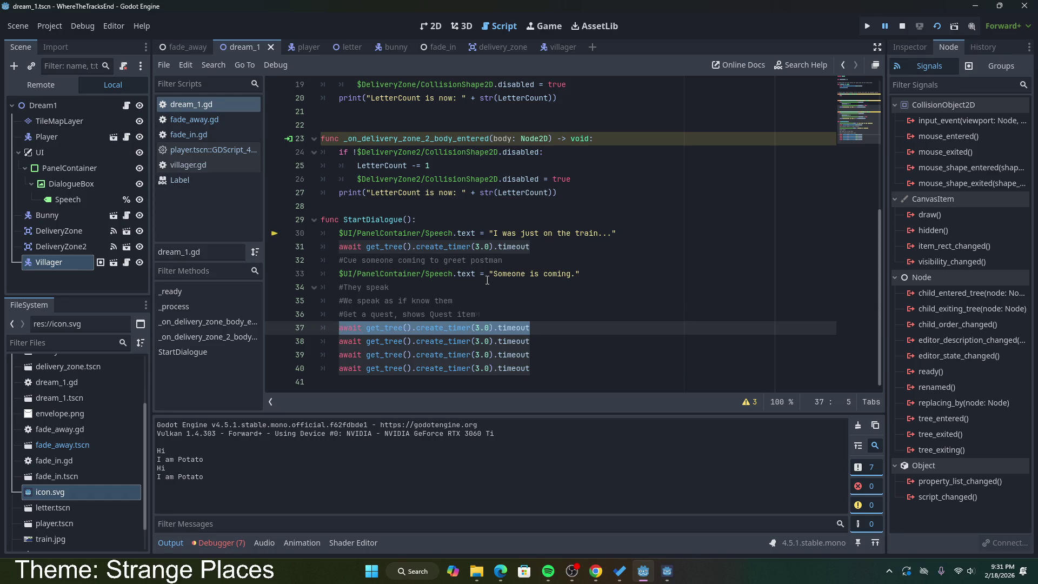
Step: In villager.gd, paste a 3-second timer wait after the print inside the for loop
click(557, 47)
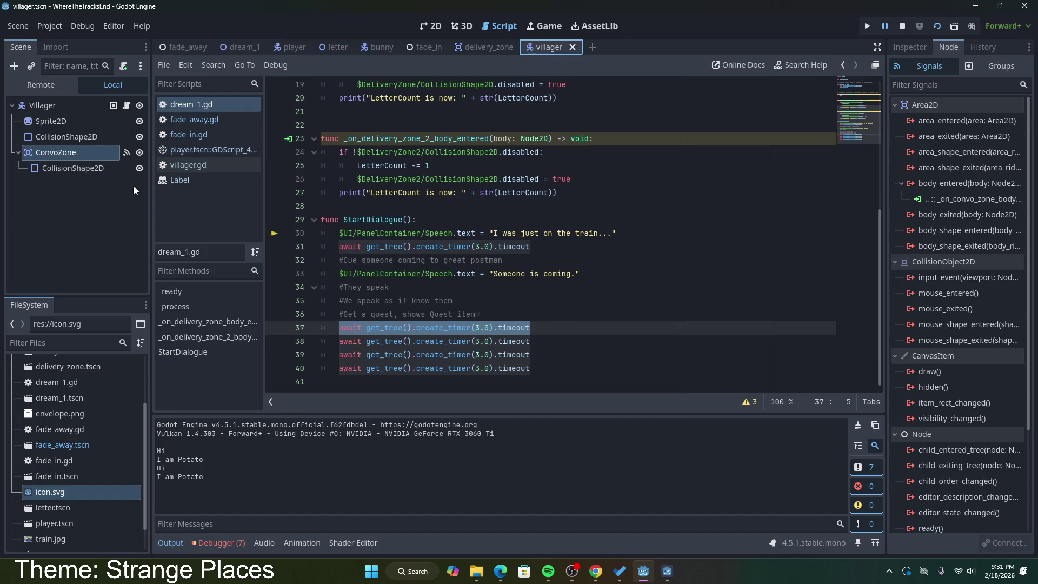
click(201, 167)
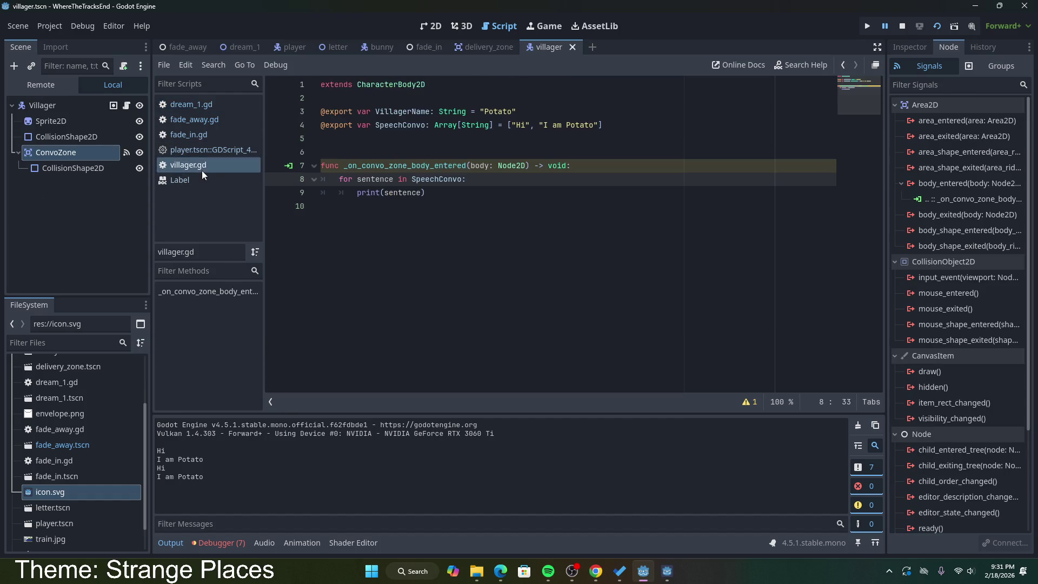
click(471, 186)
key(Return)
key(ctrl+v)
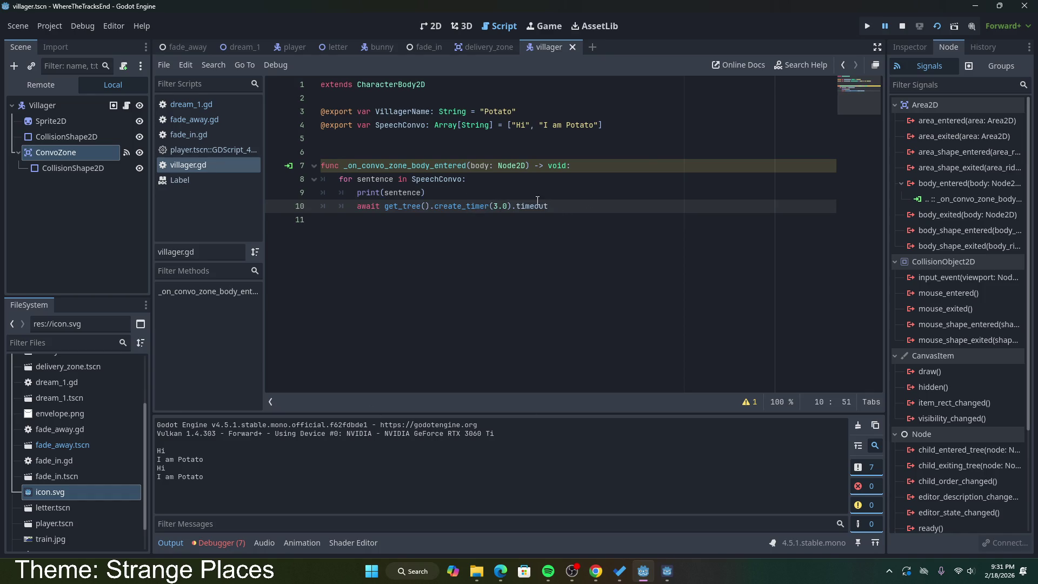
key(Up)
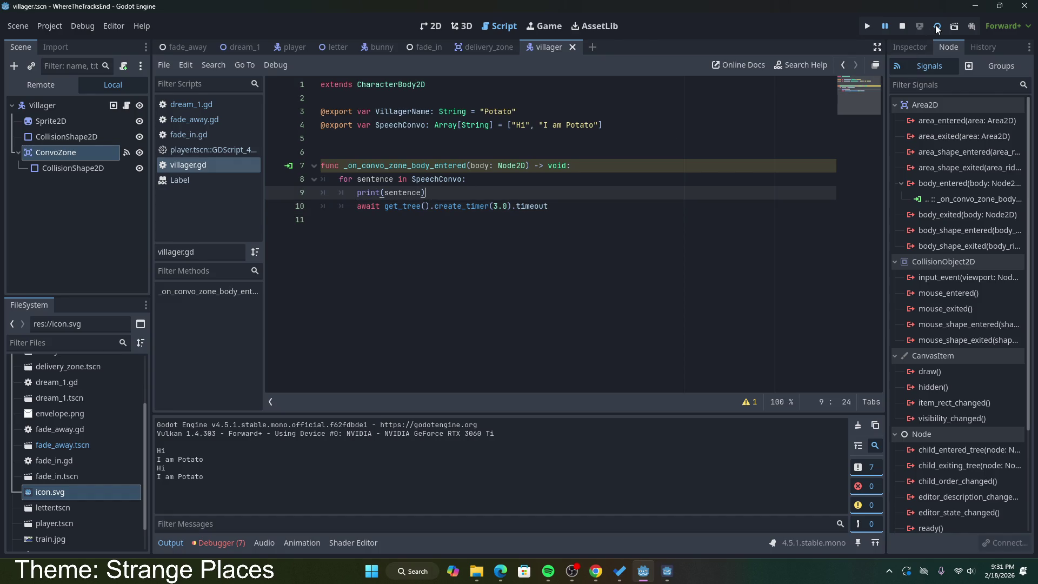
Step: Run the game to test the paced dialogue, then reopen villager.gd at SpeechConvo
click(937, 27)
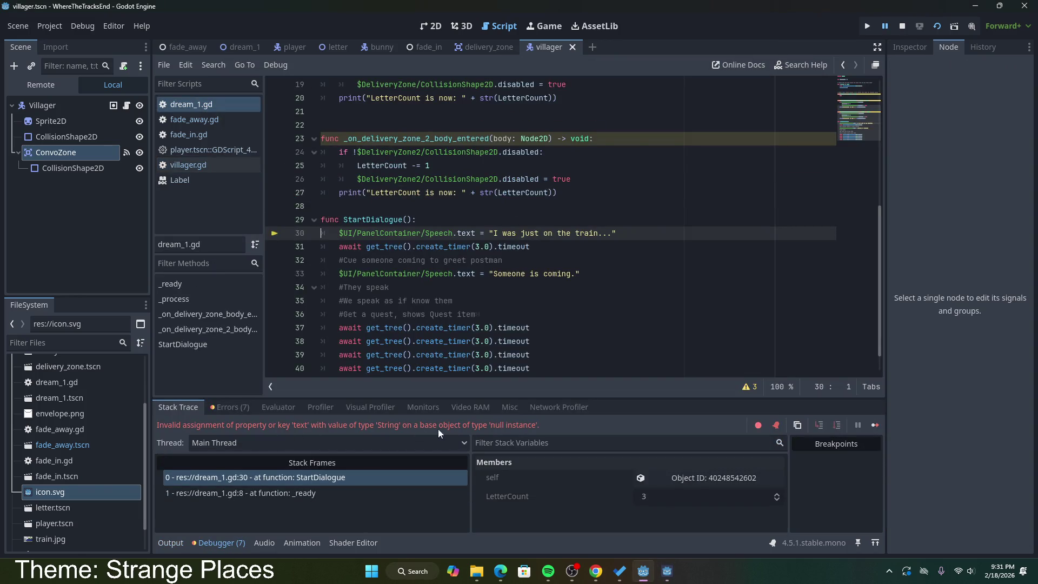
click(929, 23)
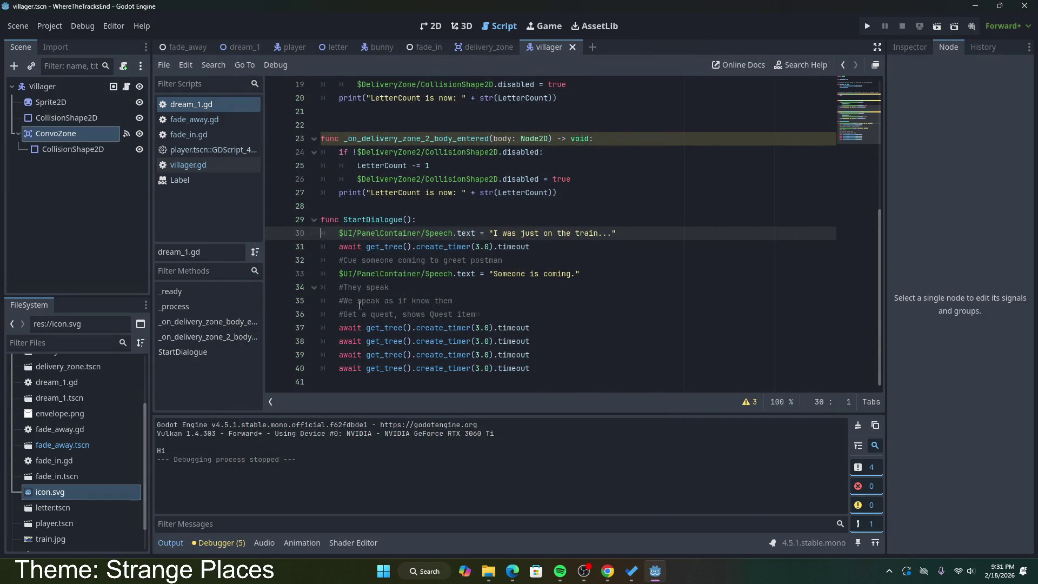
click(203, 166)
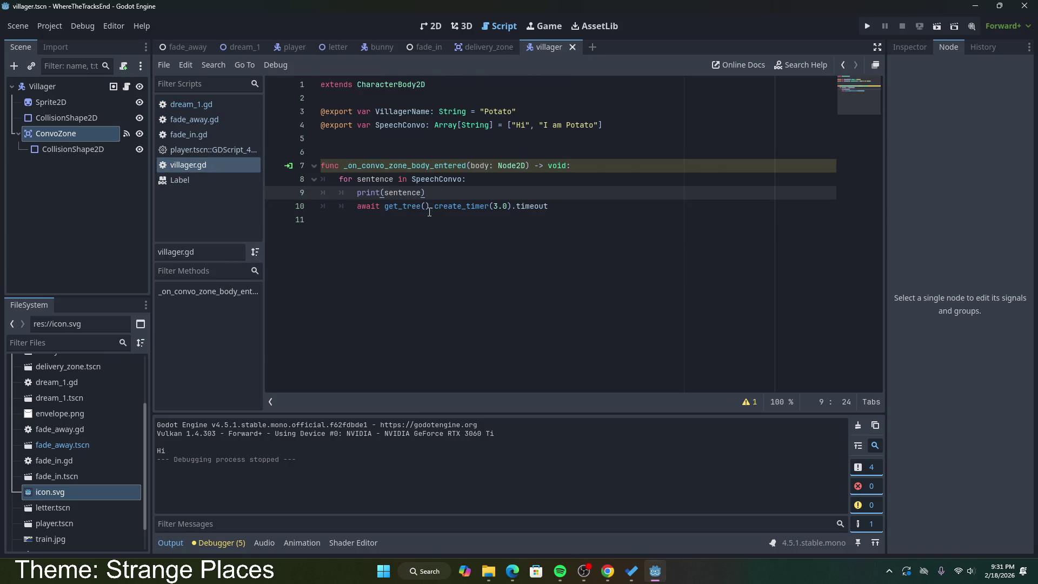
double_click(437, 179)
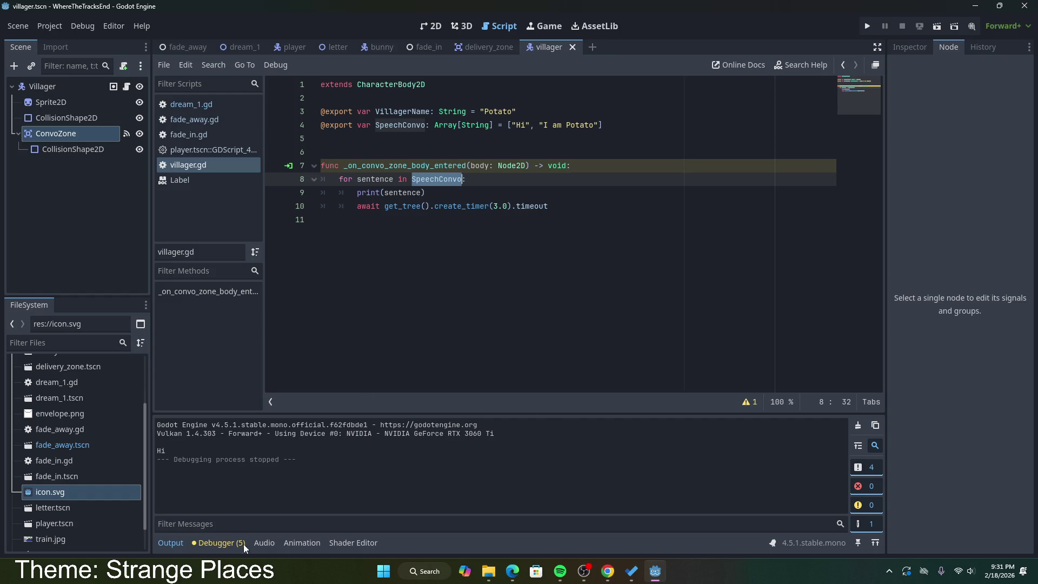
Step: Check the debugger warnings, stack trace and output, run the villager scene with F6, then stop it
click(195, 543)
click(229, 407)
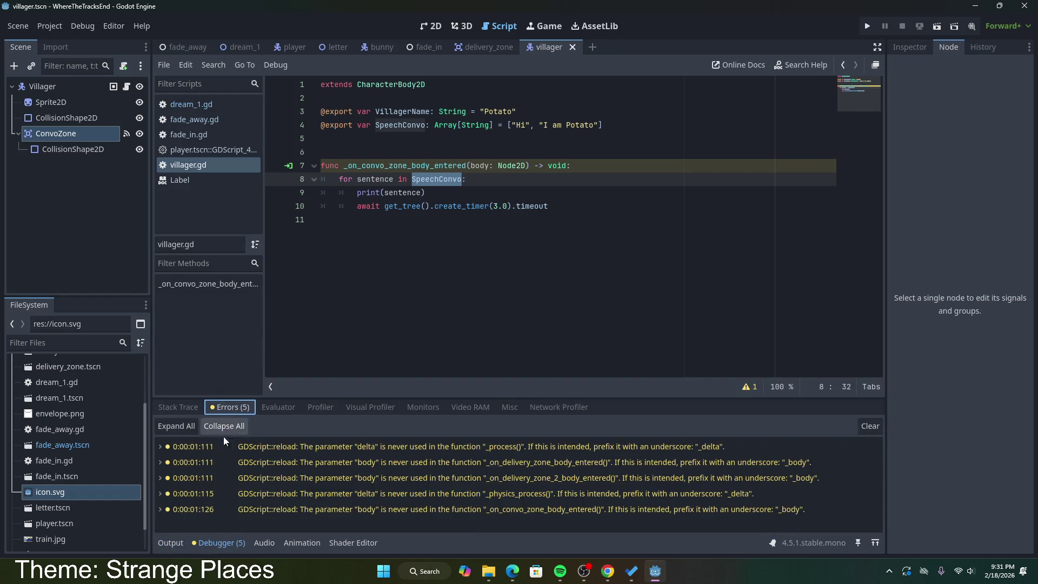
click(197, 408)
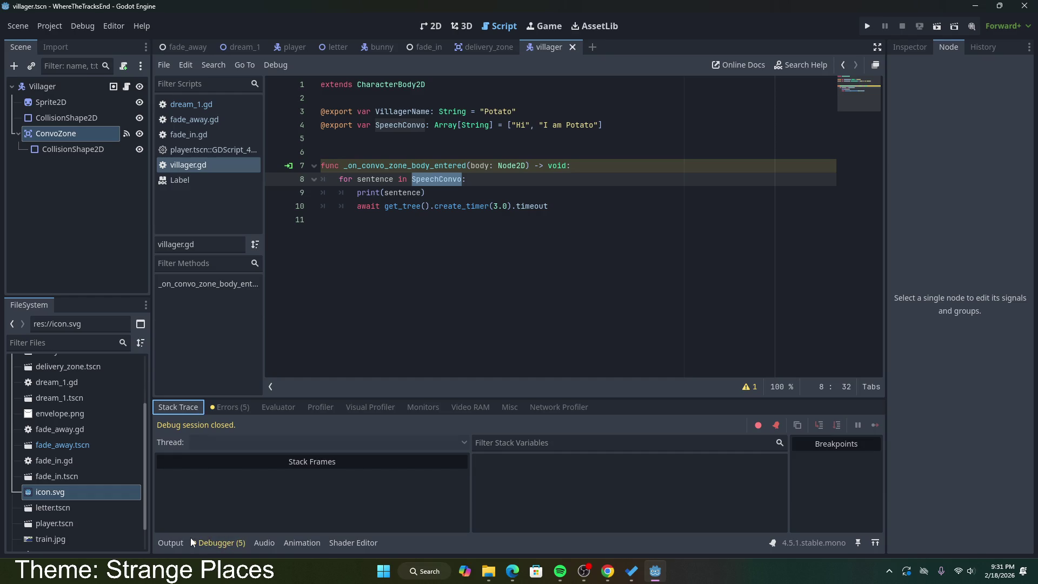
click(178, 538)
key(F6)
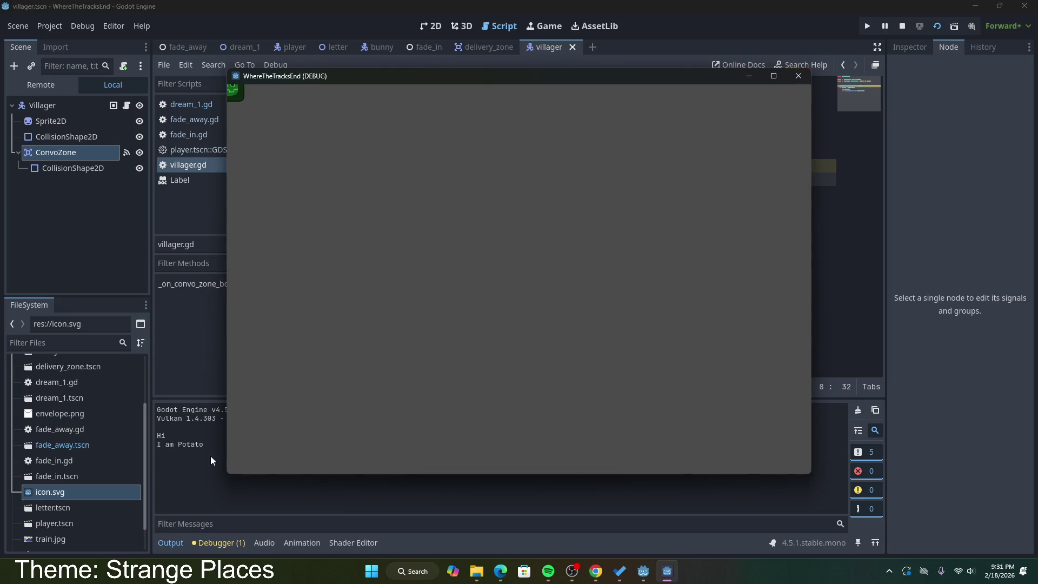
click(798, 75)
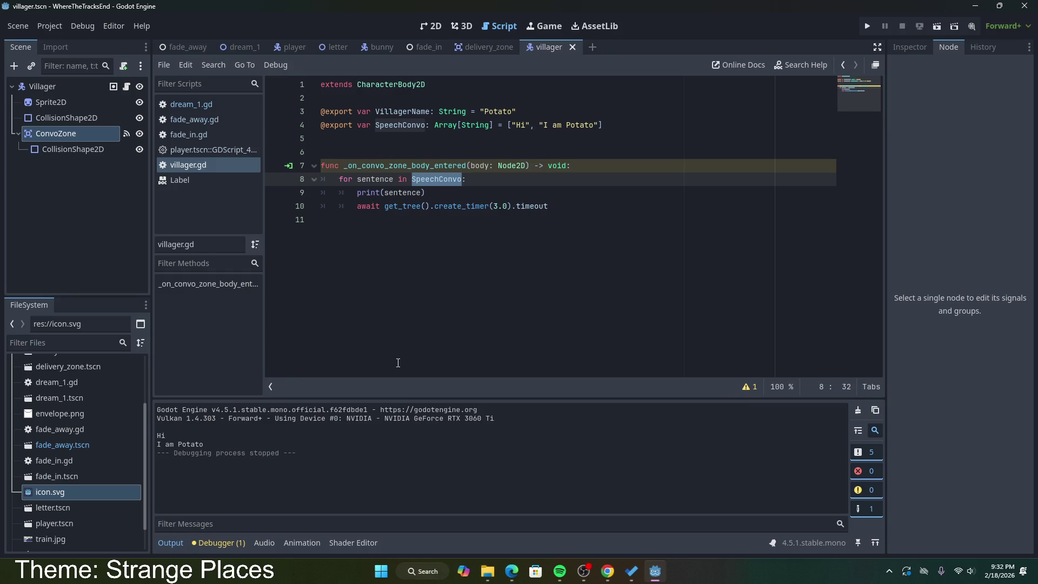
click(241, 47)
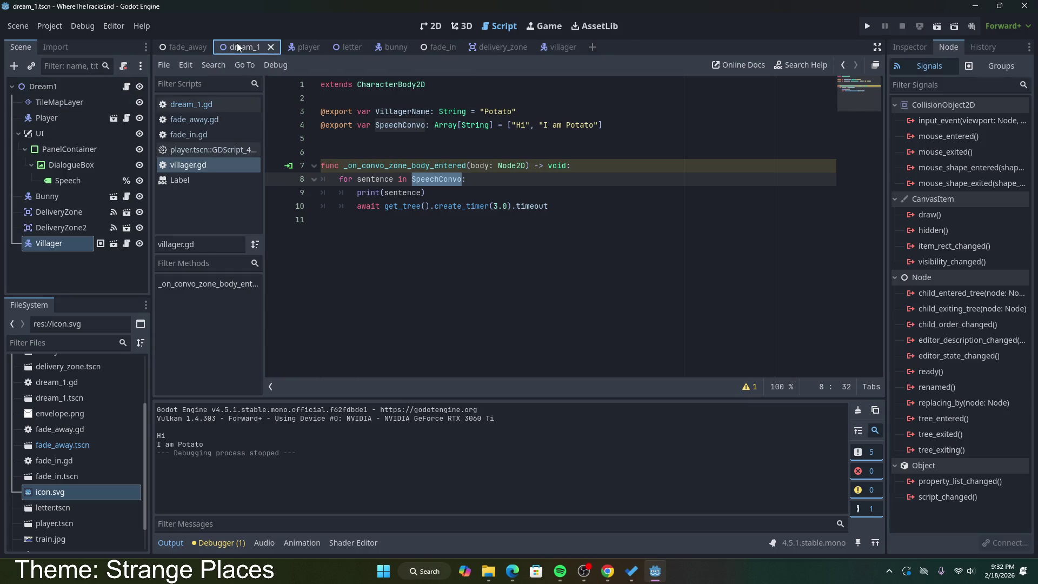
Step: Run dream_1 and inspect the failing $UI/PanelContainer/Speech assignment on line 30
click(937, 26)
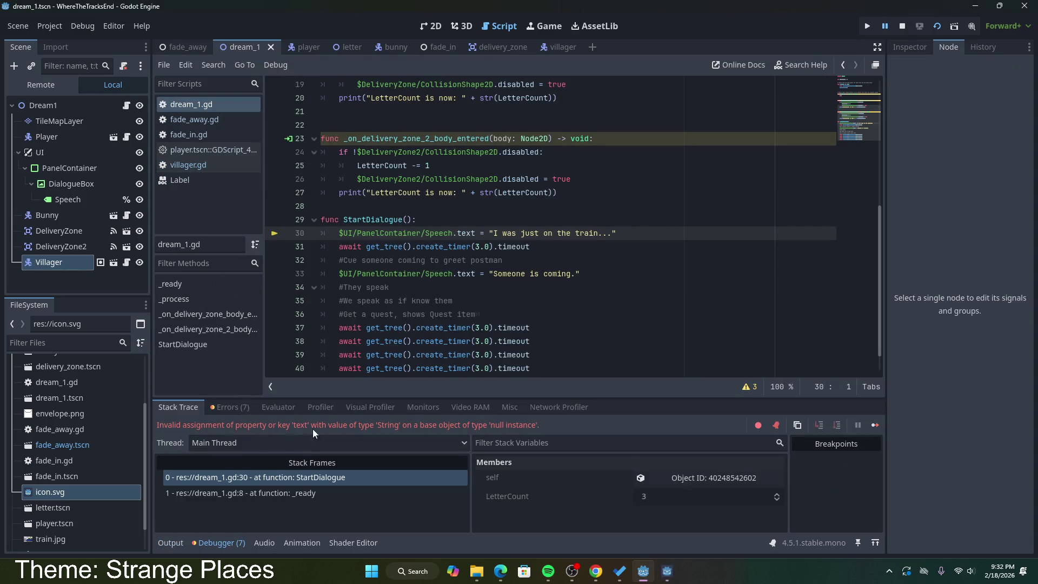
scroll(556, 257, down, 1)
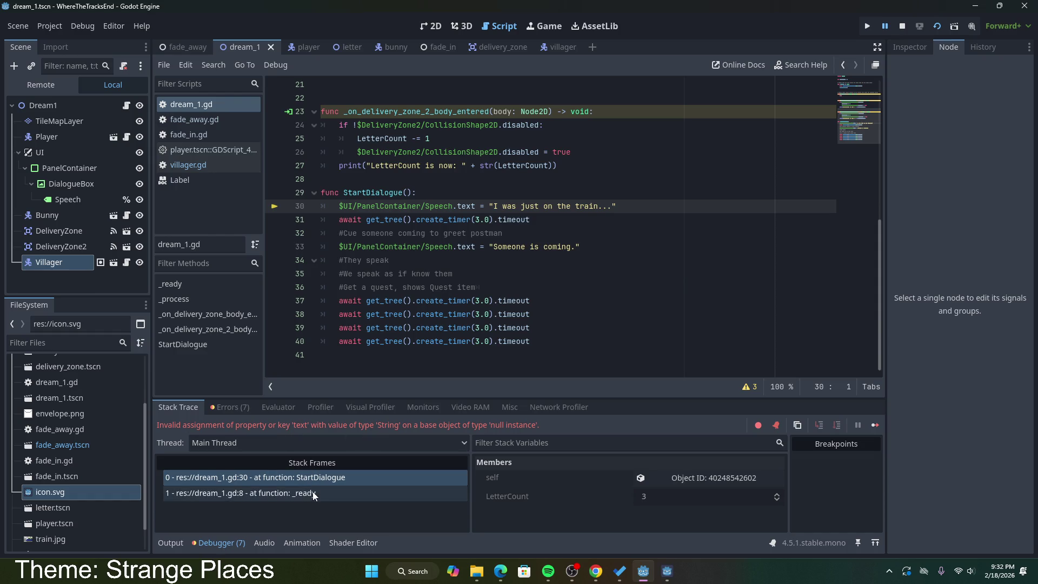
drag(341, 206, 615, 206)
click(630, 206)
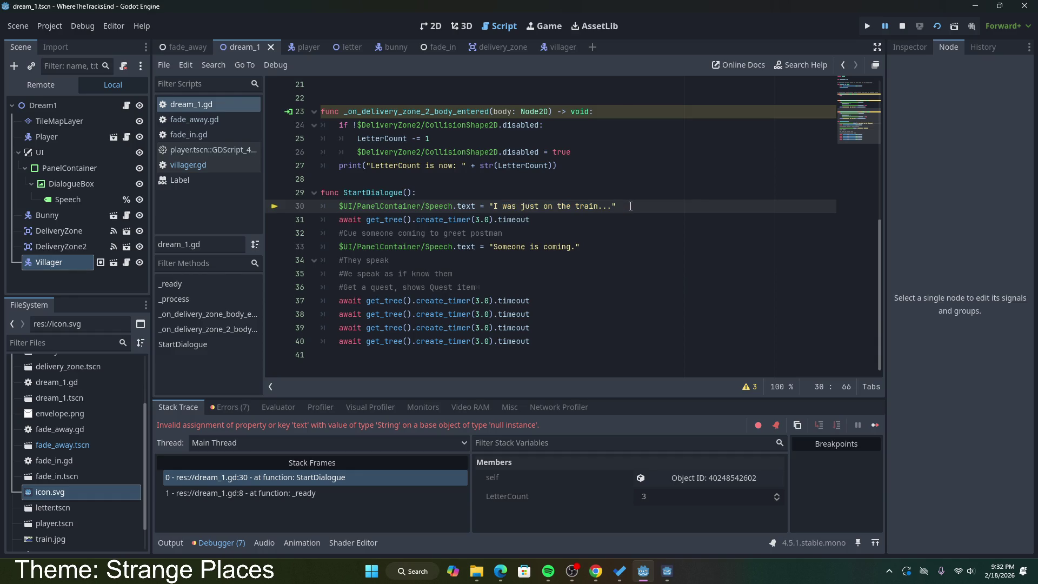
click(457, 206)
scroll(502, 259, up, 2)
scroll(521, 301, down, 2)
Step: Replace the $UI/PanelContainer/ prefix with % on lines 30 and 33
drag(426, 208, 340, 209)
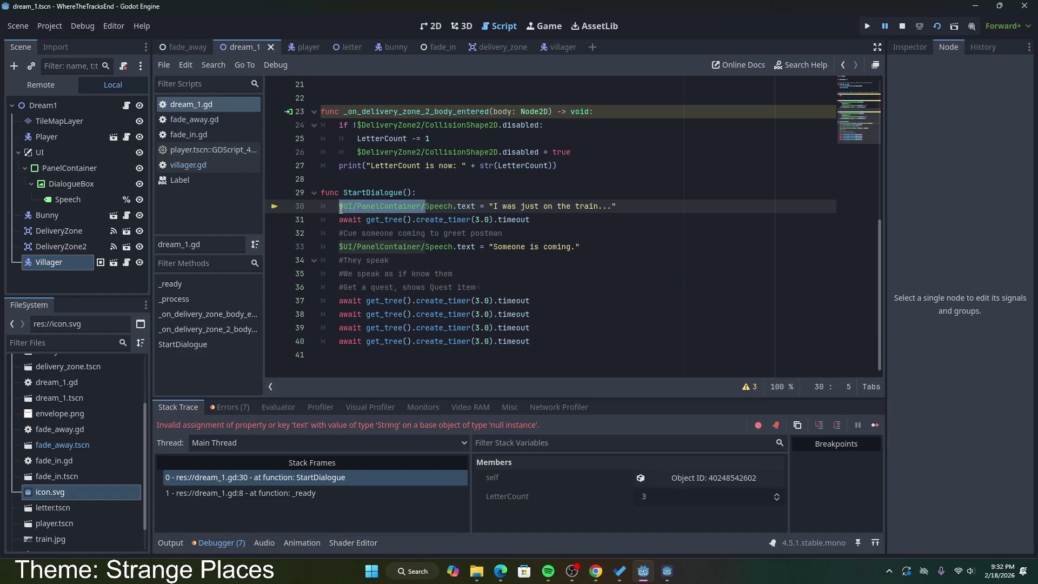
text(%)
drag(340, 246, 426, 247)
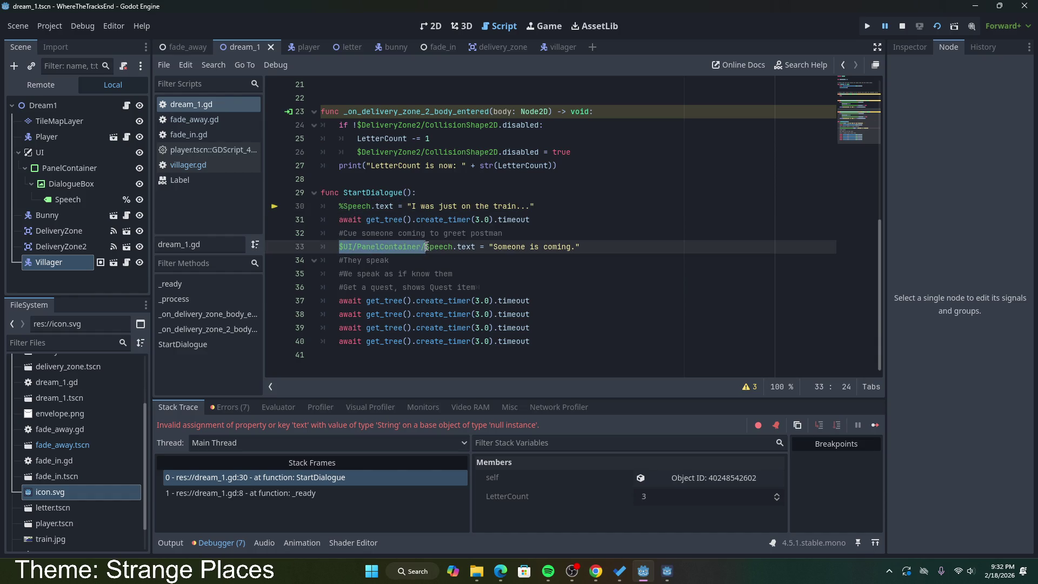
text(%)
click(539, 247)
click(476, 248)
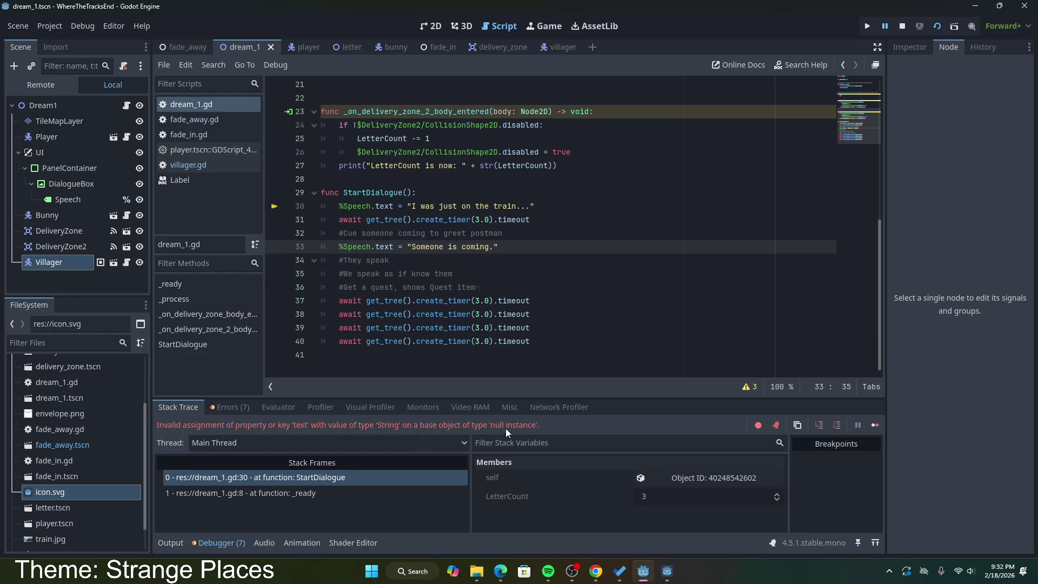
Step: Re-read the null-instance error message, then rerun the scene to test the %Speech fix
drag(475, 426, 537, 426)
drag(540, 426, 541, 427)
click(513, 233)
click(512, 247)
click(937, 26)
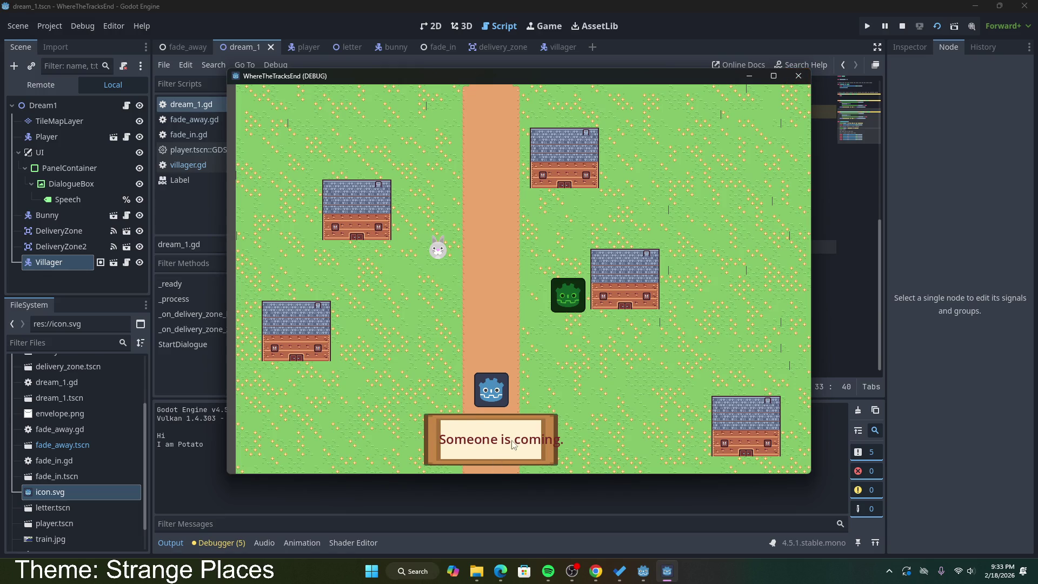
Step: Stop the test run once the dialogue reaches 'Someone is coming.'
click(799, 76)
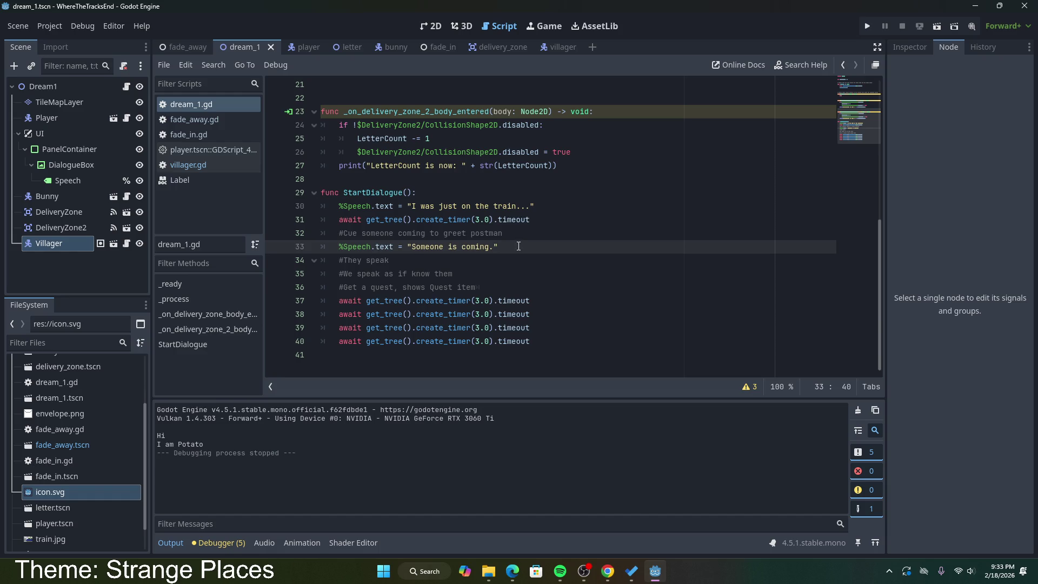
Step: Change line 33's dialogue to "Someone is over there. I'll chat to them."
drag(488, 247, 462, 247)
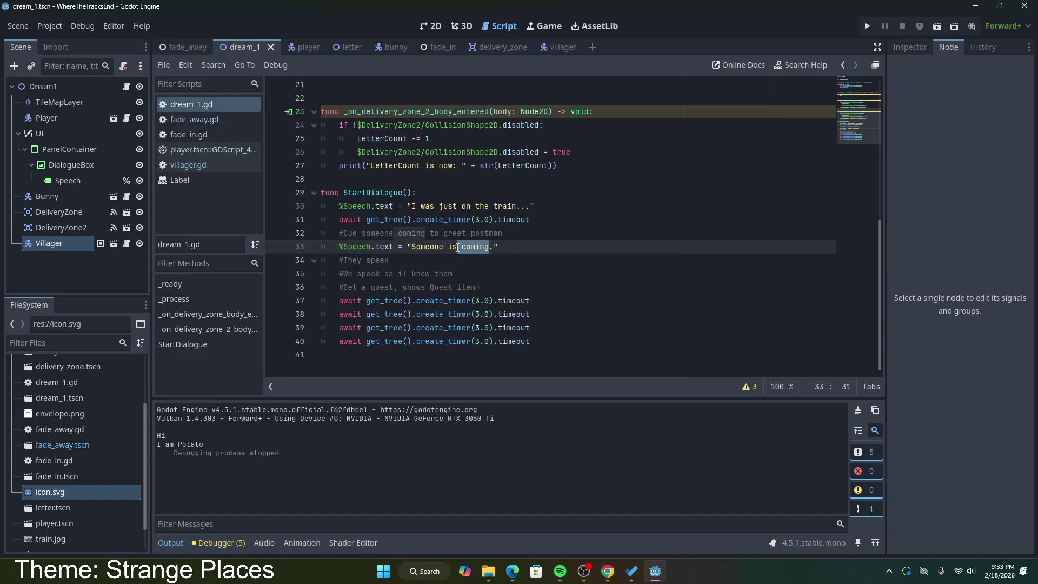
text(over there)
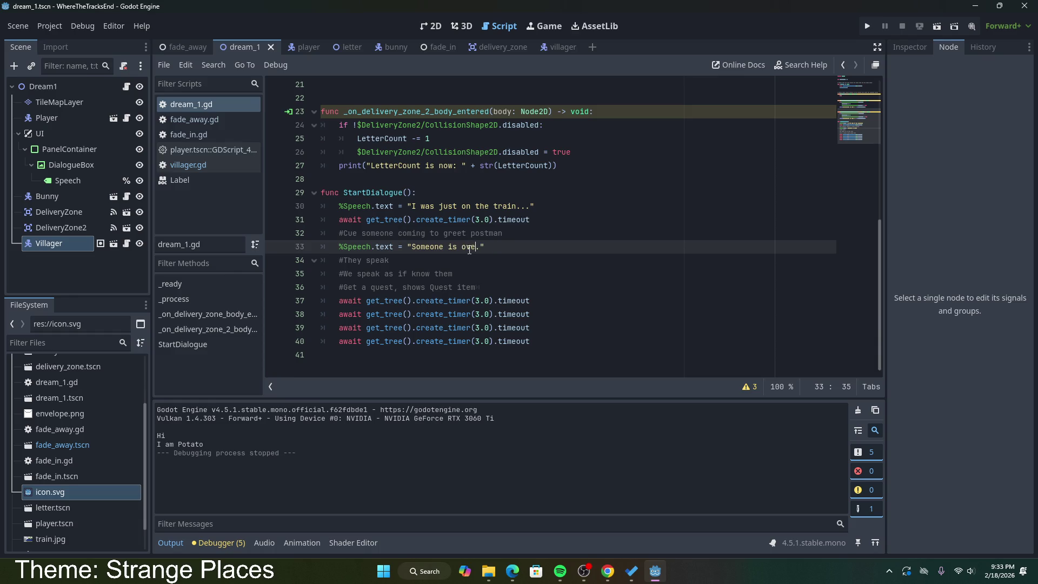
text(. Le)
key(BackSpace)
key(BackSpace)
text(I'll che)
key(BackSpace)
text(at to them)
Step: Delete the leftover comments and waits on lines 34–40, then run the scene
click(413, 264)
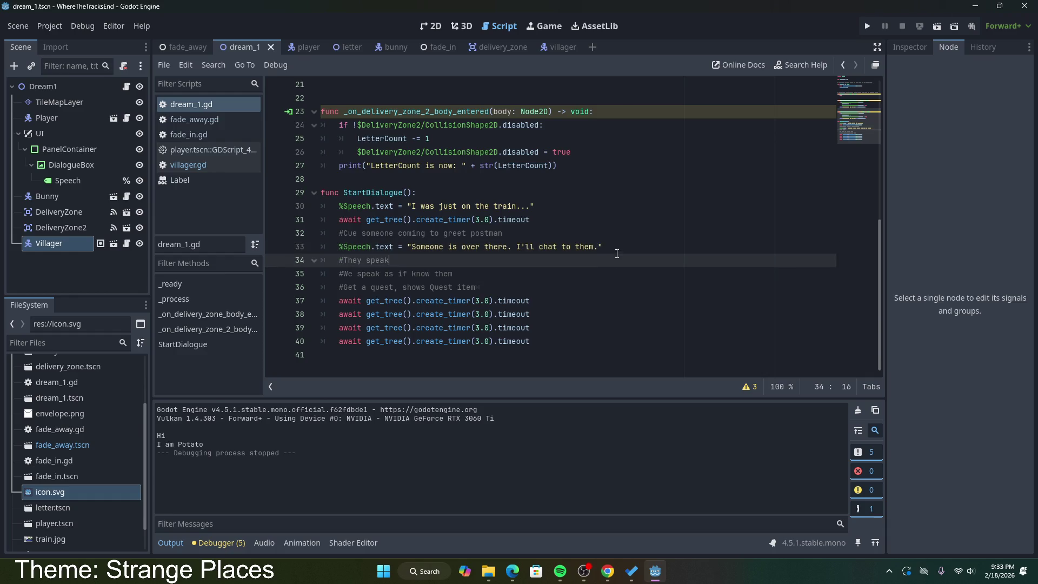
click(486, 287)
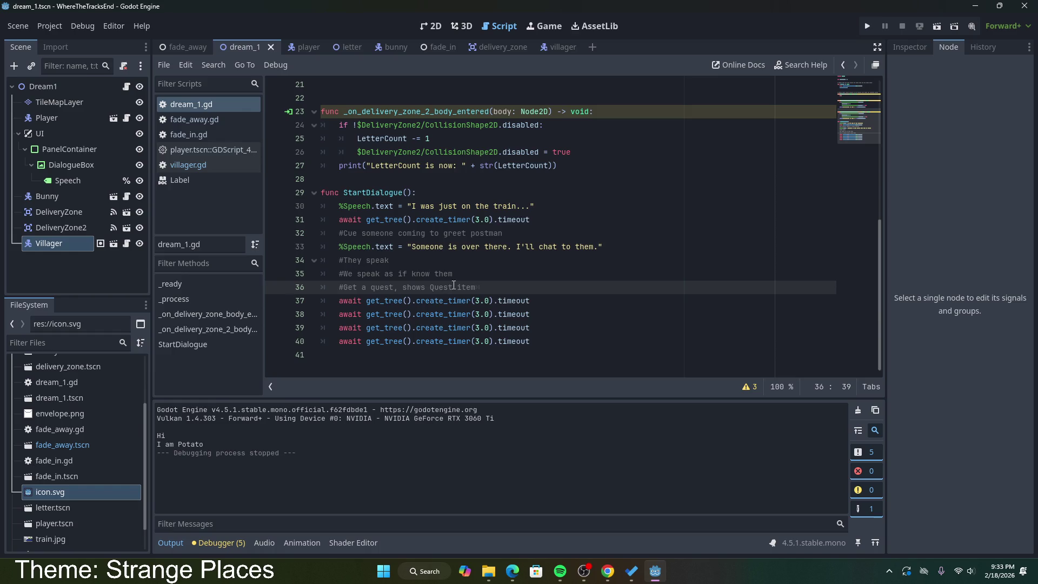
drag(546, 338, 323, 261)
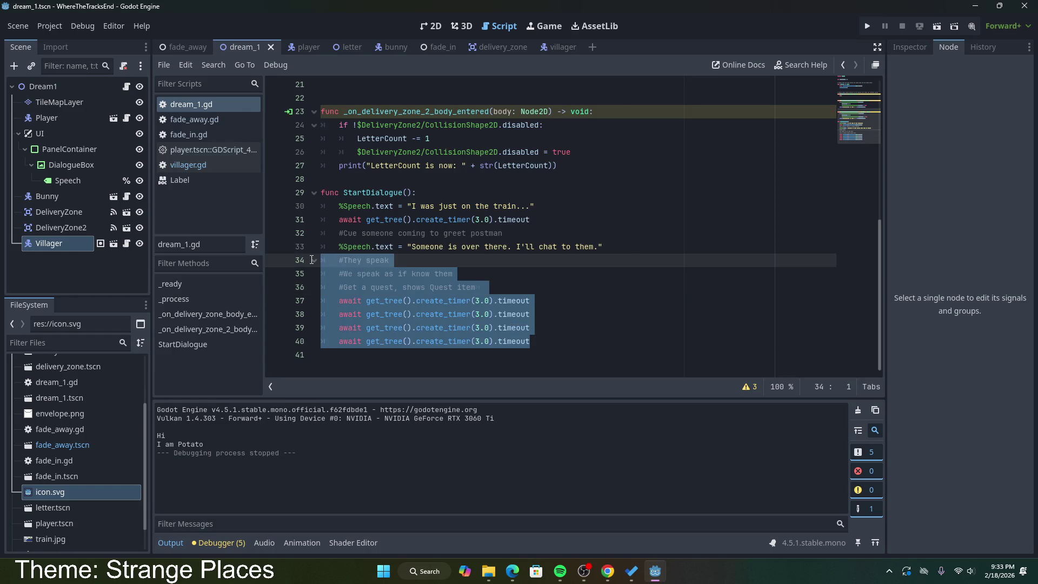
key(Delete)
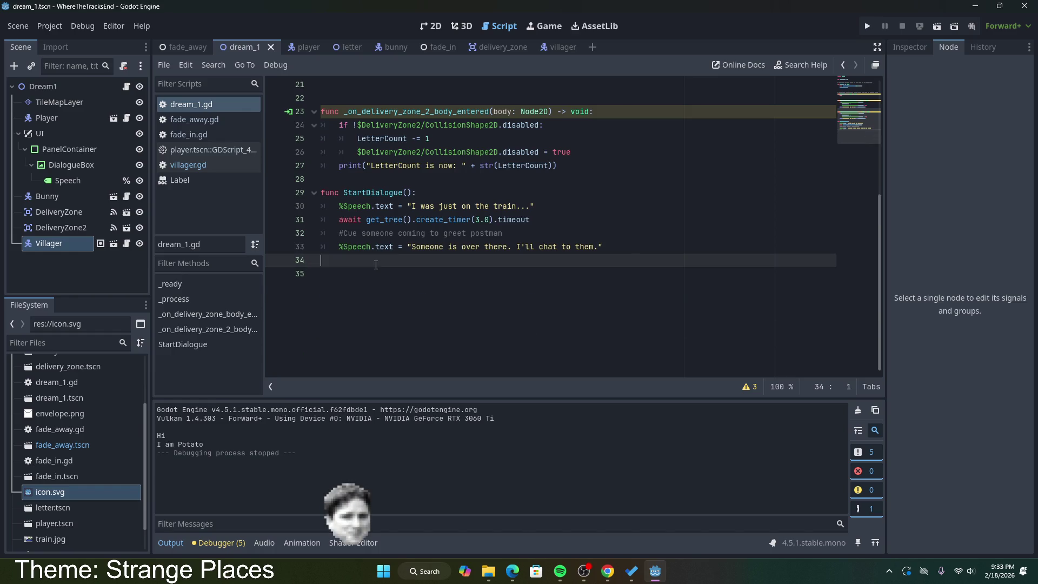
key(BackSpace)
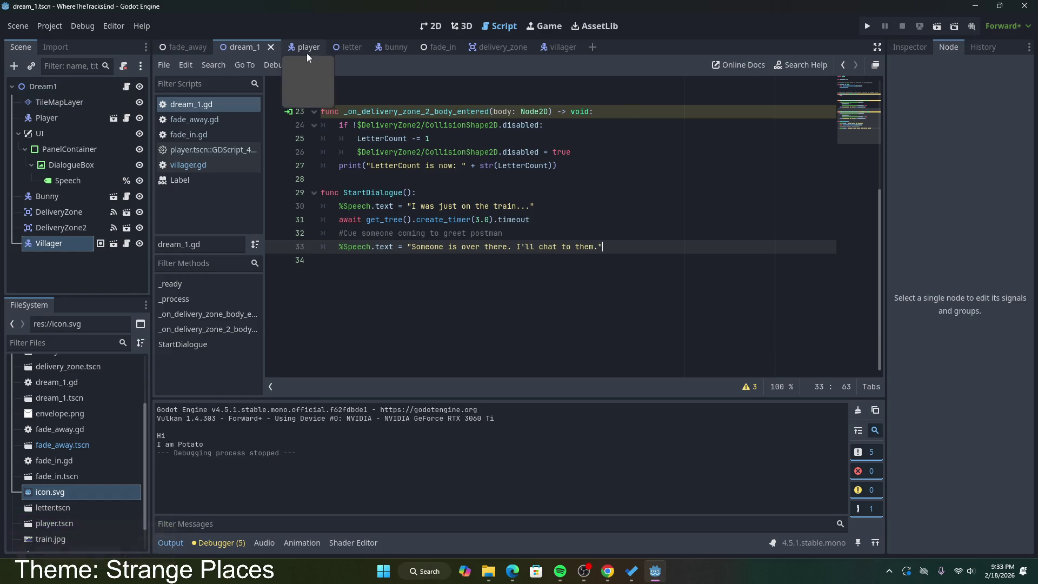
click(942, 32)
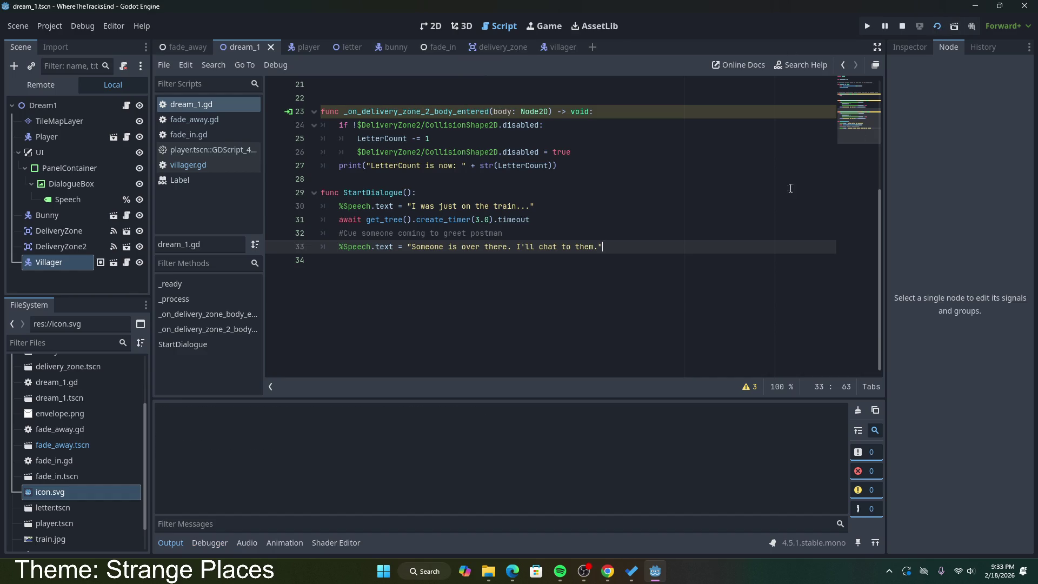
Step: Walk the player up the path to stand beside the green villager
key(Up)
key(Right)
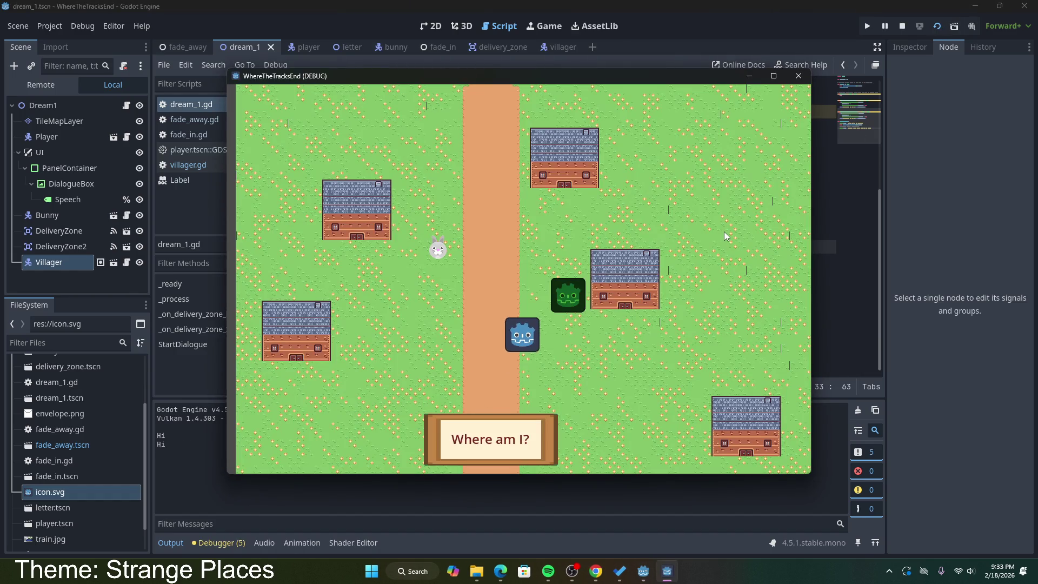
key(Left)
key(Right)
key(Up)
key(Right)
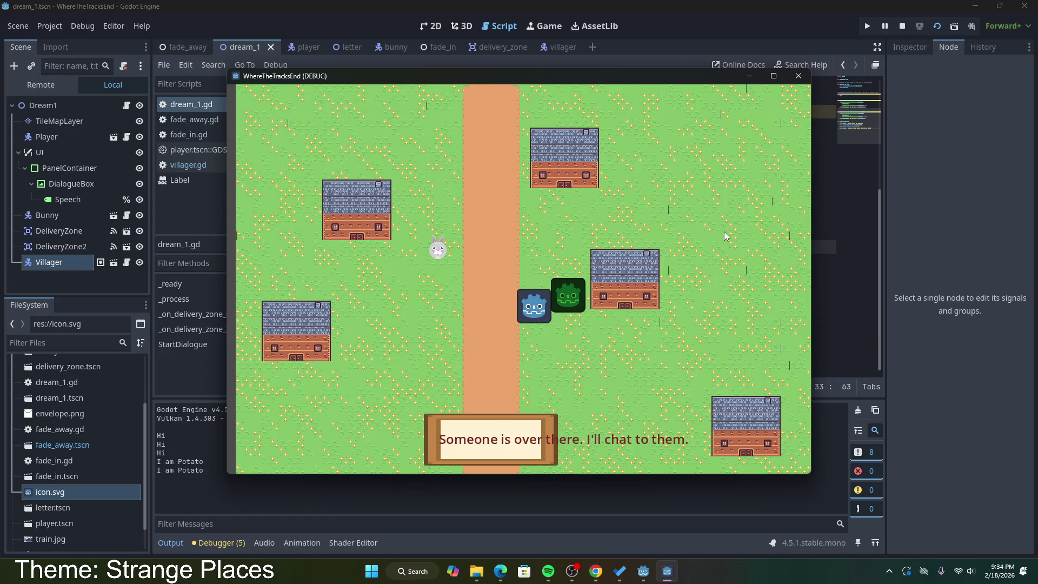
Step: Step away from the villager and back several times to retrigger it, then close the game
key(Left)
key(Right)
key(Left)
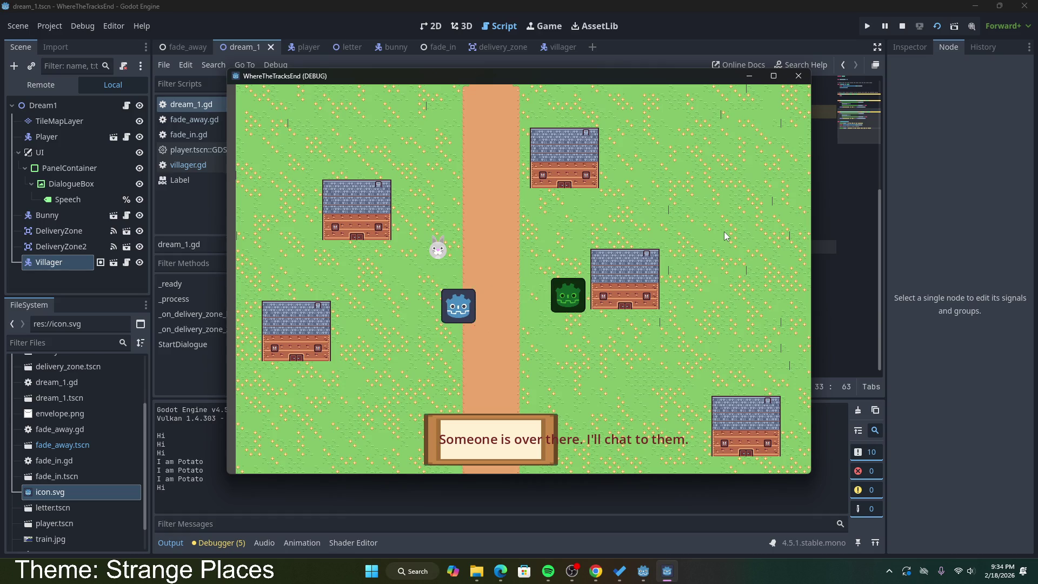
key(Right)
key(Left)
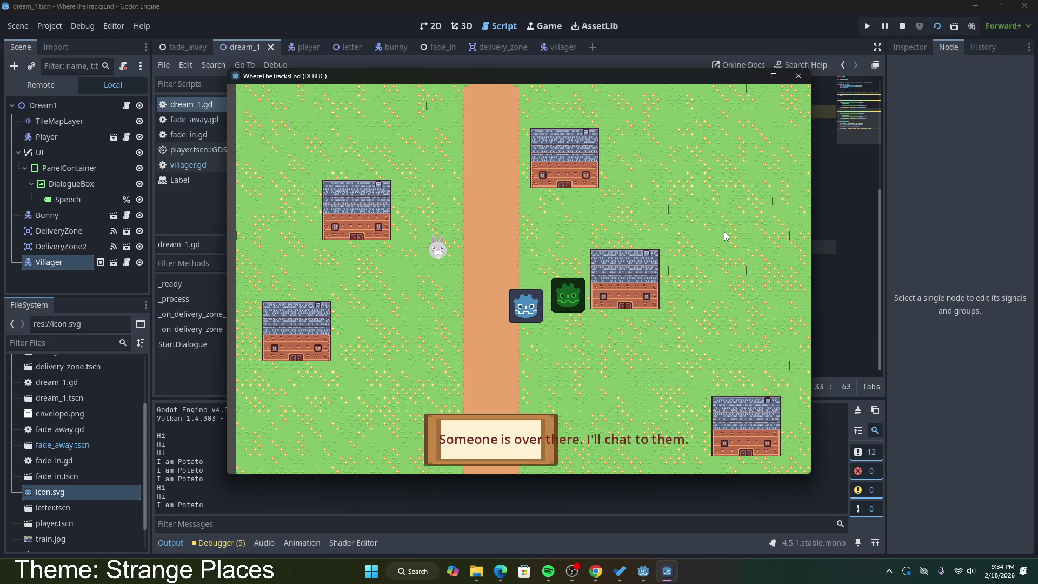
key(Right)
key(Left)
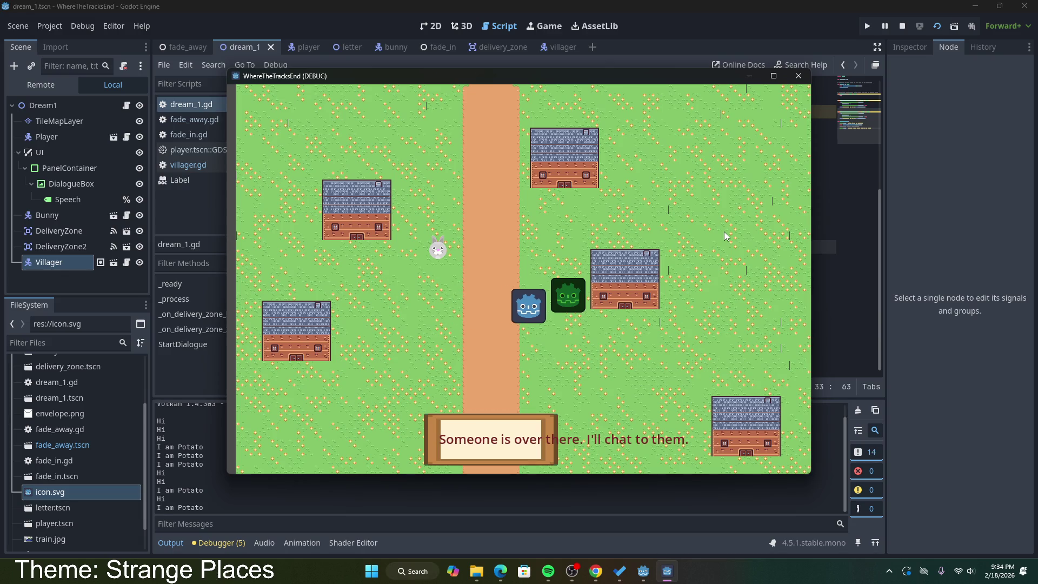
key(Right)
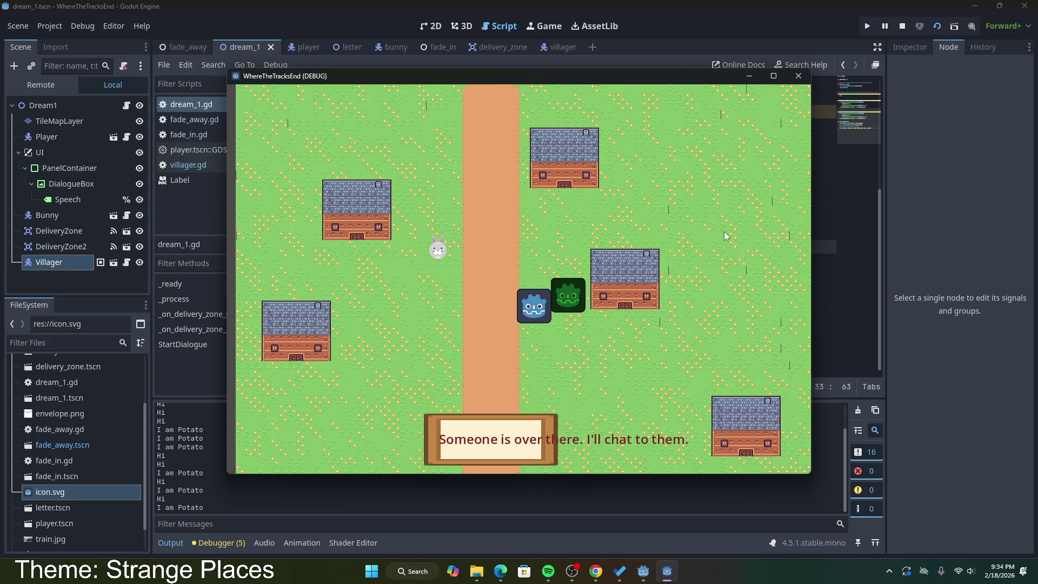
click(799, 76)
click(447, 228)
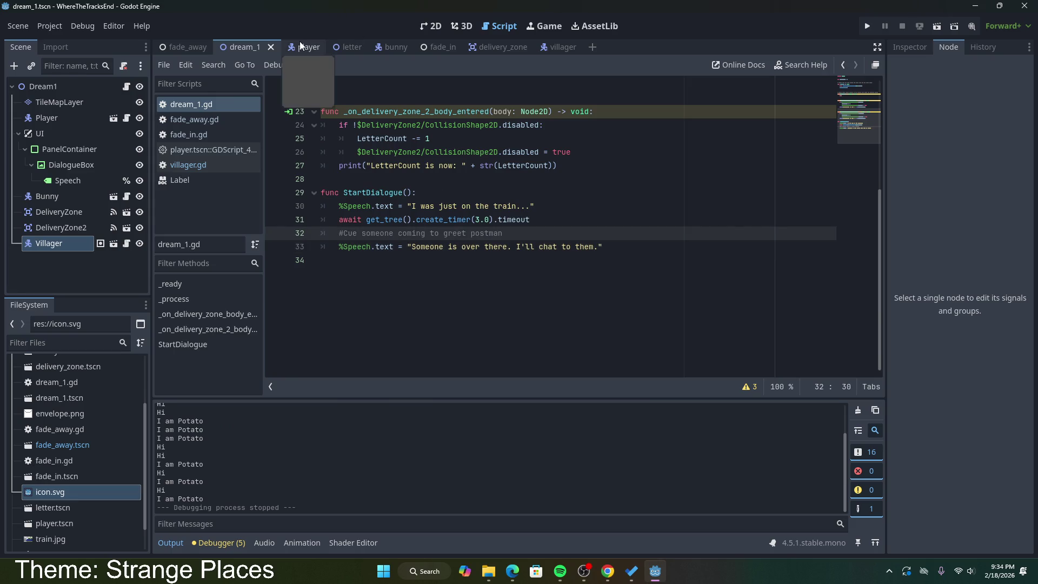
Step: In the villager scene, change line 31's timer wait from 3 to 5 seconds
click(336, 47)
click(386, 47)
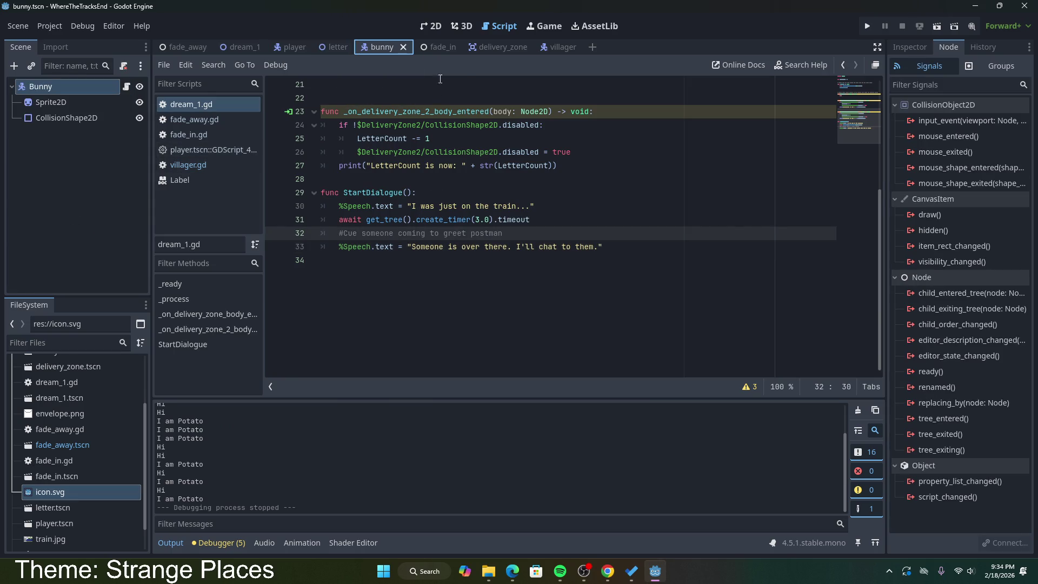
click(545, 48)
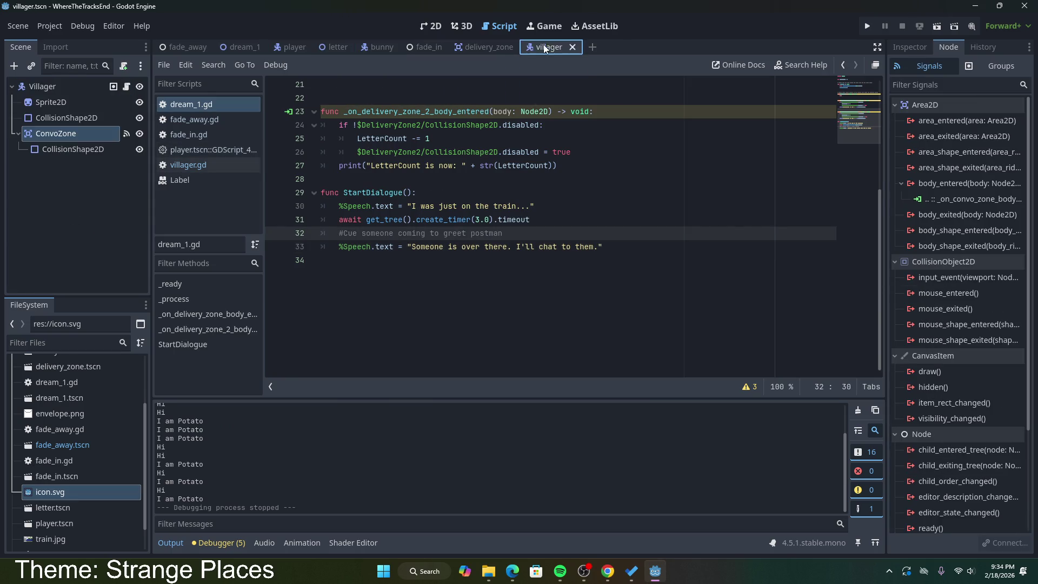
double_click(476, 219)
text(5)
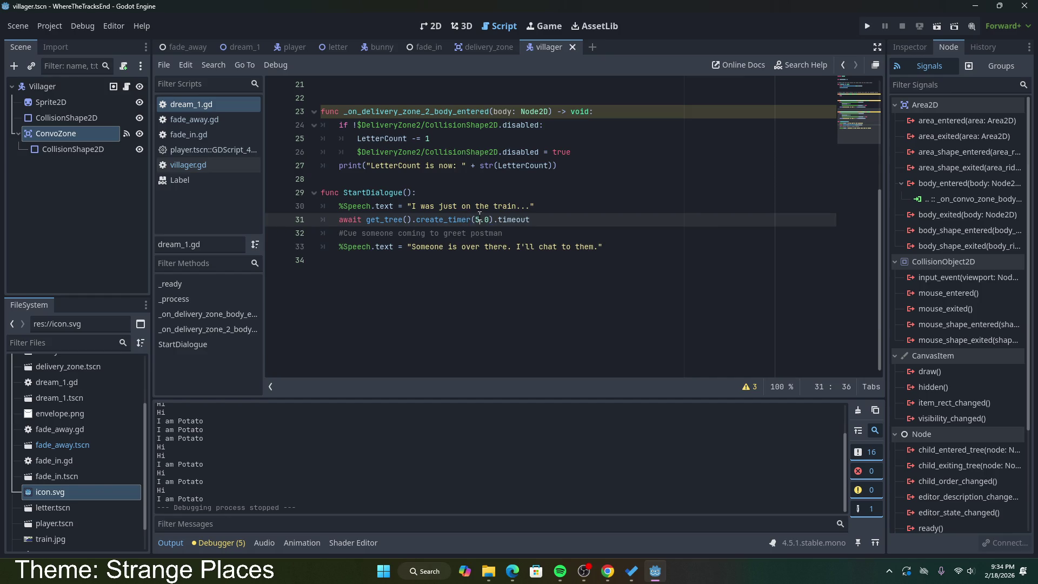
Step: Read the create_timer documentation popup, then dismiss it
click(465, 247)
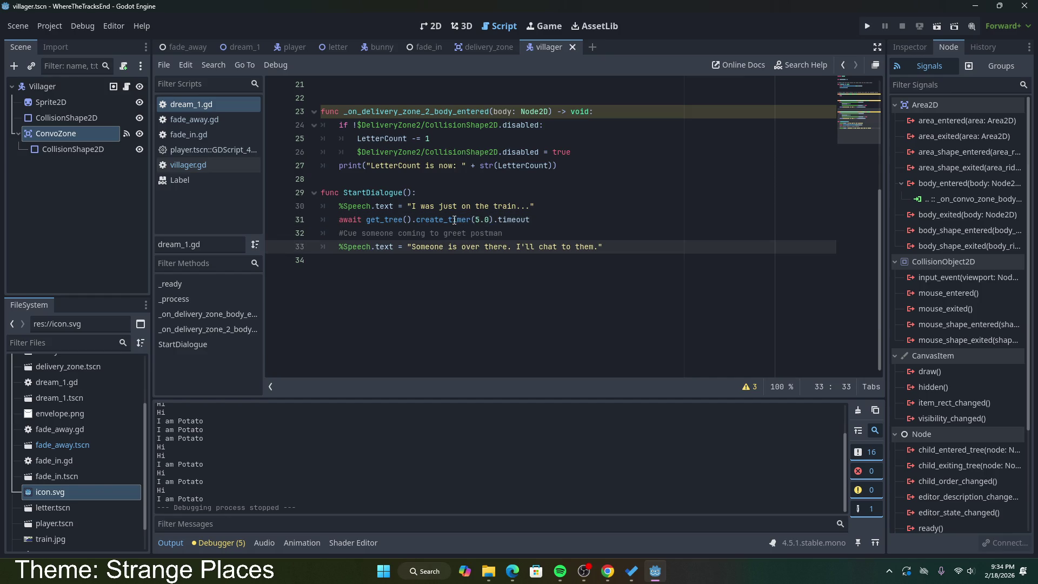
click(454, 219)
mouse_move(465, 223)
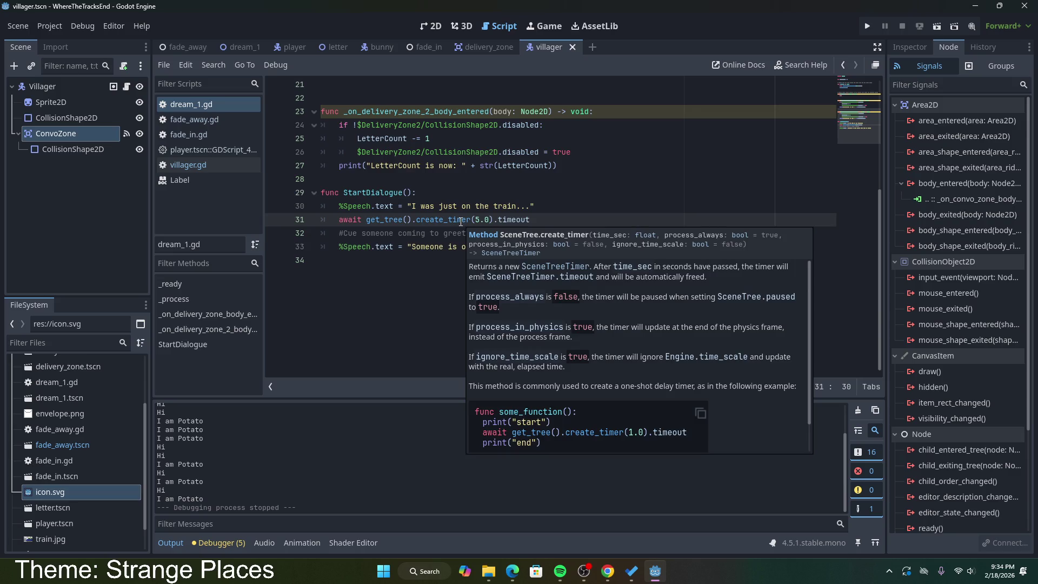
mouse_move(428, 221)
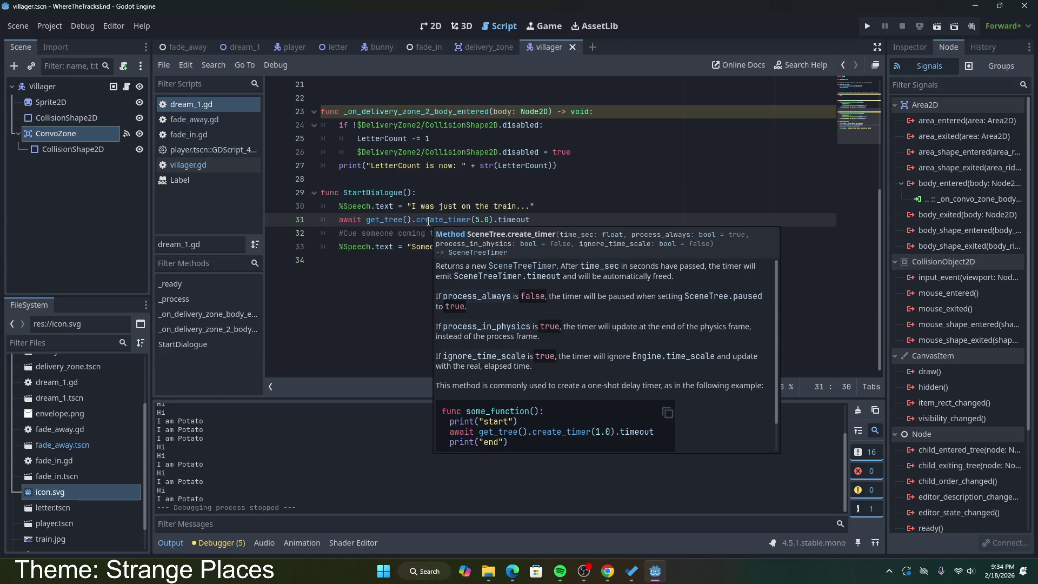
click(555, 225)
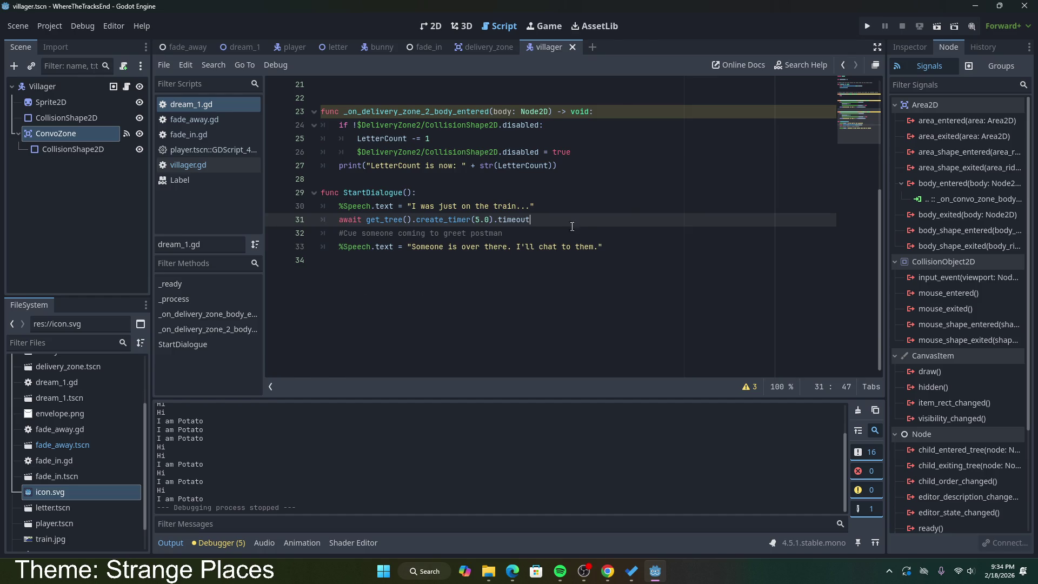
Step: Review the StartDialogue timer code on lines 30–33, then switch to the player scene
click(553, 211)
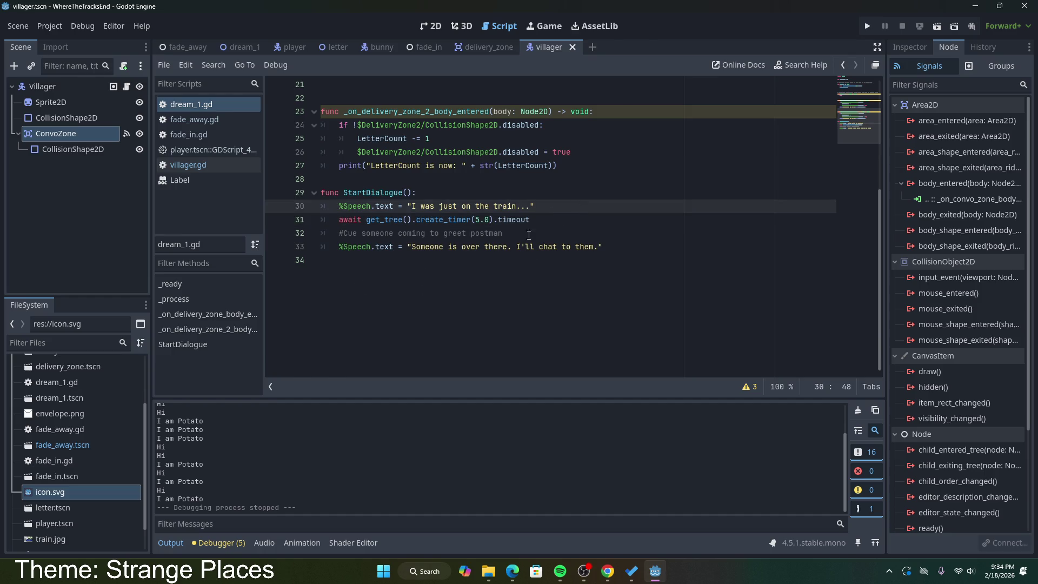
click(611, 247)
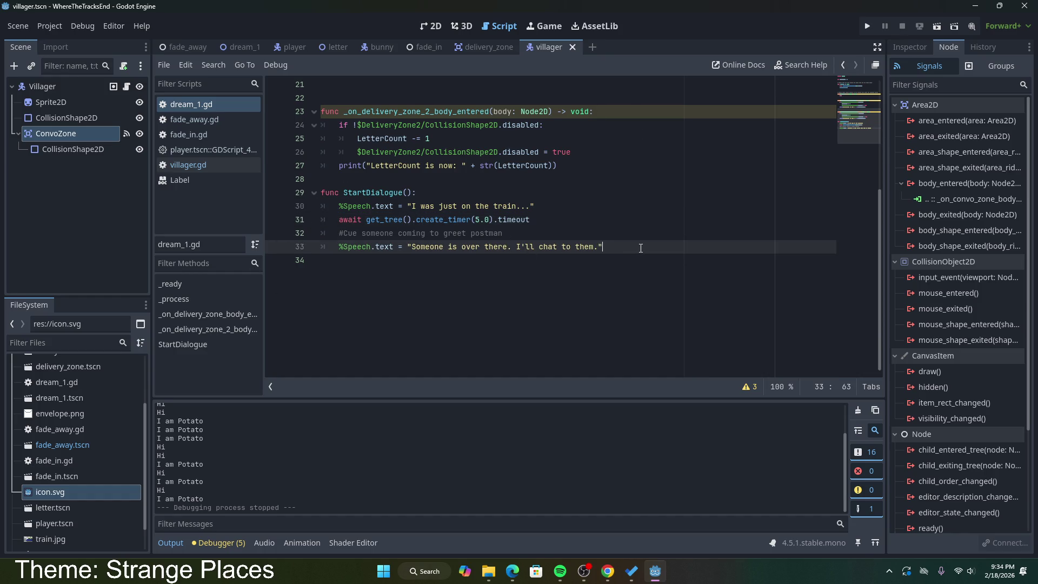
drag(530, 219, 370, 219)
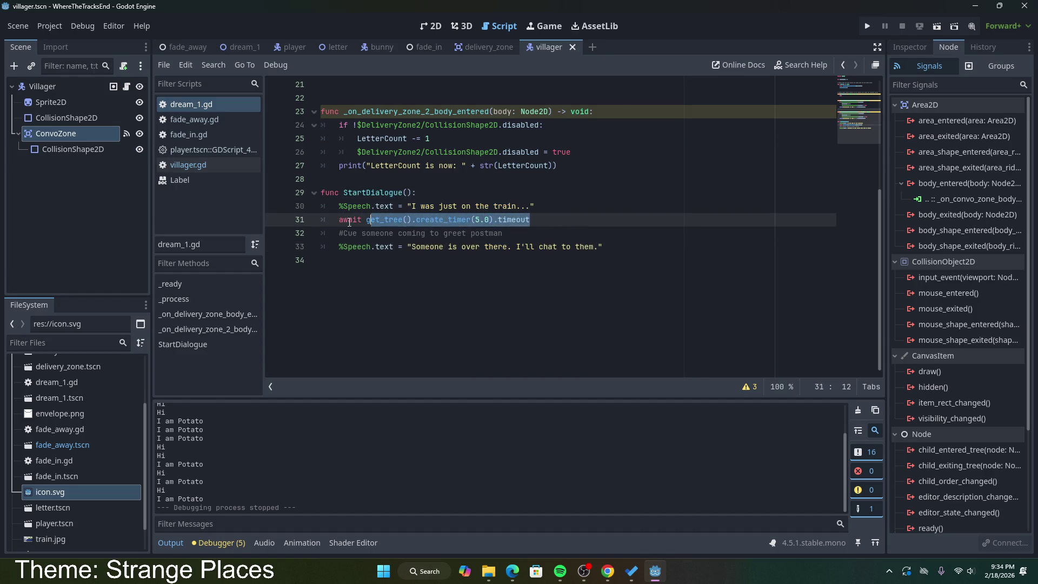
click(452, 195)
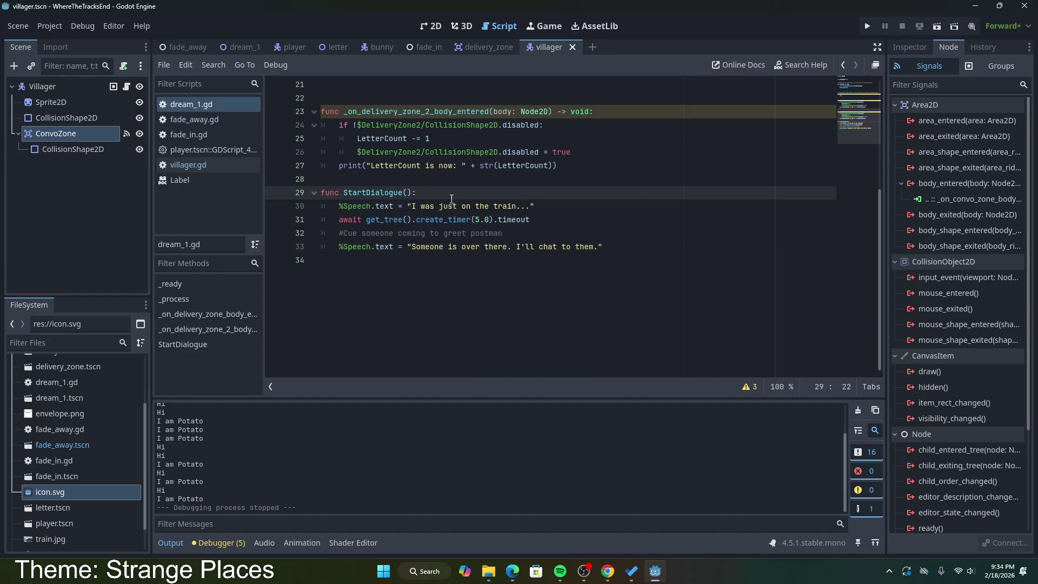
scroll(466, 213, up, 5)
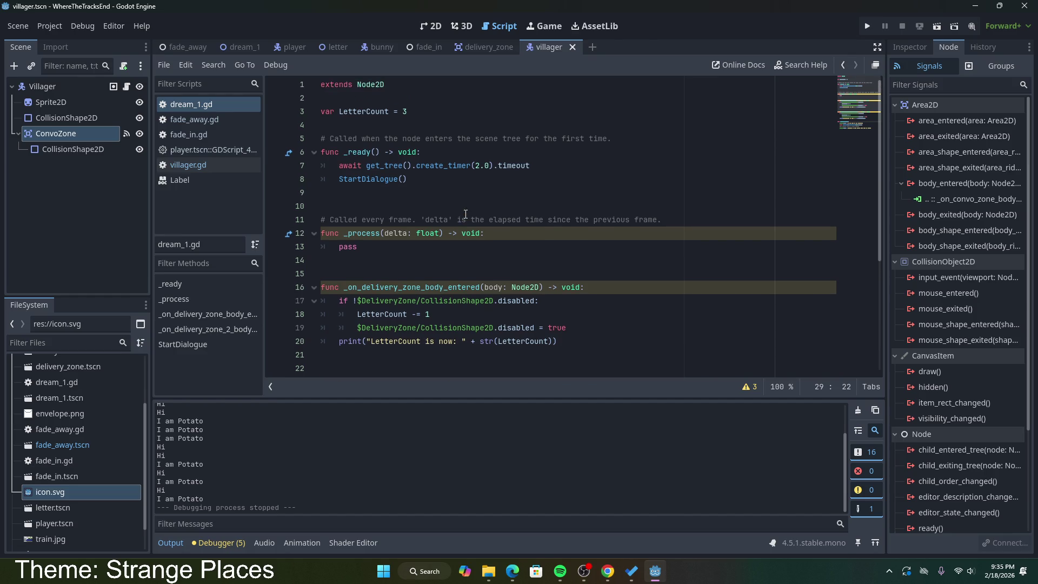
scroll(466, 213, down, 4)
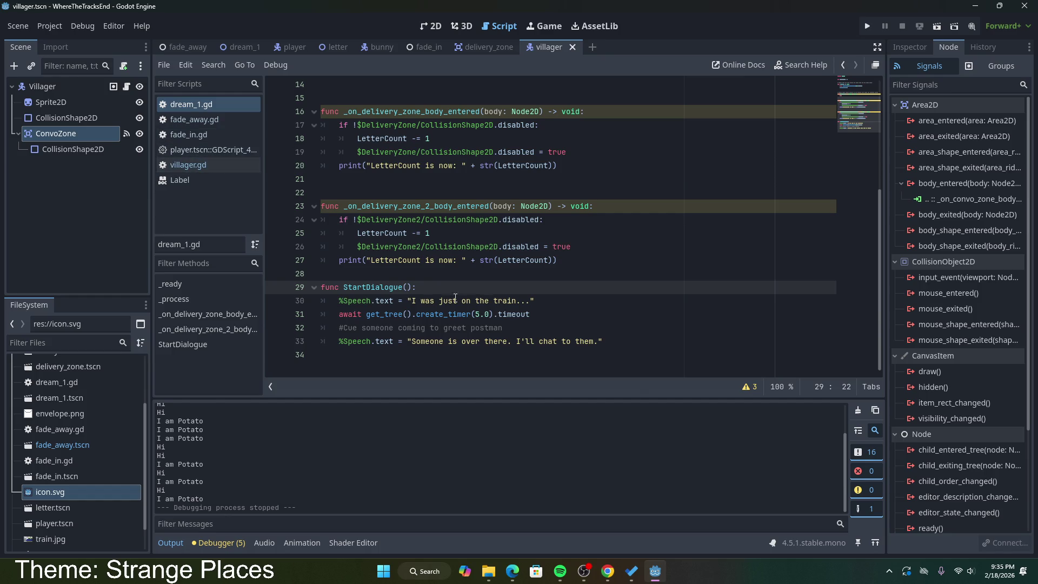
scroll(455, 298, up, 5)
scroll(455, 298, down, 5)
mouse_move(340, 300)
mouse_down()
mouse_move(617, 304)
mouse_move(621, 340)
mouse_up()
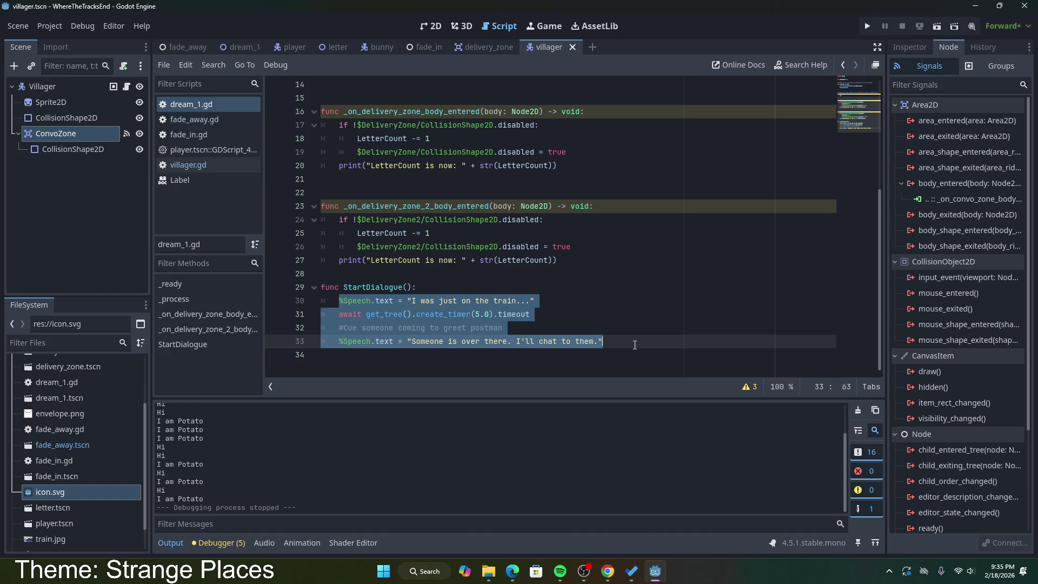
drag(636, 345, 327, 306)
click(347, 288)
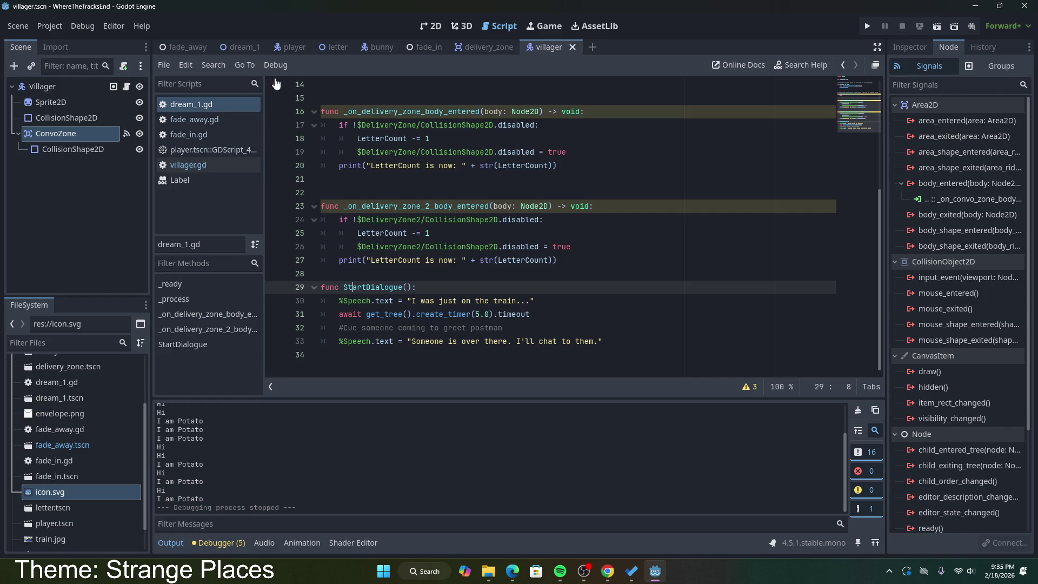
click(288, 48)
scroll(405, 216, up, 5)
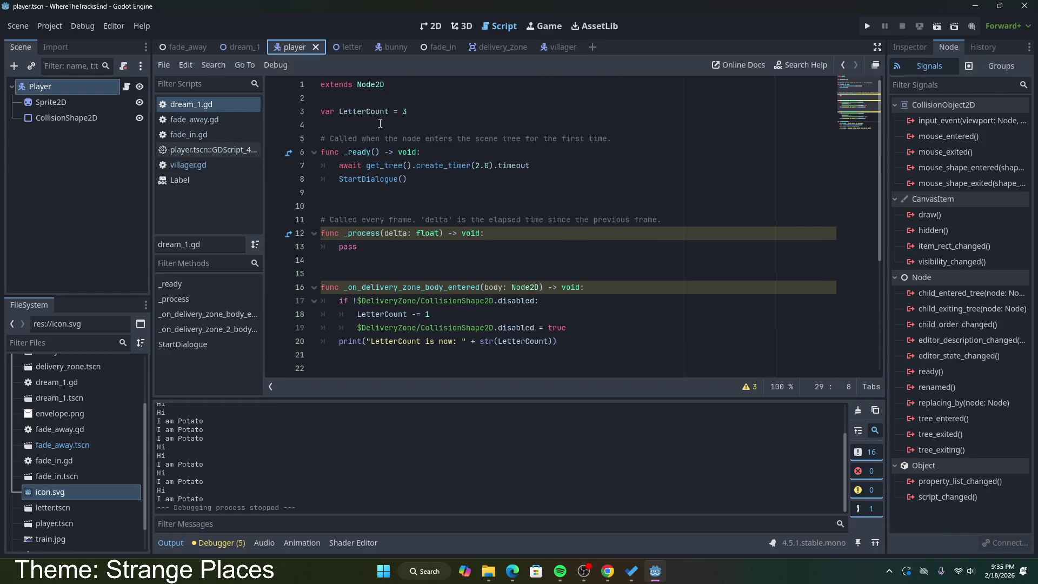
Step: Add 'var isCutscene = true' below the SPEED constant in the player script
click(200, 152)
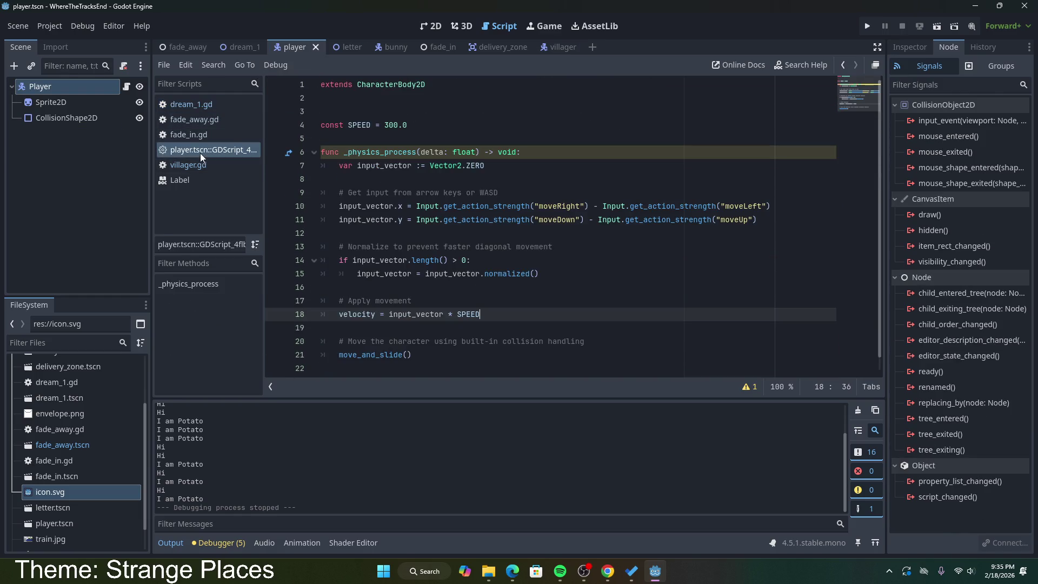
click(423, 128)
key(Return)
text(var i)
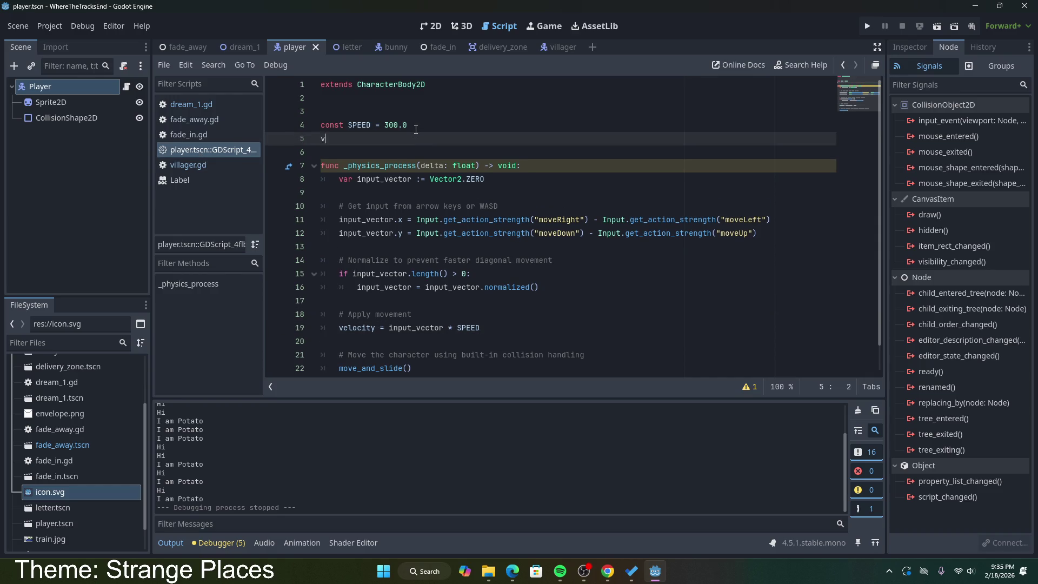
text(sCust)
key(BackSpace)
key(BackSpace)
text(tscene = )
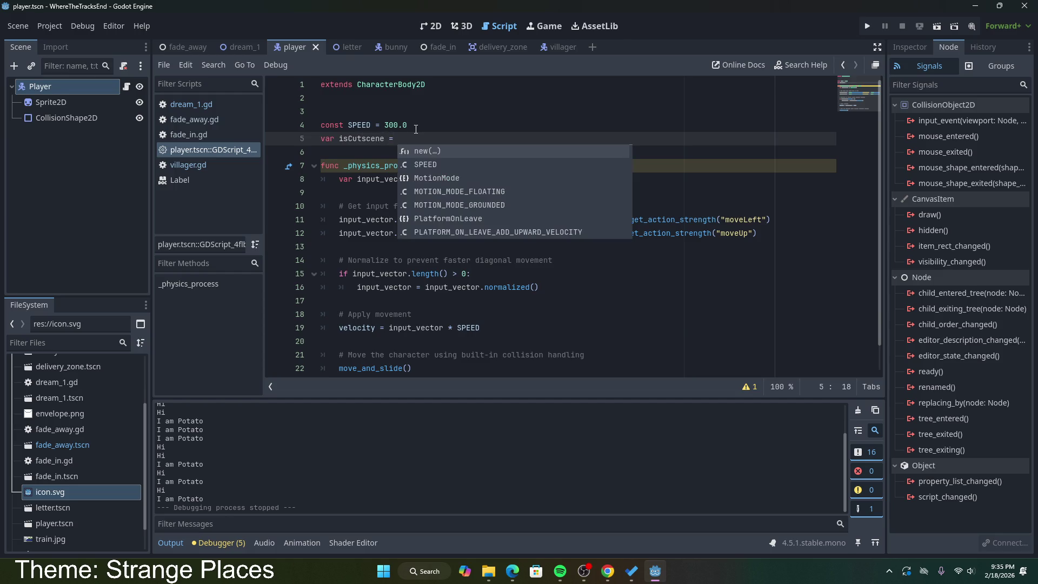
text(tru)
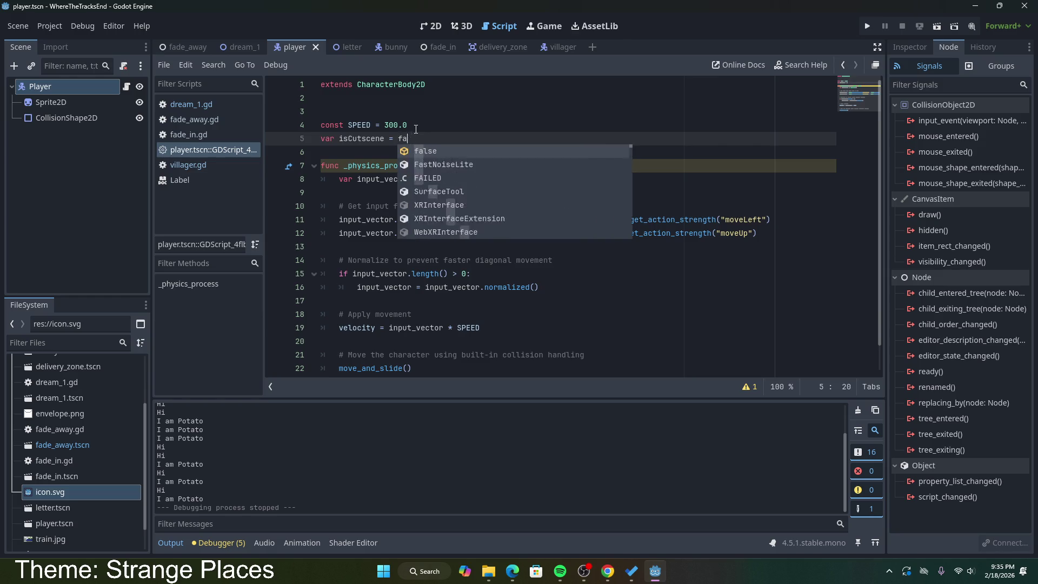
text(e)
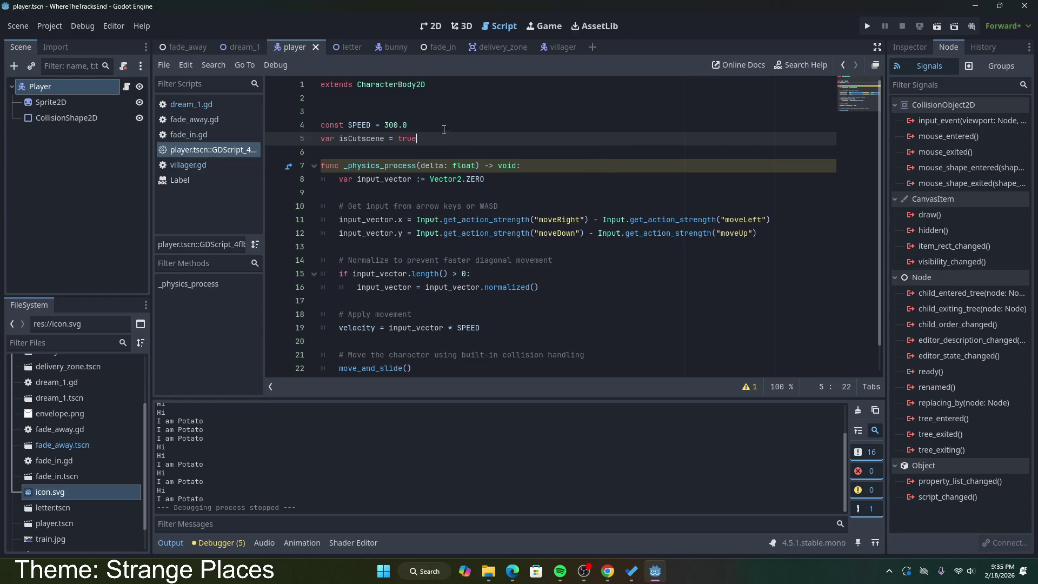
Step: Wrap the _physics_process movement code under a new 'if isCutScene:' check
scroll(444, 161, down, 1)
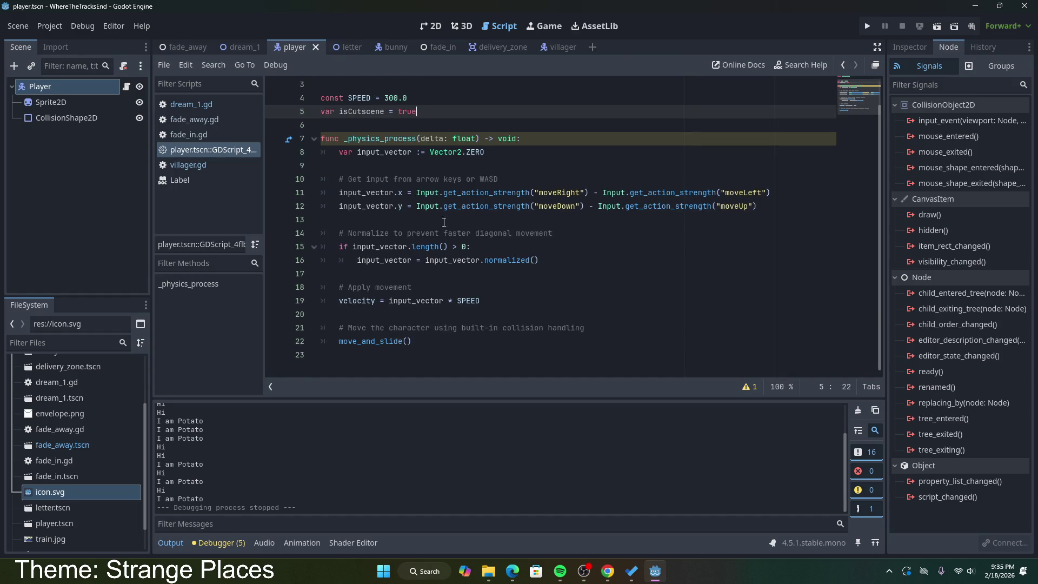
click(537, 139)
key(Return)
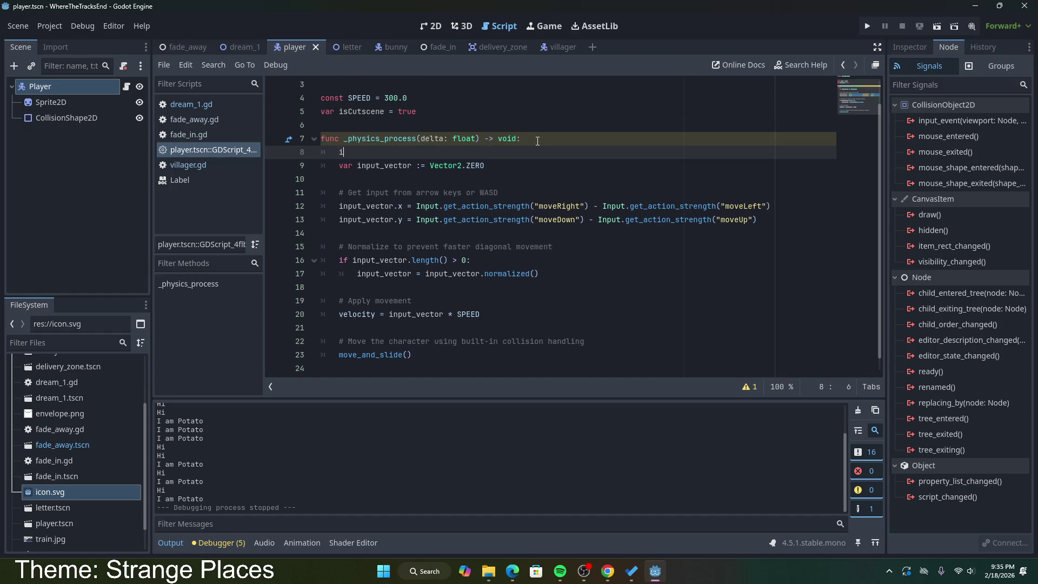
text(if isCut)
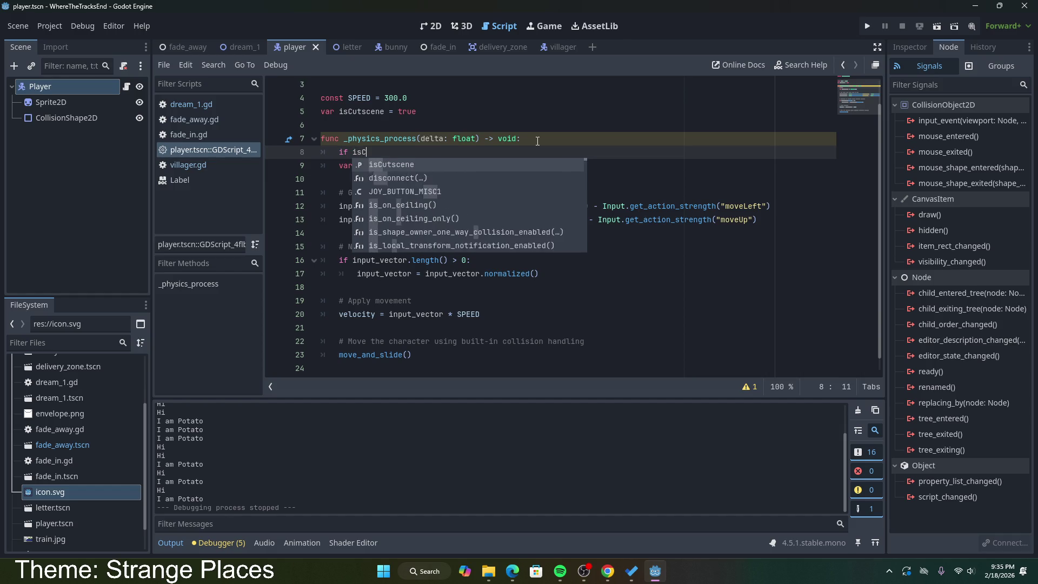
text(Scene:)
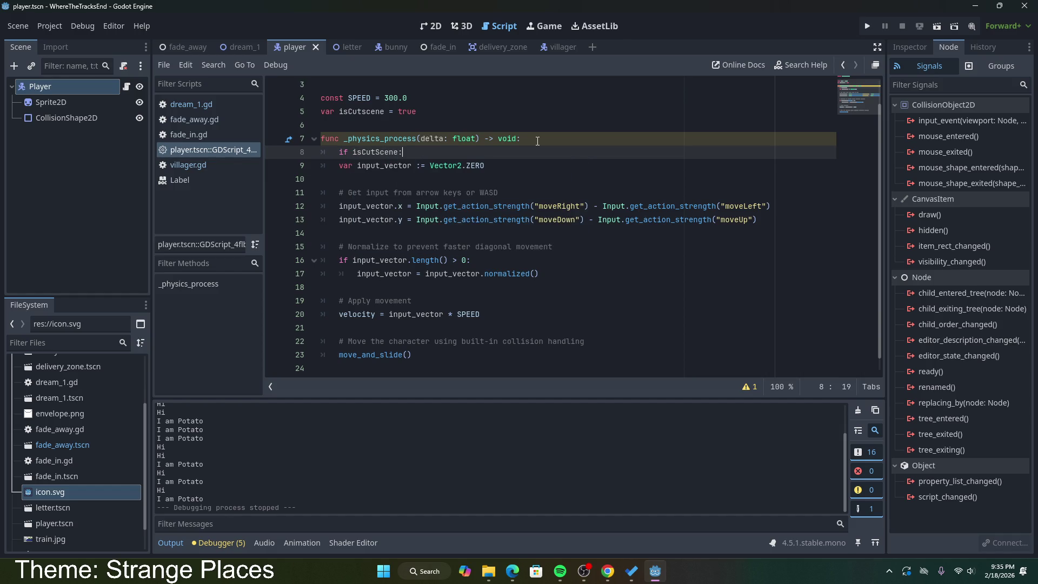
mouse_move(342, 167)
mouse_down()
mouse_move(541, 274)
mouse_move(424, 355)
mouse_up()
key(Tab)
Step: Insert 'not' so line 8 reads 'if not isCutScene:'
click(431, 301)
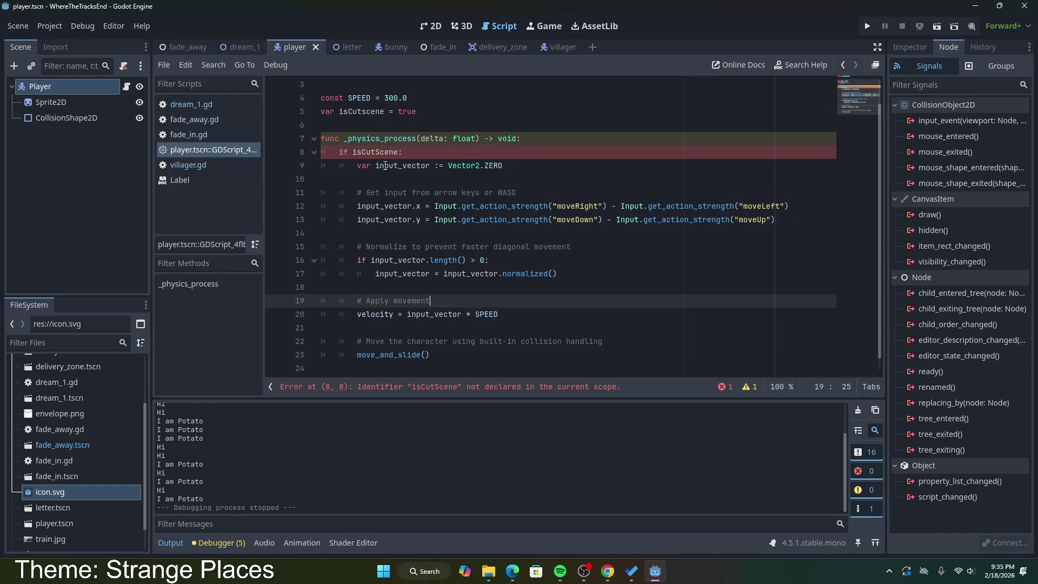
click(353, 152)
text(not)
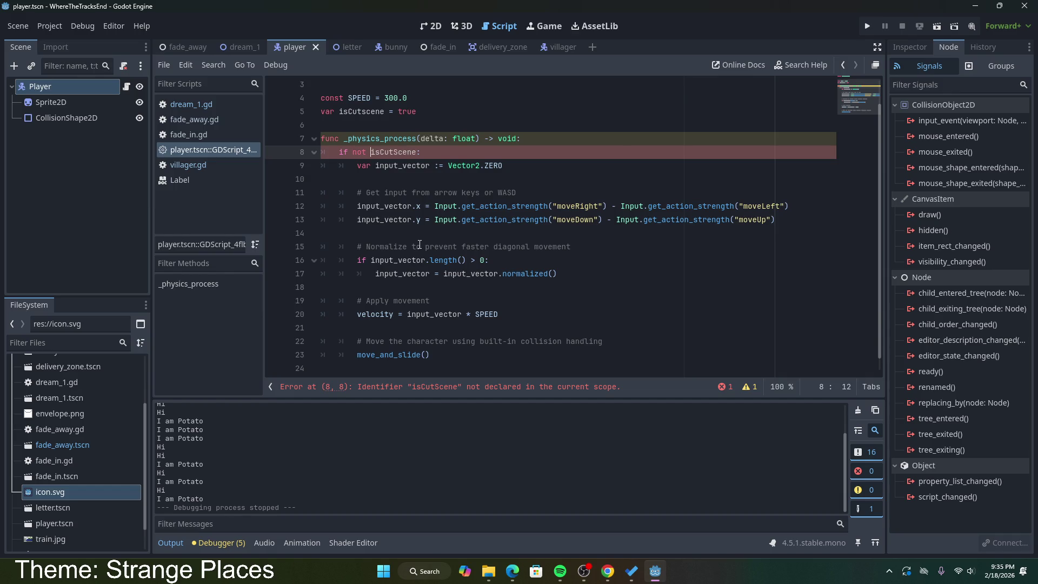
double_click(471, 193)
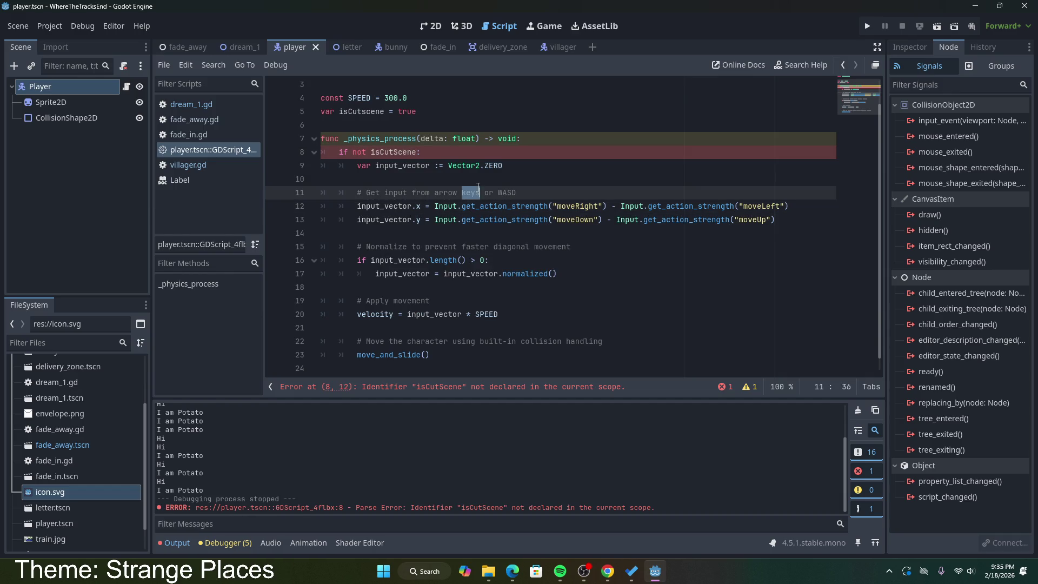
scroll(478, 187, up, 1)
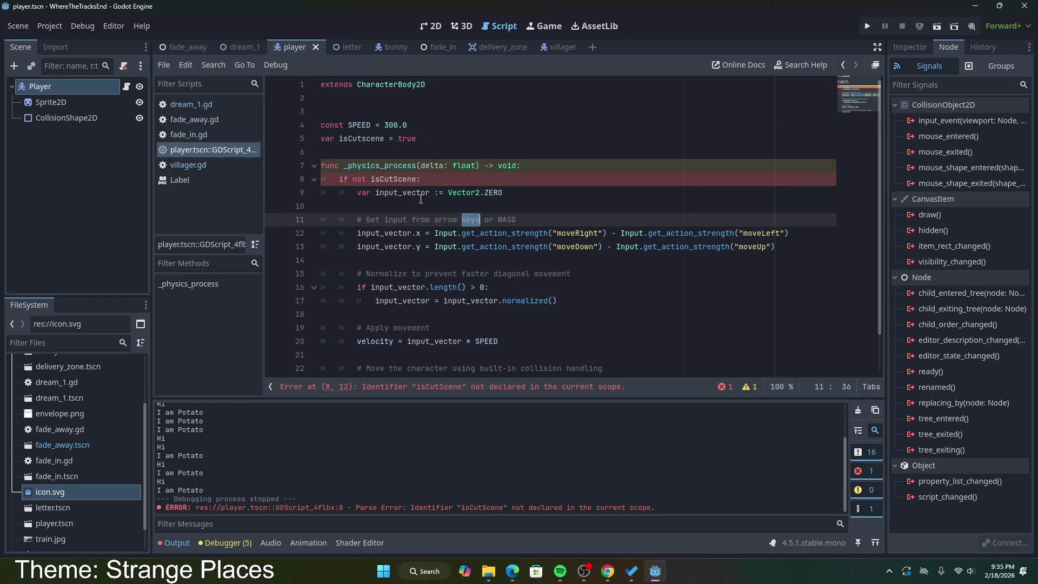
click(420, 179)
Step: Replace line 8's isCutScene with the declared name isCutscene from line 5
double_click(341, 139)
key(ctrl+c)
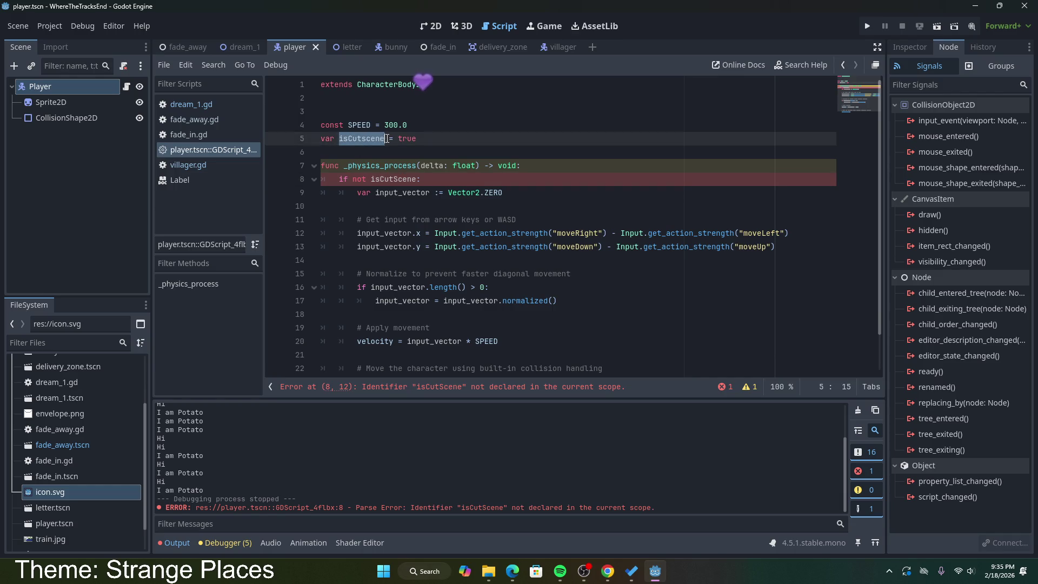
double_click(400, 179)
key(ctrl+v)
click(440, 140)
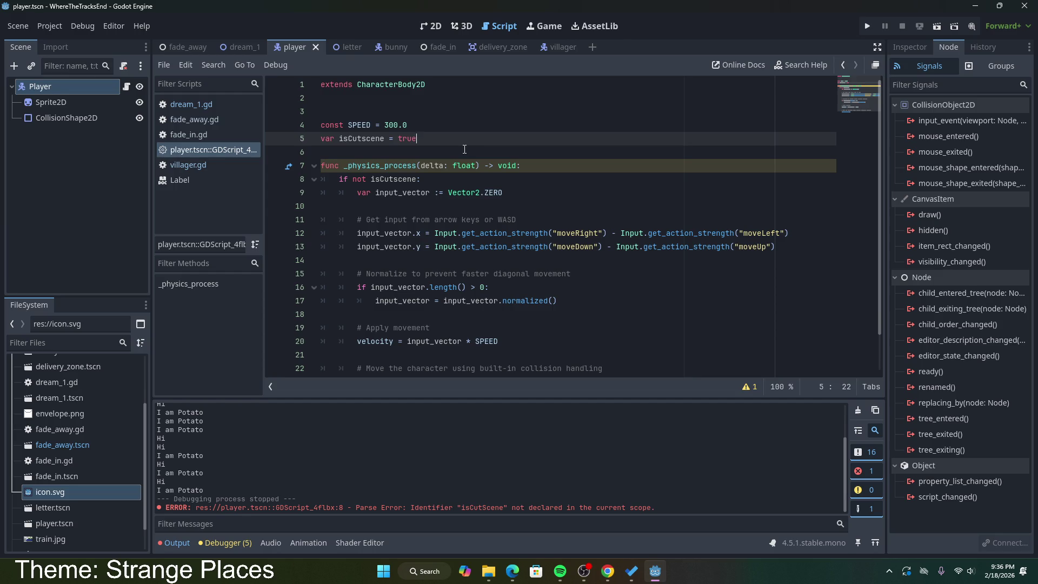
click(430, 125)
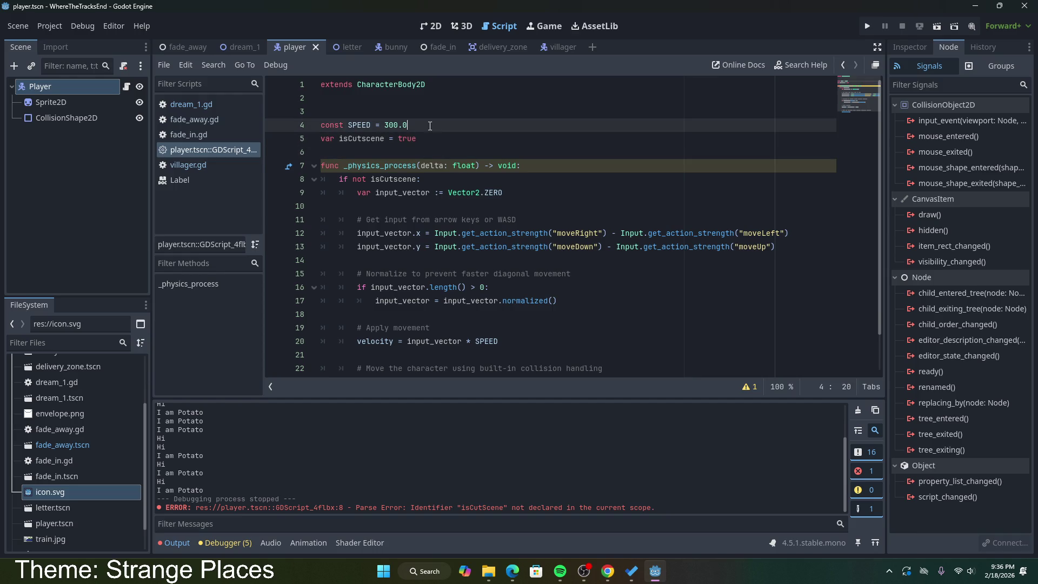
click(421, 136)
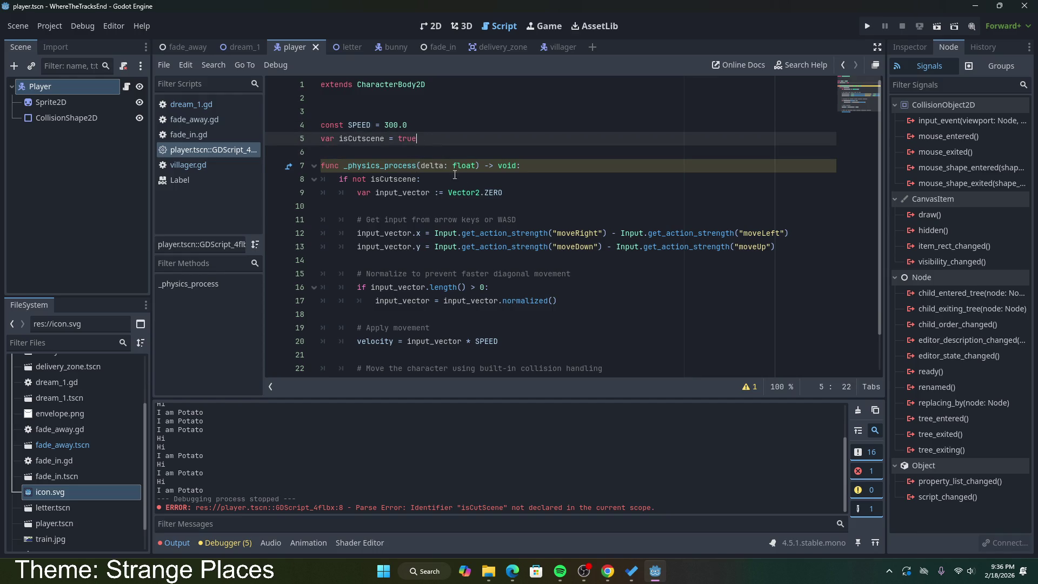
click(472, 182)
Step: Look over the corrected 'if not isCutscene:' line, then open the fade_away scene
scroll(375, 201, down, 1)
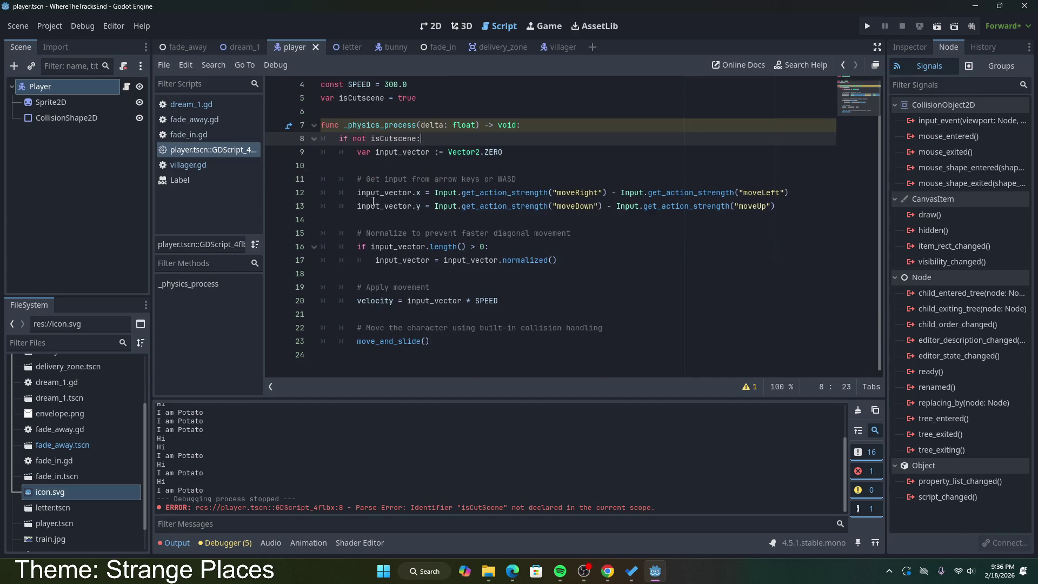
scroll(472, 353, up, 1)
triple_click(350, 176)
click(430, 185)
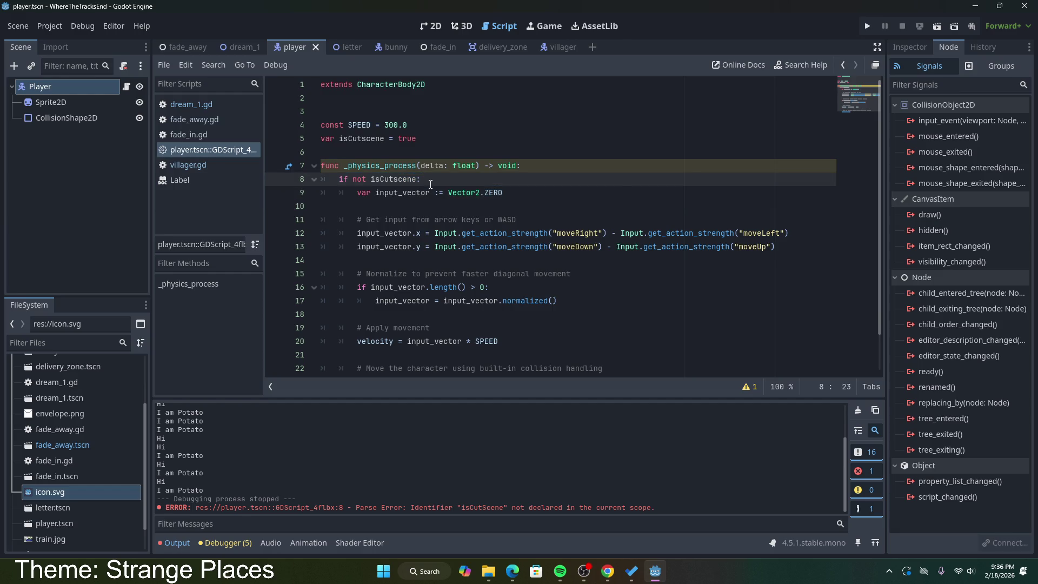
drag(372, 178, 424, 181)
click(442, 185)
click(182, 48)
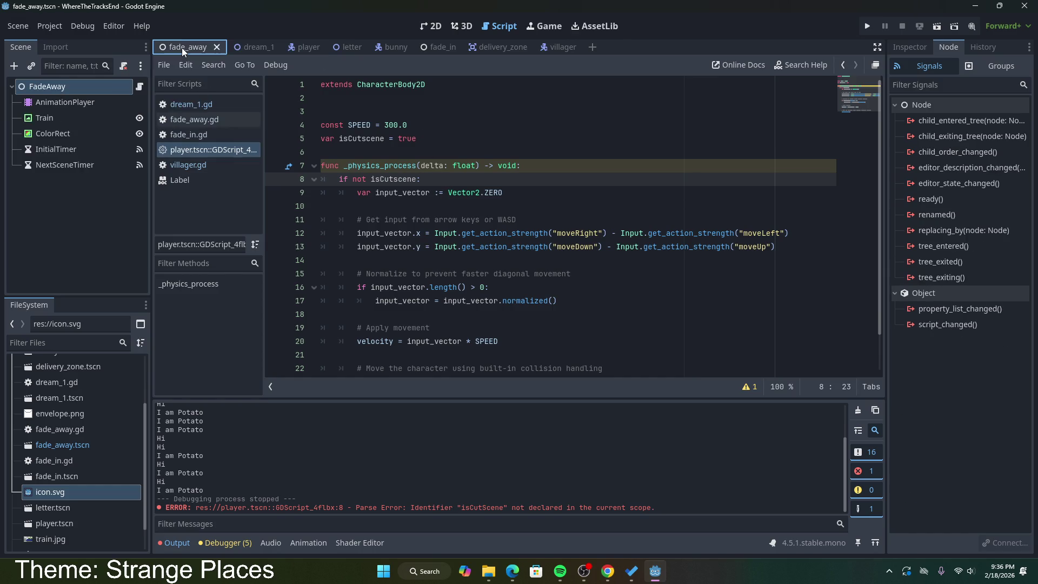
Step: In dream_1.gd's _ready, add '$Player.isCutscene = false' after StartDialogue(), then run the scene
click(255, 46)
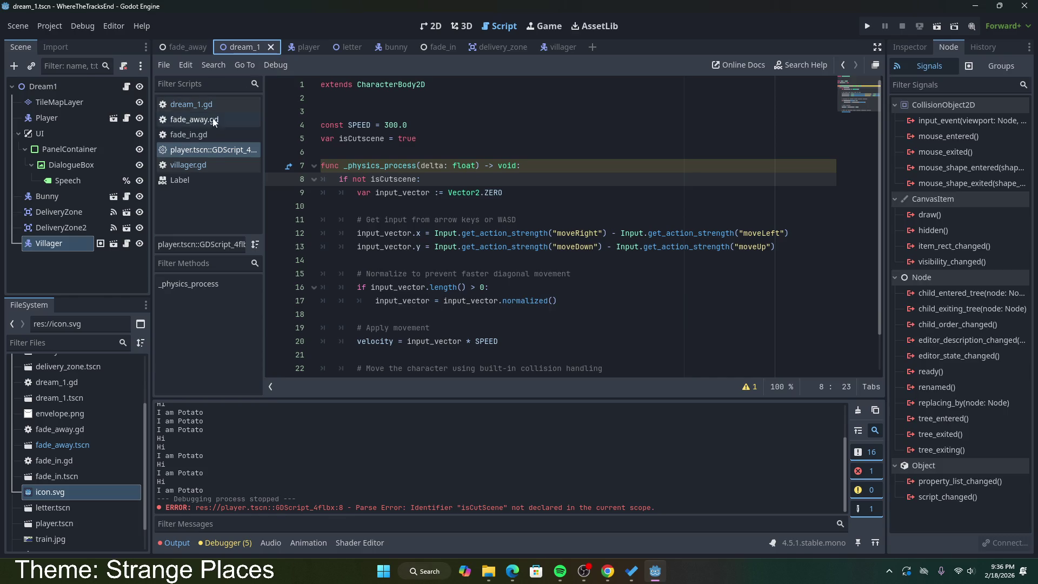
key(Up)
key(Up)
key(Down)
key(Down)
key(Return)
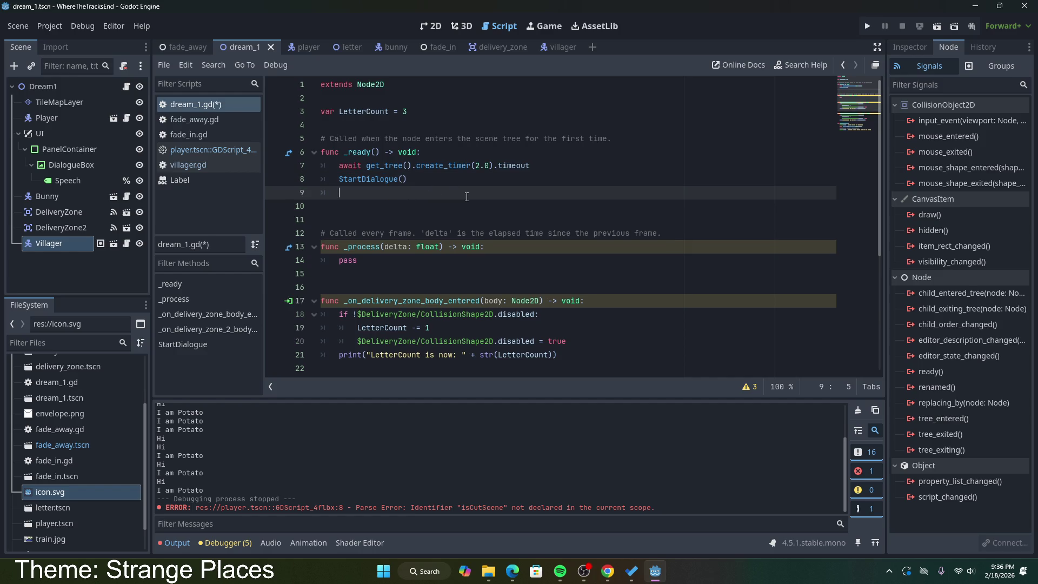
text($Player)
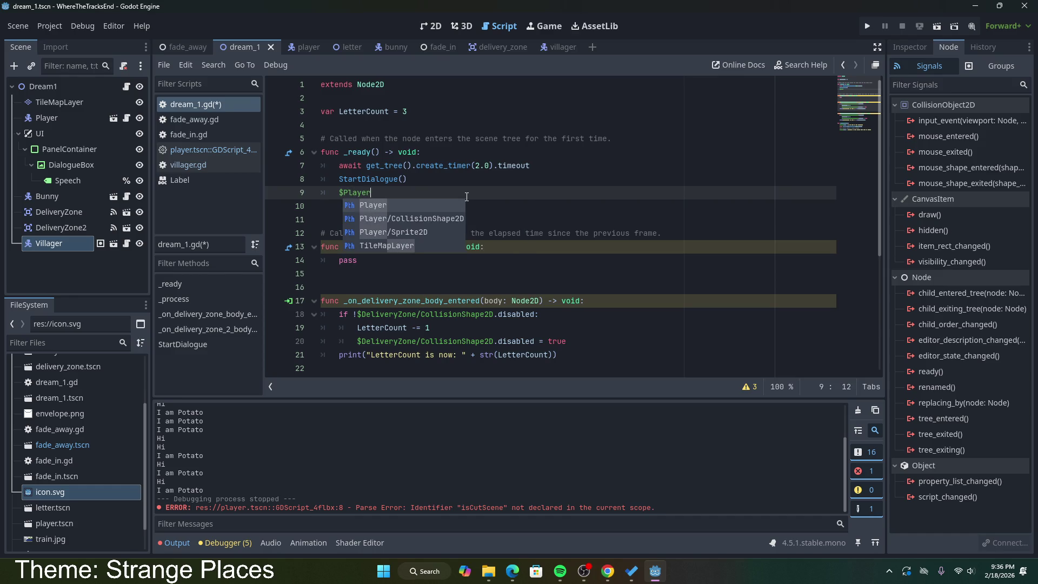
text(.I)
key(BackSpace)
text(isCutSc)
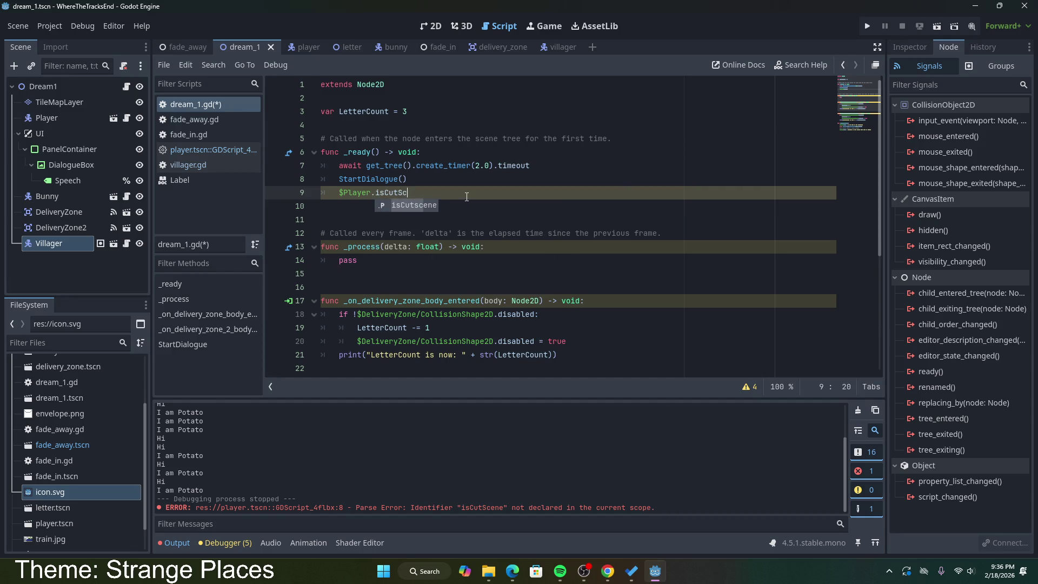
key(Return)
text(= false)
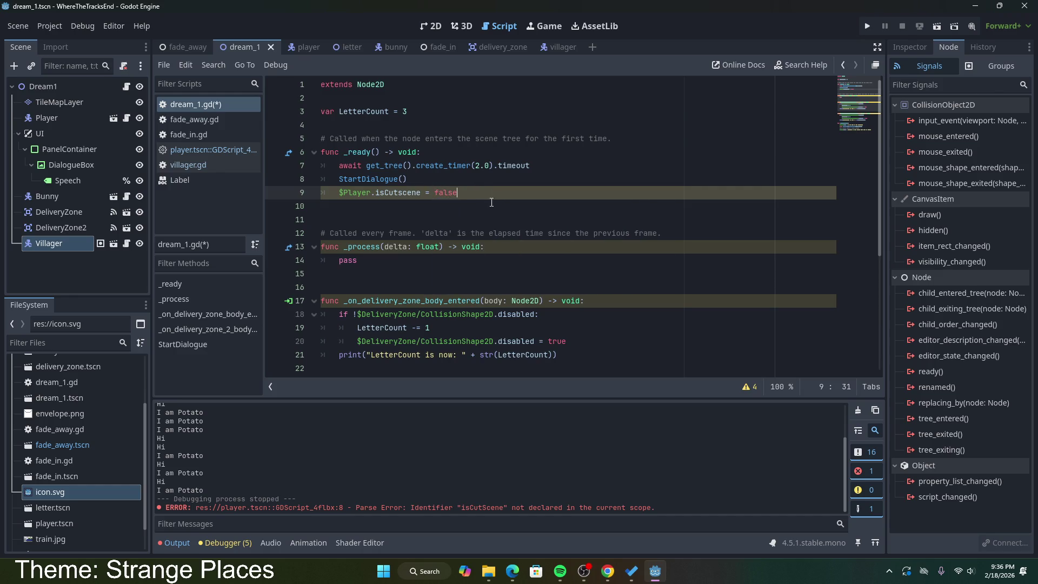
scroll(497, 210, down, 3)
scroll(501, 213, up, 3)
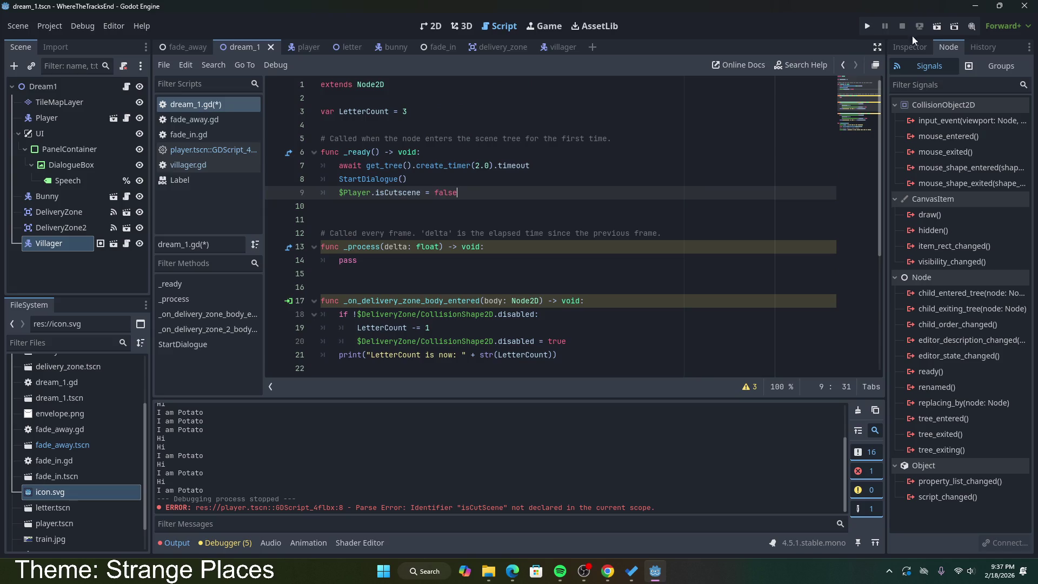
click(937, 26)
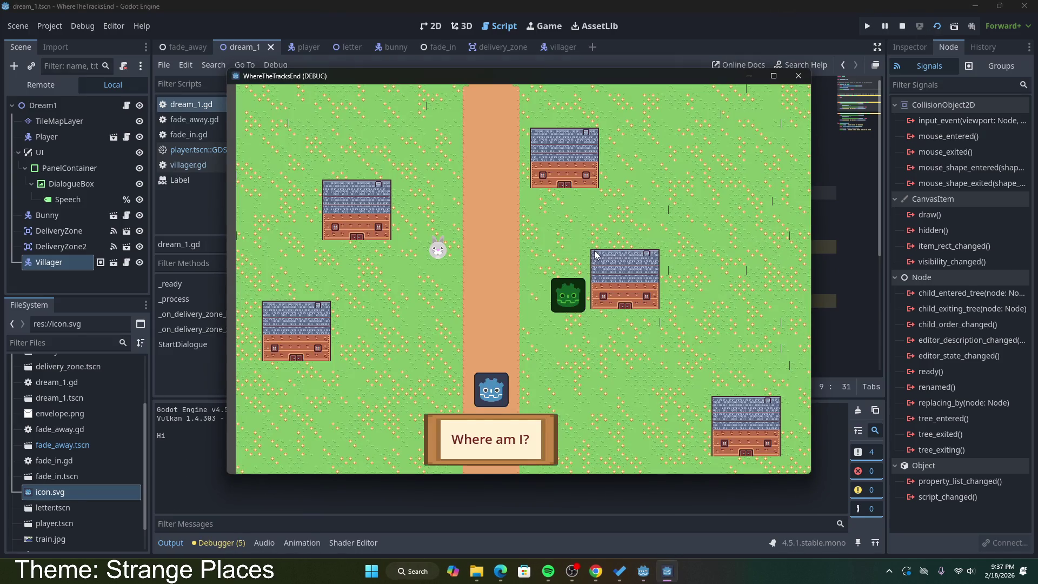
Step: Walk the player around the village with the arrow keys until the dialogue reads 'Someone is over there. I'll chat to them.'
key(Up)
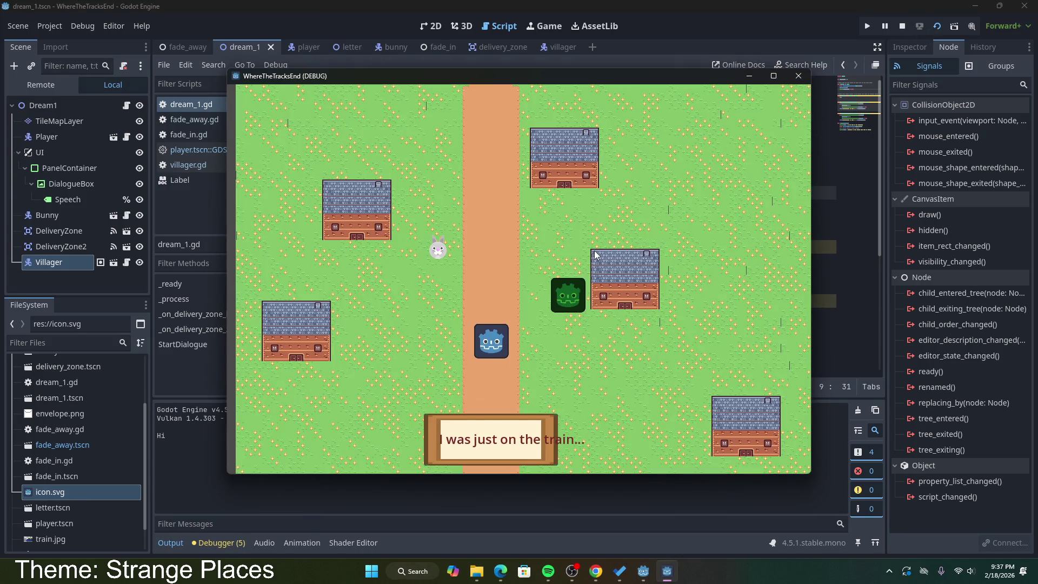
key(Left)
key(Up)
key(Down)
key(Left)
key(Right)
key(Up)
key(Down)
key(Left)
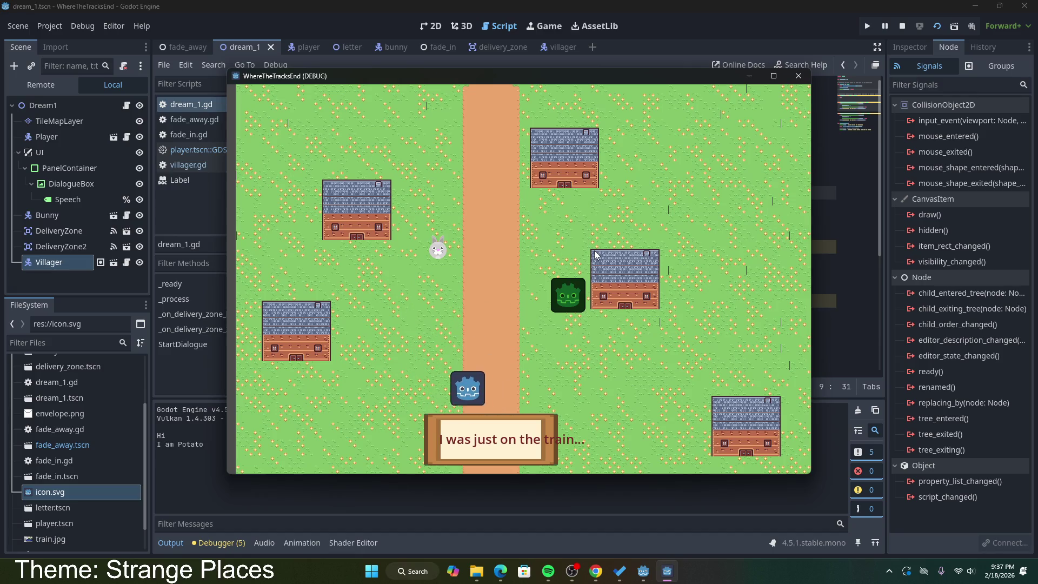
key(Up)
key(Right)
key(Left)
key(Right)
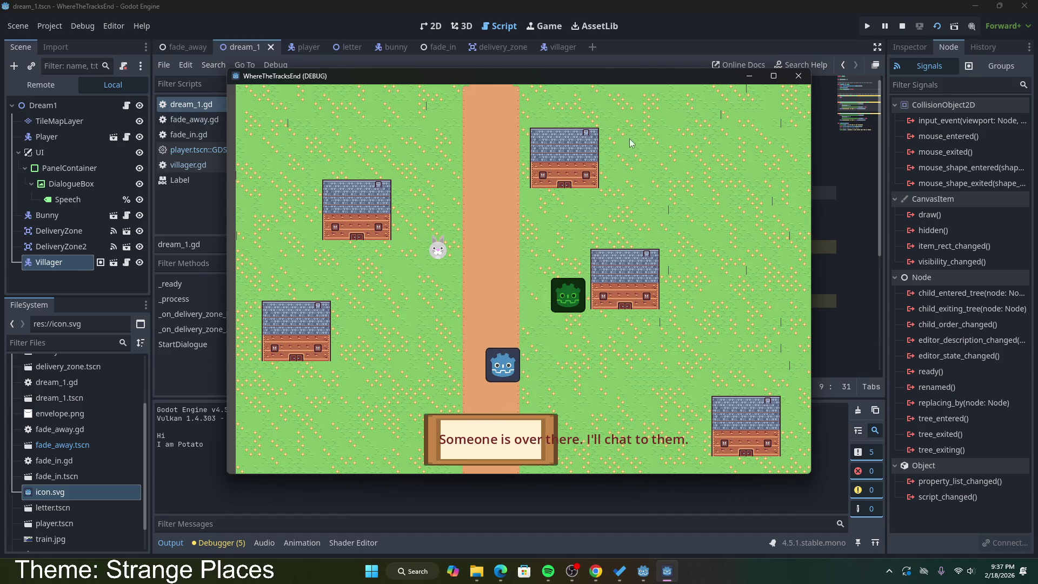
Step: Stop the running game and delete the isCutscene line from _ready
click(799, 76)
key(shift+Home)
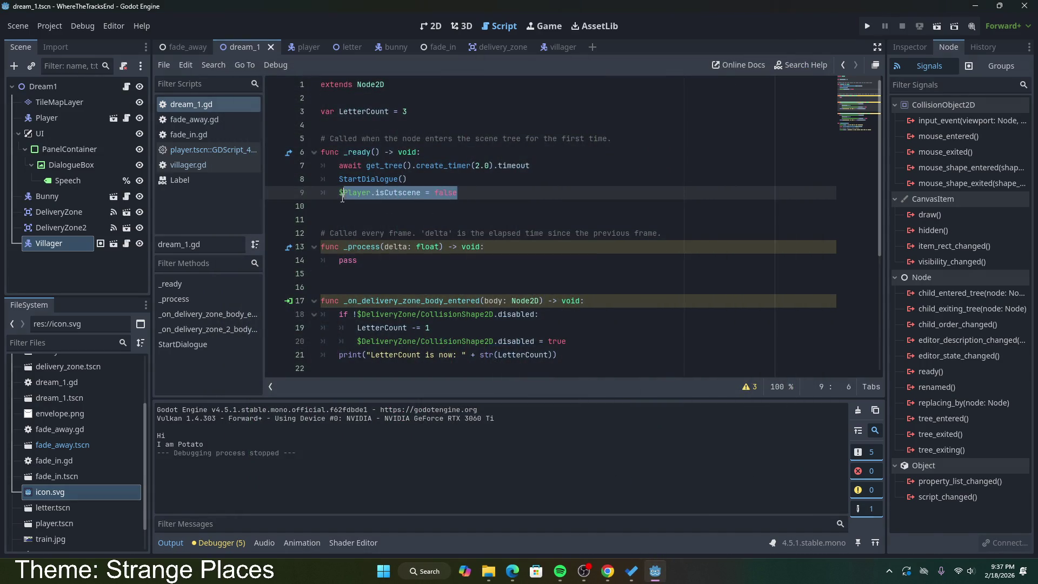
key(BackSpace)
key(BackSpace)
key(BackSpace)
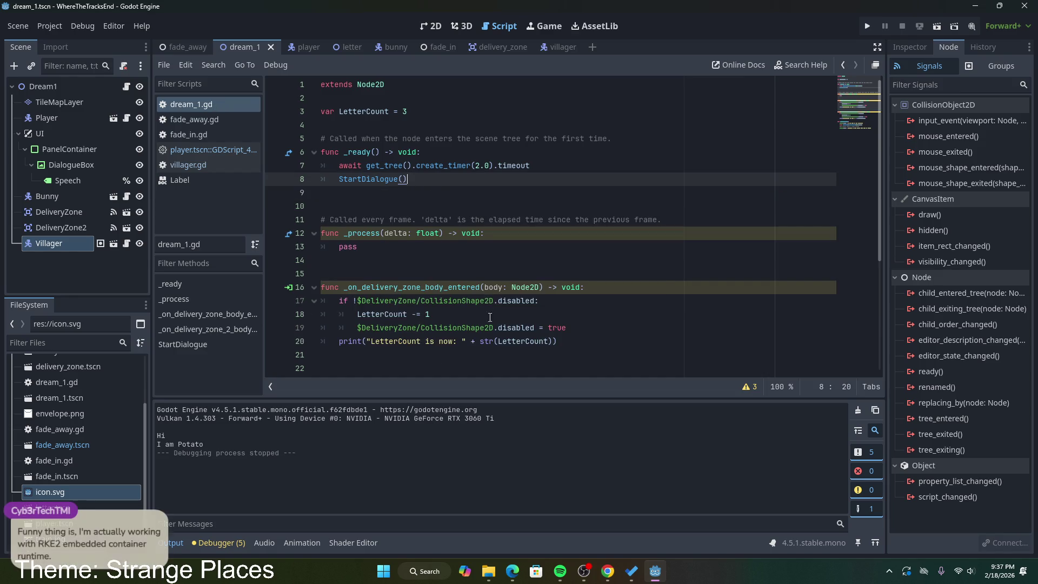
Step: Add $Player.isCutscene = false after the last speech line in StartDialogue, save, and rerun
scroll(494, 320, down, 4)
click(613, 341)
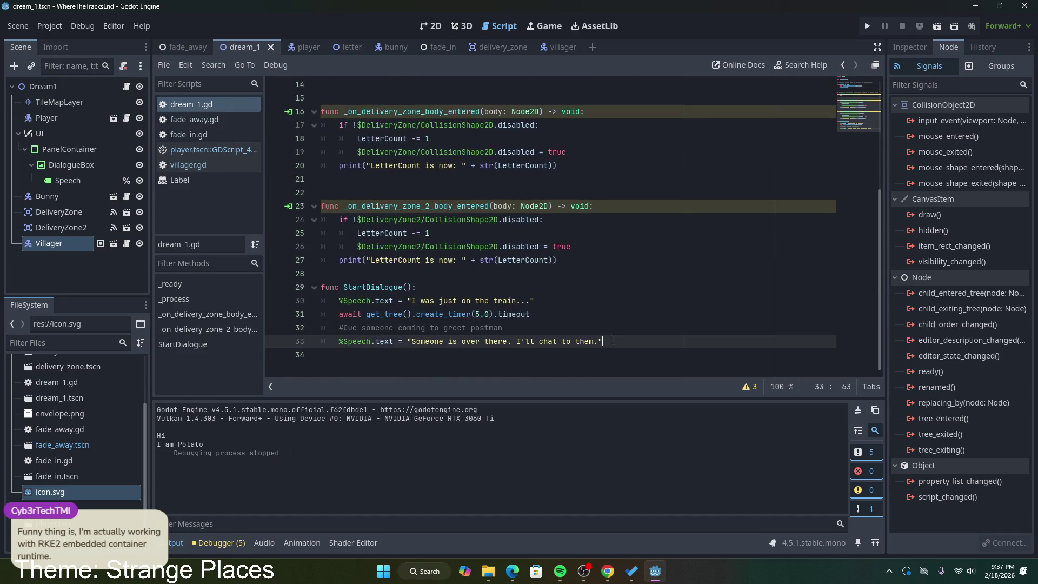
key(Return)
text($Player.isCutscene = false)
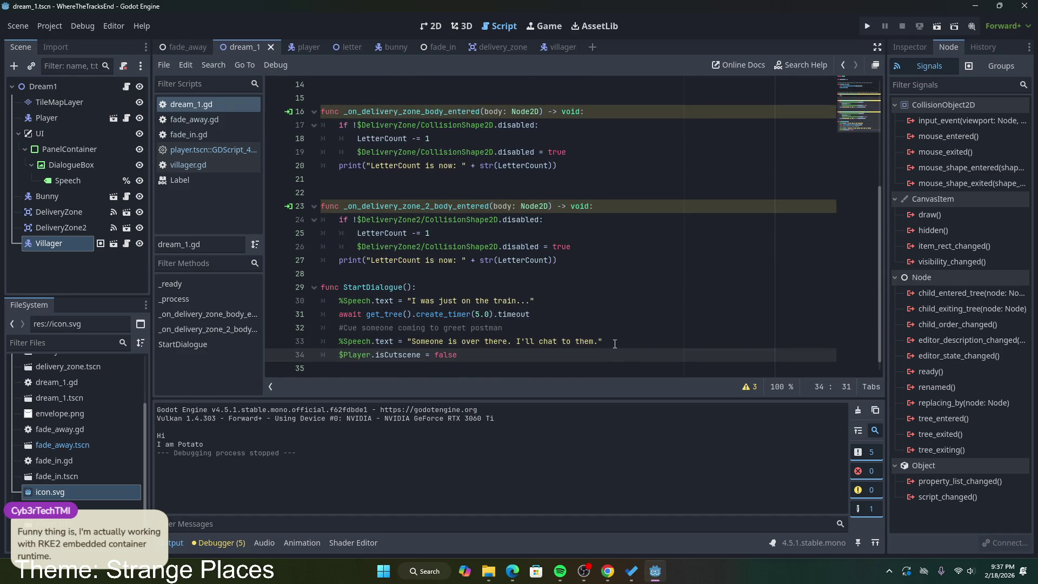
key(ctrl+s)
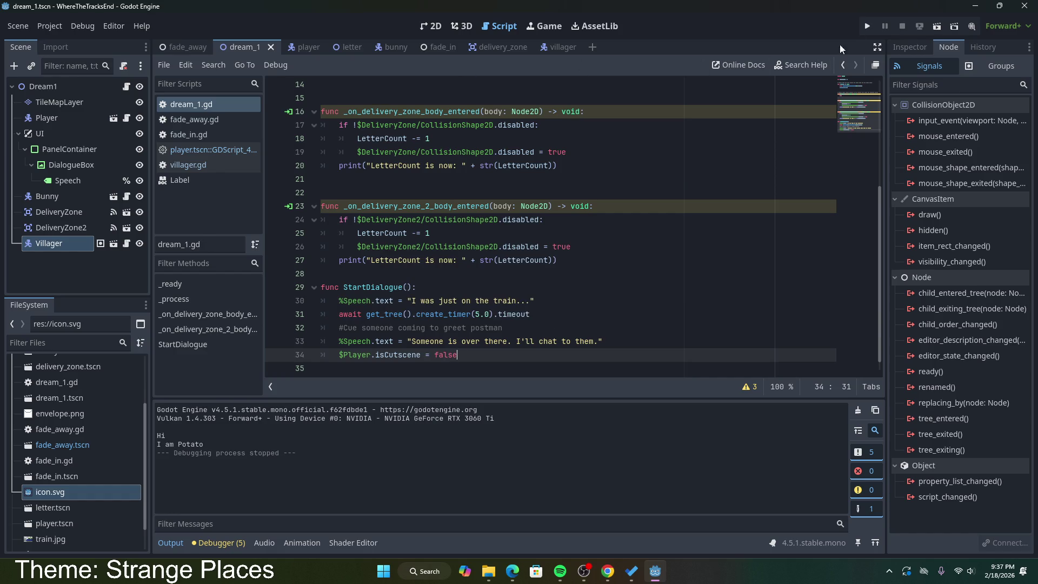
click(937, 26)
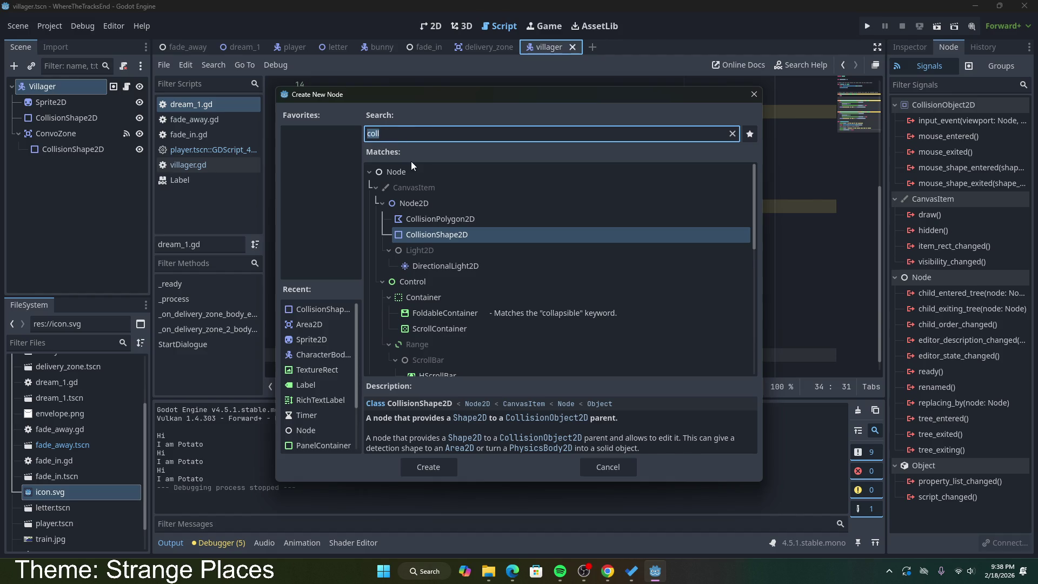
Step: Add a CanvasLayer to the villager and rename it SpeechBubble
text(canvas)
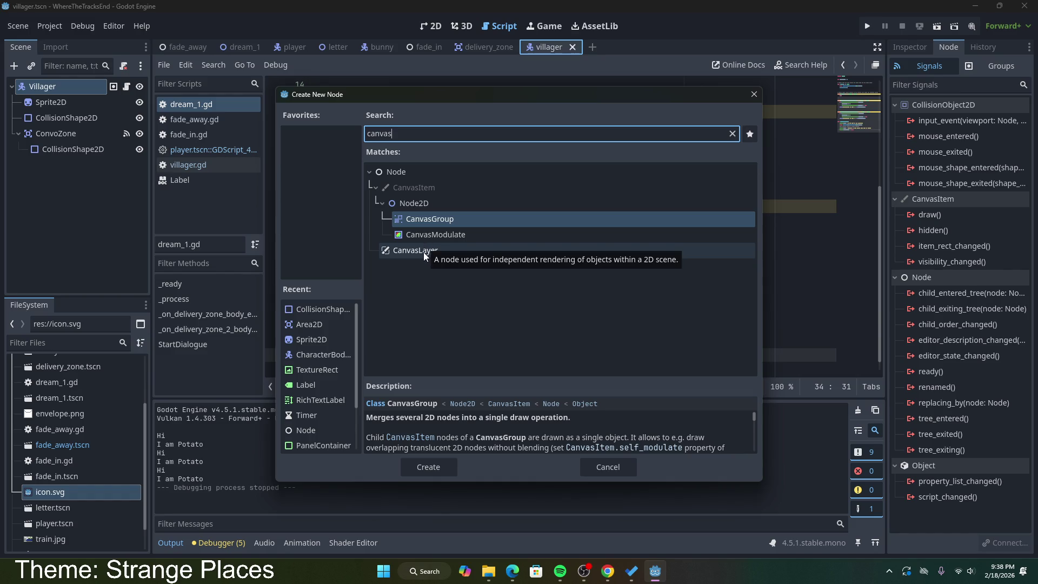
double_click(423, 250)
right_click(63, 164)
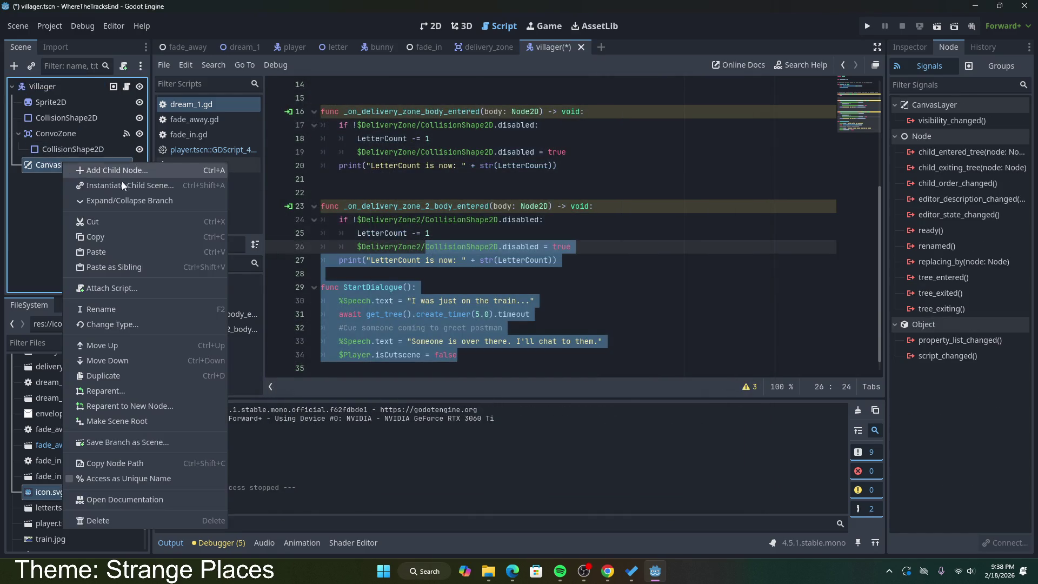
click(119, 307)
text(Speech)
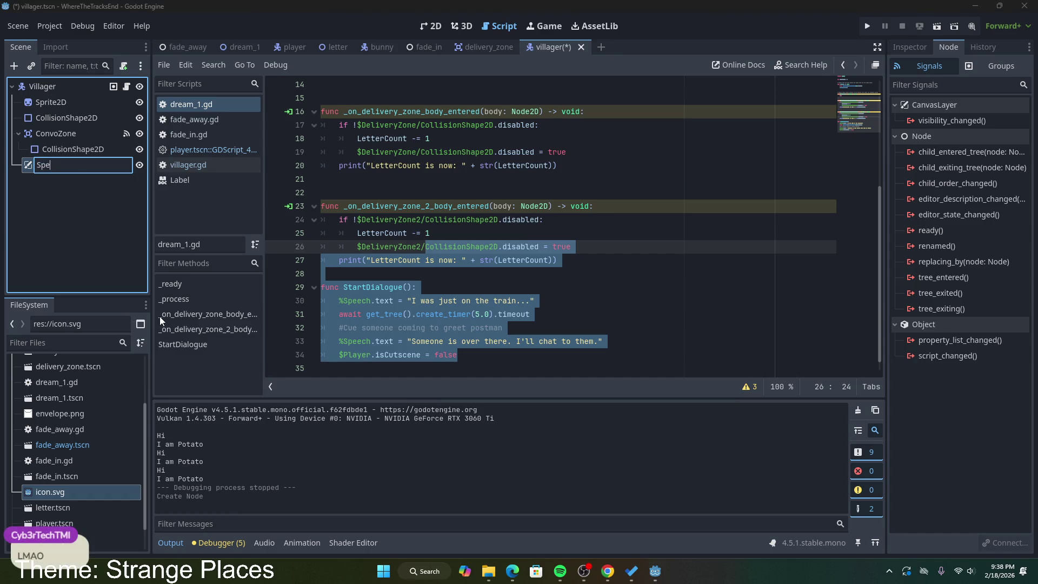
text(Bubb,)
key(BackSpace)
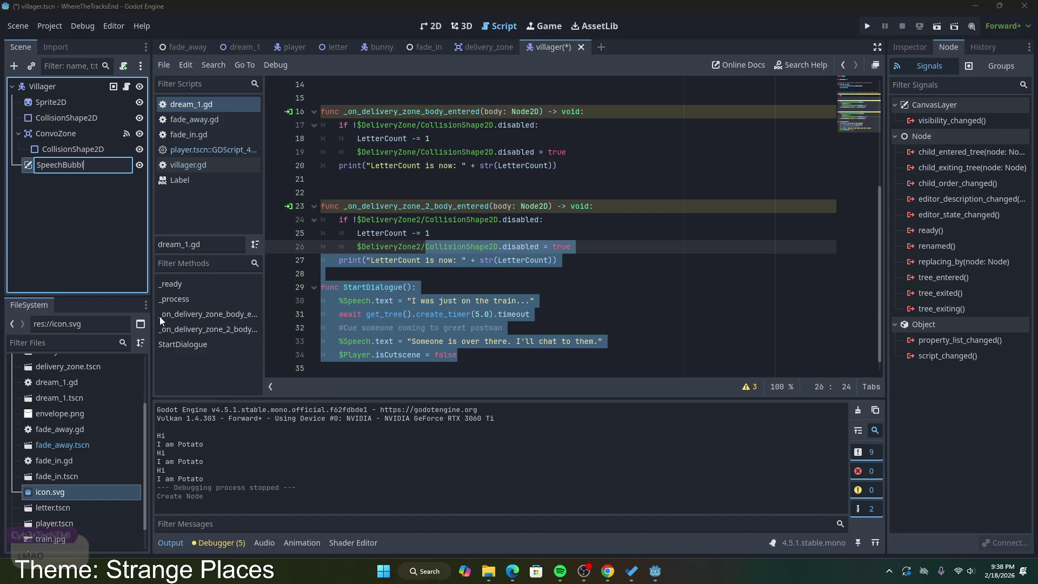
text(le)
key(Return)
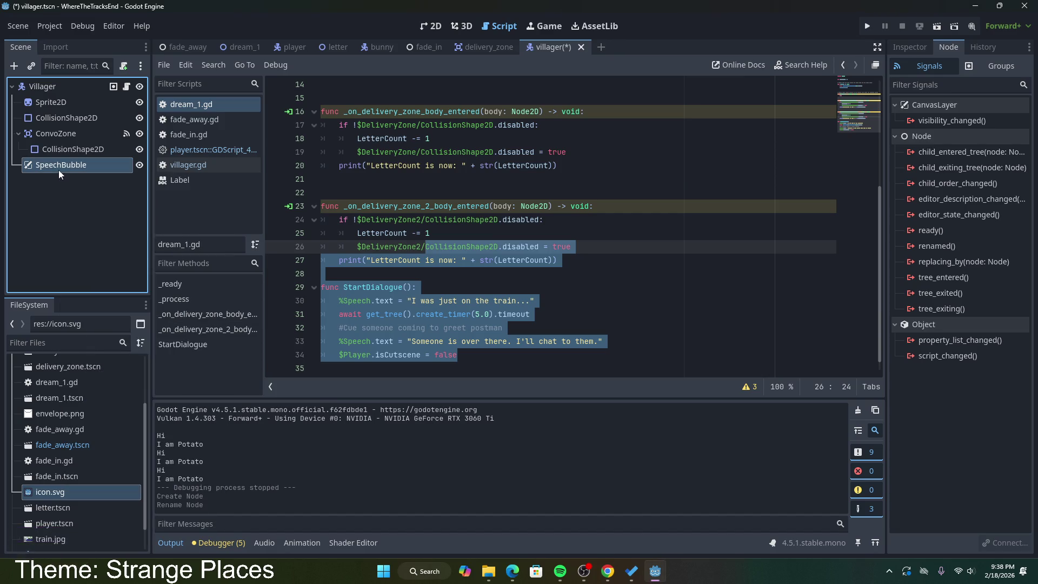
Step: Add a TextureRect under SpeechBubble and name it Bubble
right_click(65, 169)
click(97, 181)
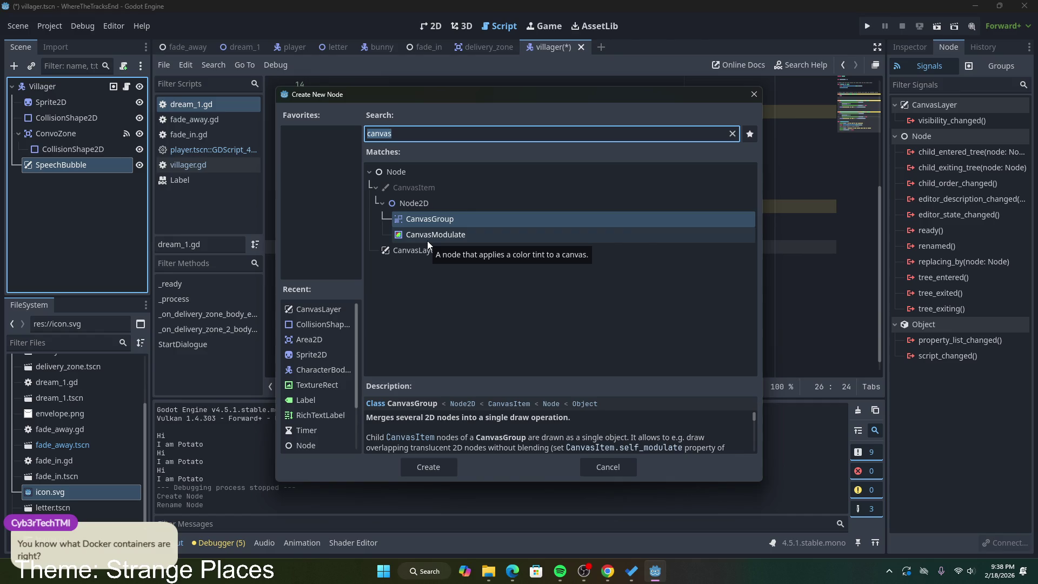
text(text)
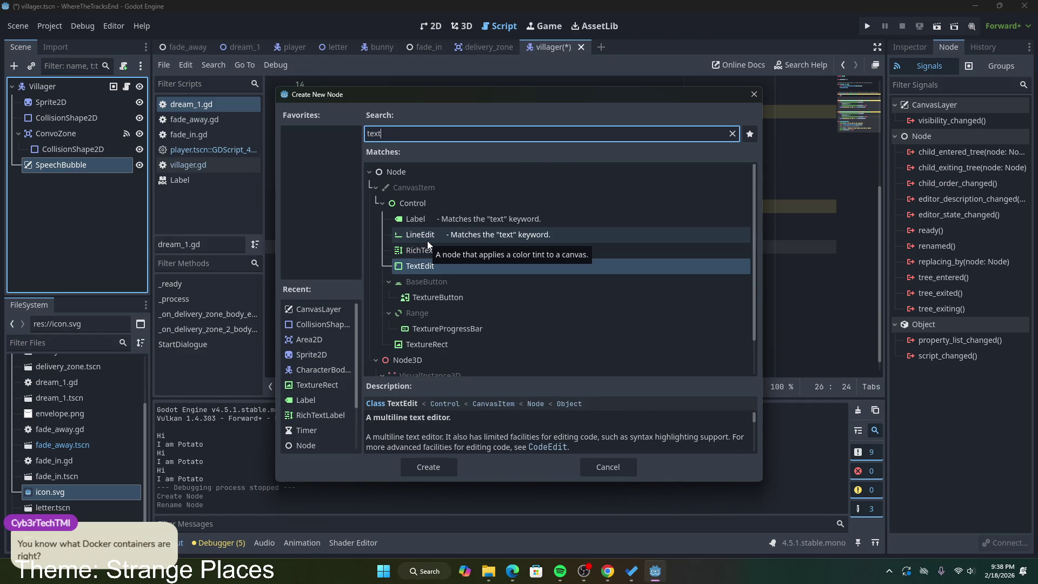
double_click(453, 344)
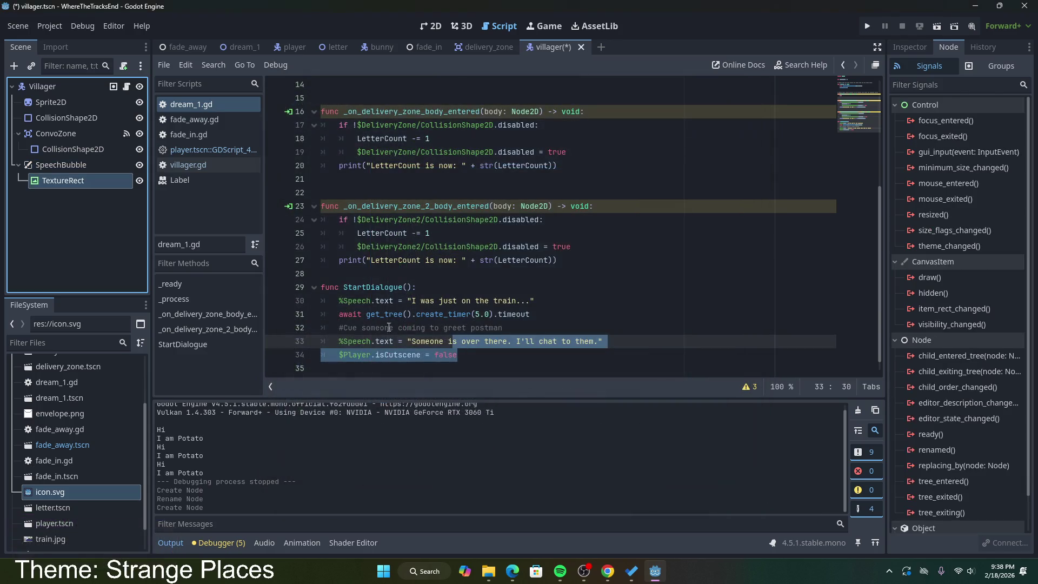
right_click(72, 184)
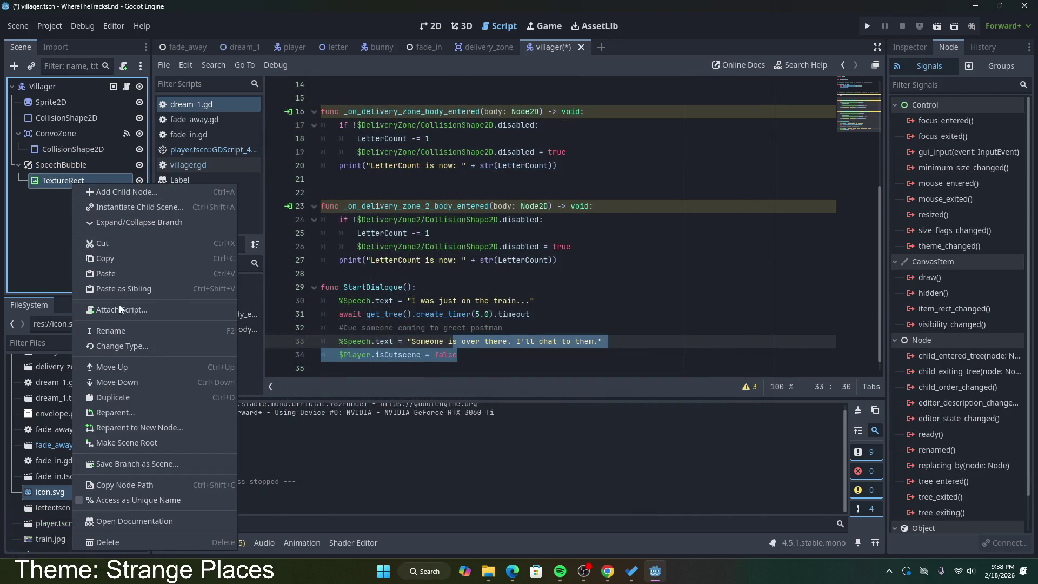
click(122, 330)
text(Bubble)
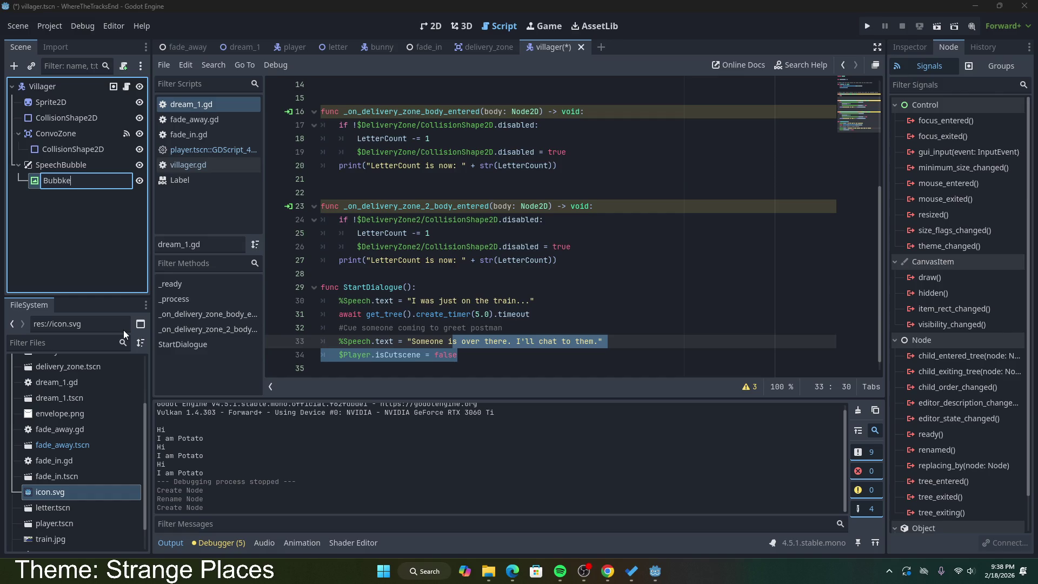
key(Return)
Step: Add a Label named BubbleText under Bubble and save the villager scene
right_click(58, 186)
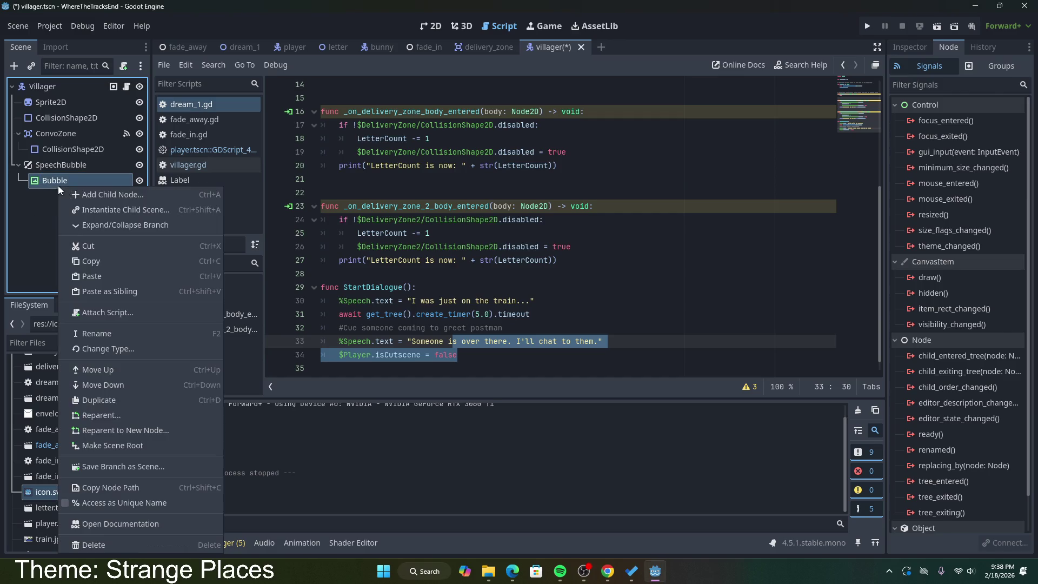
click(109, 197)
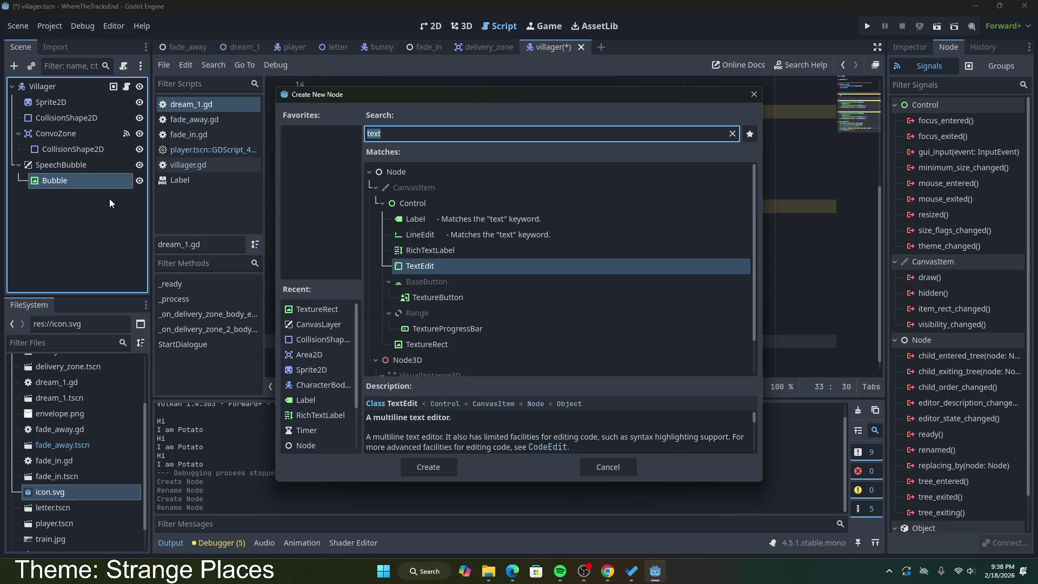
double_click(411, 222)
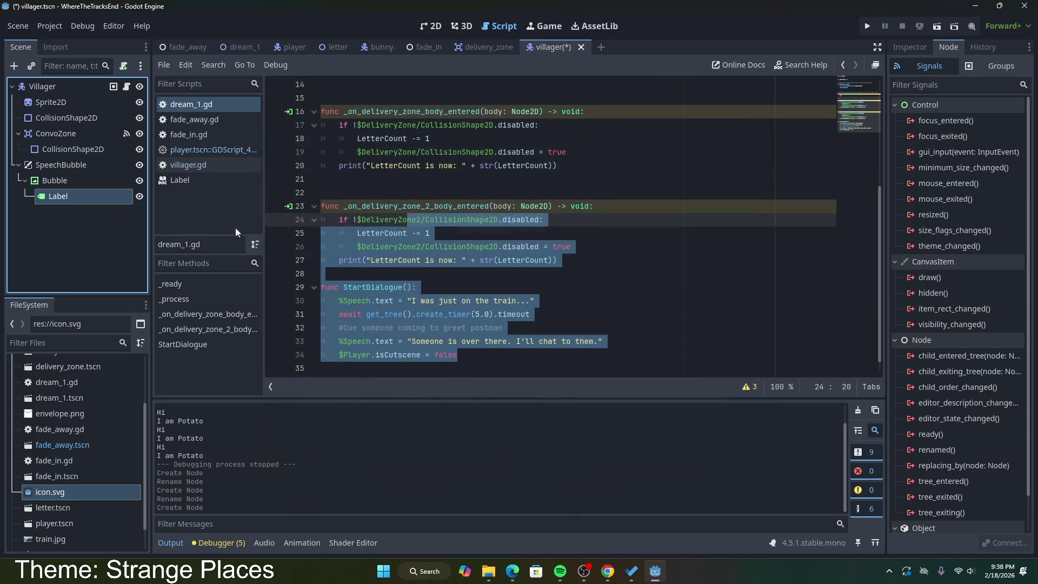
right_click(75, 196)
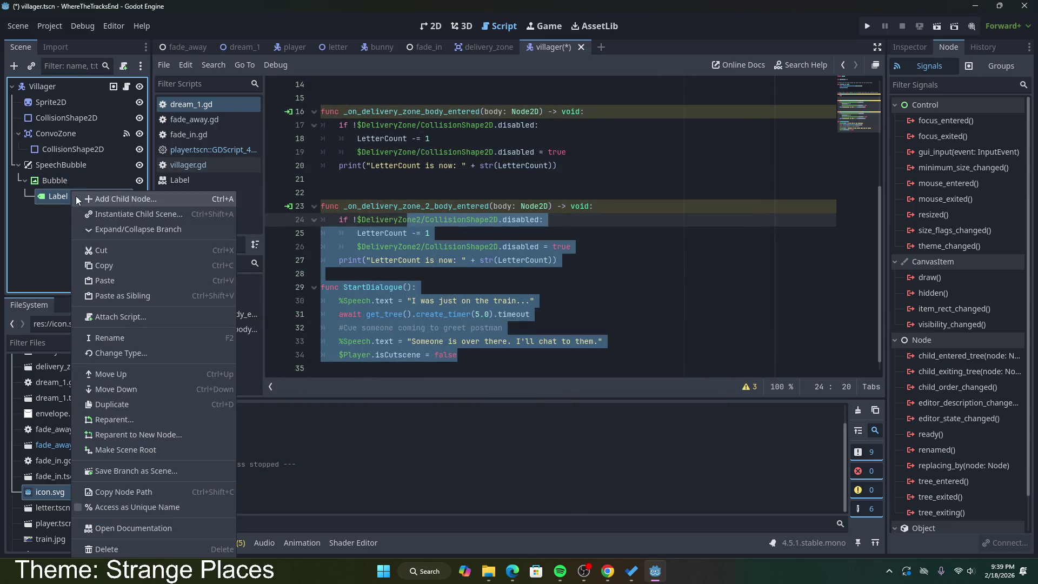
click(118, 338)
text(BubbleText)
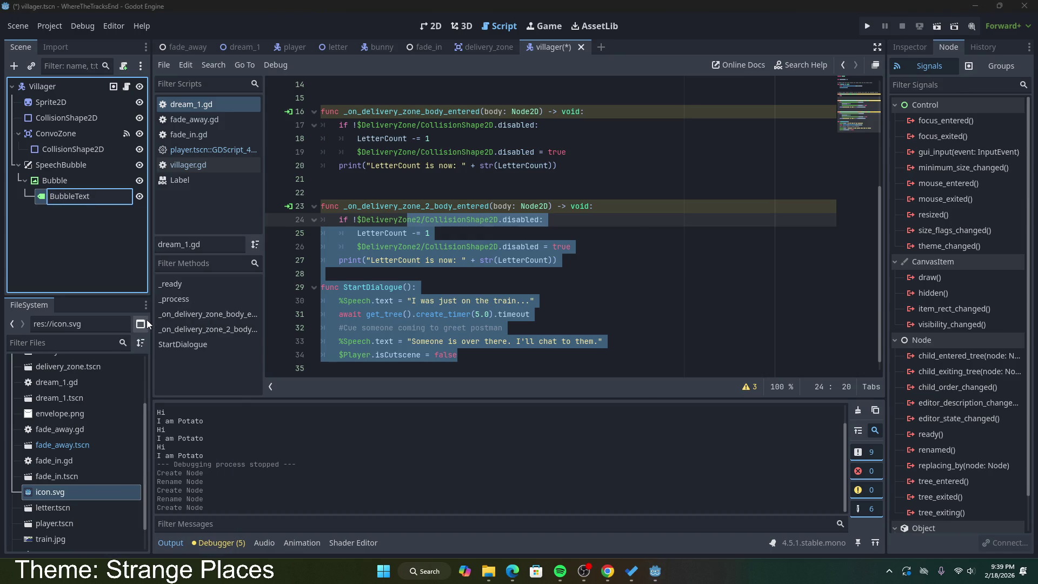
key(Return)
key(ctrl+s)
click(453, 315)
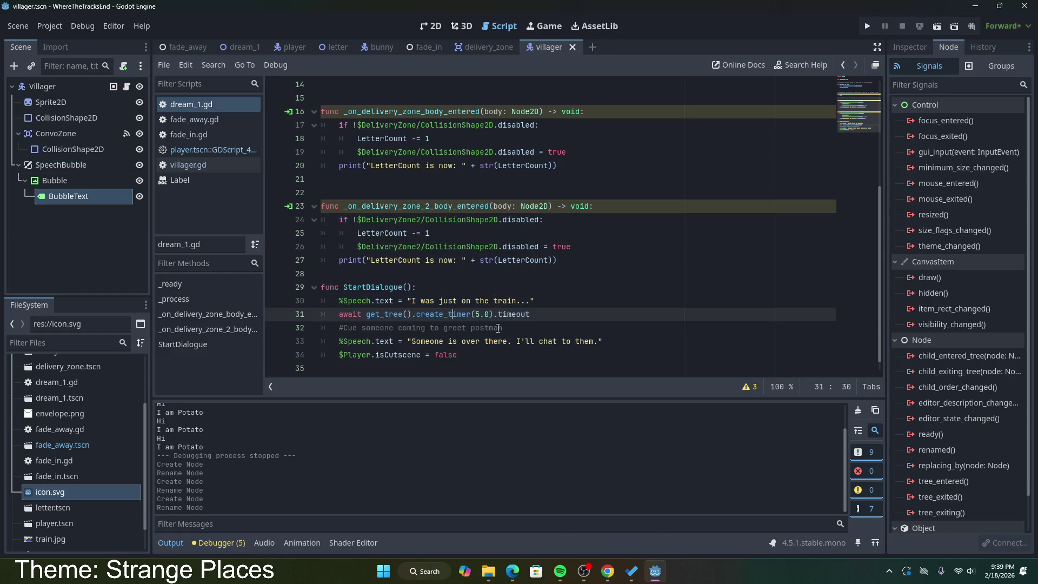
Step: Switch to the 2D view, frame the villager on the canvas, and select Bubble
click(562, 304)
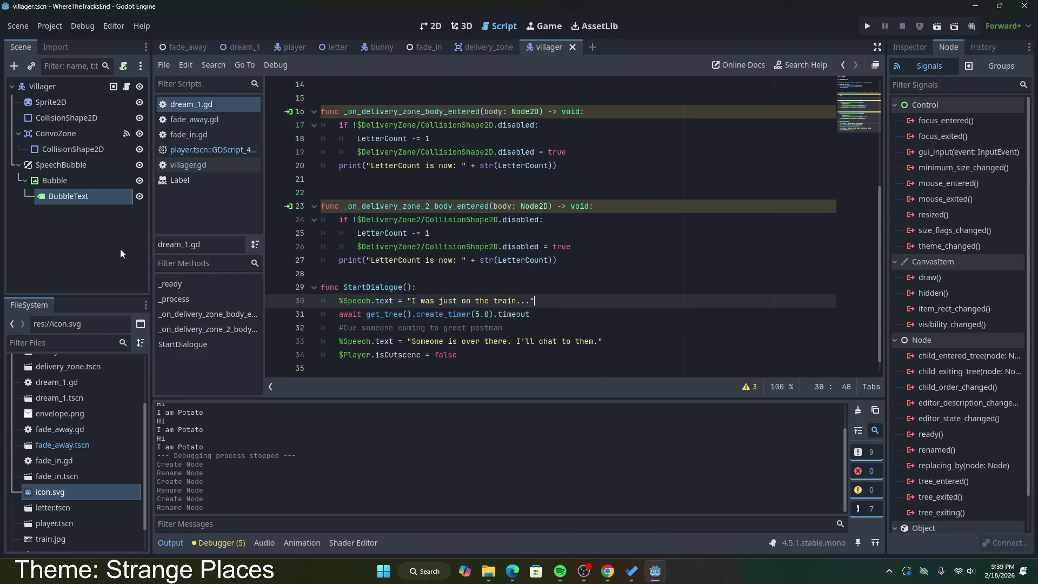
click(431, 26)
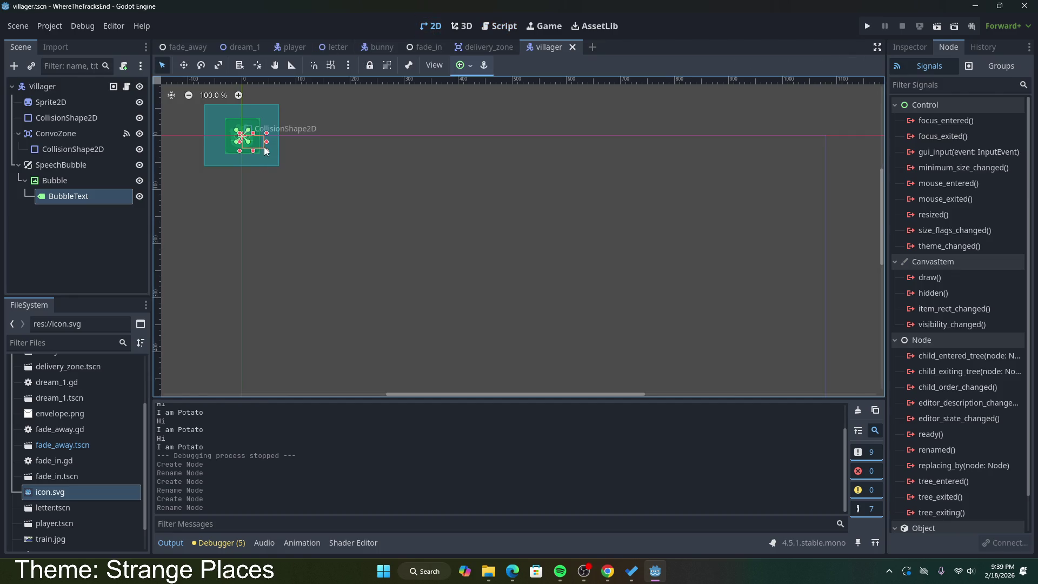
click(89, 168)
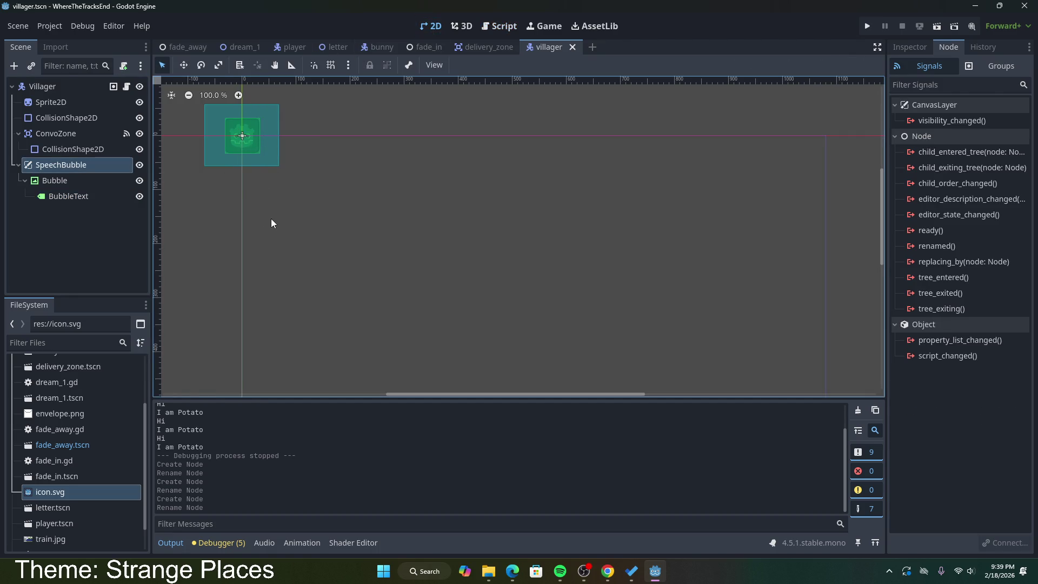
scroll(274, 219, down, 12)
drag(223, 222, 319, 261)
scroll(314, 260, up, 7)
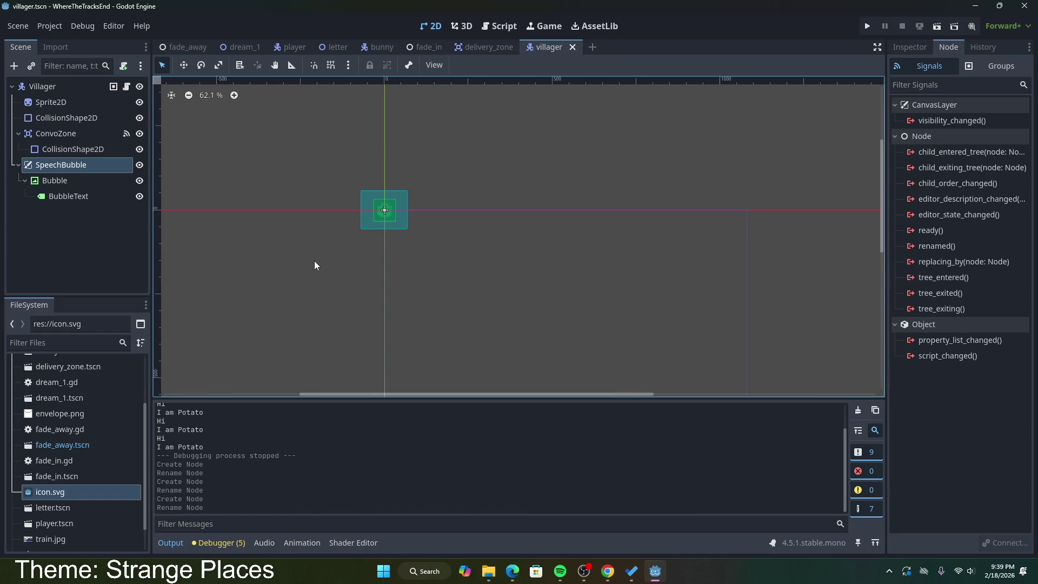
click(81, 181)
Step: Resize Bubble to 217×69 at (-109, -130) above the villager, fitting BubbleText (125×66) inside
mouse_move(347, 197)
mouse_down()
mouse_move(327, 202)
mouse_move(336, 189)
mouse_move(372, 191)
mouse_move(400, 173)
mouse_move(375, 177)
mouse_move(402, 180)
mouse_up()
click(327, 202)
click(117, 181)
click(95, 195)
click(90, 181)
click(96, 196)
click(88, 213)
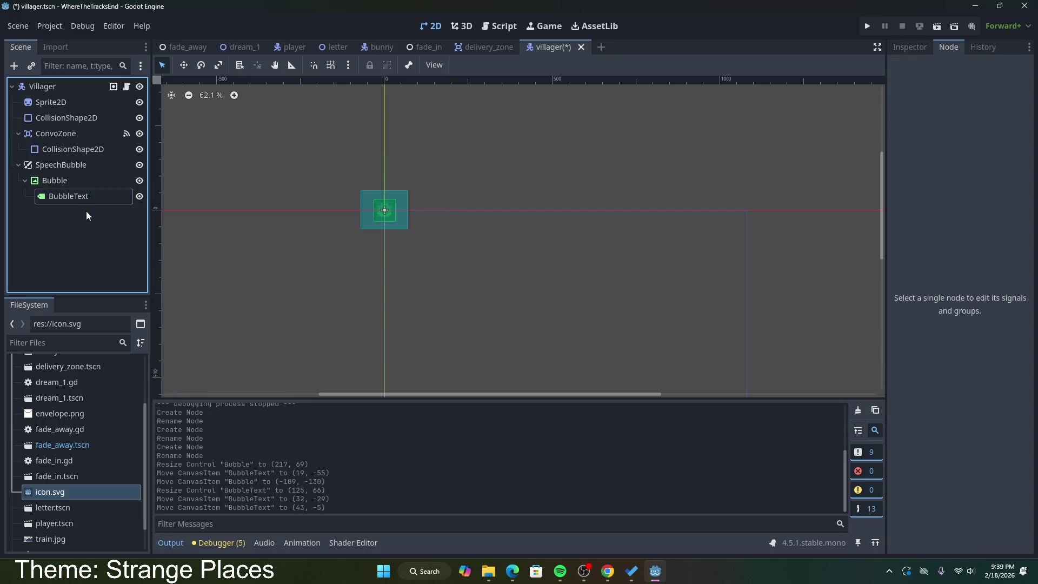
click(86, 180)
click(914, 46)
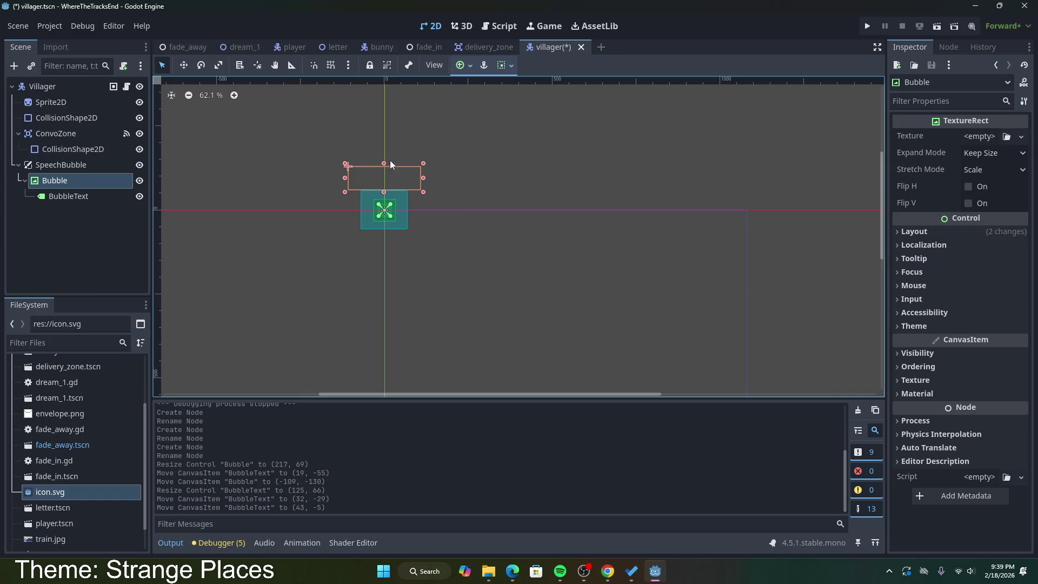
Step: Set BubbleText's text to TEST, centred horizontally and vertically
click(74, 197)
click(920, 175)
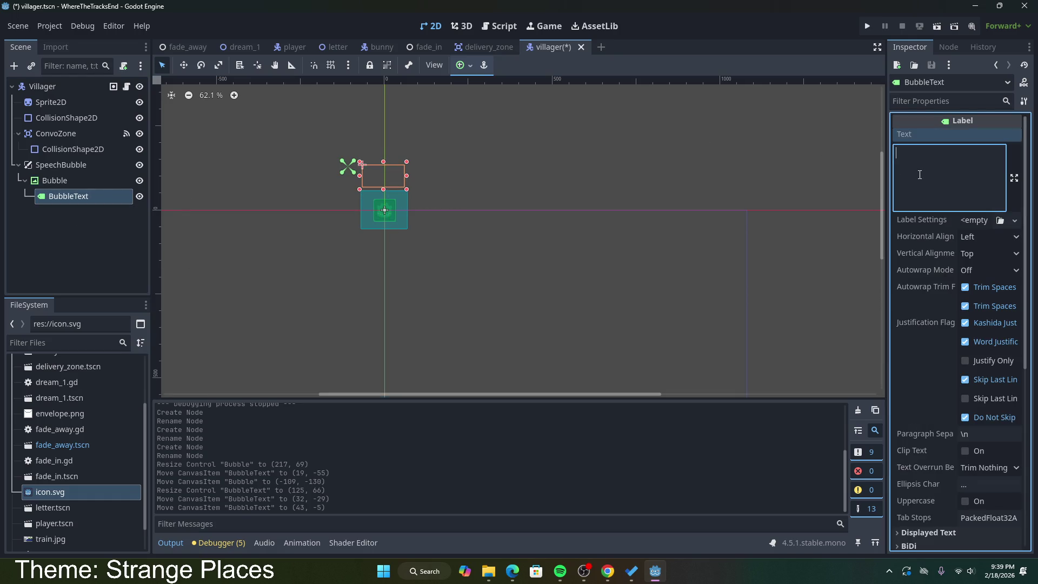
text(TEST)
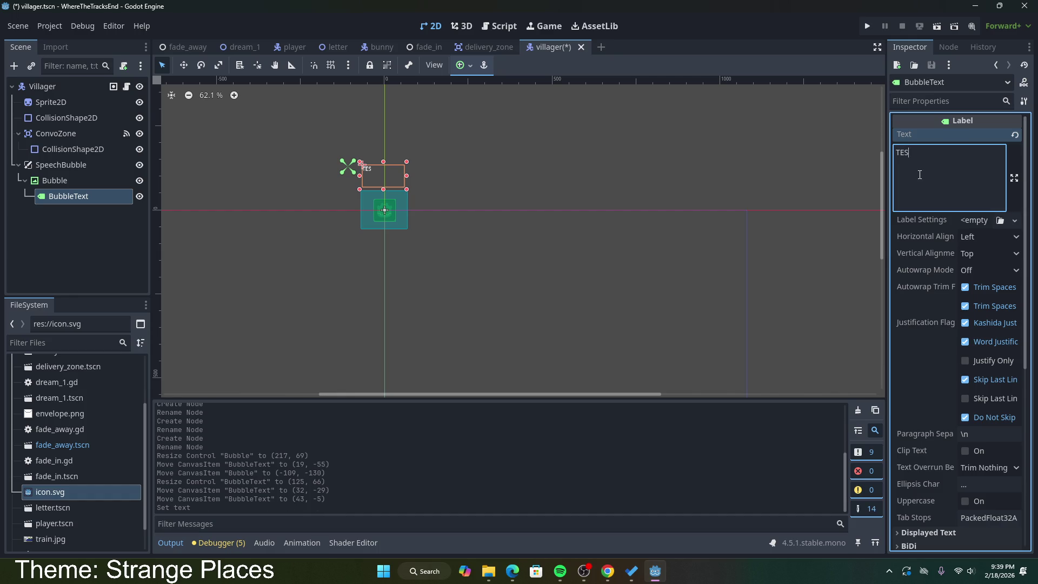
click(987, 237)
click(982, 254)
click(978, 255)
click(980, 280)
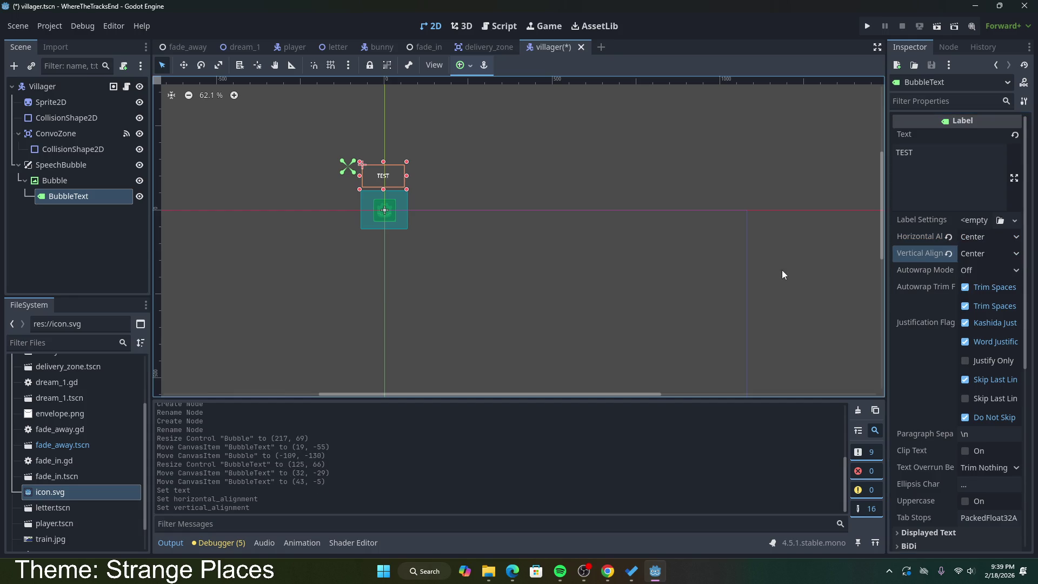
Step: Give BubbleText a new LabelSettings resource and adjust its font colour
click(988, 221)
click(982, 251)
click(981, 225)
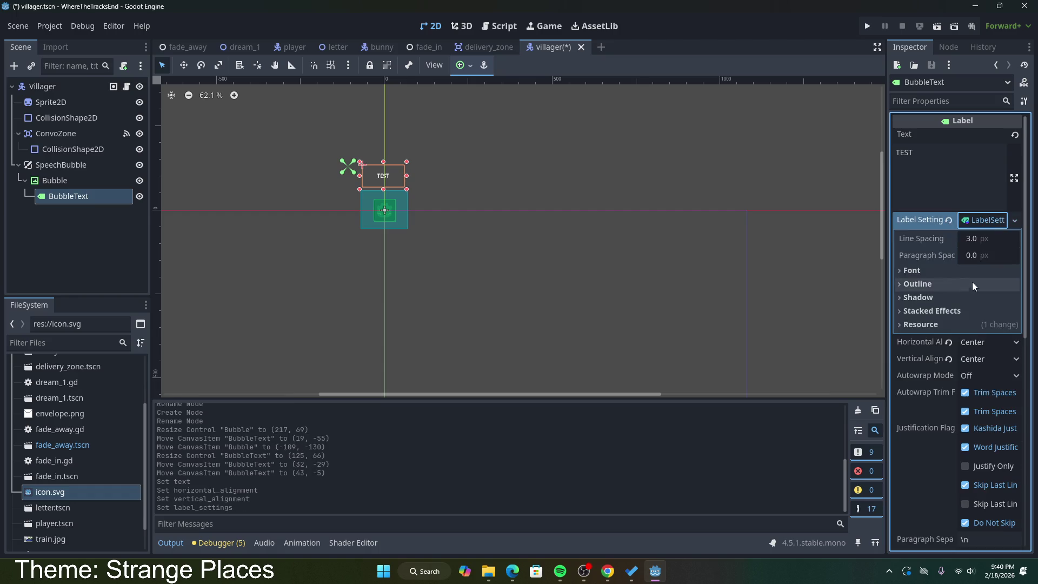
click(932, 275)
click(963, 322)
drag(1023, 22, 1023, 145)
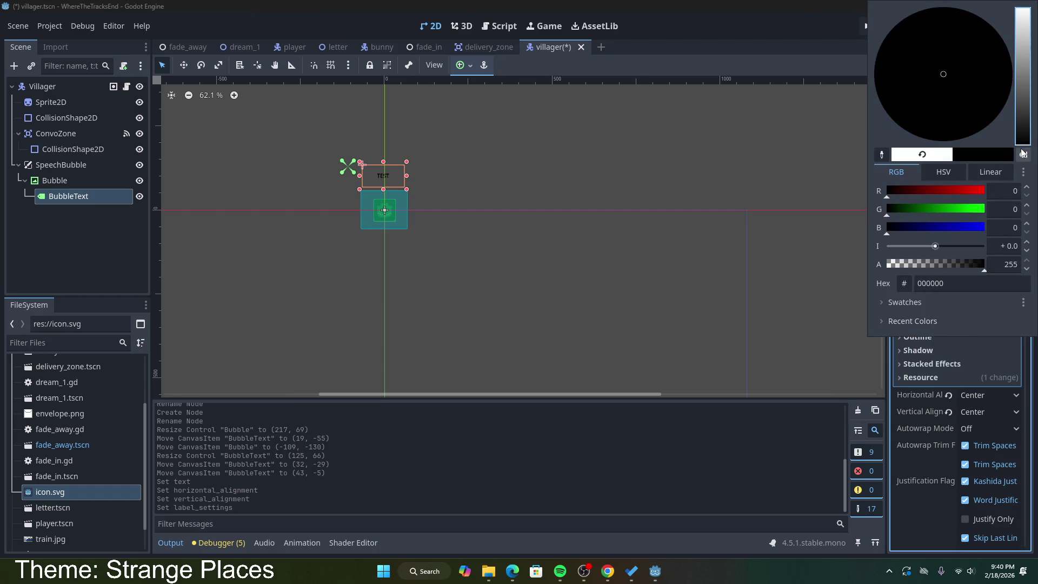
click(933, 371)
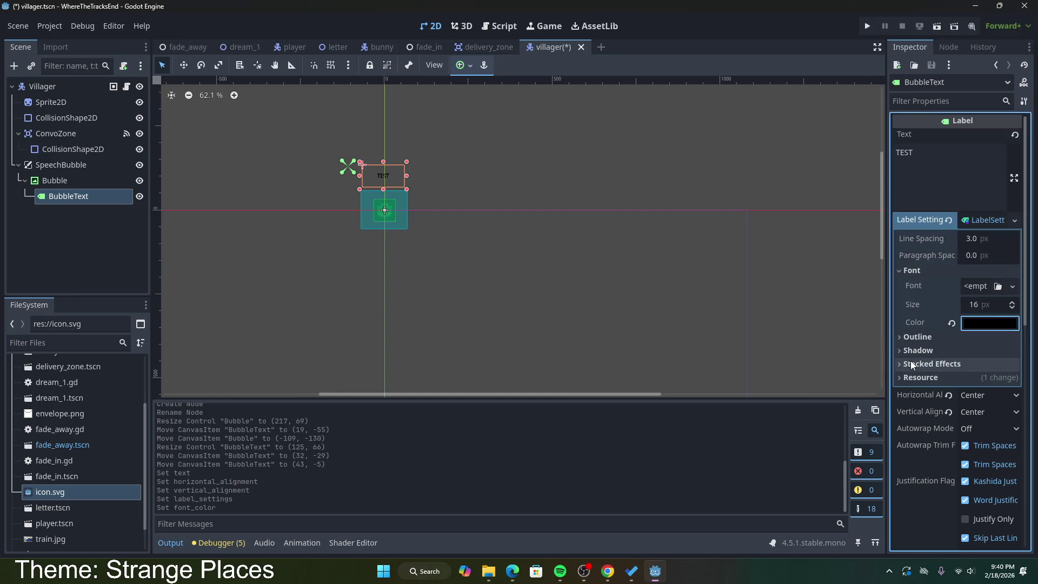
Step: Add a partly transparent black shadow and set the font colour back to white
click(911, 337)
click(909, 340)
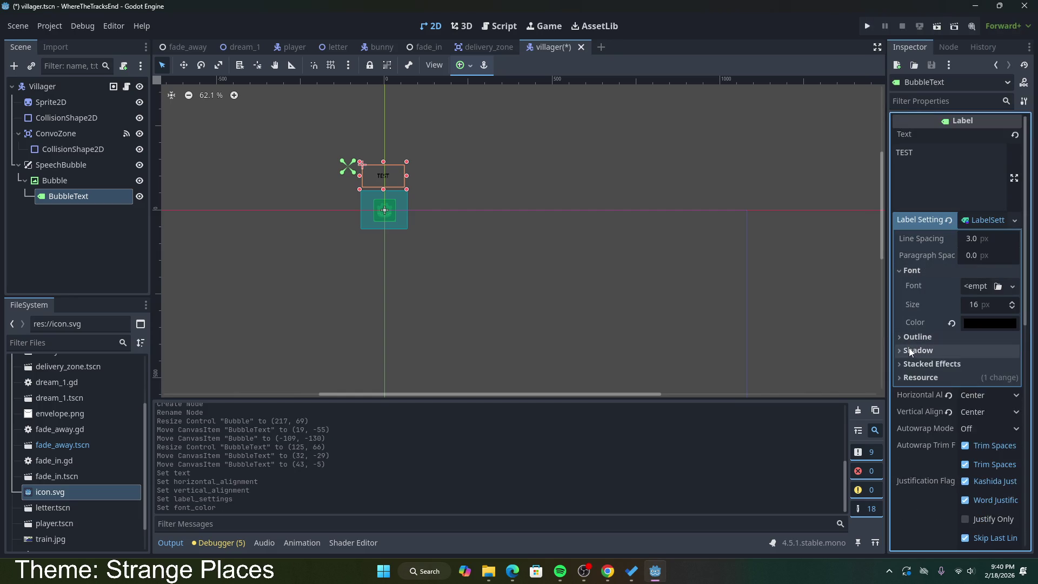
click(909, 350)
click(976, 384)
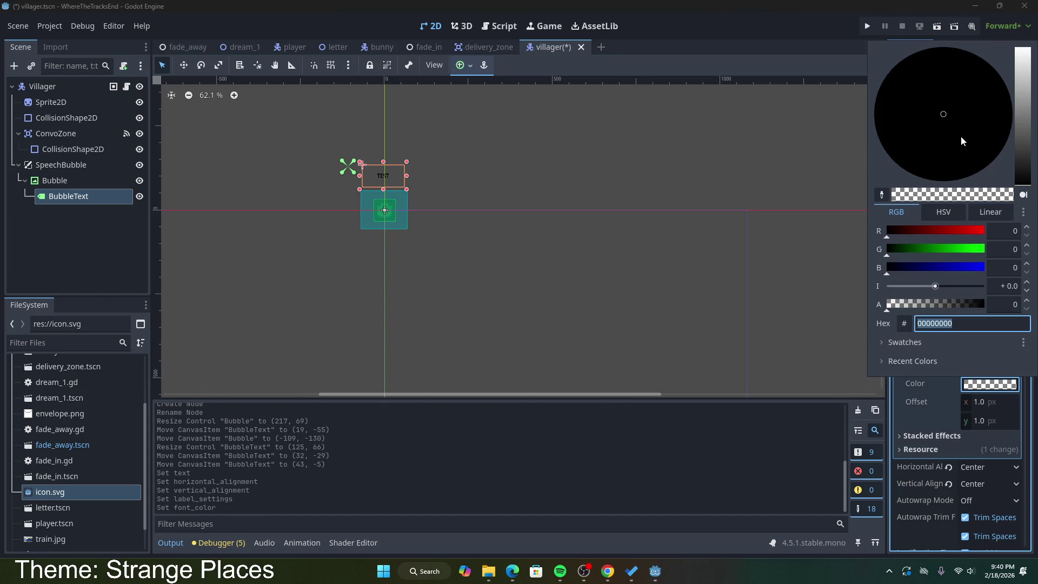
click(950, 158)
click(1022, 140)
drag(1022, 142, 1009, 200)
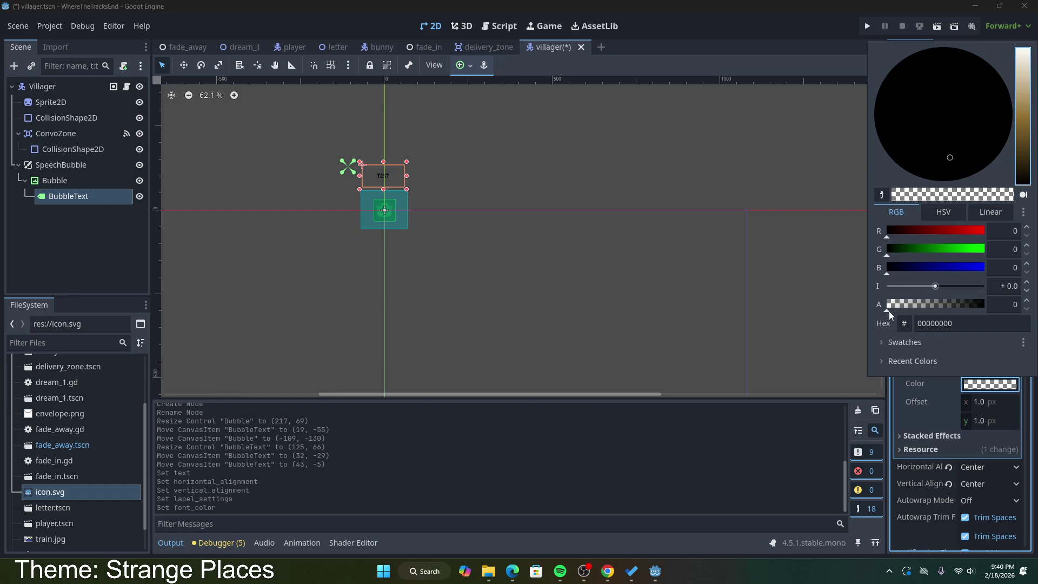
mouse_move(887, 308)
mouse_down()
mouse_move(986, 309)
mouse_move(856, 309)
mouse_move(986, 310)
mouse_move(815, 327)
mouse_up()
click(951, 391)
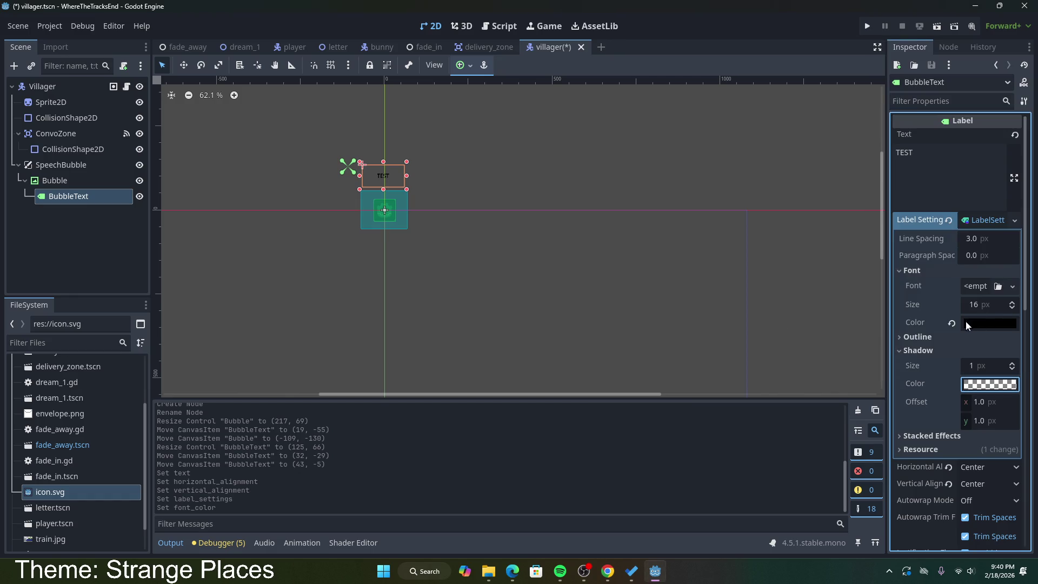
click(952, 323)
click(914, 350)
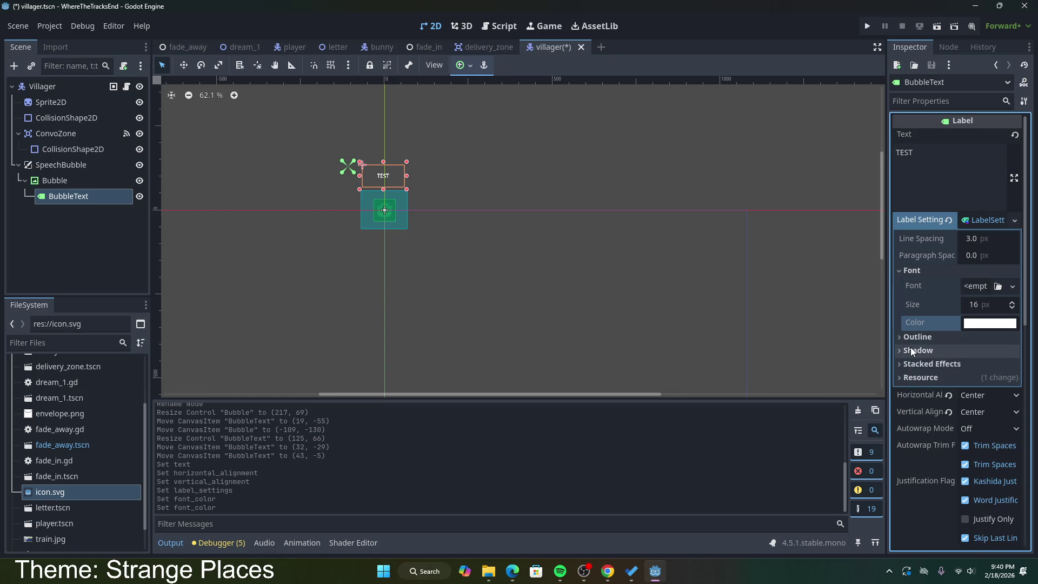
Step: Check Bubble's Texture options without assigning one, then switch to the web browser
click(55, 181)
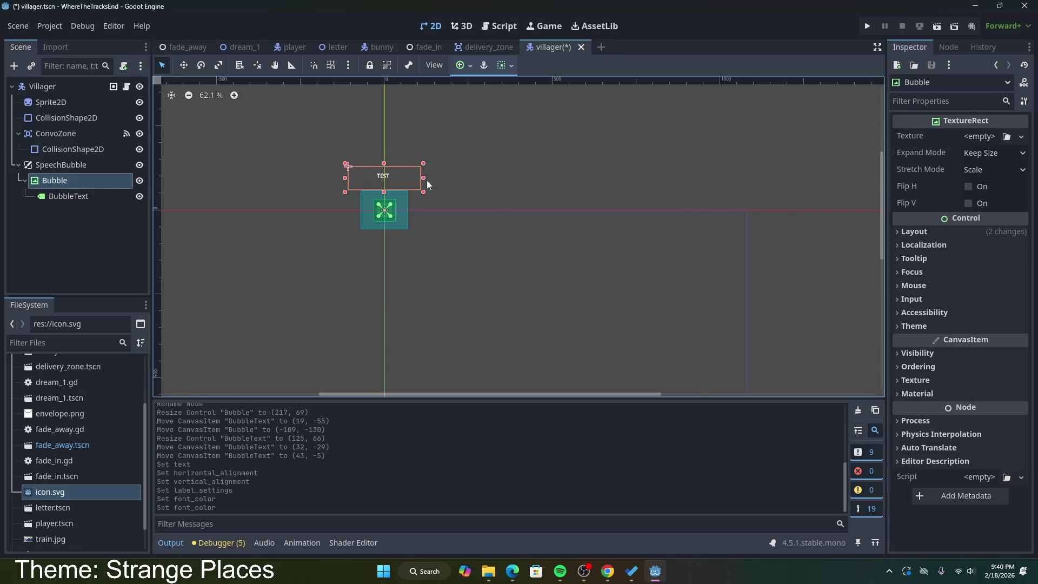
click(991, 135)
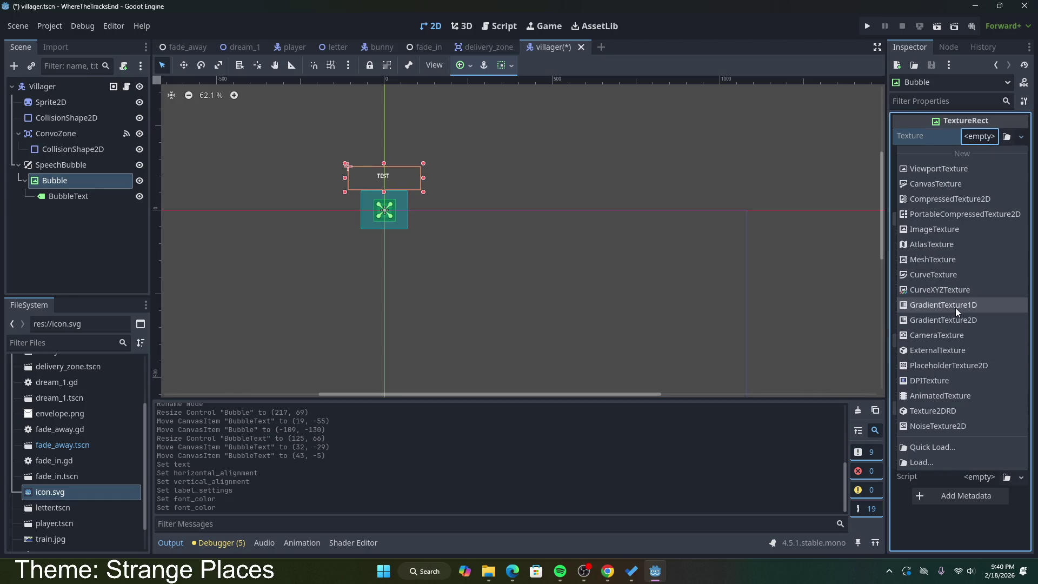
click(972, 138)
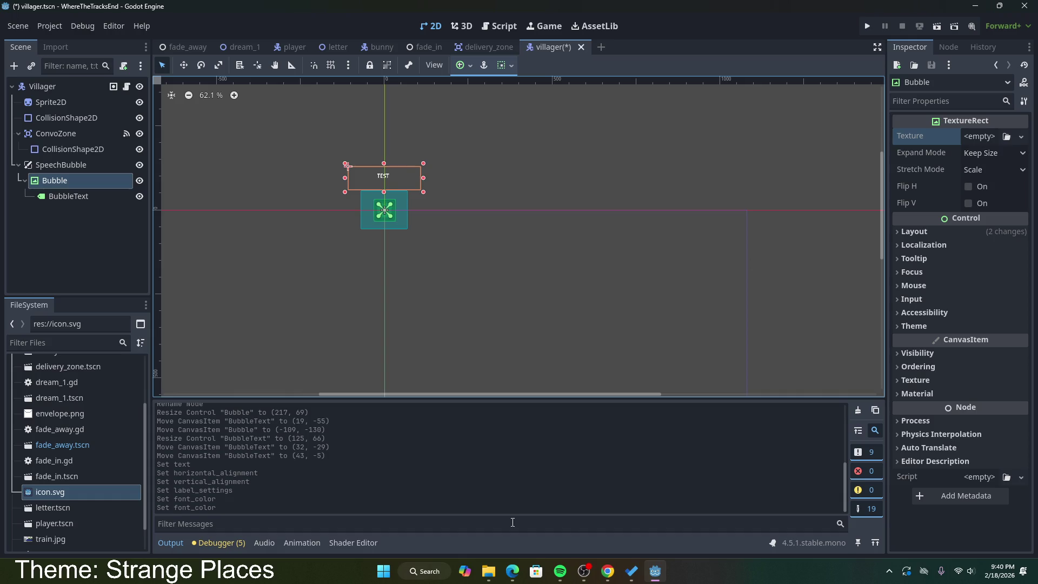
click(607, 575)
Step: Search Google for 'speech bubble' and show the image results with filter tools
text(speech bubblke)
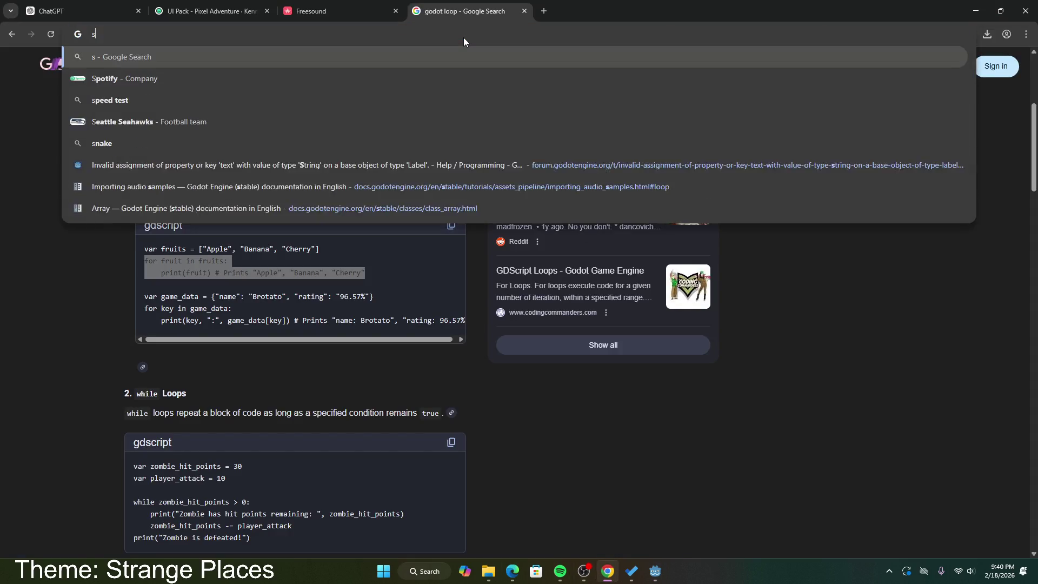
key(BackSpace)
key(BackSpace)
text(eech bubble)
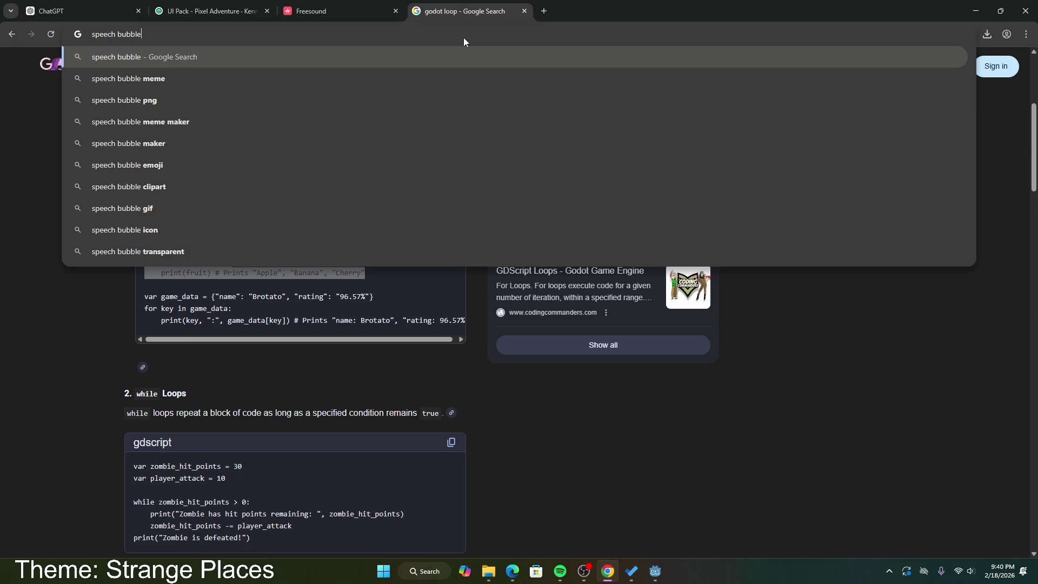
key(Return)
click(202, 110)
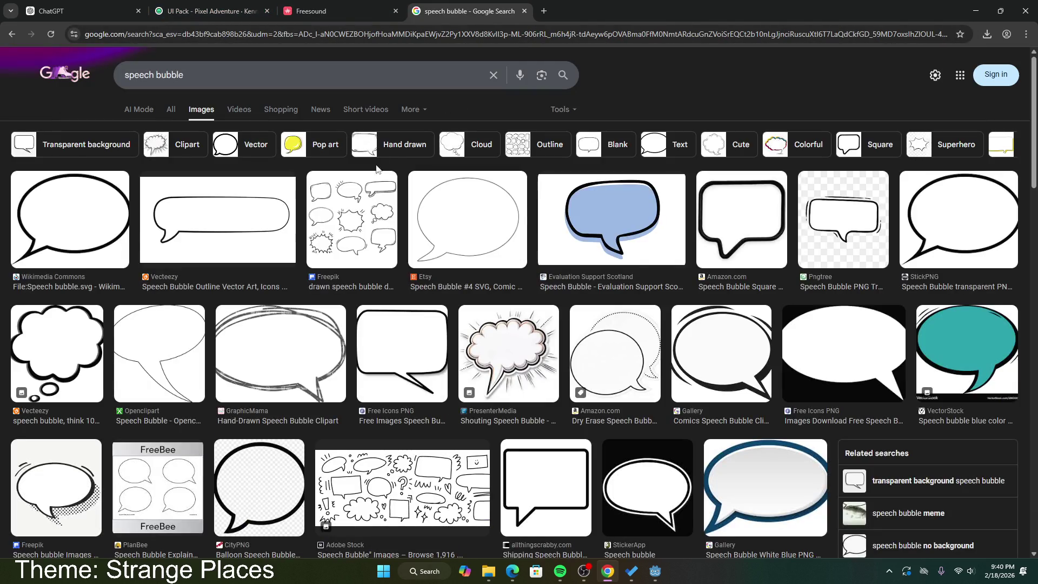
click(560, 109)
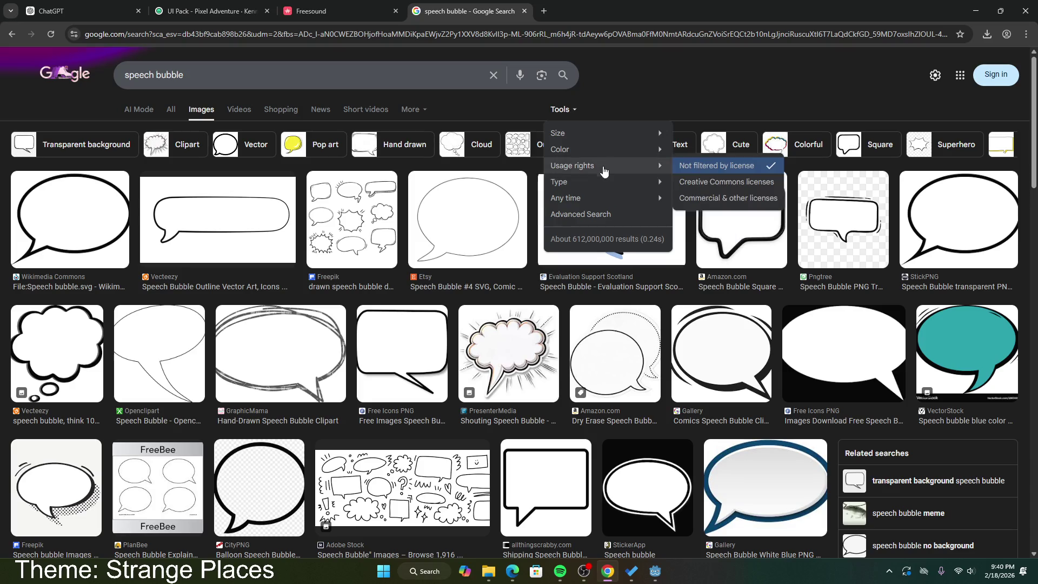
scroll(85, 236, down, 3)
scroll(85, 237, up, 3)
Step: Refine the search to 'speech bubble pixel' and preview the TopPNG empty speech bubble
click(245, 81)
text(pixwel)
key(BackSpace)
key(BackSpace)
key(BackSpace)
text(el)
key(Return)
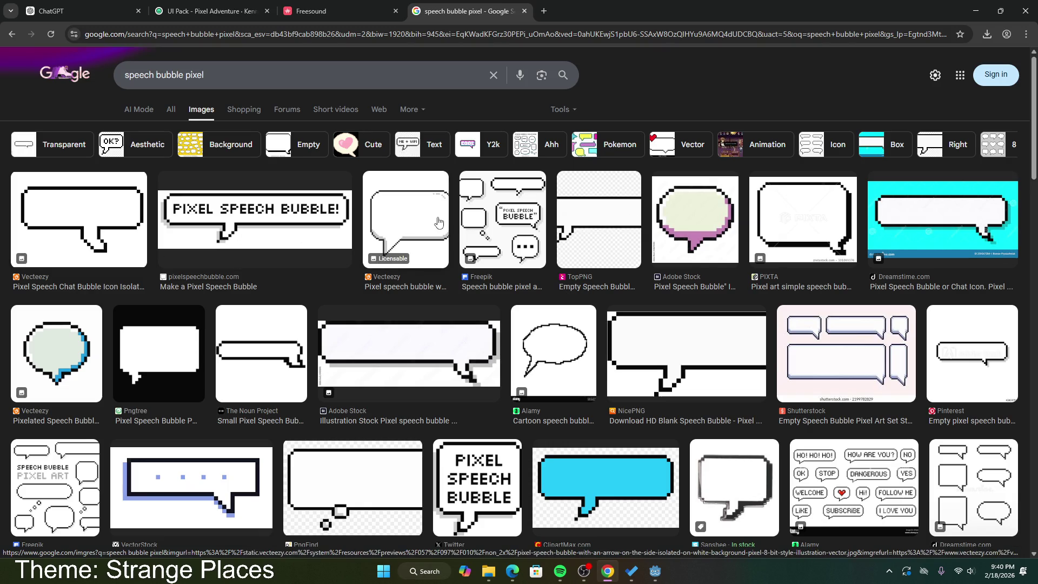
click(606, 245)
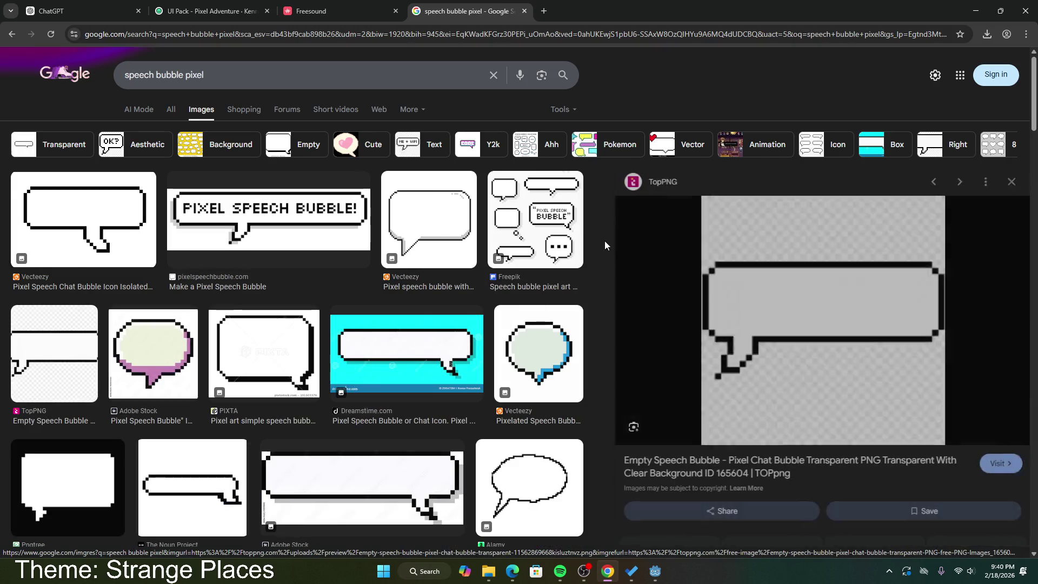
click(991, 181)
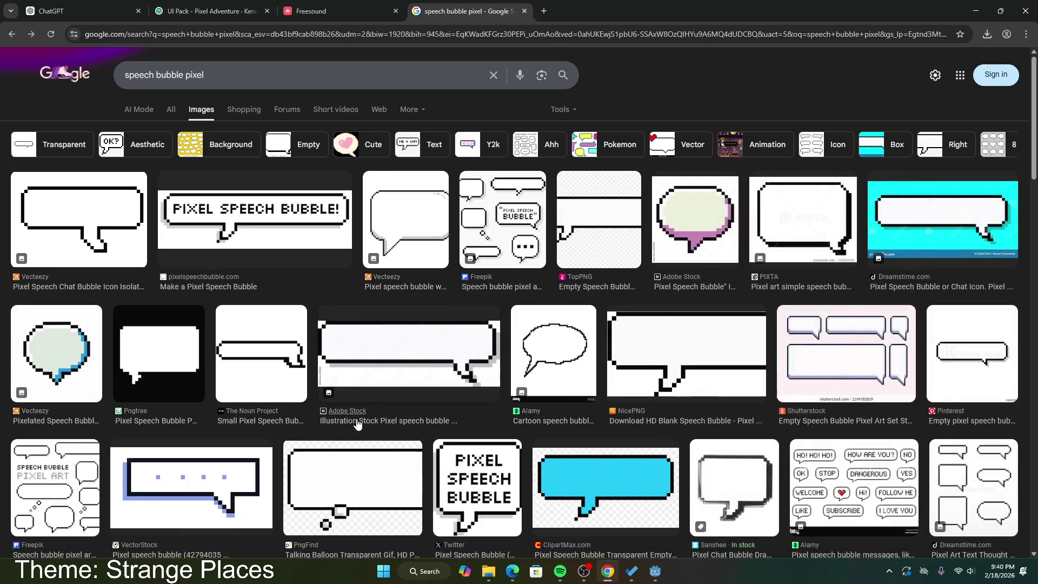
Step: Filter the image results by Color to Transparent
click(411, 110)
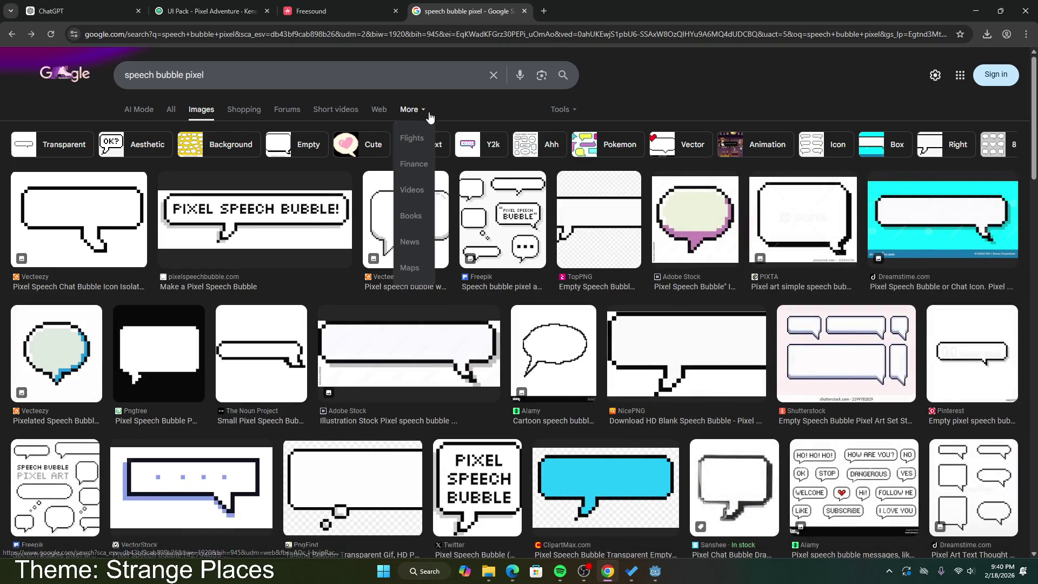
click(561, 111)
mouse_move(580, 171)
mouse_move(578, 137)
click(692, 182)
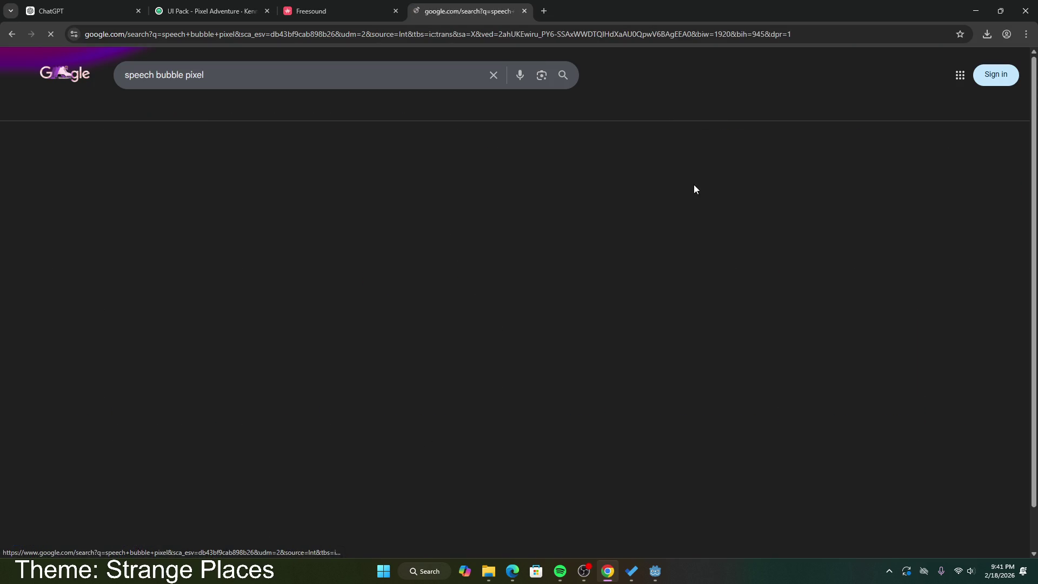
Step: Set the image results' colour filter back to Any color
scroll(388, 378, down, 2)
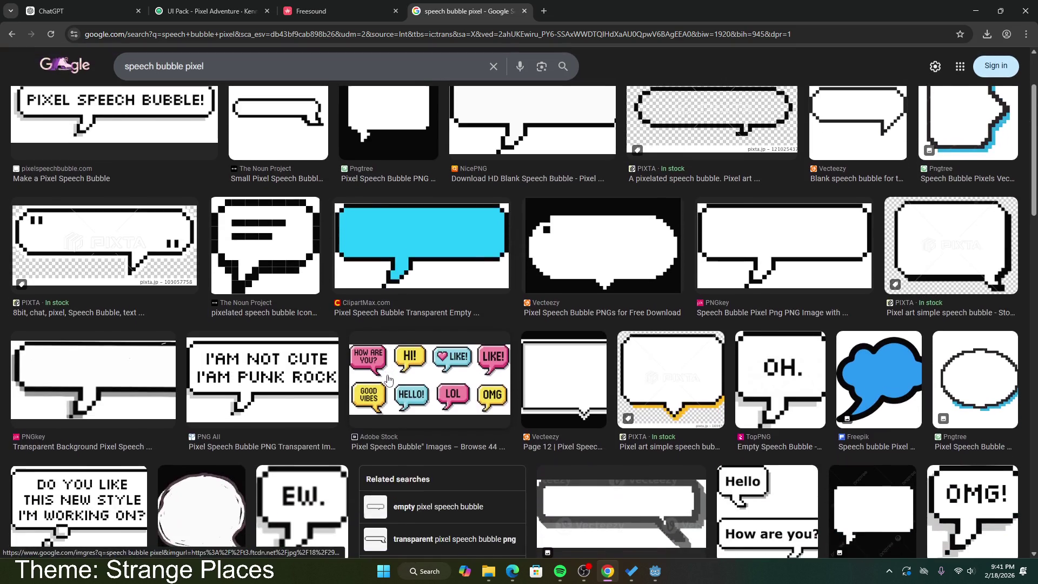
scroll(388, 379, down, 9)
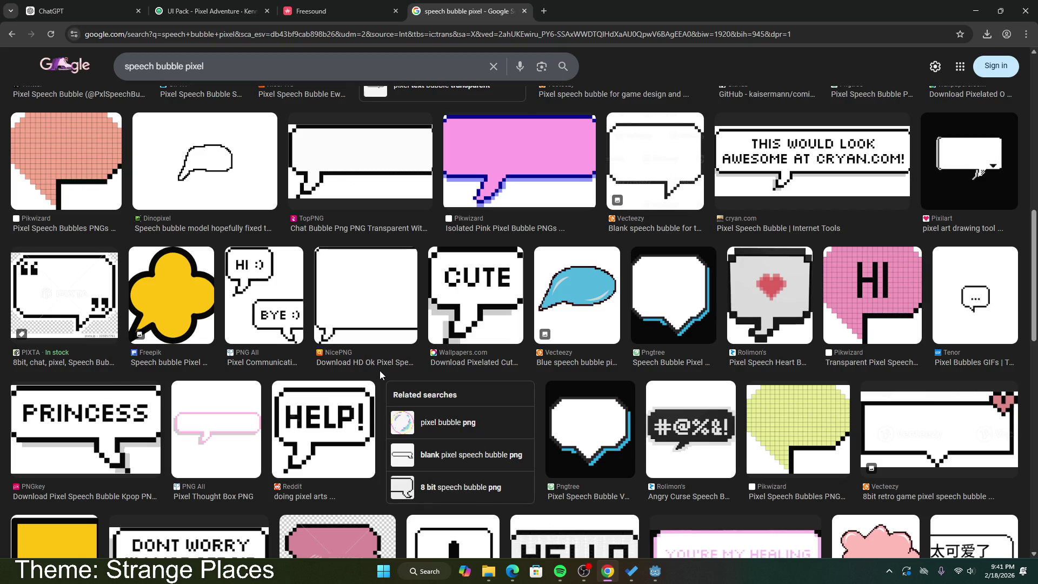
scroll(379, 371, up, 10)
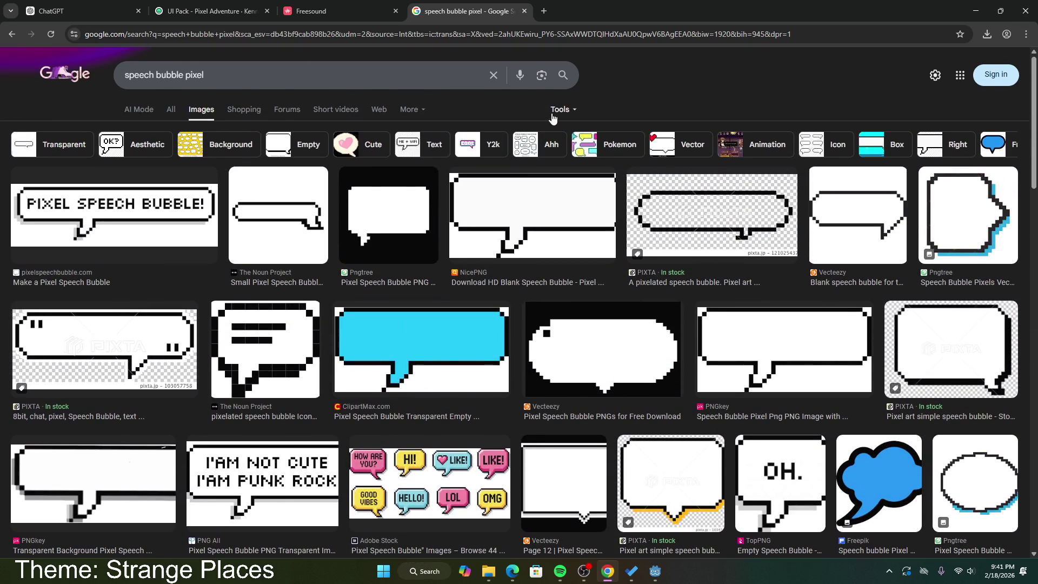
click(562, 109)
mouse_move(605, 177)
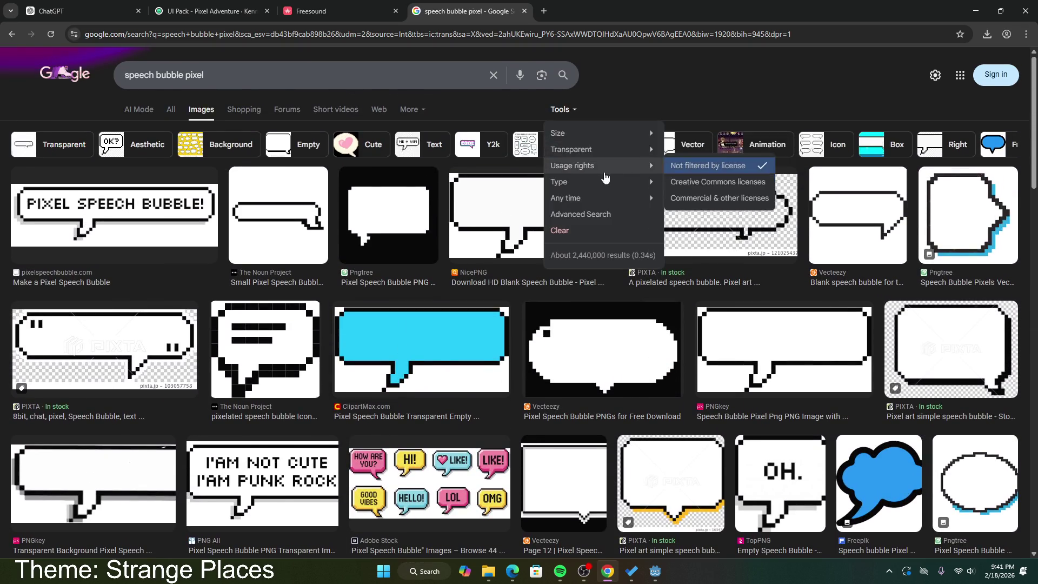
mouse_move(622, 149)
click(694, 149)
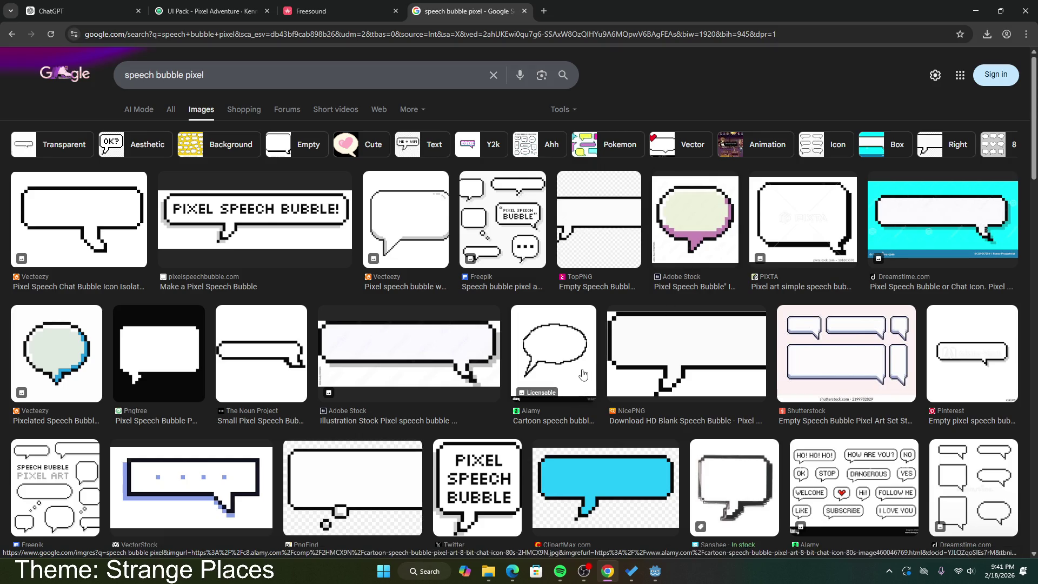
Step: Scroll through the speech bubble pixel results, then bring up Windows search
scroll(701, 366, down, 3)
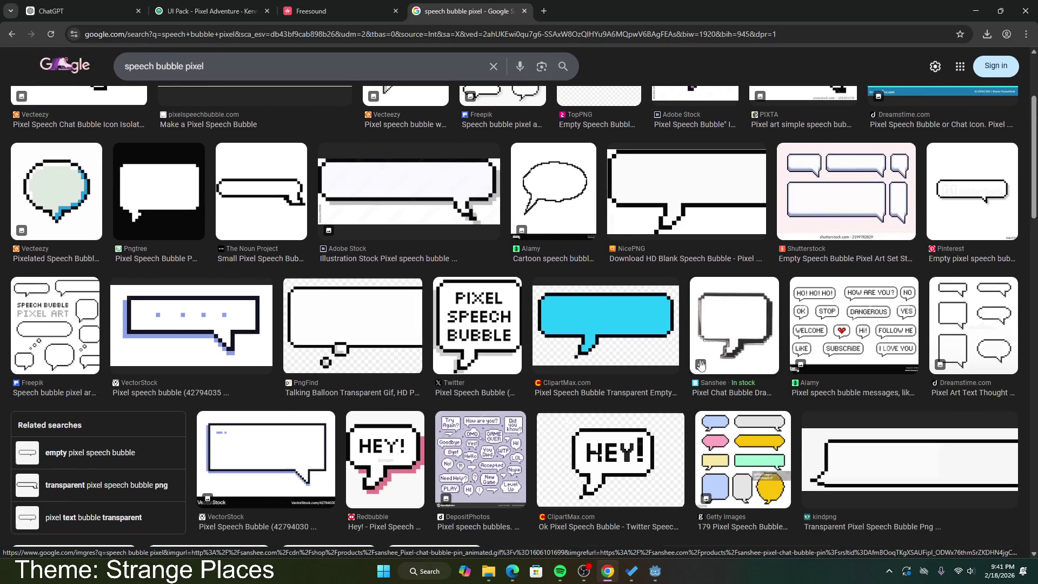
scroll(701, 366, up, 2)
scroll(16, 368, up, 1)
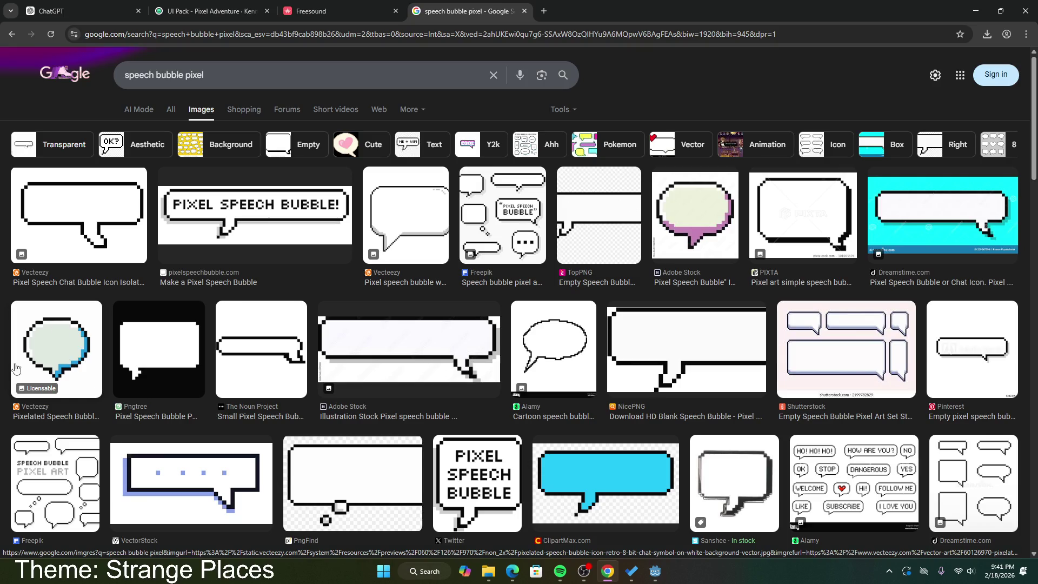
scroll(578, 524, down, 4)
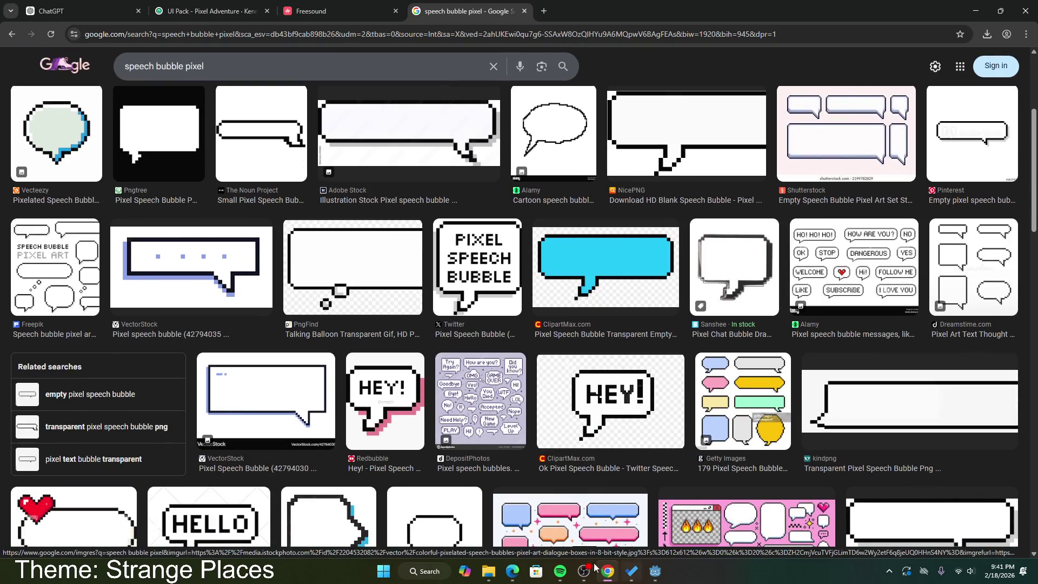
click(422, 571)
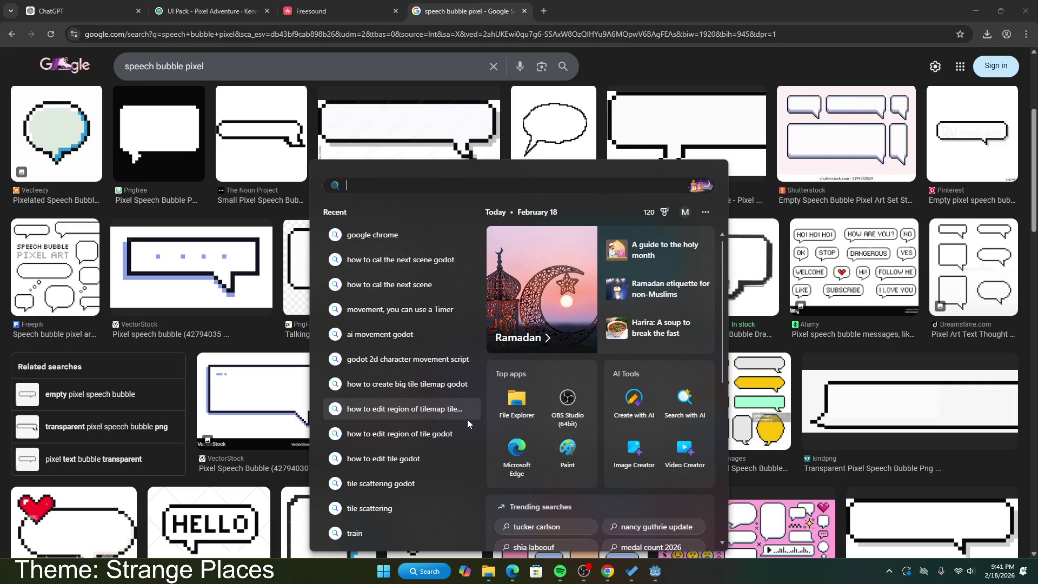
Step: Open a blank 16×16 Paint canvas at 1000% zoom and pencil a black speech-bubble outline with a tail
click(567, 450)
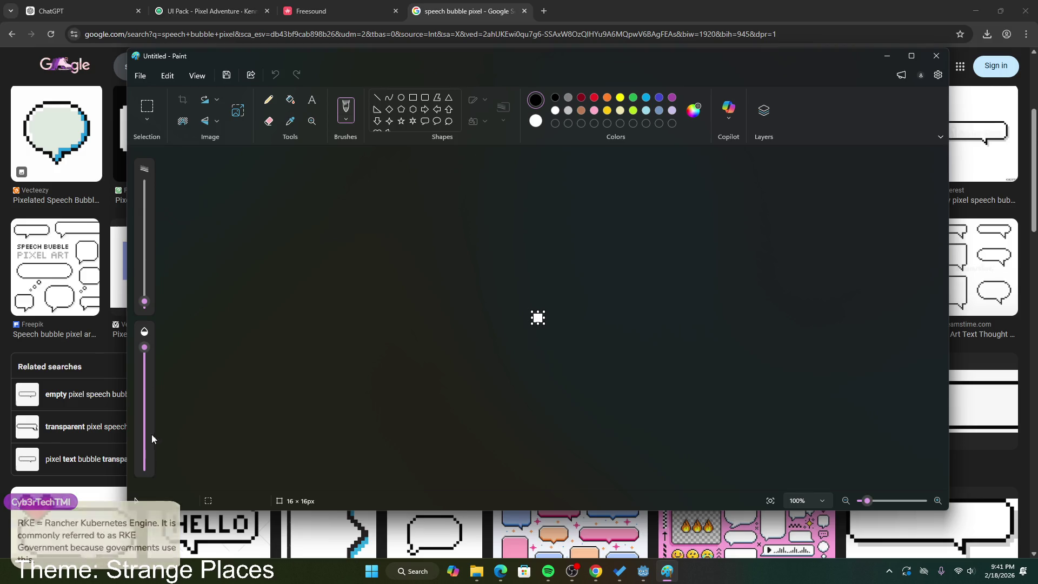
drag(867, 501, 945, 507)
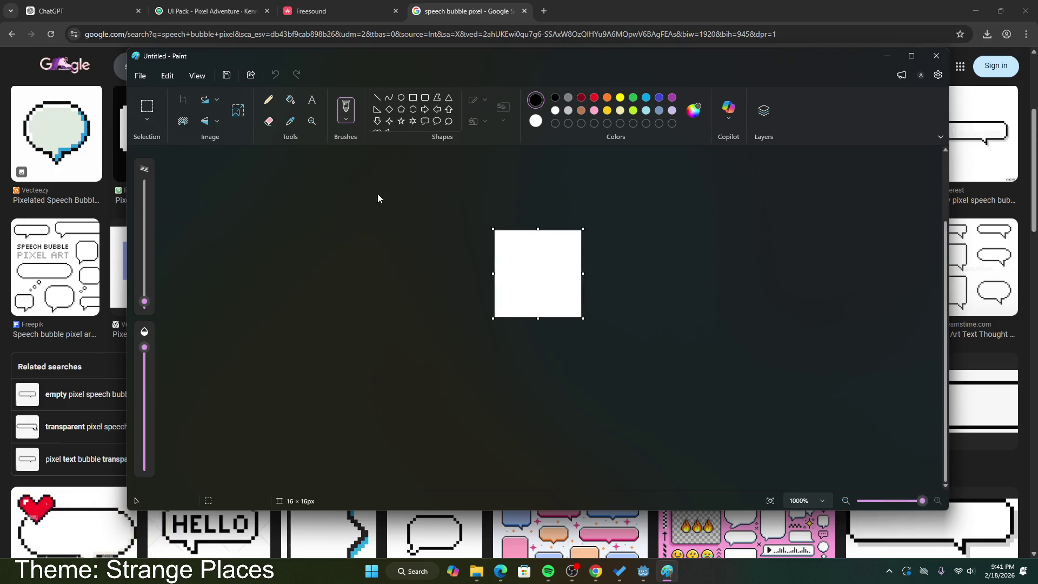
click(275, 100)
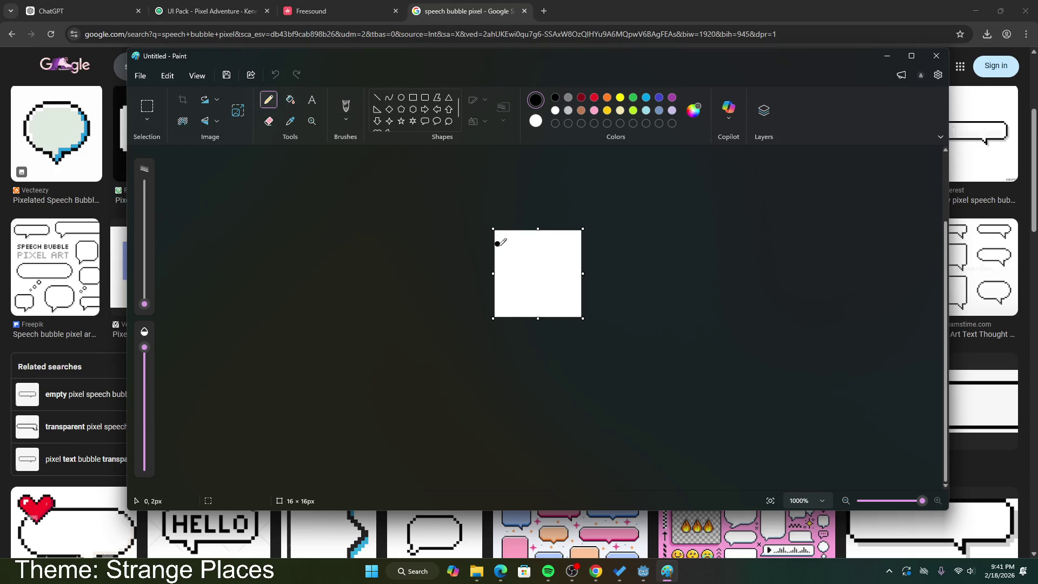
click(580, 269)
mouse_move(506, 257)
mouse_down()
mouse_move(522, 247)
mouse_move(575, 254)
mouse_move(581, 266)
mouse_up()
mouse_move(499, 278)
mouse_down()
mouse_move(560, 296)
mouse_move(515, 314)
mouse_move(573, 306)
mouse_move(579, 282)
mouse_up()
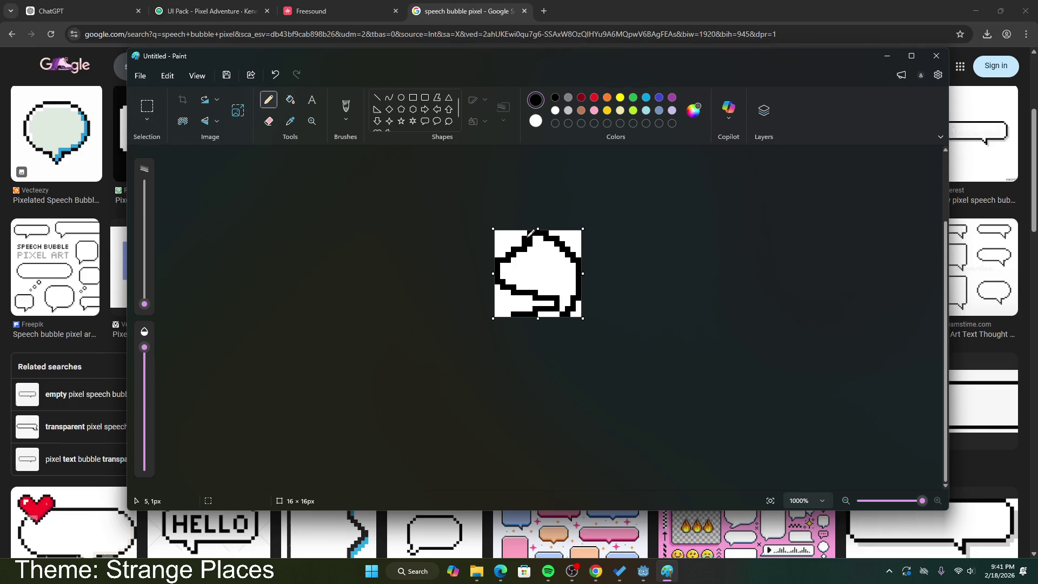
mouse_move(525, 235)
mouse_down()
mouse_move(504, 246)
mouse_move(568, 248)
mouse_up()
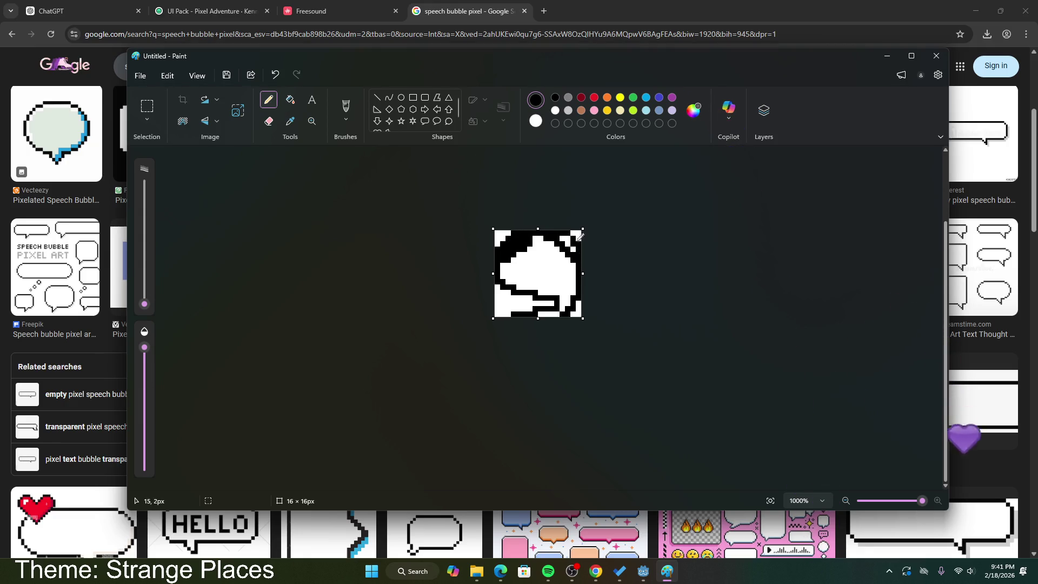
click(291, 100)
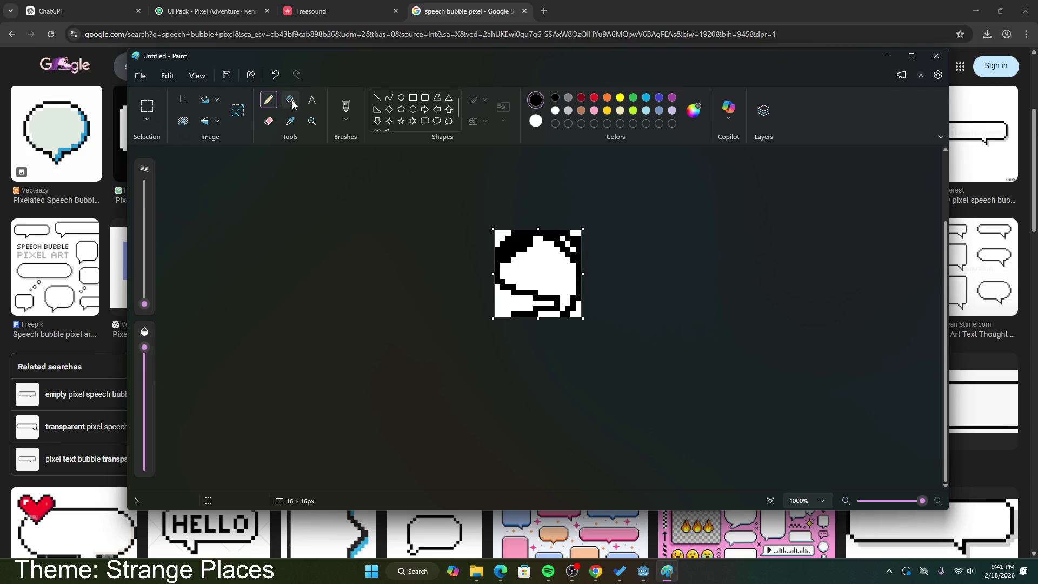
Step: Shrink the eraser to 1 pixel and erase the excess black pixels along the bubble's upper-left edge
click(269, 120)
click(523, 261)
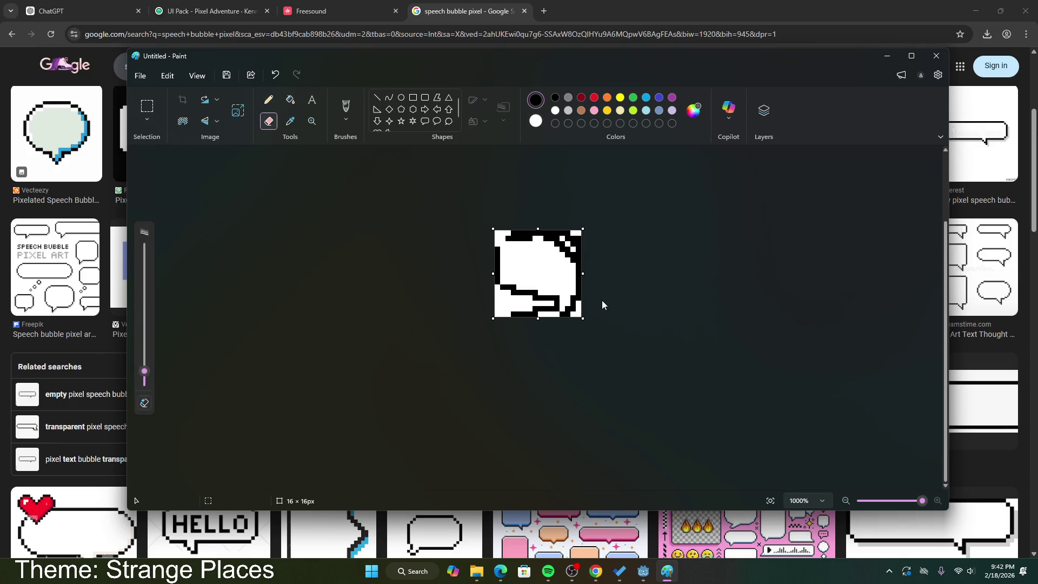
click(275, 75)
drag(143, 377, 144, 387)
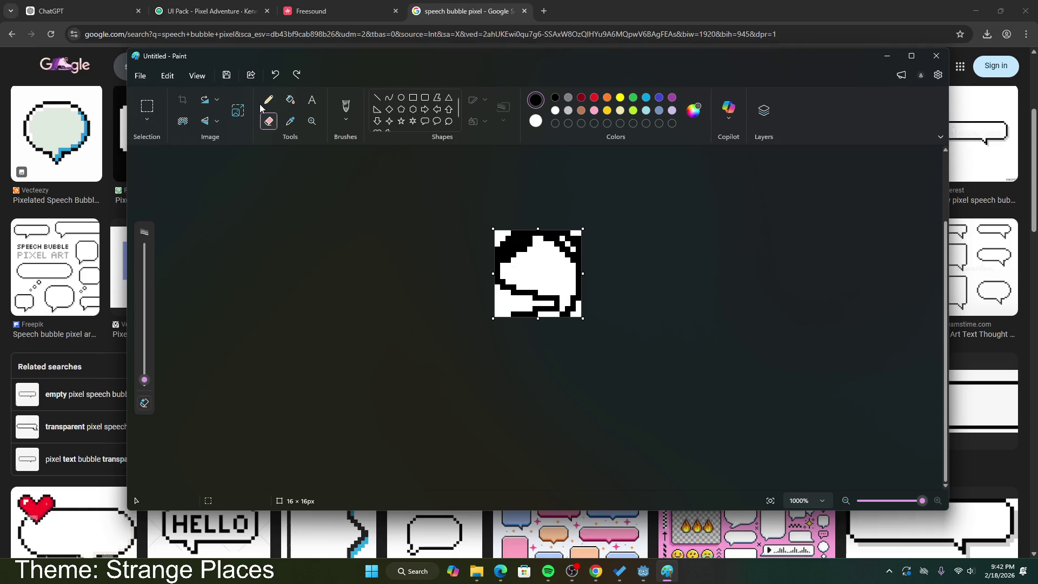
click(269, 121)
mouse_move(511, 263)
mouse_down()
mouse_move(536, 241)
mouse_move(571, 258)
mouse_up()
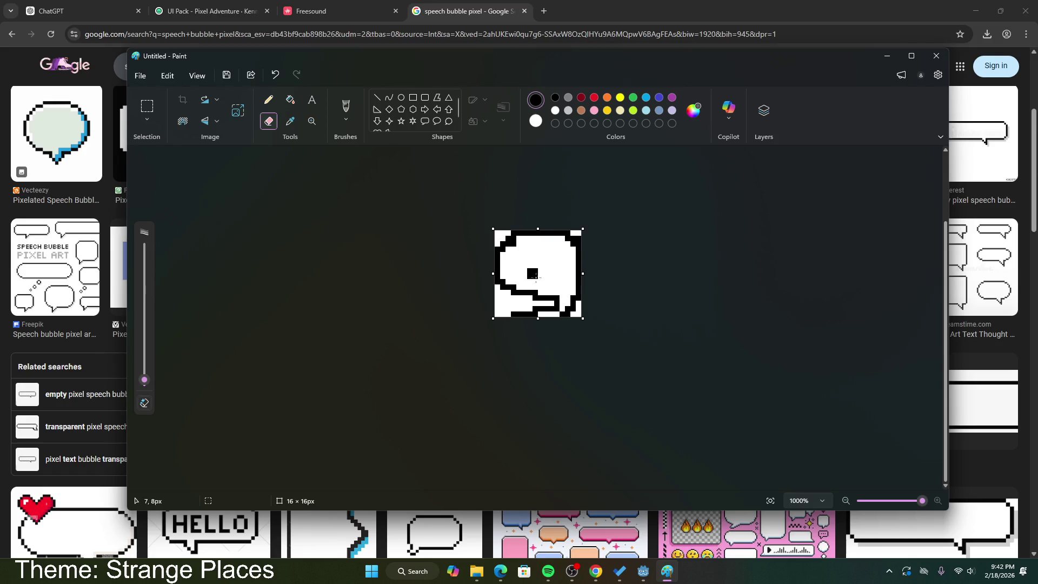
Step: Redraw the lower-right edge near the tail, adding and erasing black pixels
click(269, 101)
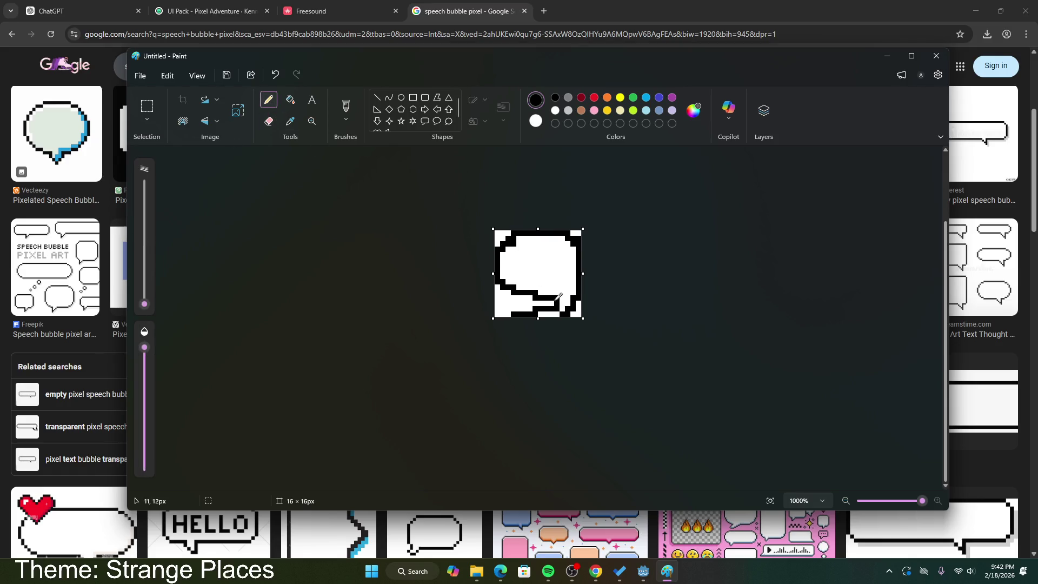
drag(569, 294, 571, 286)
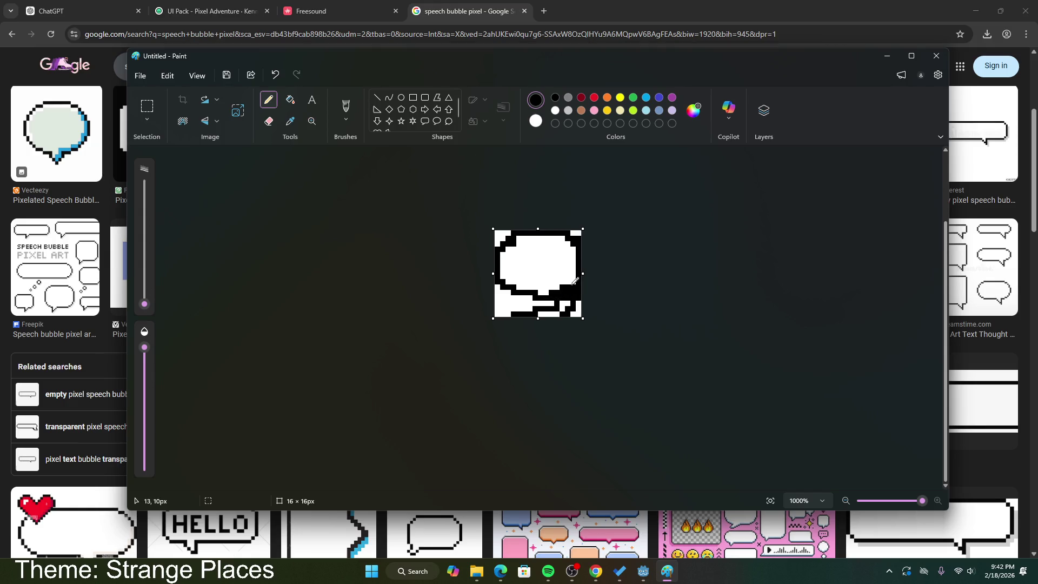
click(268, 121)
drag(579, 294, 572, 318)
click(270, 101)
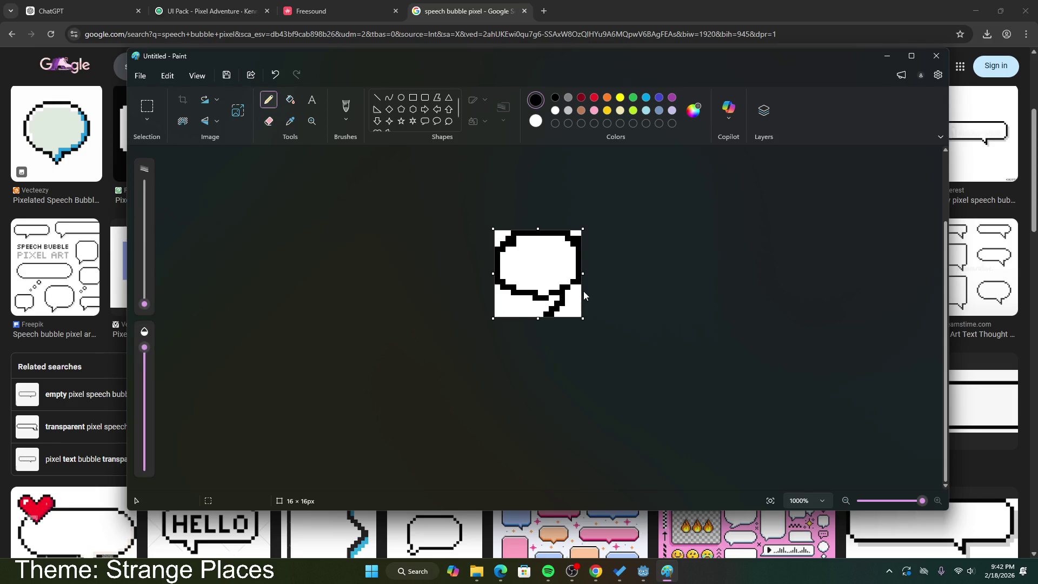
Step: Clear the right-side outline pixels and extend the tail toward the lower right, undoing unwanted changes
click(268, 121)
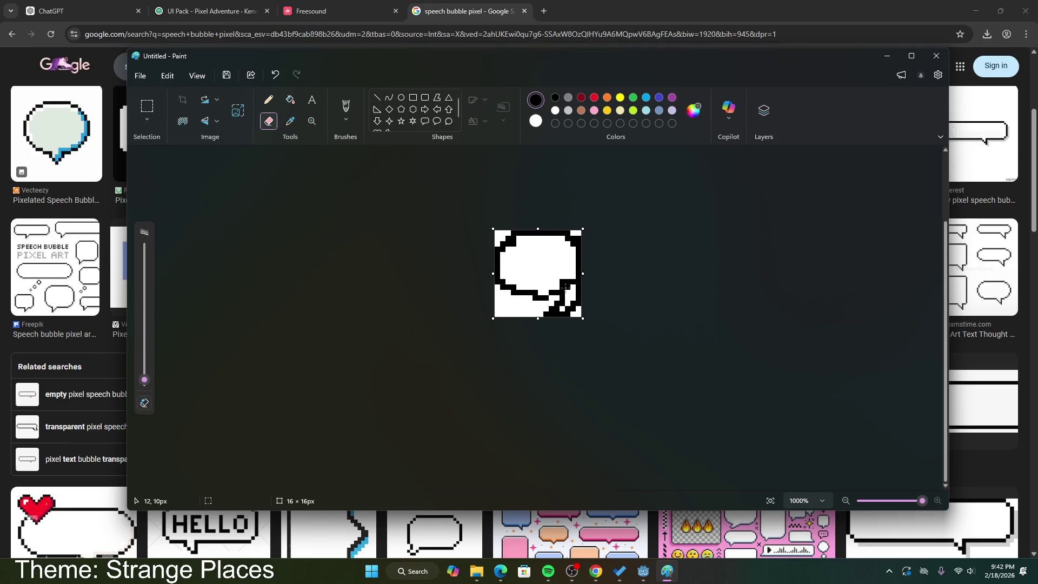
drag(573, 288, 567, 283)
click(268, 100)
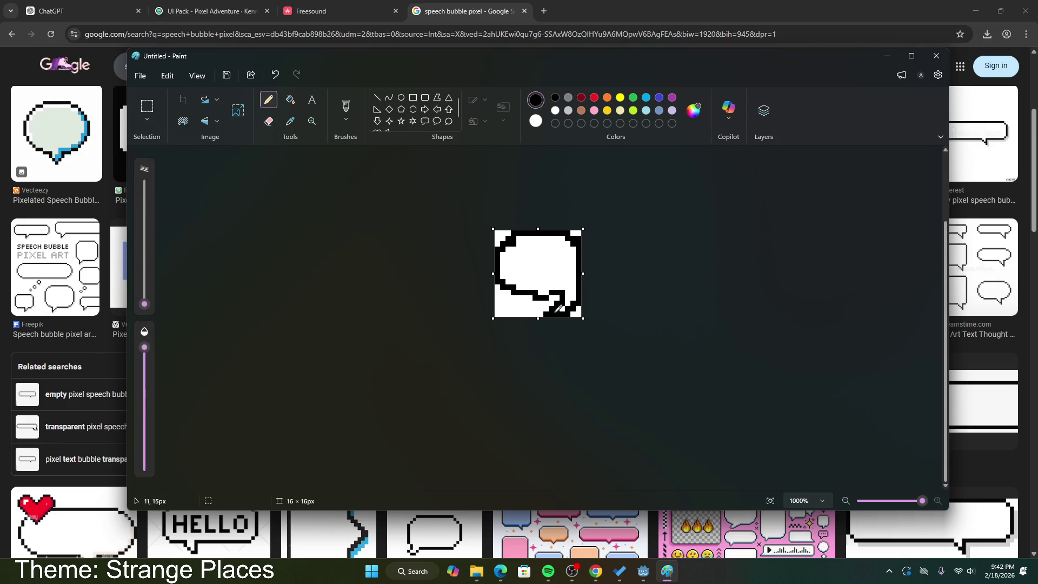
drag(547, 297, 576, 303)
click(269, 121)
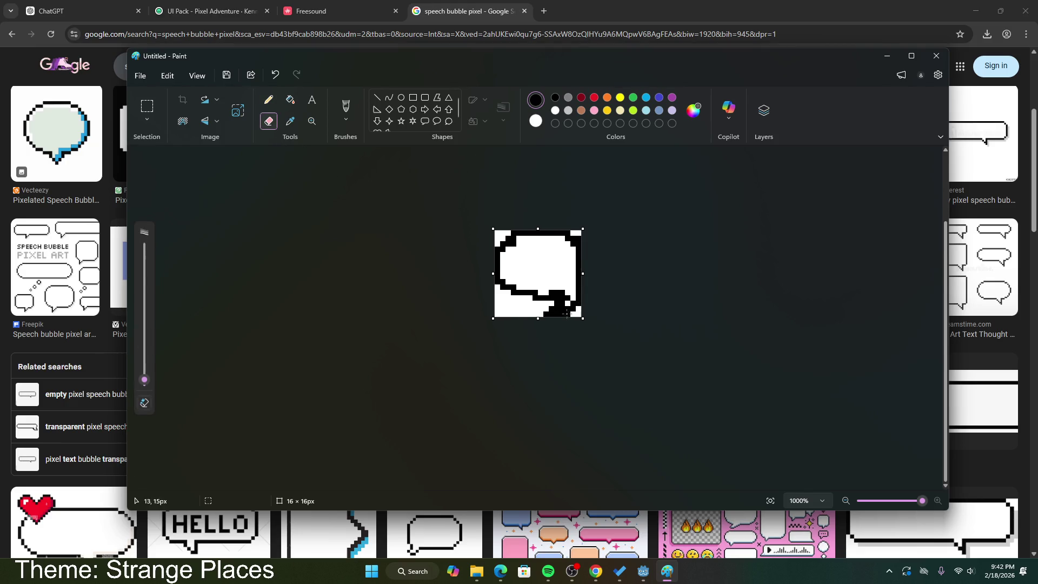
mouse_move(567, 304)
mouse_down()
mouse_move(550, 271)
mouse_move(549, 296)
mouse_move(530, 295)
mouse_move(560, 292)
mouse_up()
key(ctrl+z)
click(268, 99)
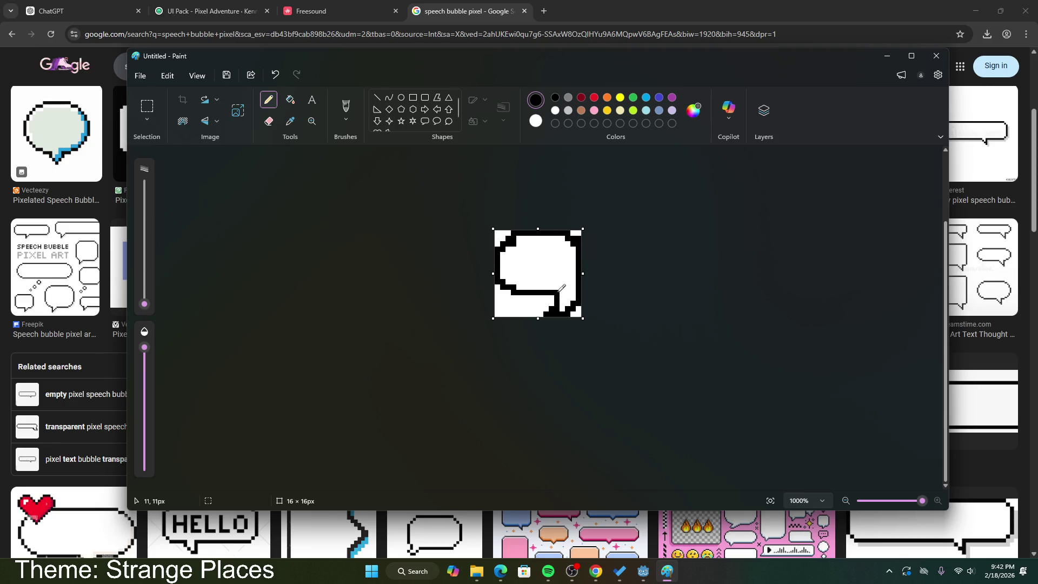
click(276, 74)
Step: Redraw the tail as a thinner black column with a stepped diagonal tip at its bottom
click(275, 75)
drag(547, 306, 552, 297)
click(269, 121)
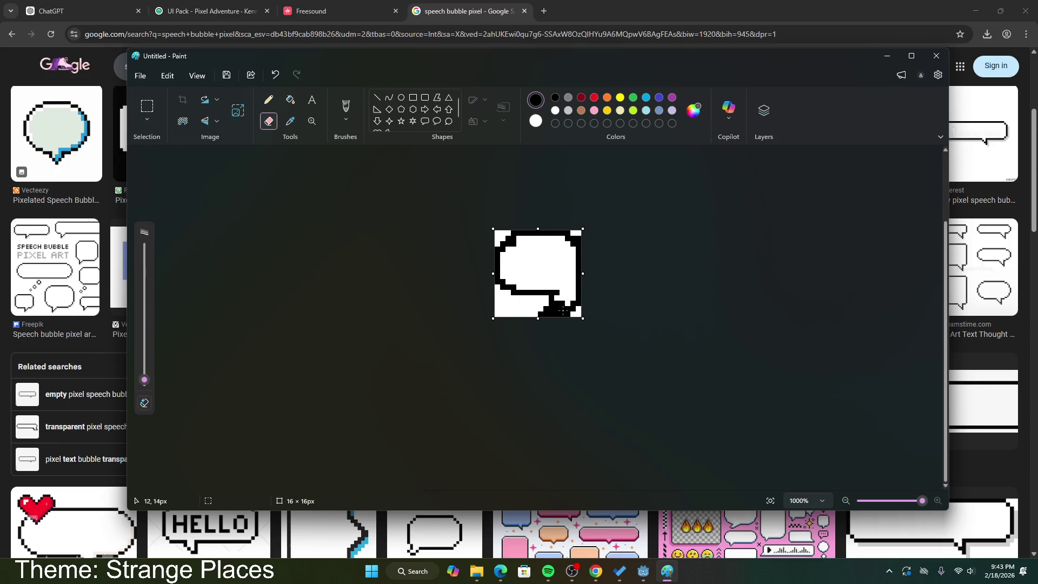
drag(561, 302, 551, 322)
click(269, 99)
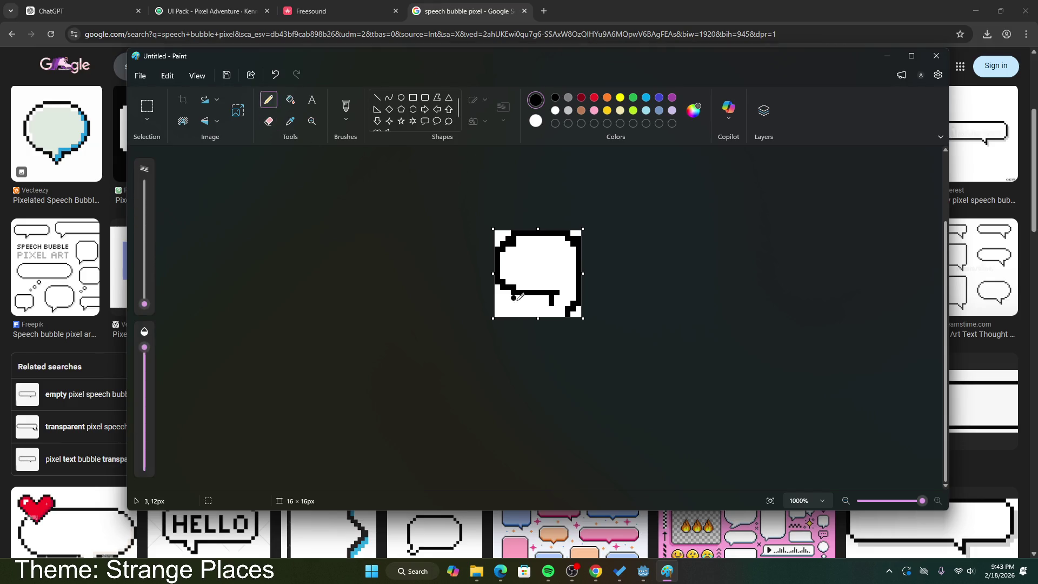
drag(540, 314, 545, 310)
click(552, 315)
click(558, 309)
Step: Erase the extra pixel at the tail's bottom-right and the stray black pixel inside the bubble
click(268, 121)
click(566, 315)
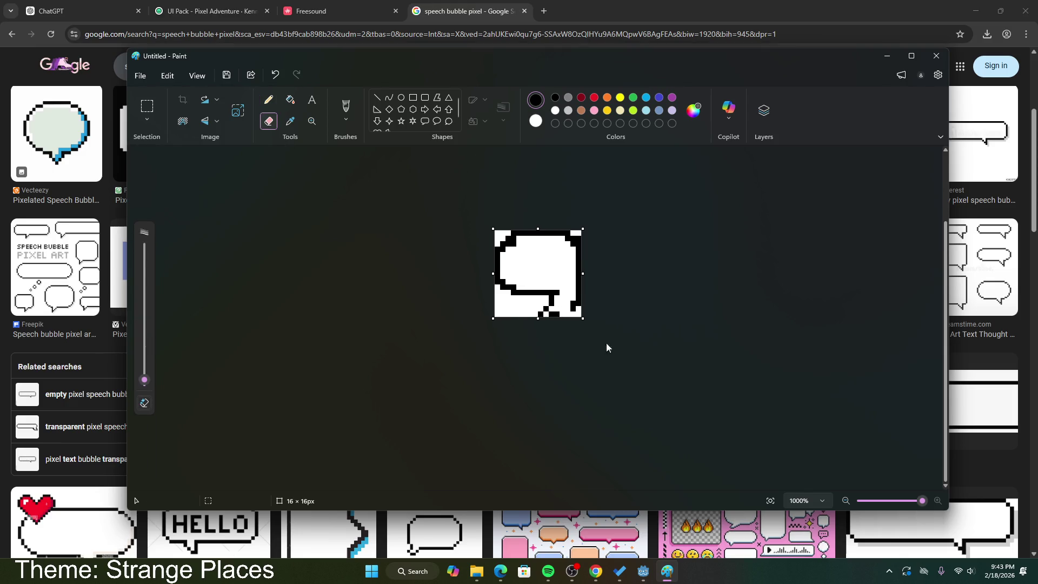
drag(145, 379, 145, 382)
click(269, 99)
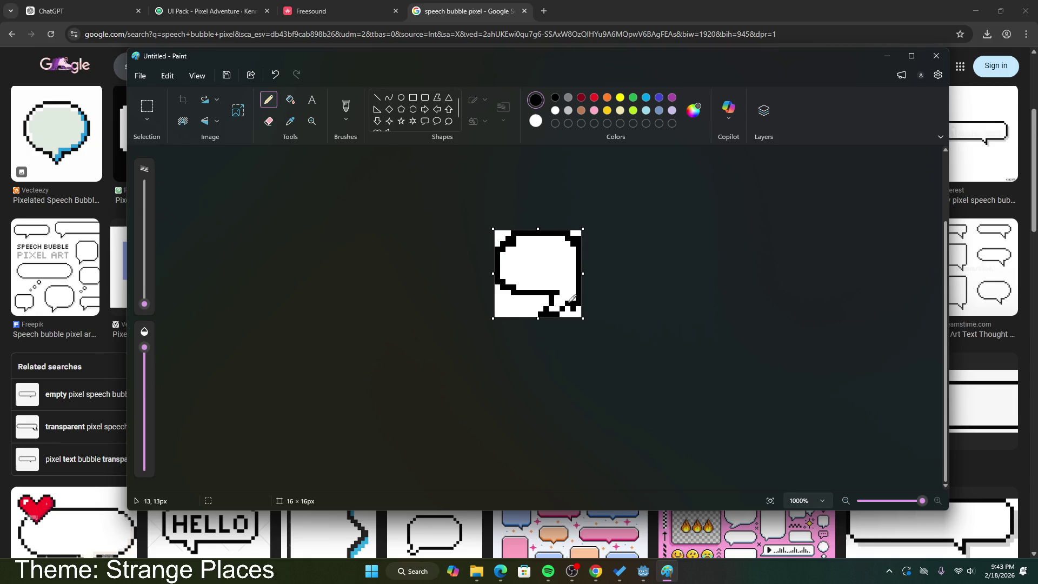
click(269, 120)
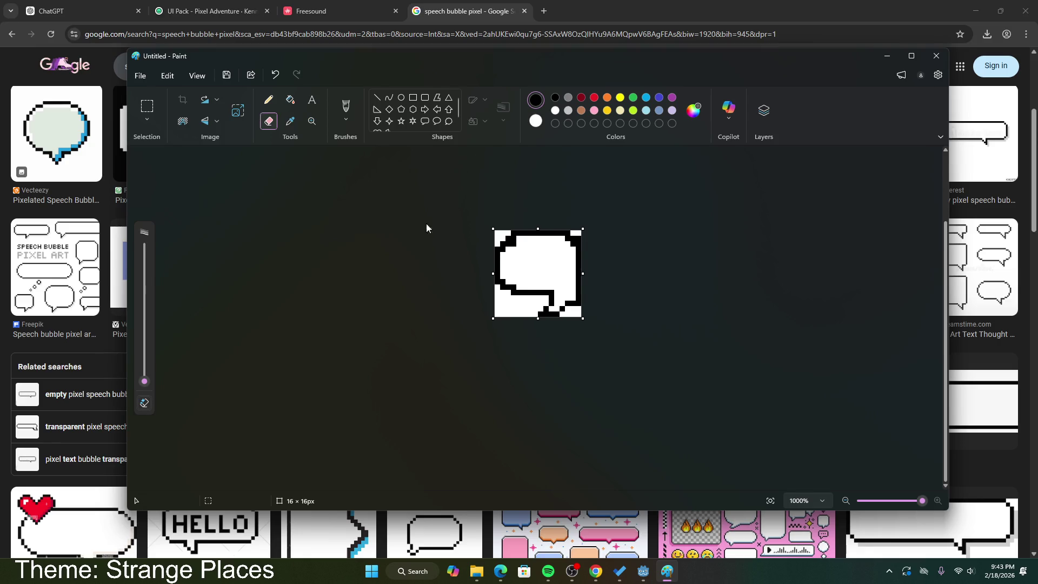
click(540, 270)
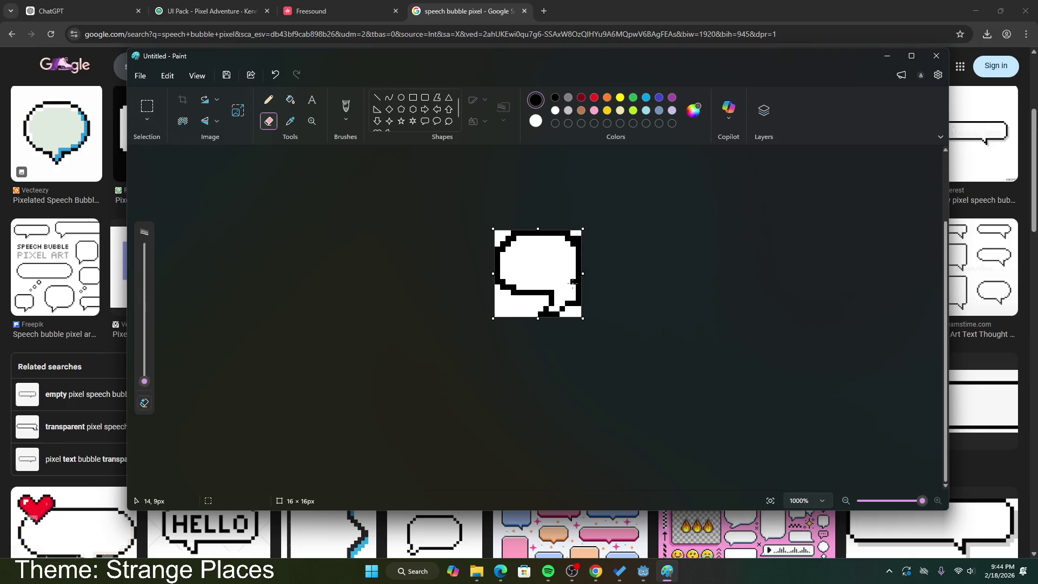
Step: Save the 16×16 pixel speech bubble as SpeechBubble.png in Pictures, then close Paint and the search tab
click(268, 99)
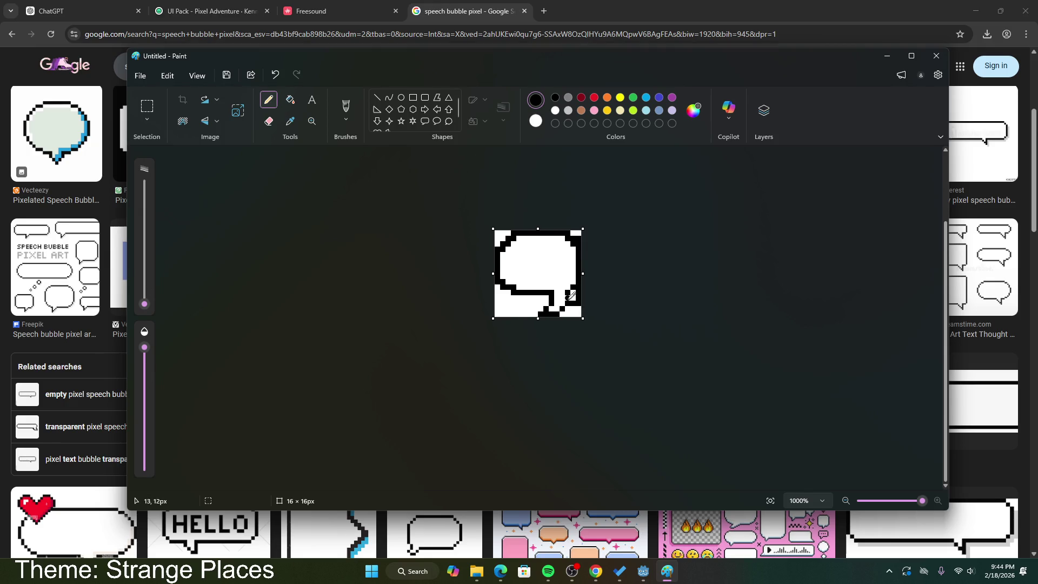
click(269, 121)
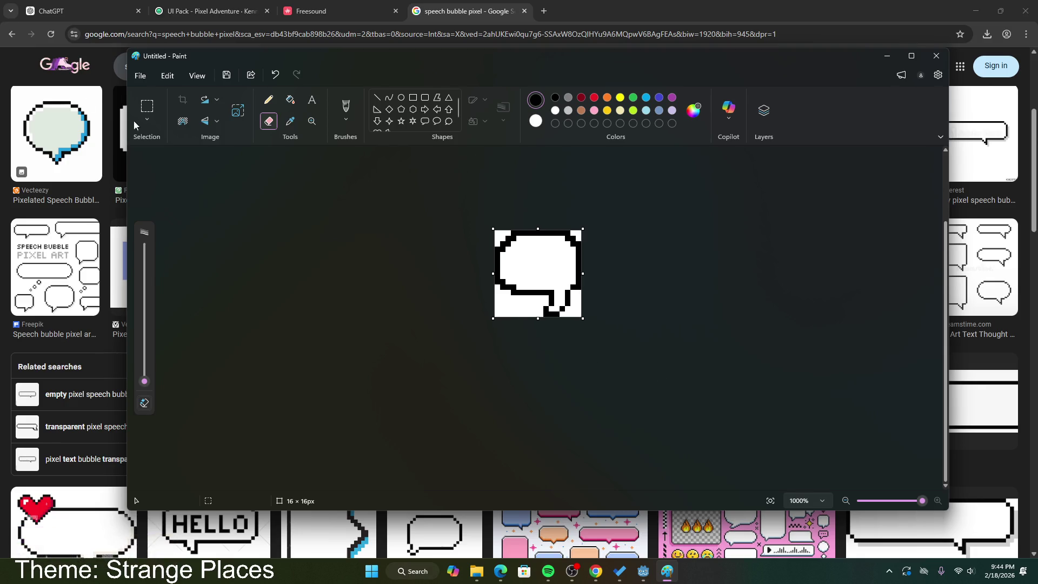
click(227, 75)
text(SpeechBubble)
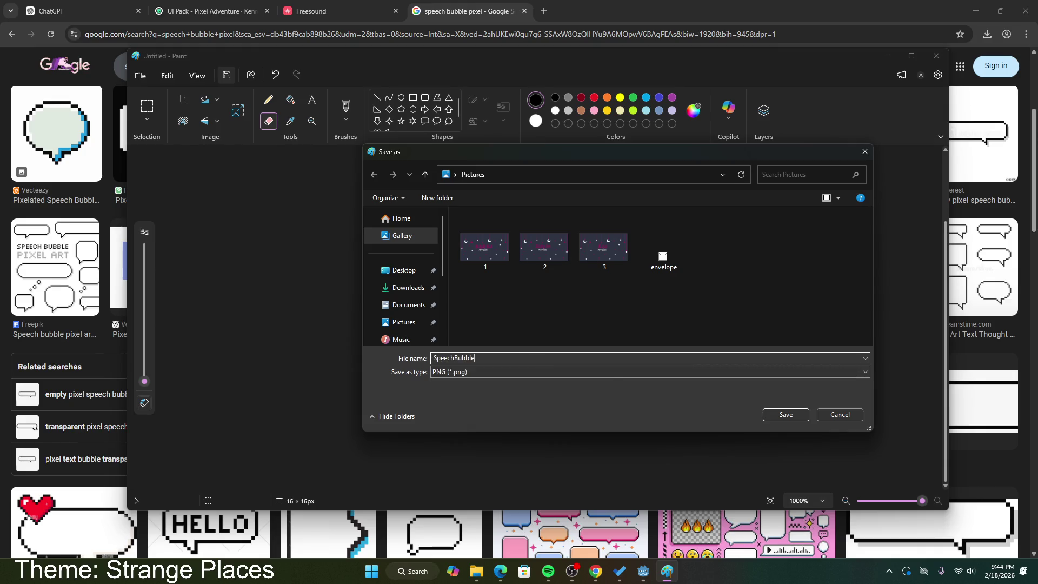
click(801, 416)
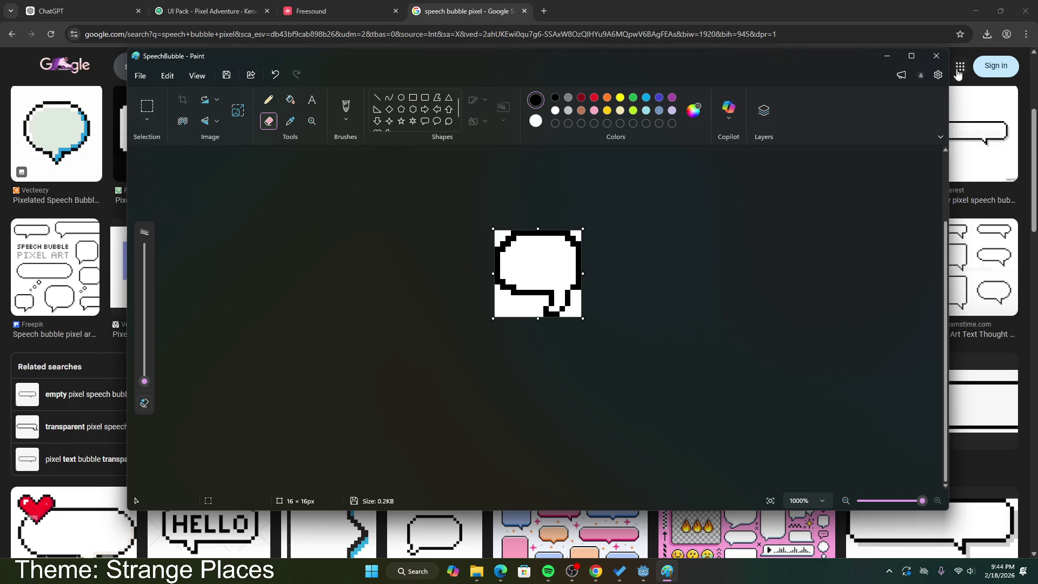
click(936, 56)
key(ctrl+w)
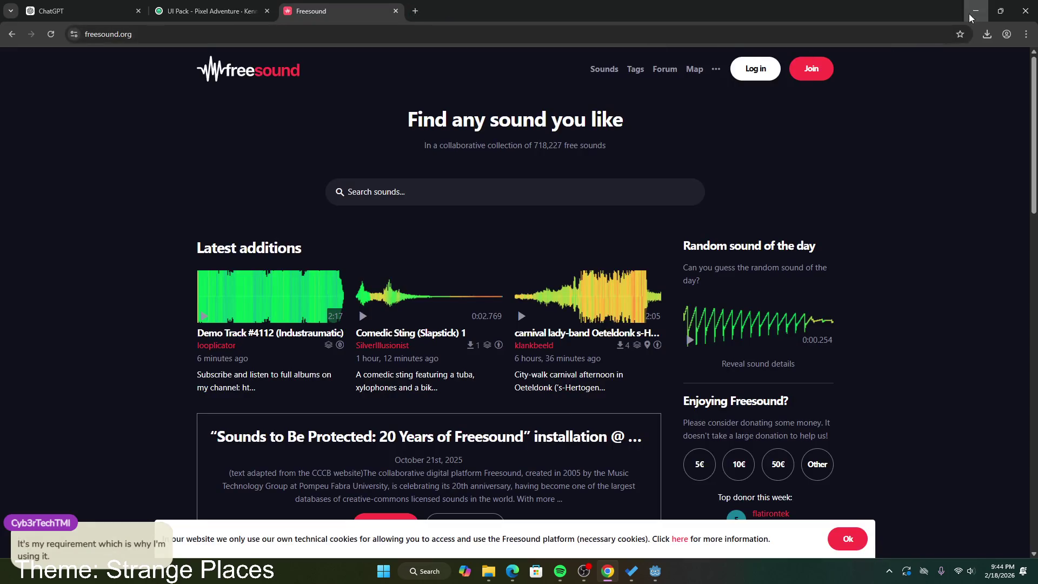
Step: Copy SpeechBubble.png from Pictures into the project's Assets folder
key(alt+Tab)
mouse_move(488, 571)
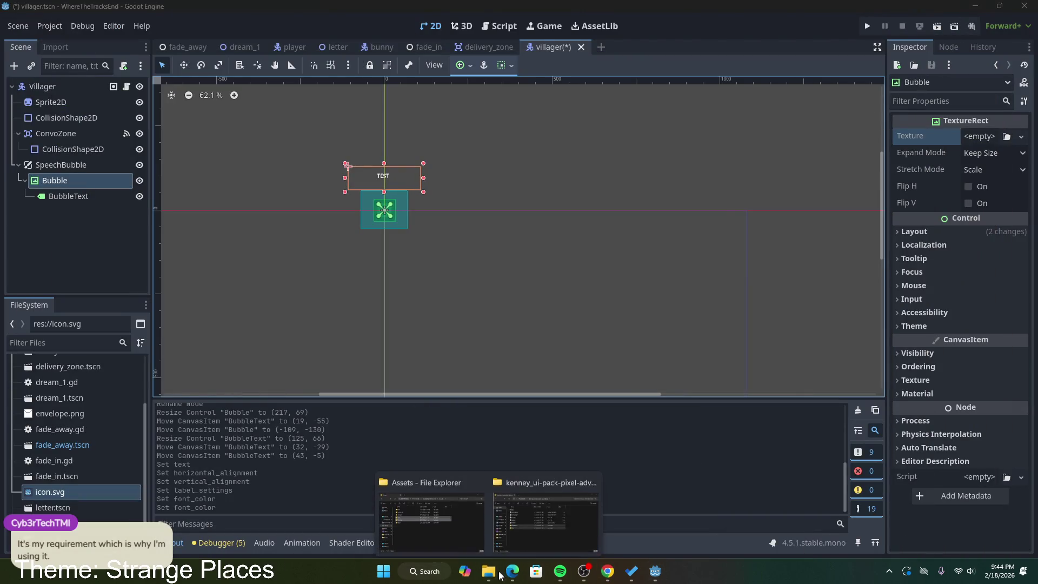
click(468, 514)
click(297, 188)
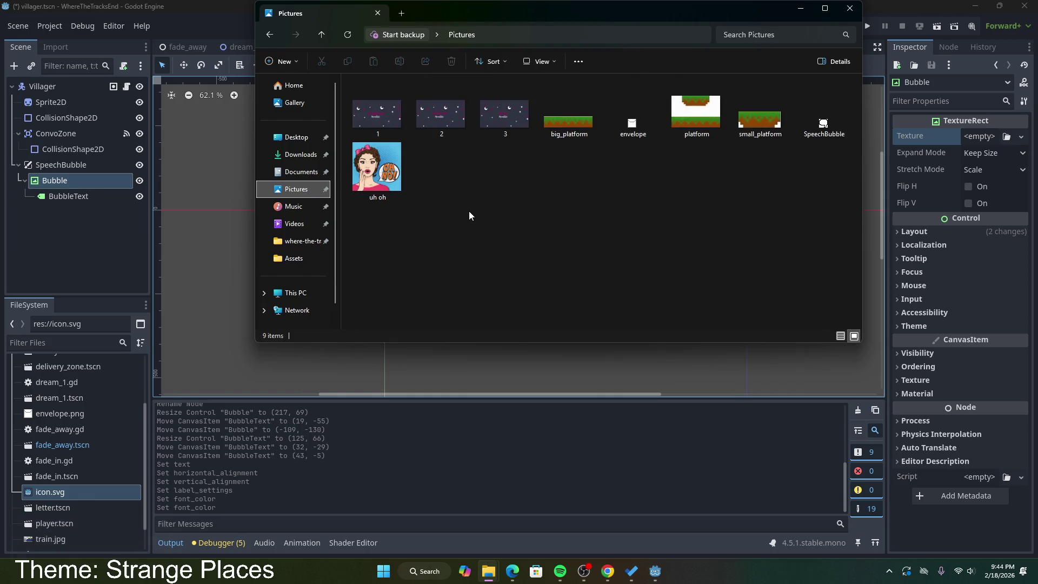
click(819, 127)
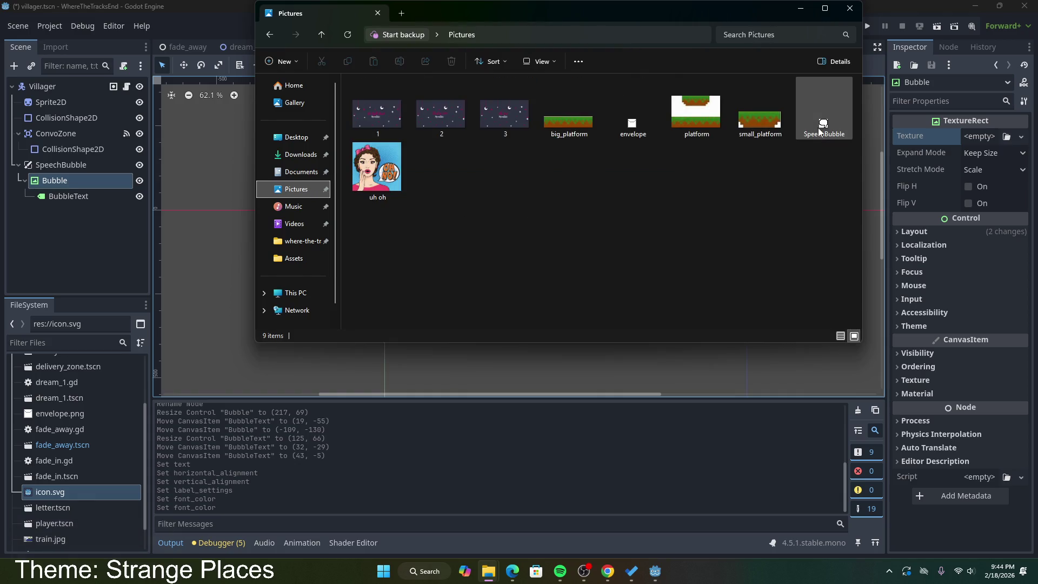
click(270, 36)
key(ctrl+v)
click(801, 8)
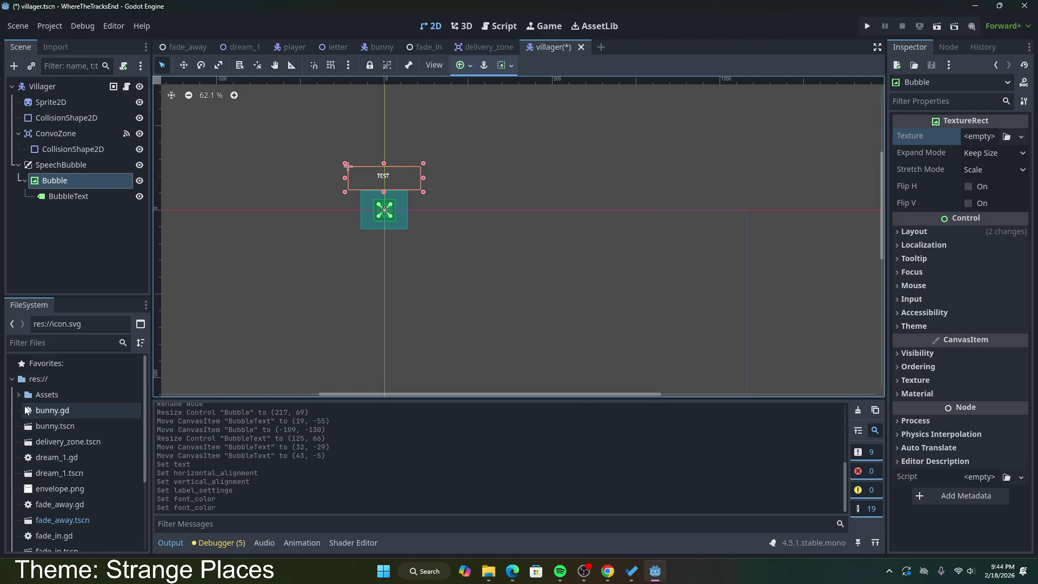
Step: Assign SpeechBubble.png from the FileSystem as the Bubble node's Texture
scroll(72, 447, down, 5)
scroll(71, 447, up, 3)
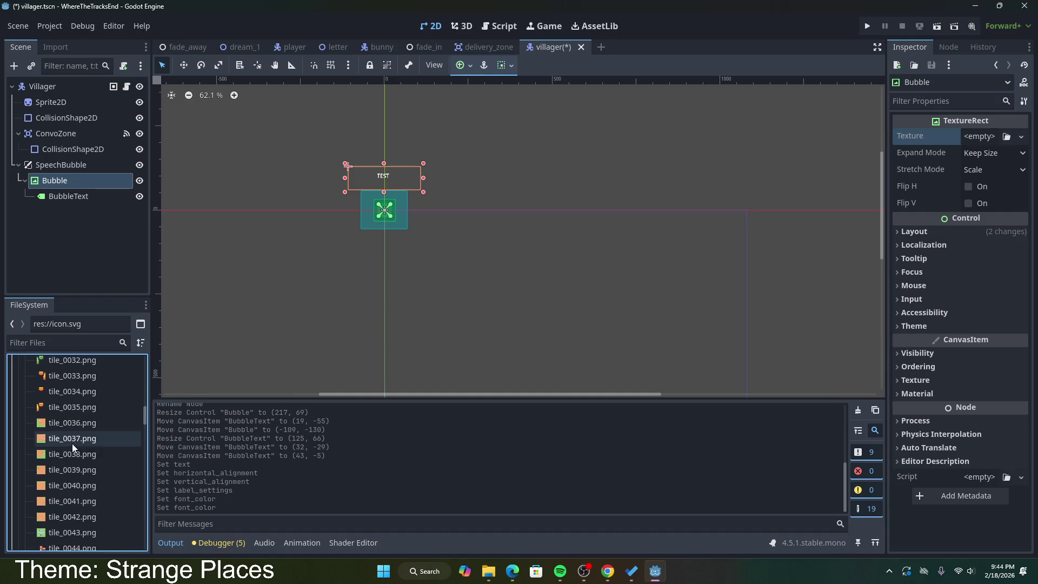
scroll(56, 448, up, 3)
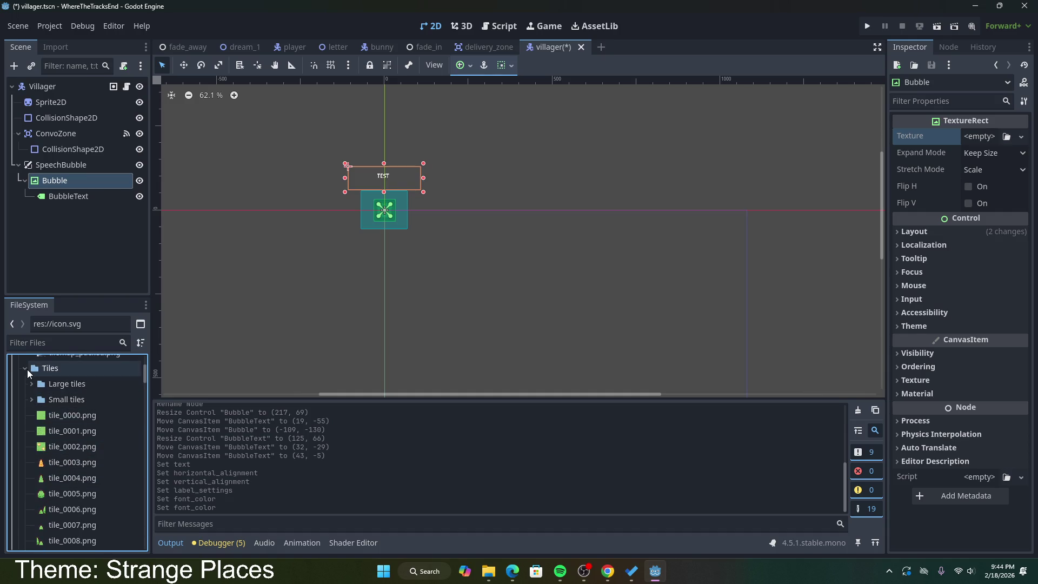
click(25, 368)
click(51, 417)
mouse_move(79, 422)
mouse_down()
mouse_move(777, 290)
mouse_move(980, 138)
mouse_move(970, 145)
mouse_up()
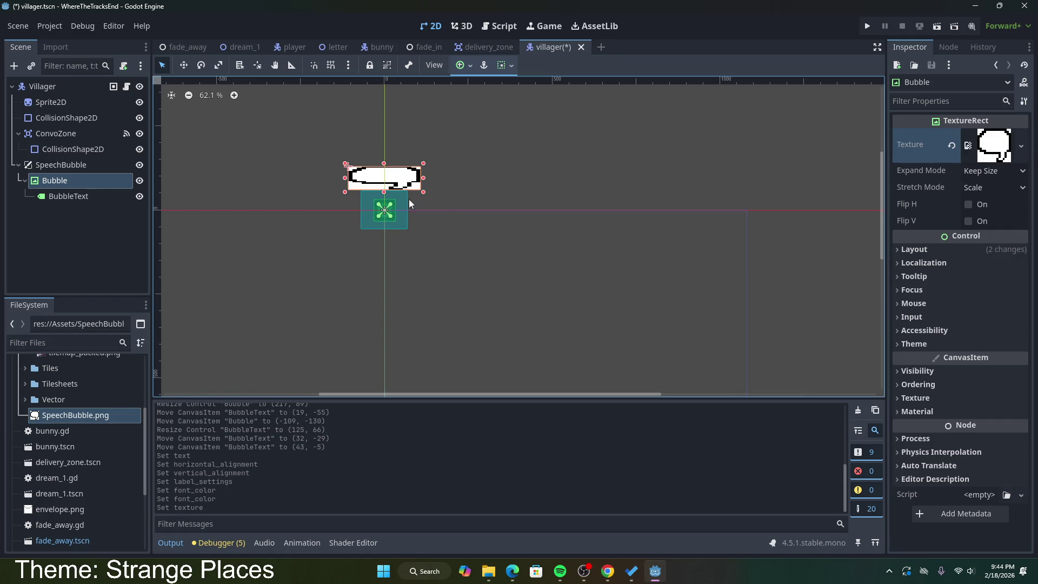
Step: Enlarge the Bubble TextureRect to 175×169 so the whole speech bubble shows
mouse_move(423, 164)
mouse_down()
mouse_move(424, 106)
mouse_move(410, 130)
mouse_up()
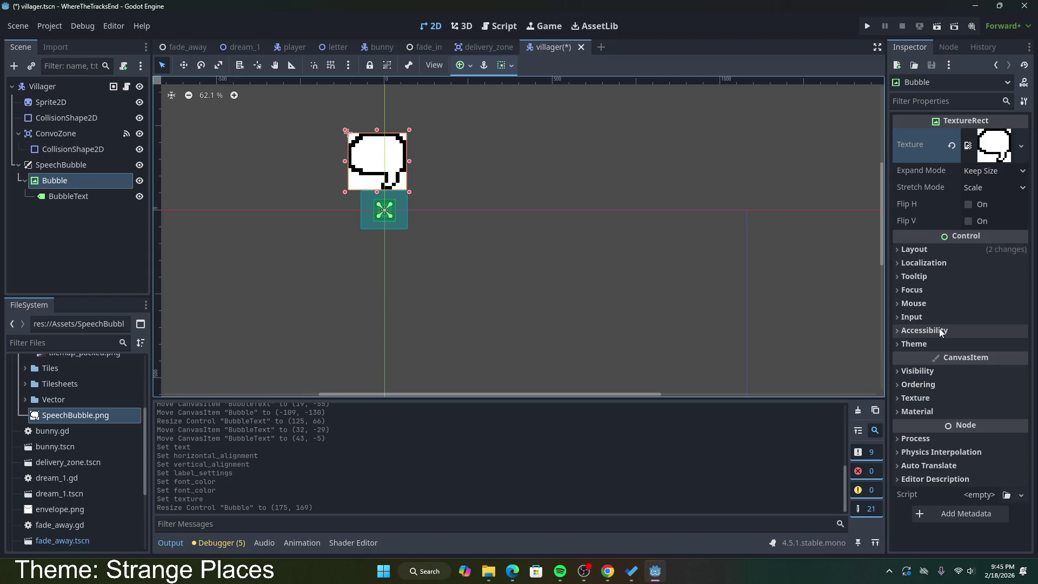
click(512, 571)
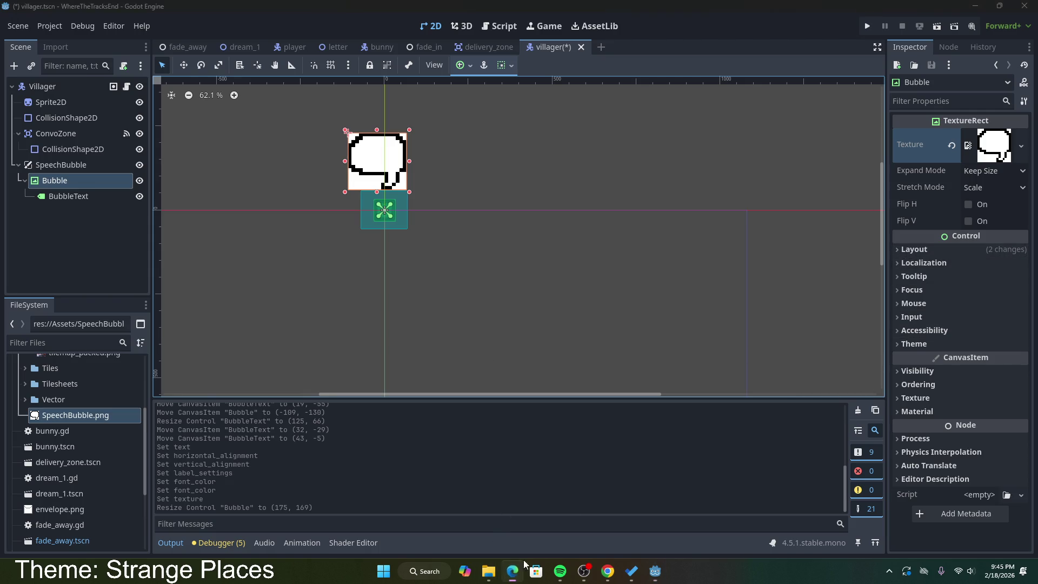
click(607, 571)
Step: Search 'remove bg' in a new tab and open the remove.bg site
click(410, 11)
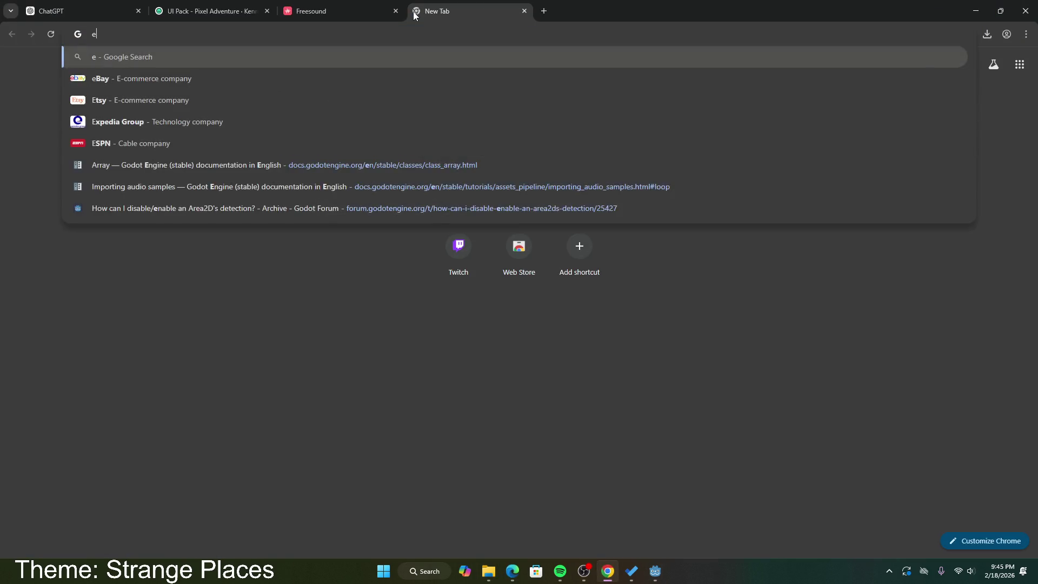
text(em)
key(BackSpace)
key(BackSpace)
text(remov)
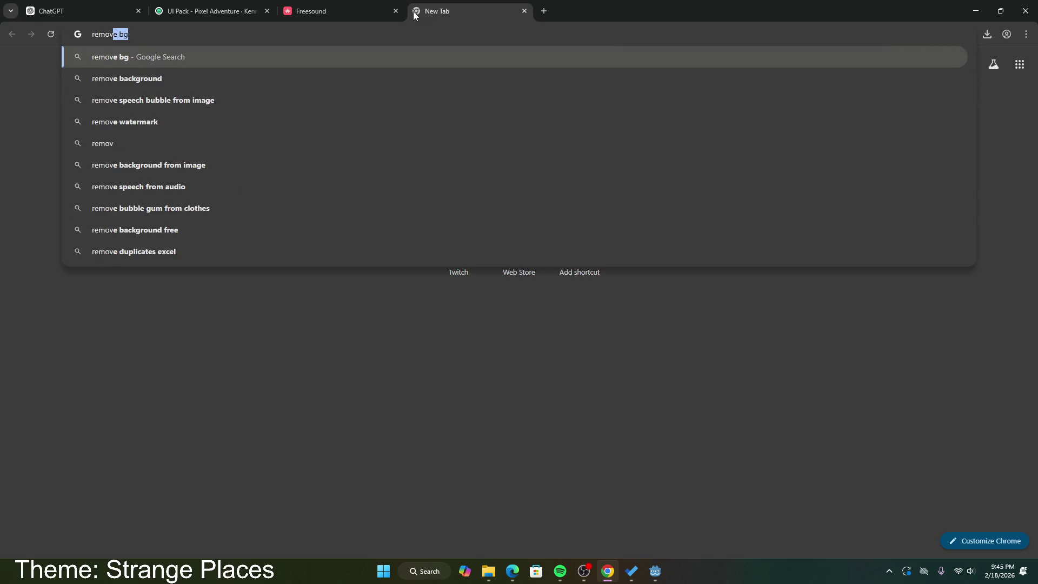
key(Return)
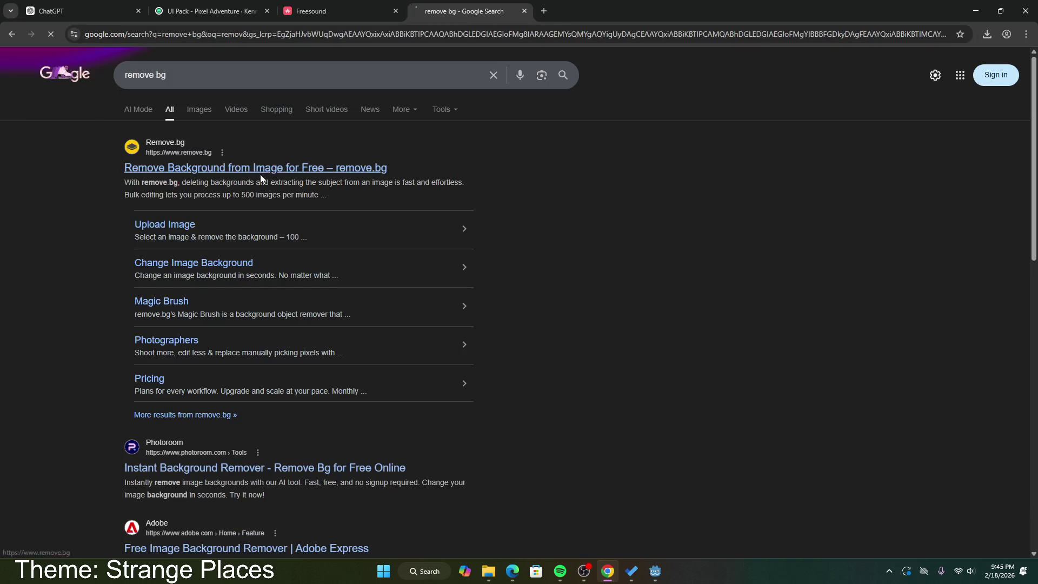
click(252, 169)
Step: Upload the SpeechBubble image from the Pictures folder to remove.bg
click(622, 320)
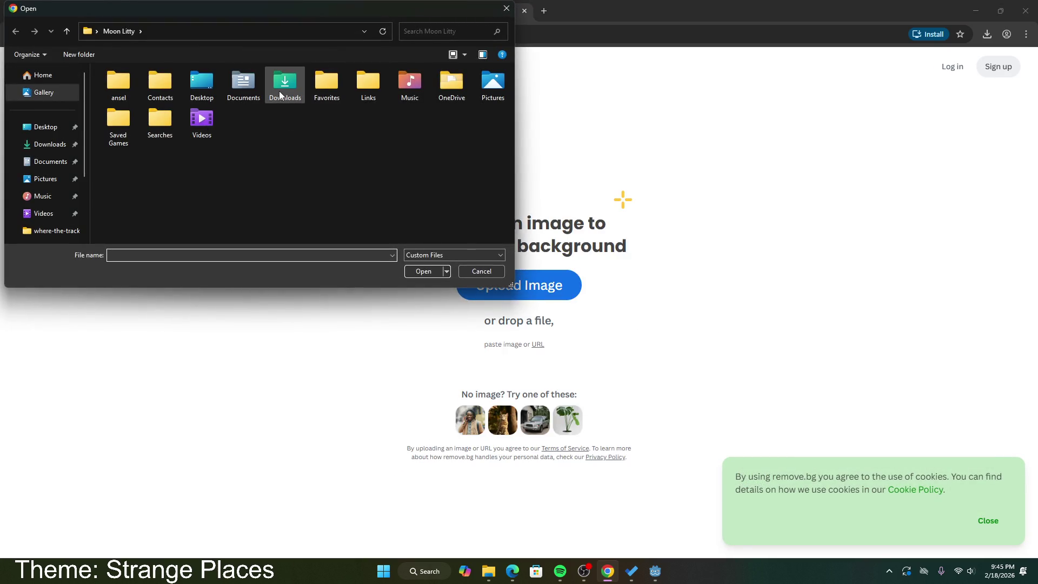
double_click(492, 85)
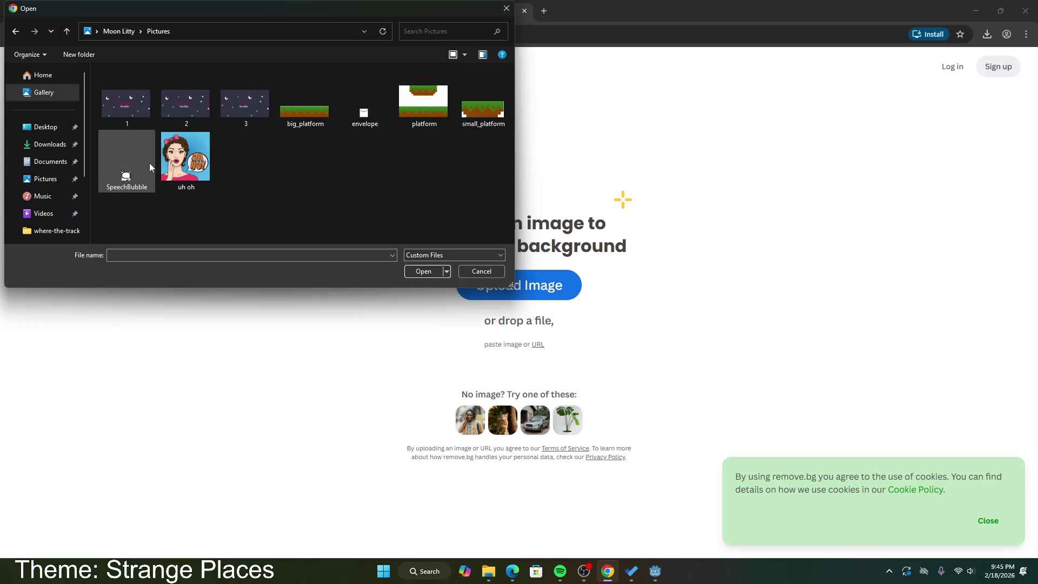
double_click(185, 160)
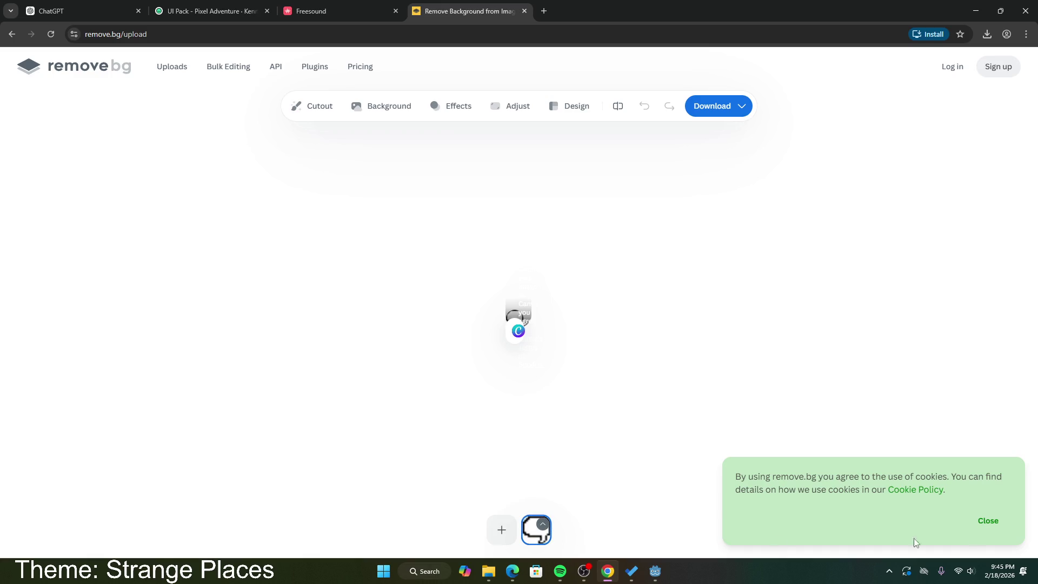
Step: Dismiss the cookie notice and upload the SpeechBubble image again from the uploads page
click(989, 521)
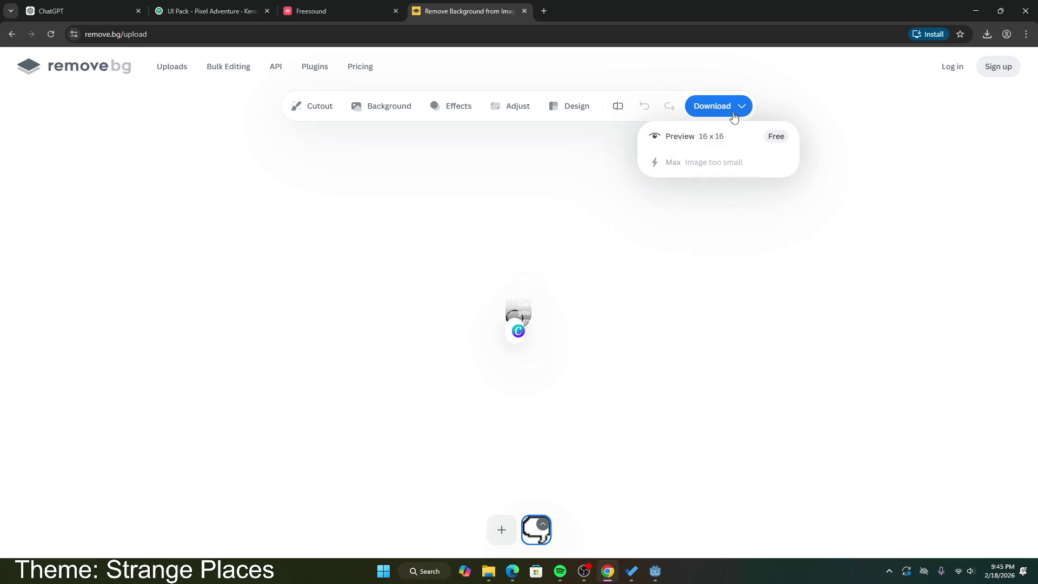
click(160, 68)
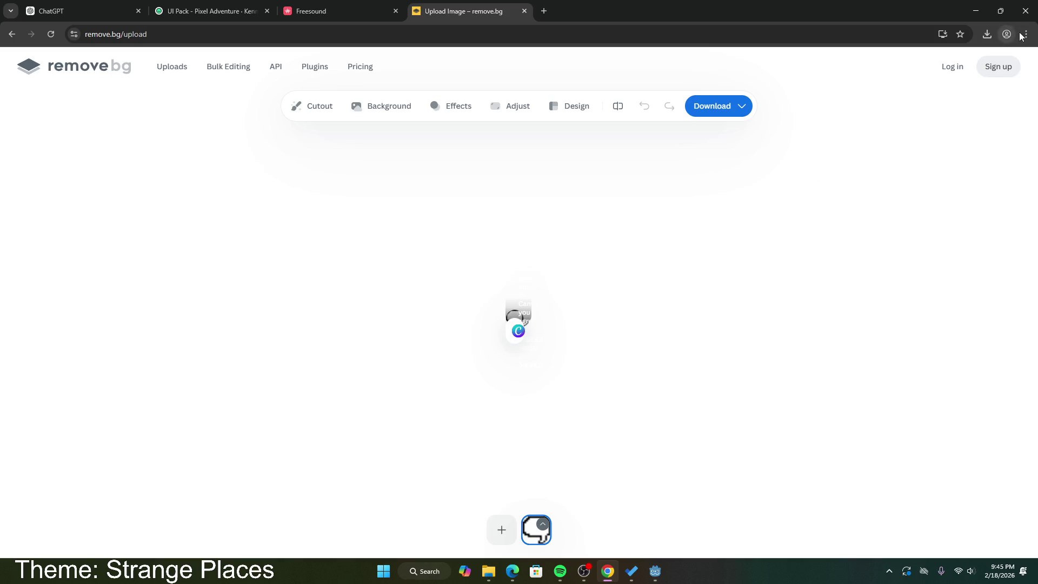
click(501, 530)
click(125, 178)
double_click(126, 179)
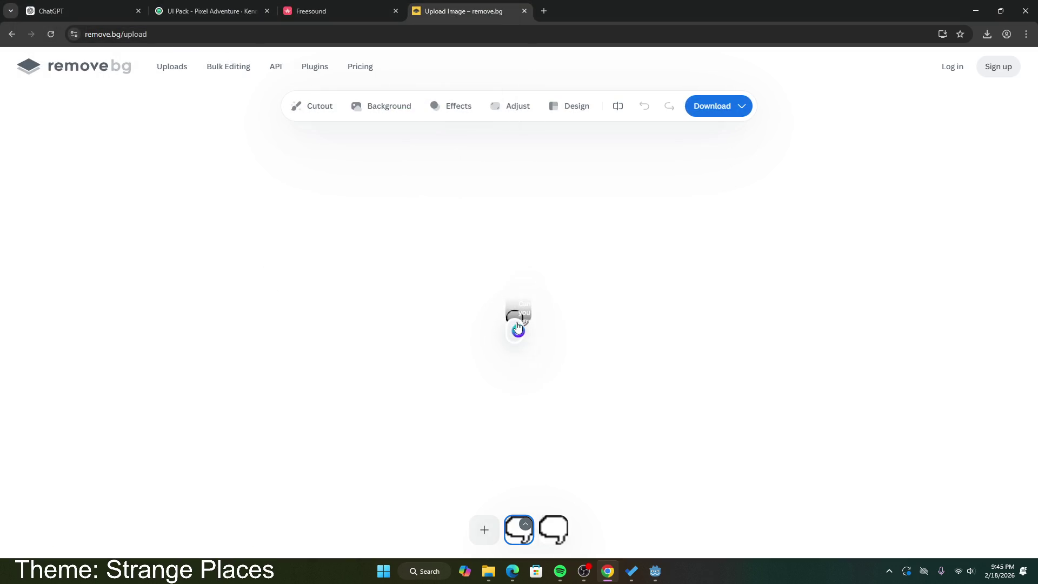
Step: Browse remove.bg's erase/restore, background, effects, adjust and design options for the bubble results
click(327, 113)
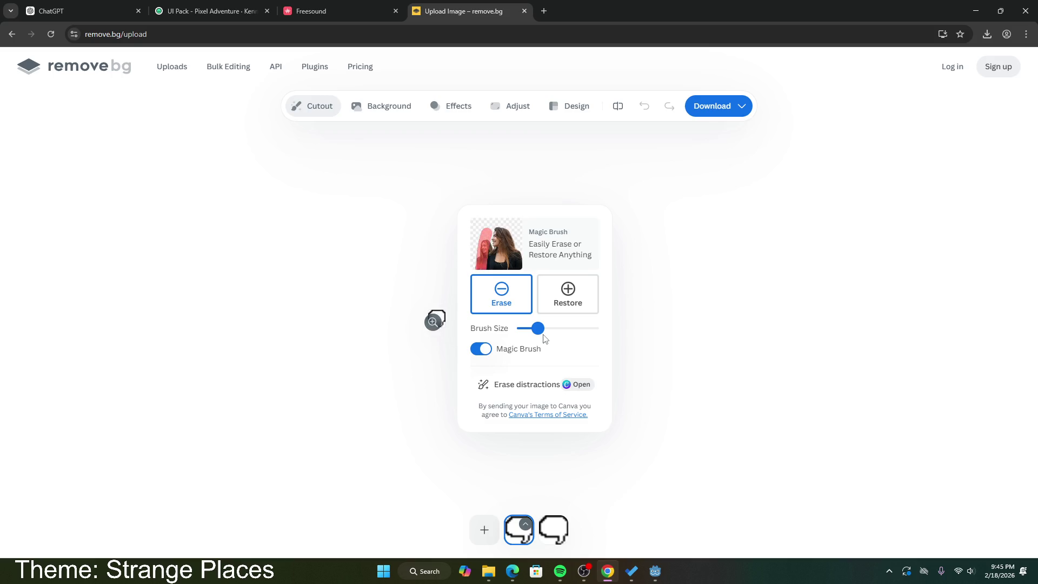
click(386, 107)
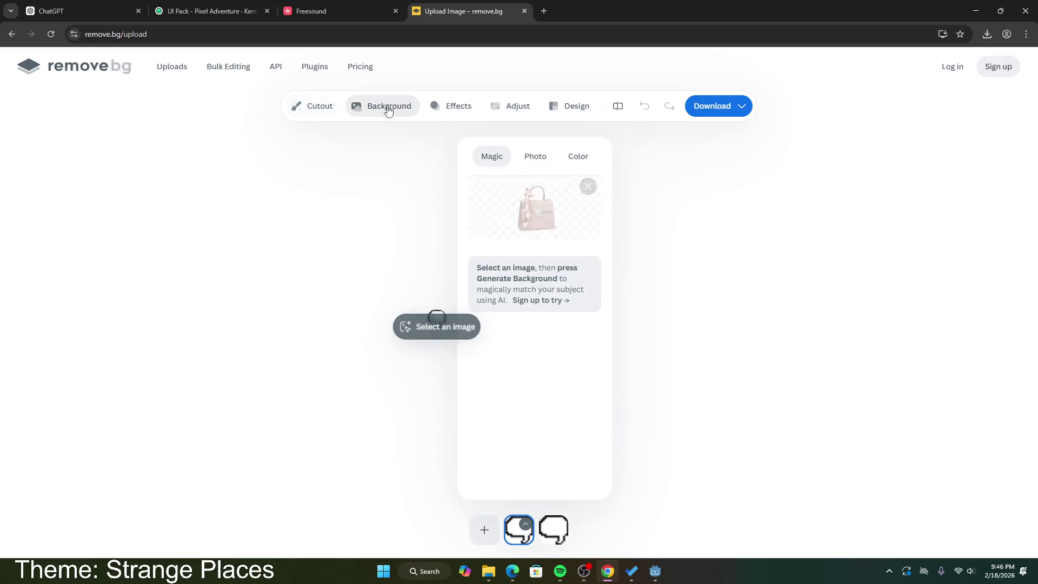
click(439, 108)
click(498, 111)
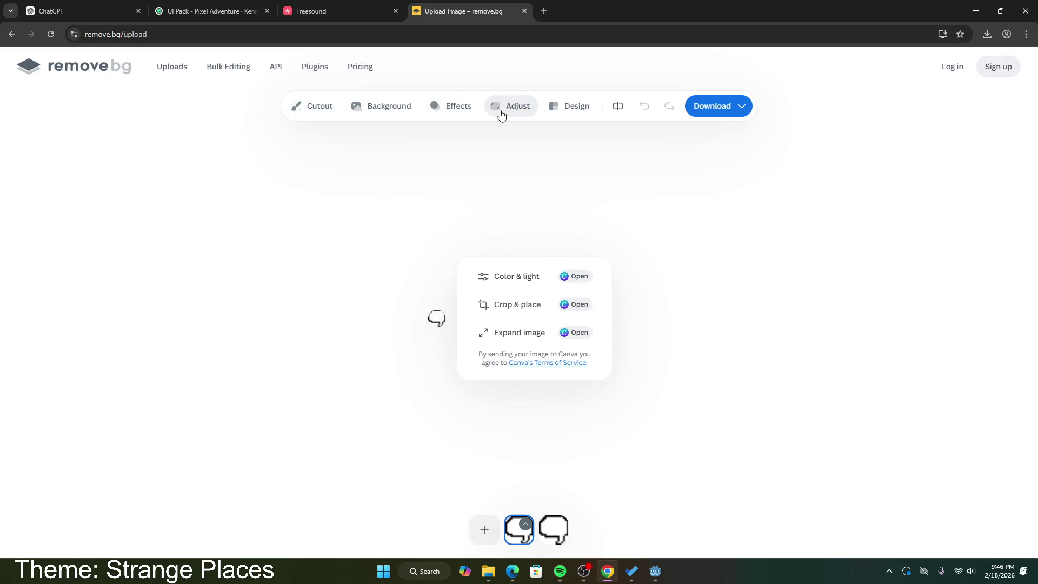
click(568, 108)
click(313, 106)
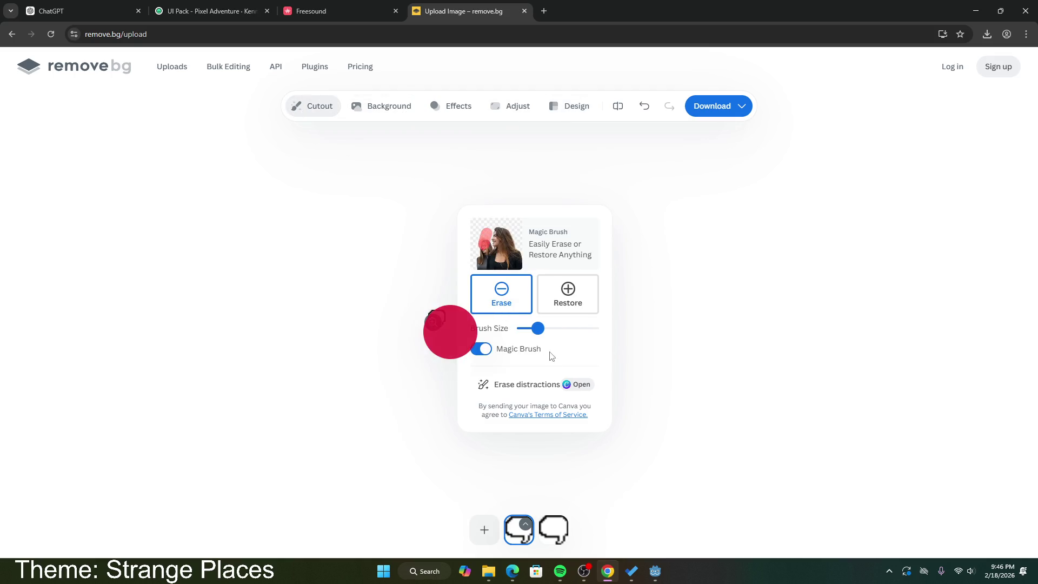
click(560, 392)
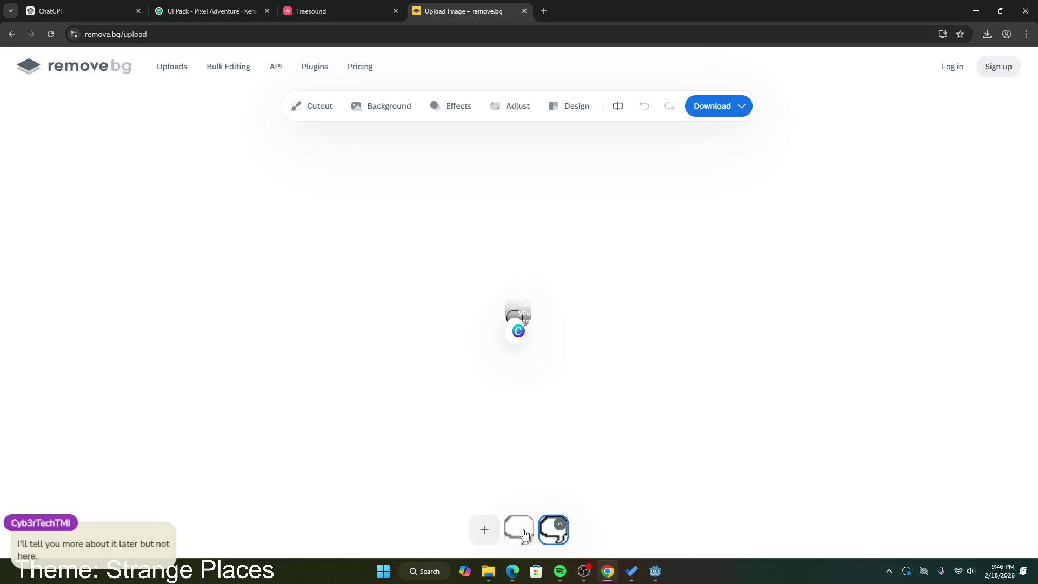
click(526, 525)
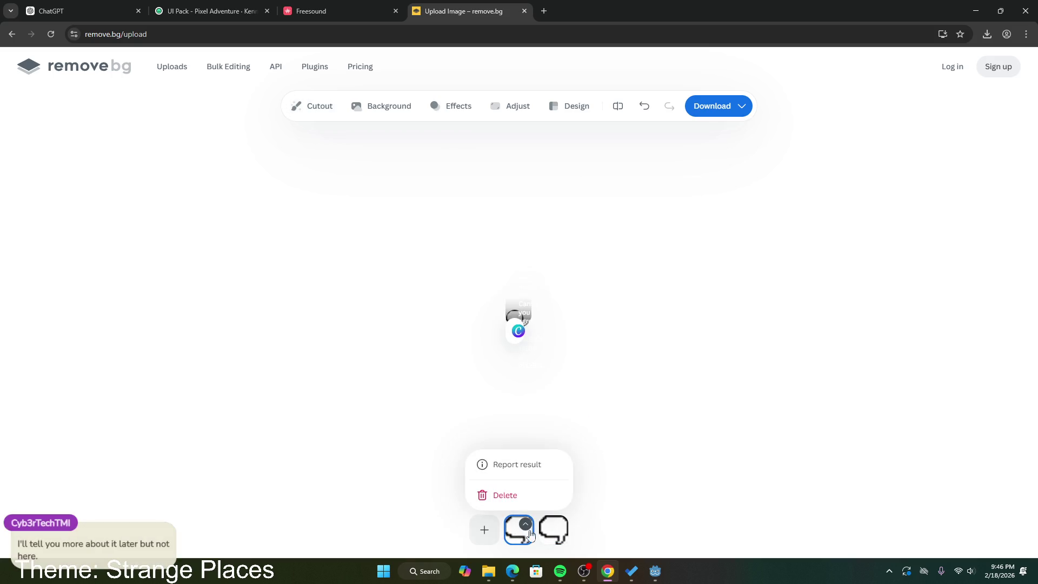
Step: Download the free 16 x 16 SpeechBubble-removebg-preview.png, inspect it, and close the remove.bg tab
click(734, 107)
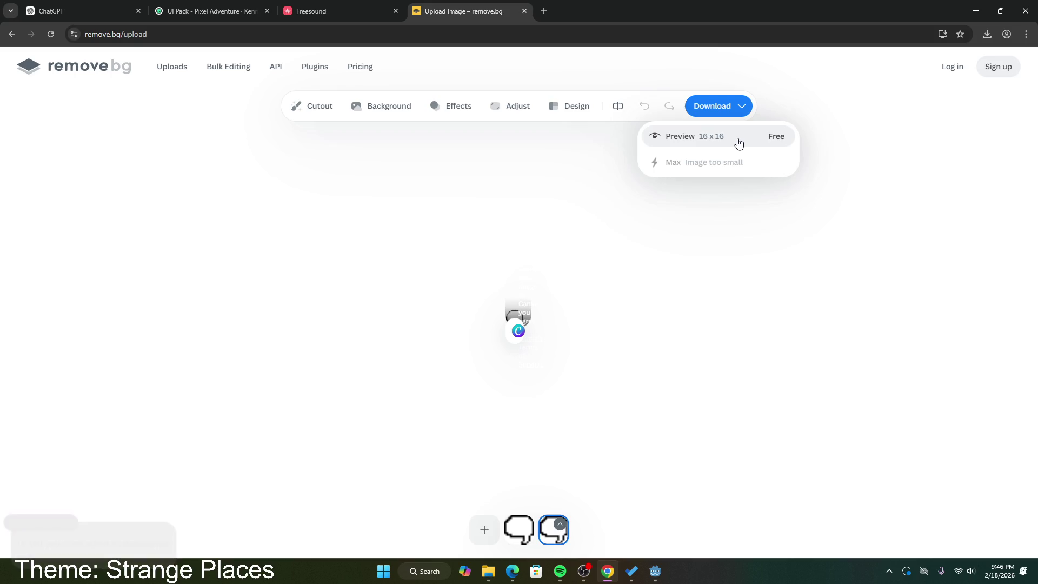
click(738, 139)
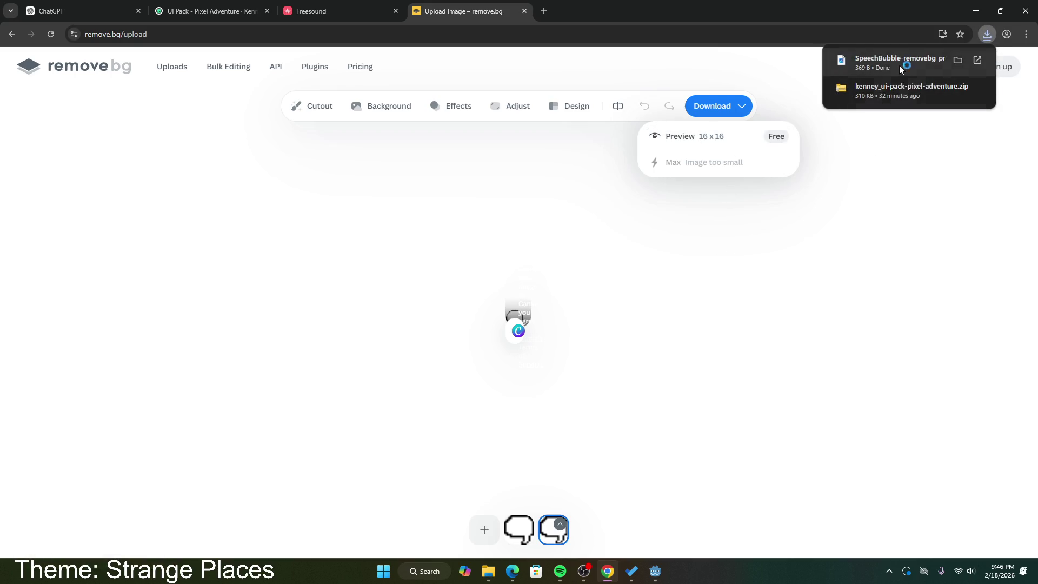
click(899, 63)
scroll(540, 292, up, 5)
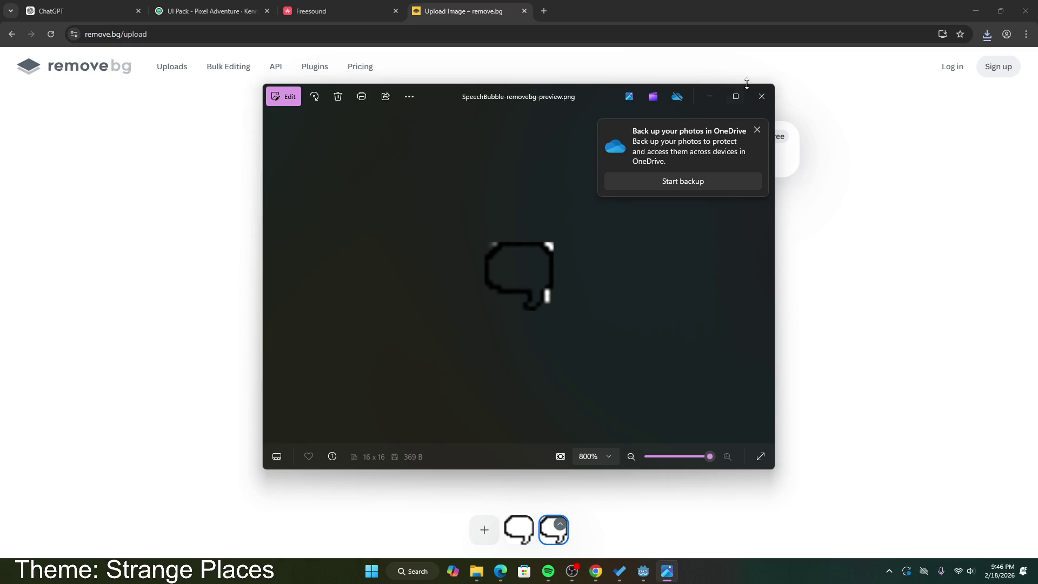
click(762, 96)
click(524, 11)
key(alt+Tab)
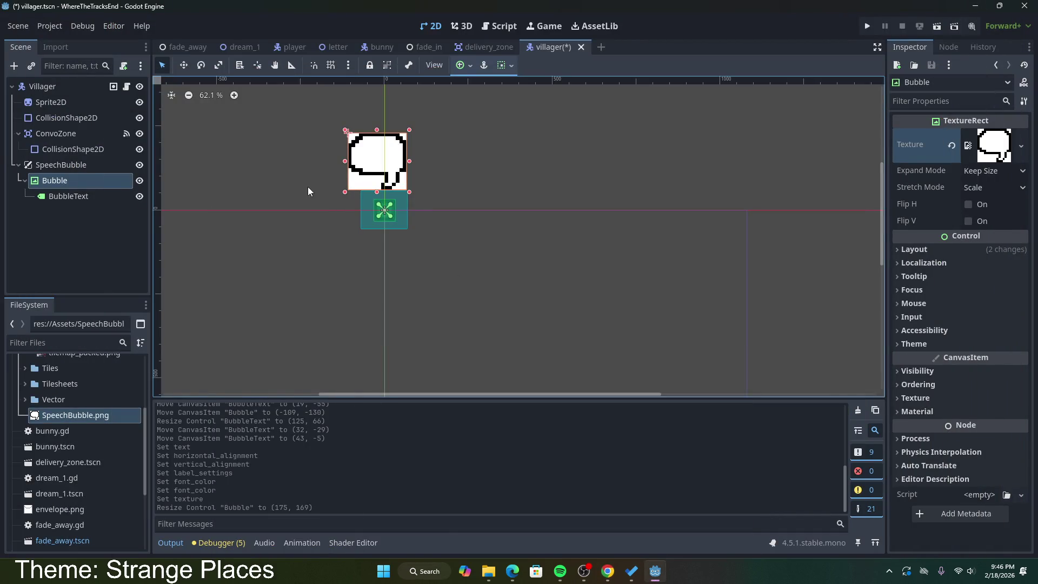
Step: Search Google for 'transparency in paint 3d' and expand the full AI overview
right_click(367, 186)
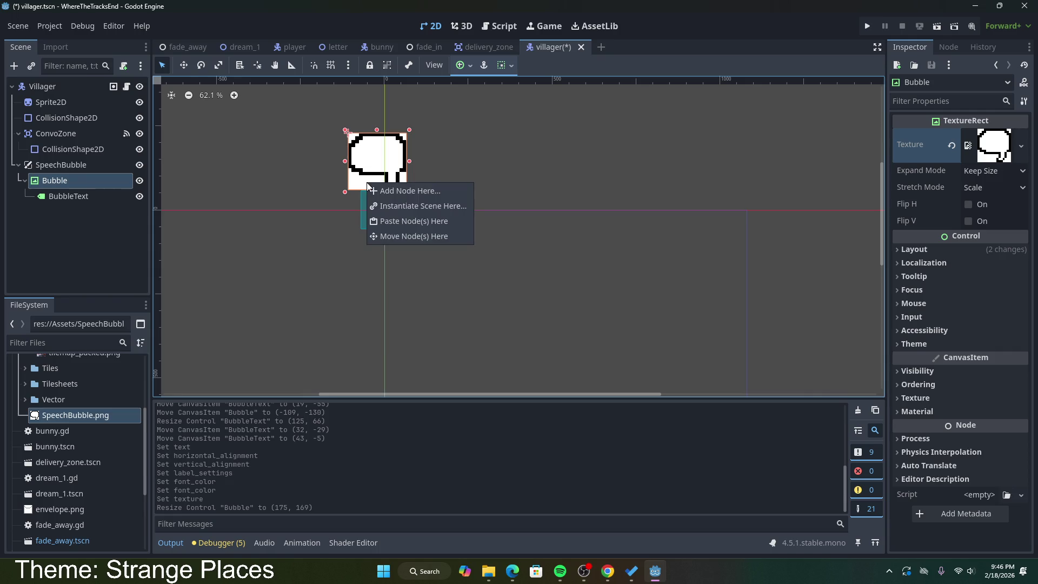
click(318, 187)
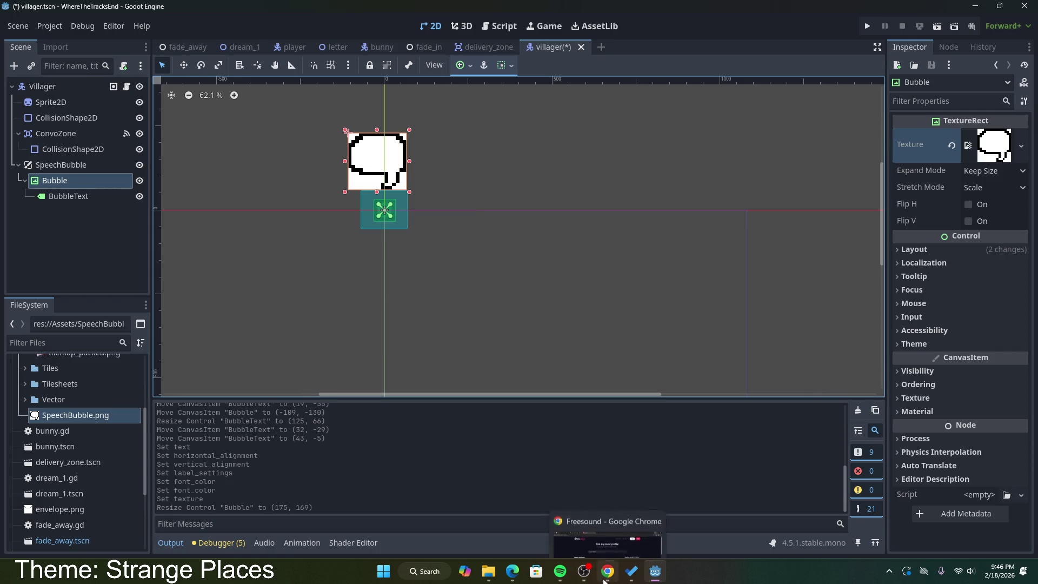
click(608, 571)
click(417, 11)
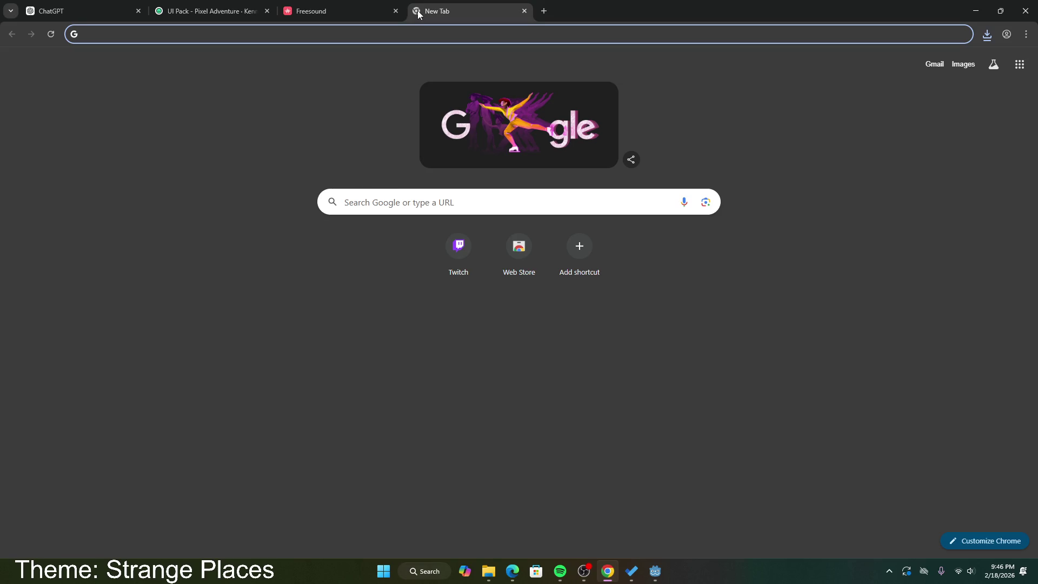
text(transap)
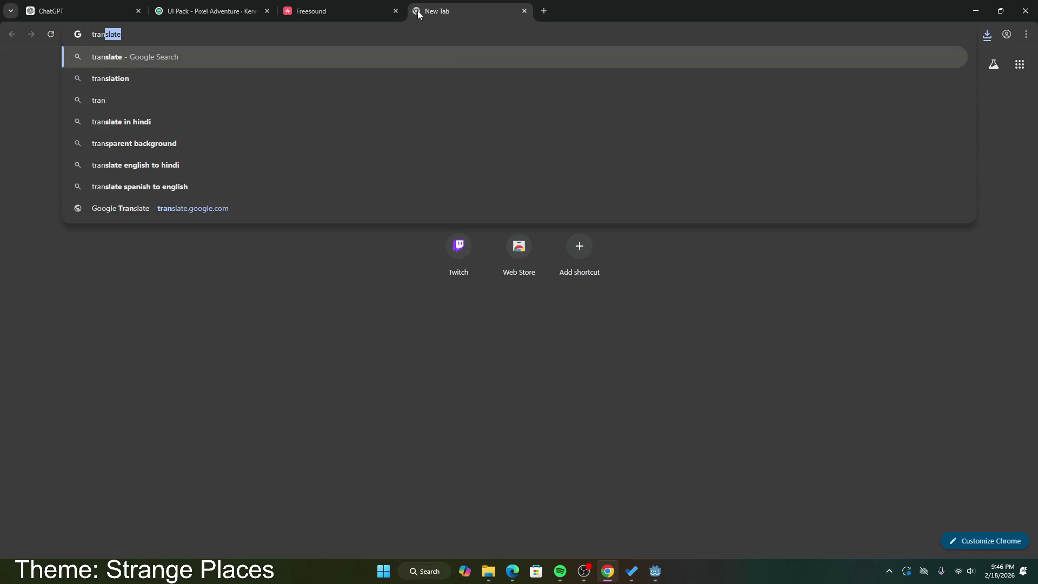
key(BackSpace)
key(BackSpace)
text(parency in )
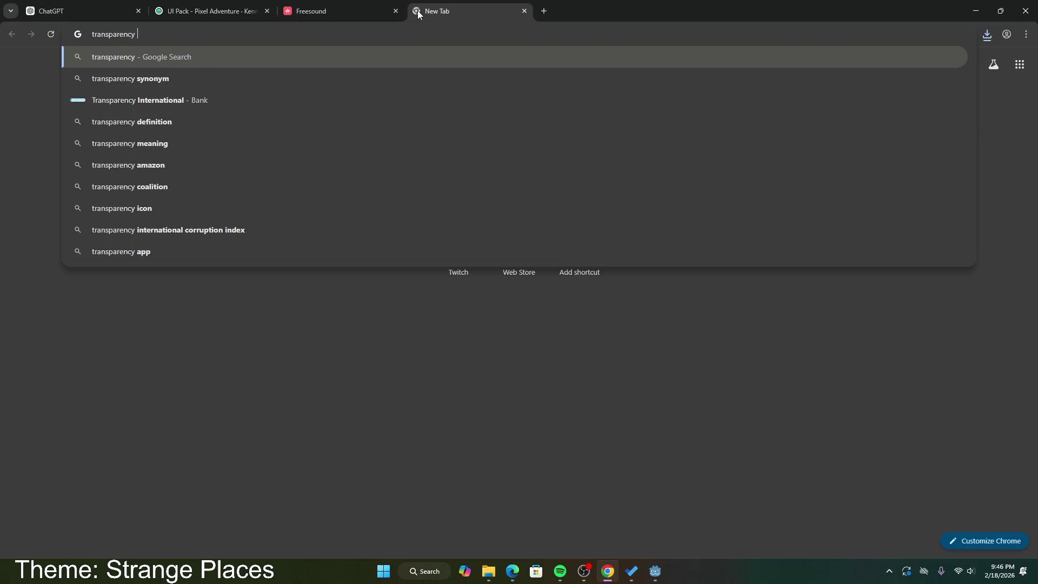
text(paint)
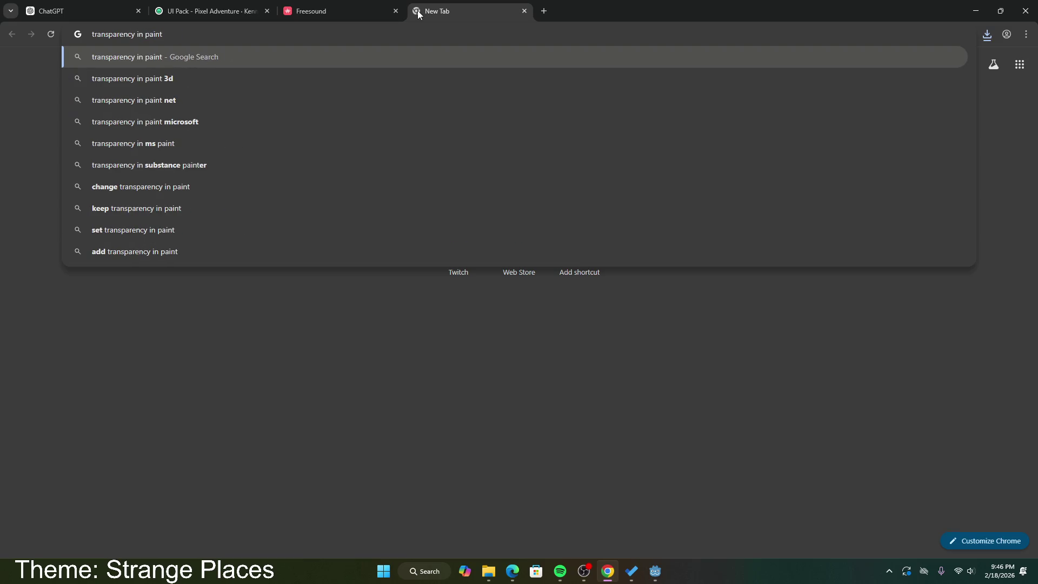
click(227, 79)
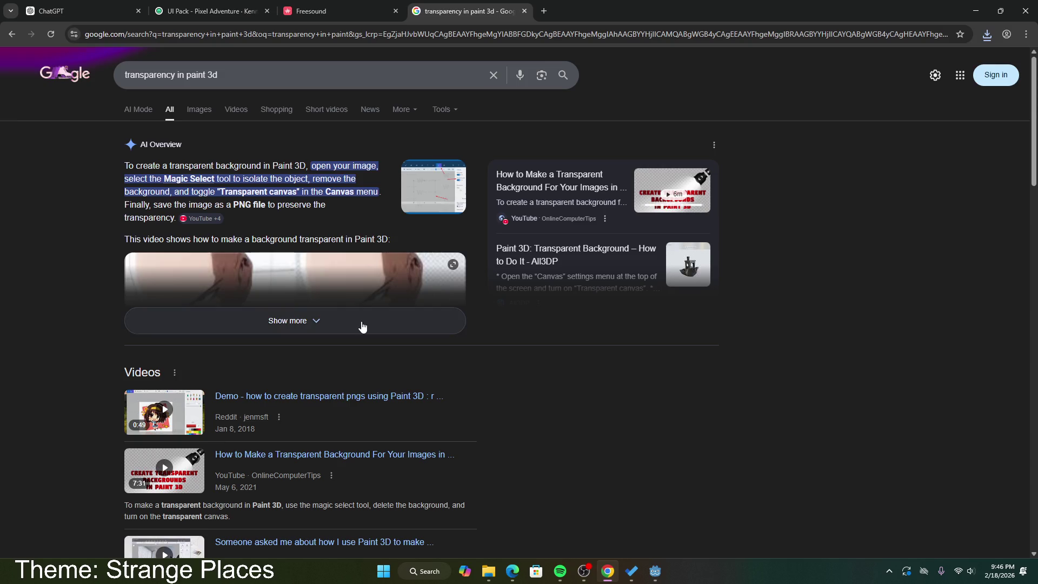
click(292, 321)
Step: Expand the People also ask answer on making something transparent in Paint 3D
scroll(355, 450, down, 5)
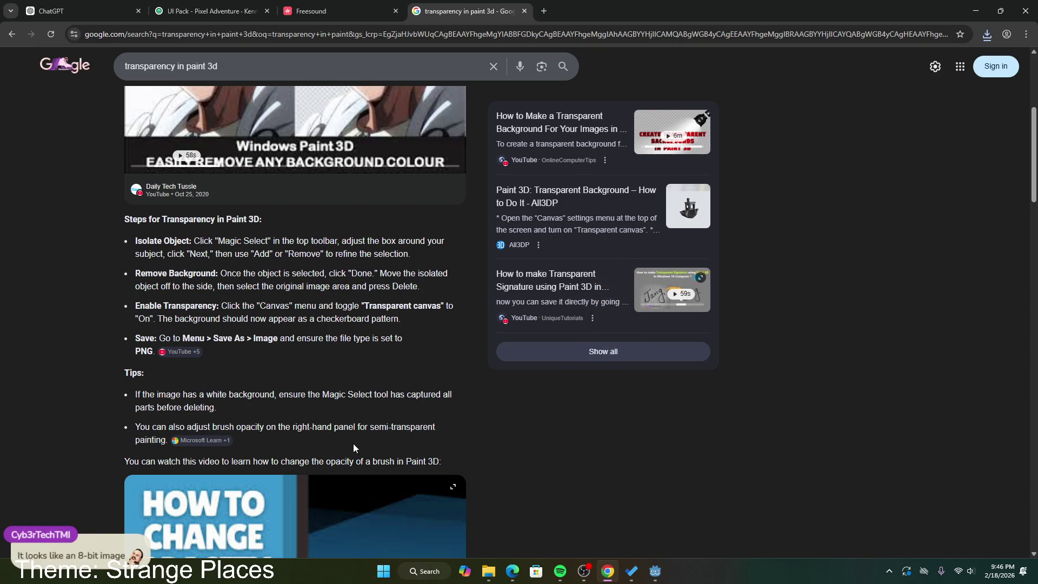
scroll(354, 447, down, 1)
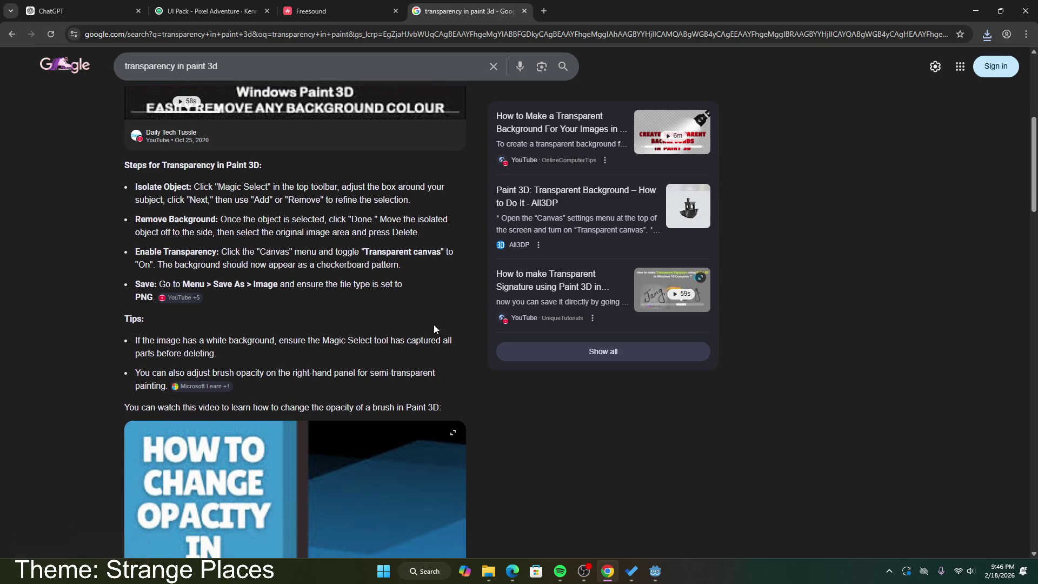
scroll(434, 325, down, 10)
scroll(420, 398, down, 5)
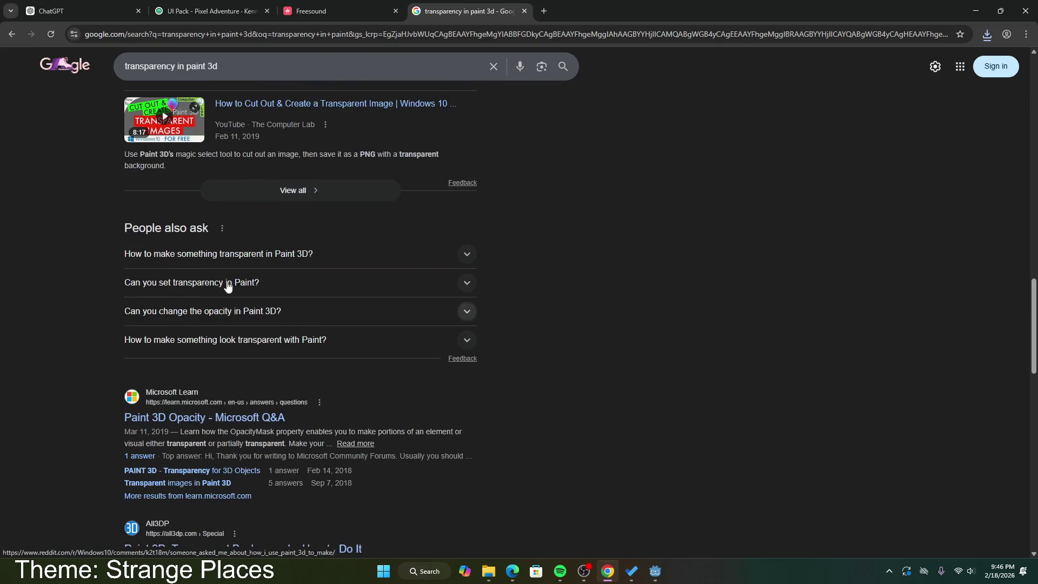
click(269, 261)
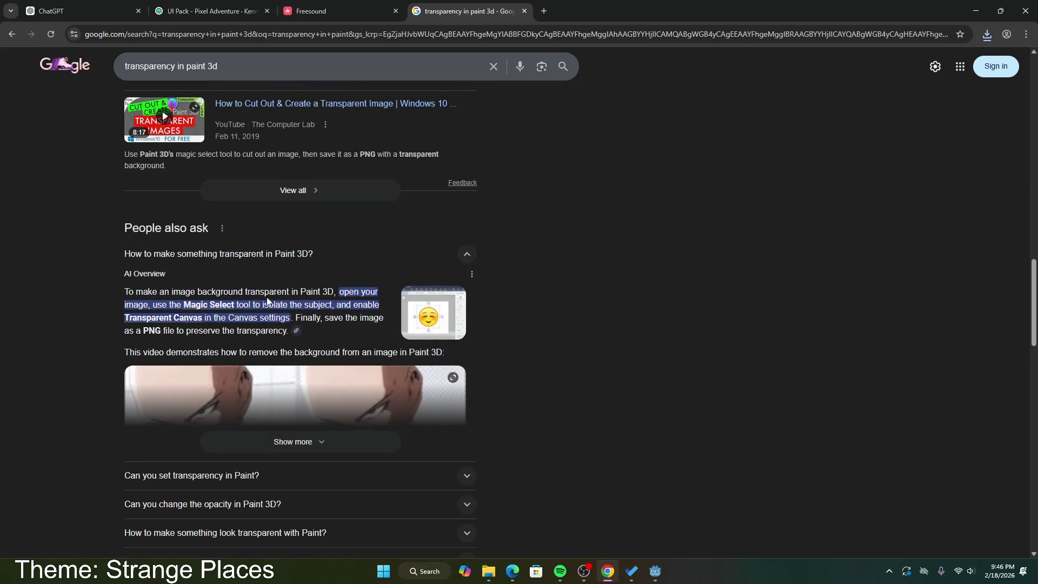
Step: Launch Paint with a blank canvas and move its window to the right
click(394, 571)
click(454, 361)
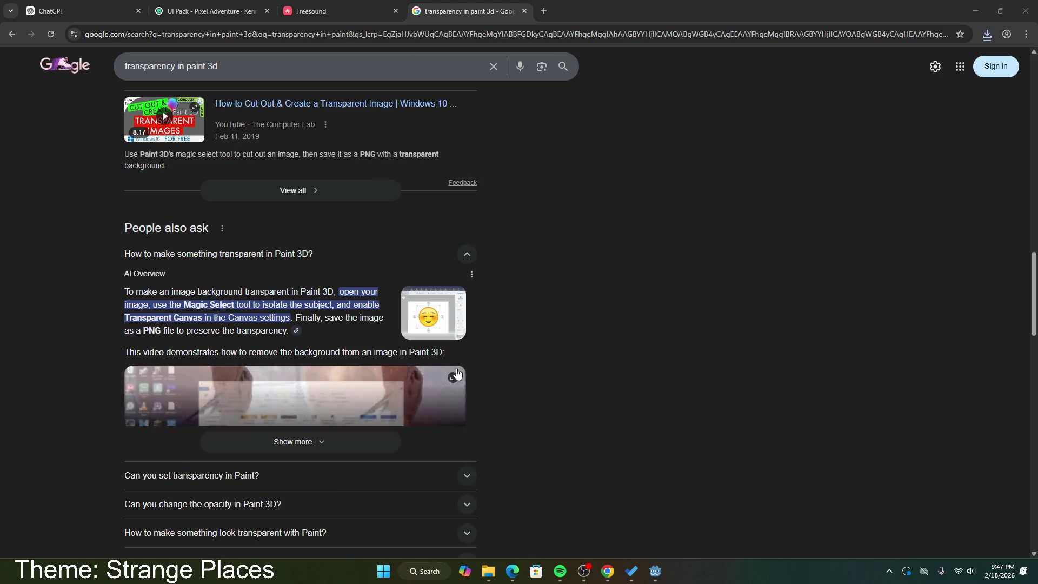
drag(451, 68, 606, 81)
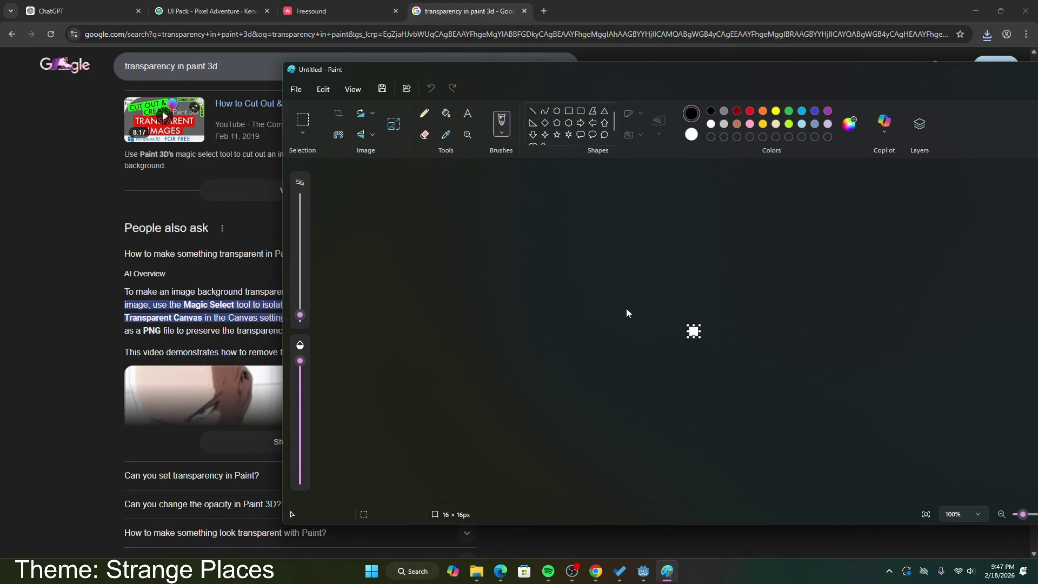
Step: Open the SpeechBubble image in Paint and zoom in to 1000%
click(346, 90)
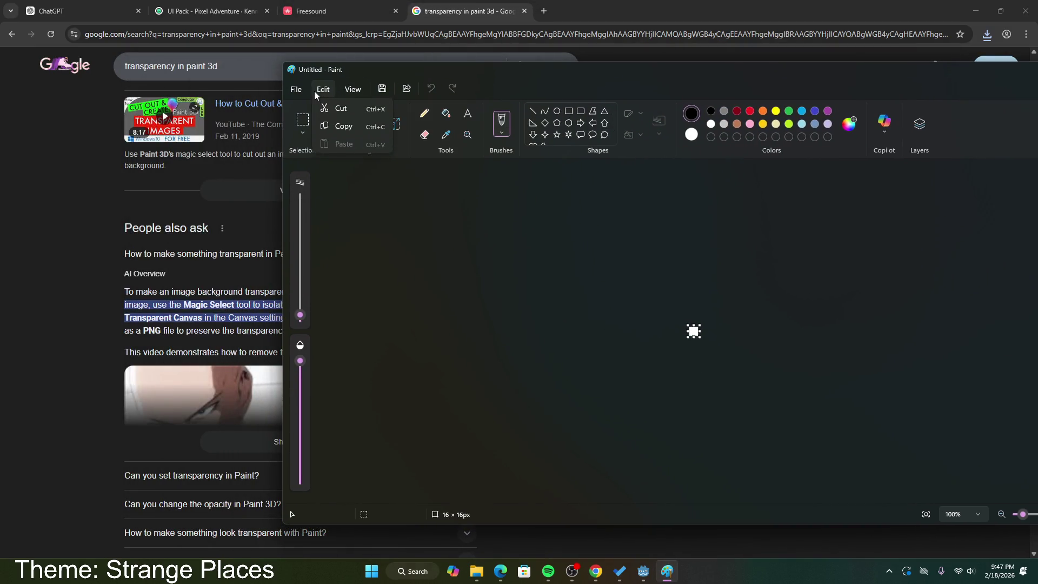
click(296, 90)
key(ctrl+o)
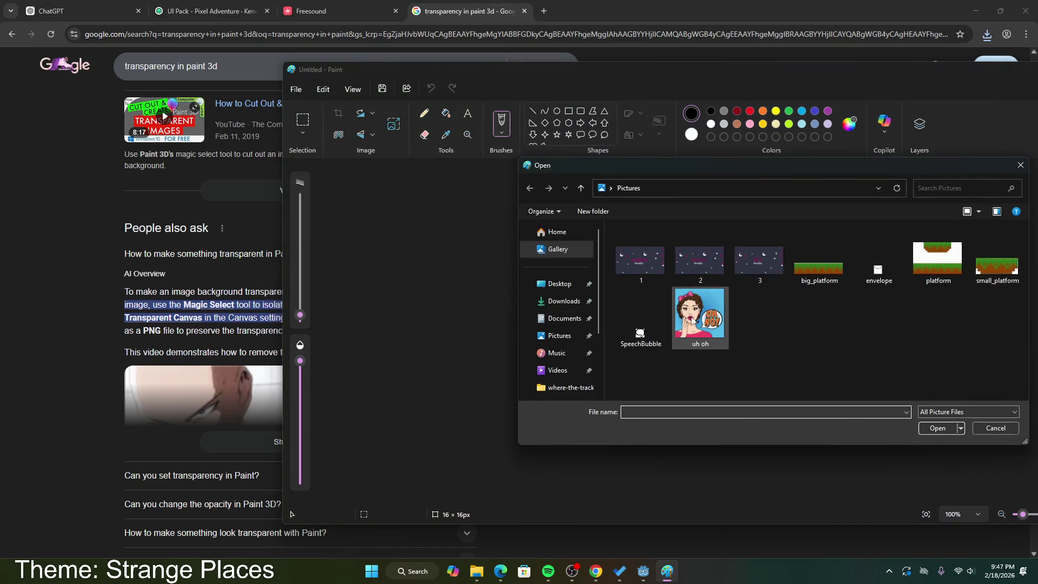
double_click(644, 323)
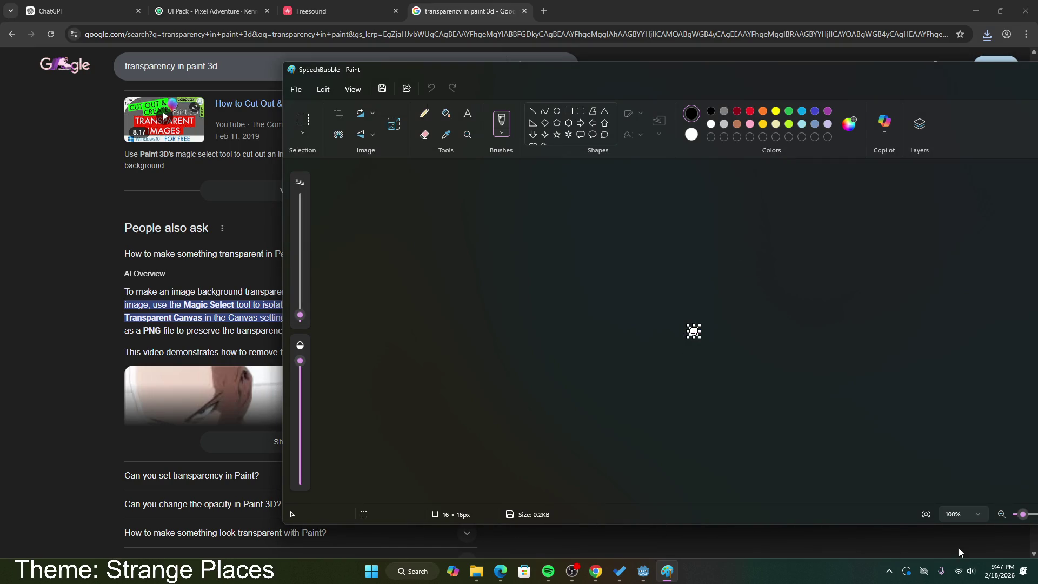
drag(1022, 515, 1032, 515)
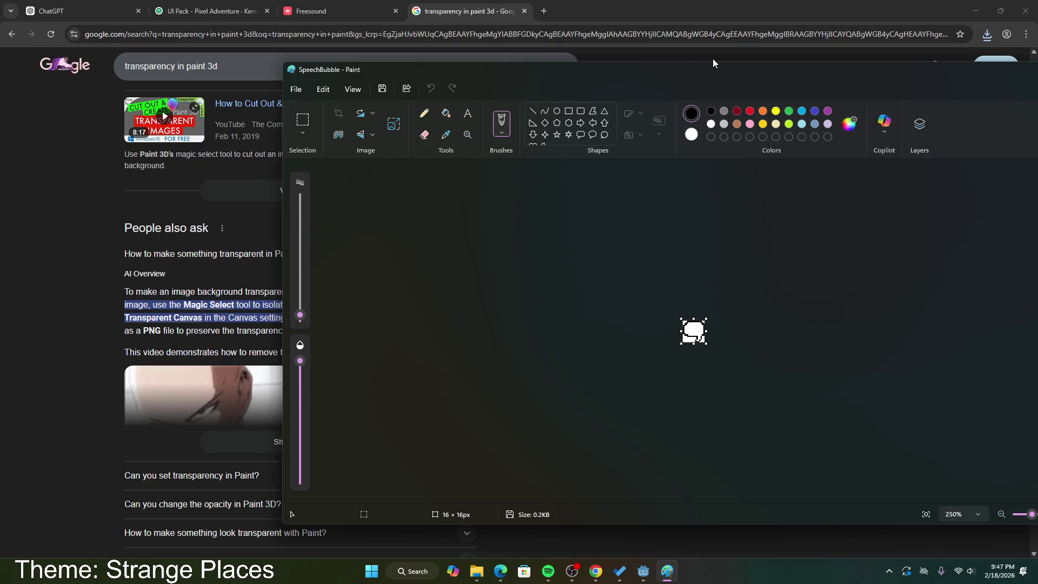
key(super+Down)
click(668, 571)
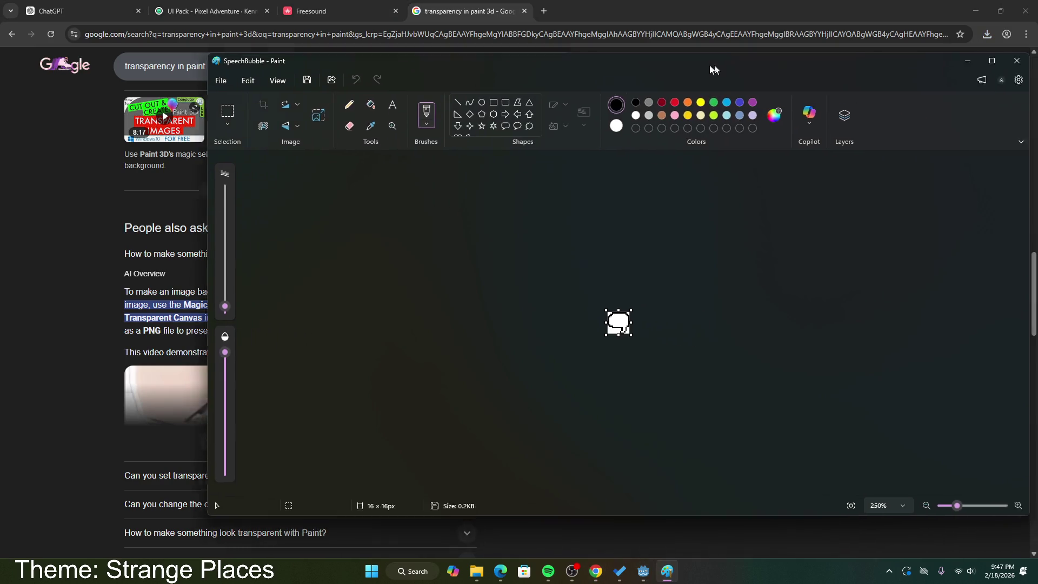
drag(713, 69, 600, 84)
drag(845, 515, 920, 528)
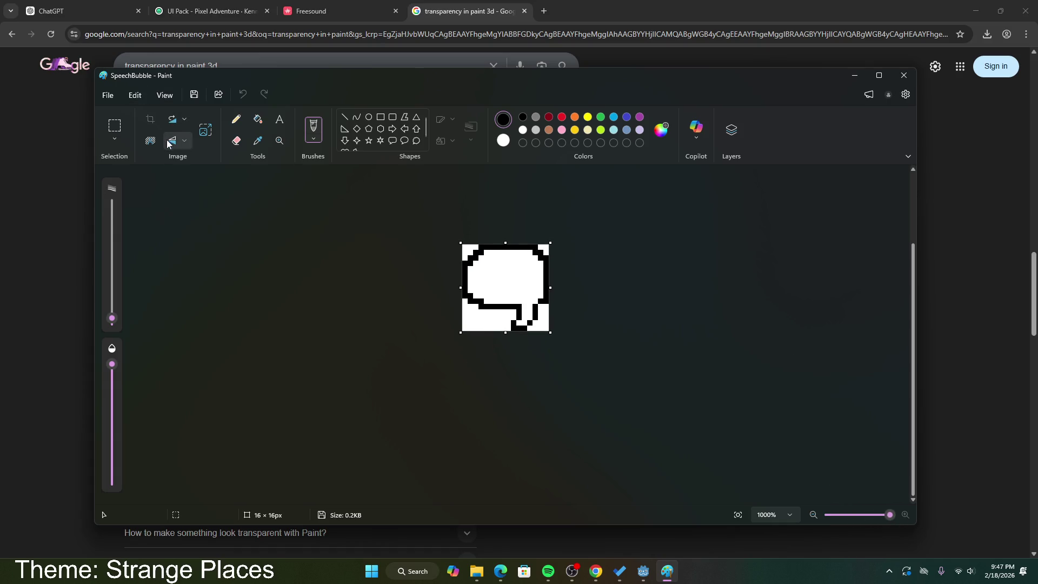
Step: Try Paint's background removal, check image properties, and turn on transparent selection
click(152, 148)
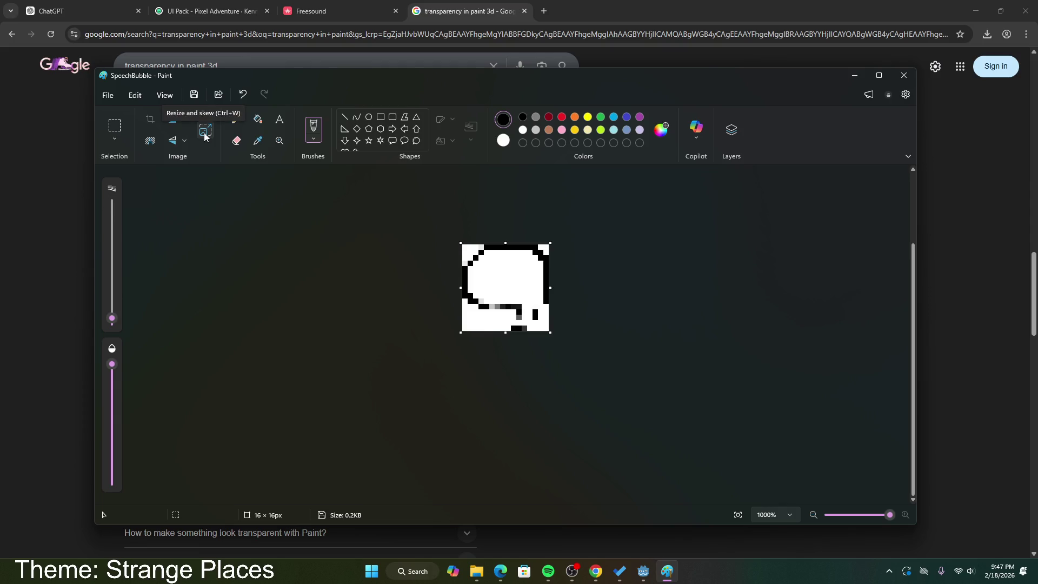
click(157, 96)
click(109, 98)
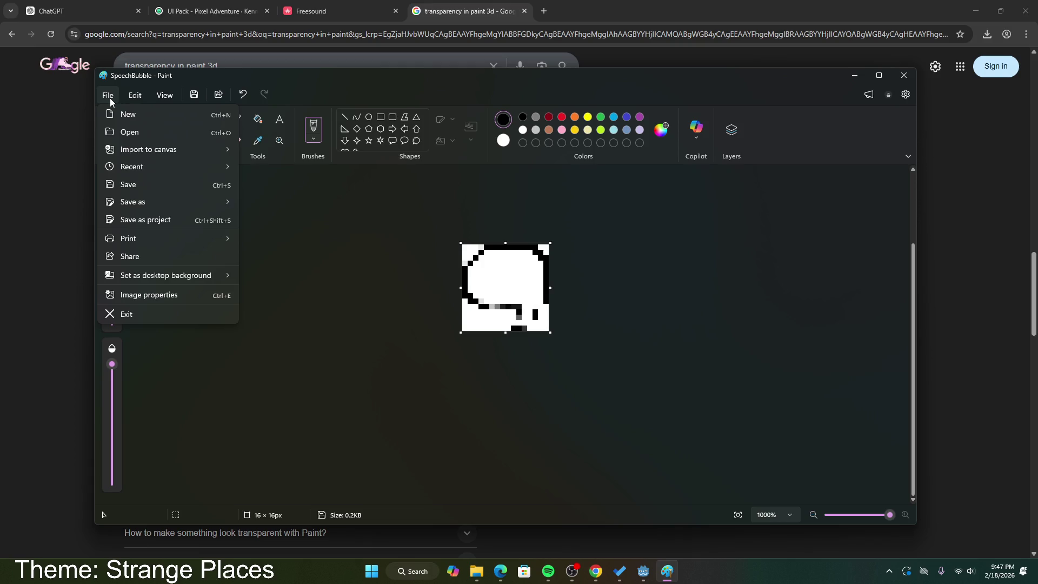
click(177, 295)
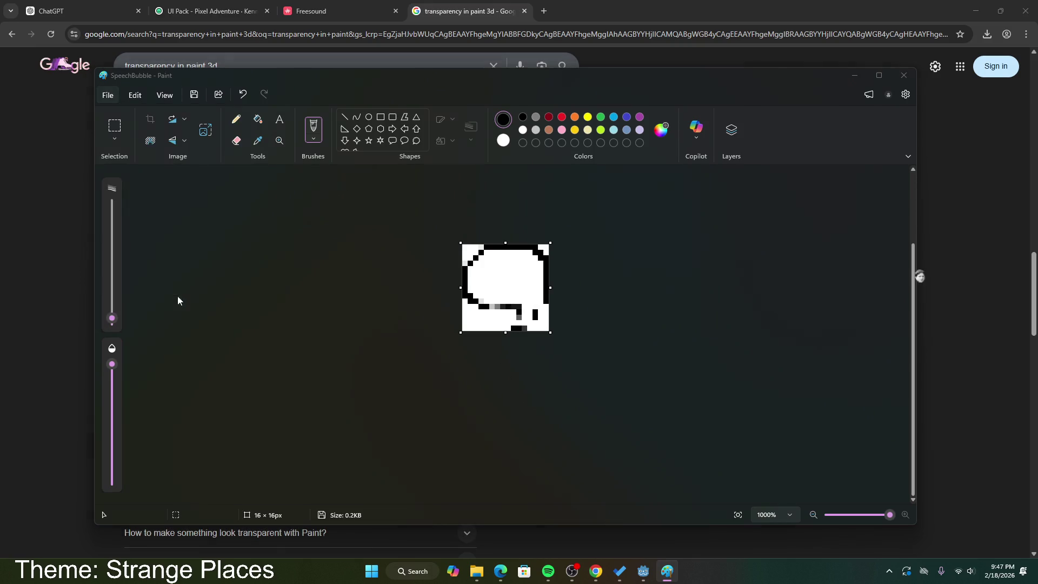
click(545, 450)
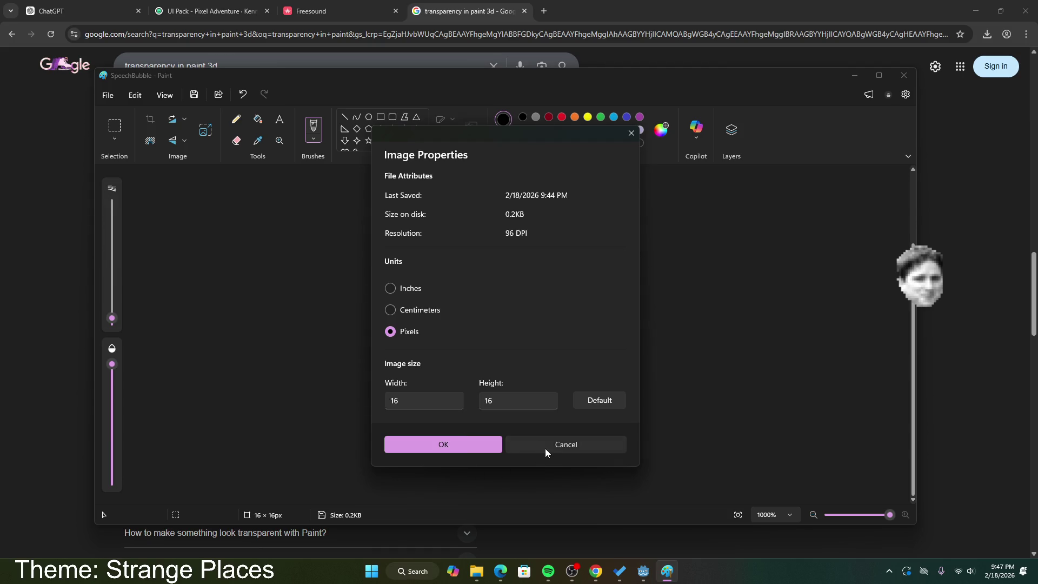
click(115, 138)
click(156, 228)
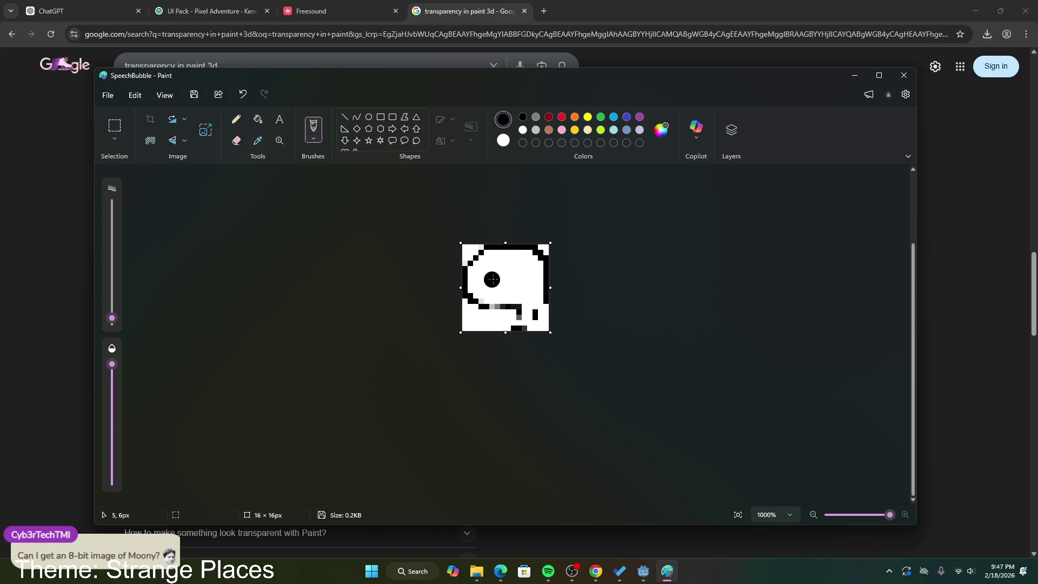
Step: Paint a test black blob inside the bubble, then undo all edits
mouse_move(502, 279)
mouse_down()
mouse_move(517, 276)
mouse_move(487, 273)
mouse_up()
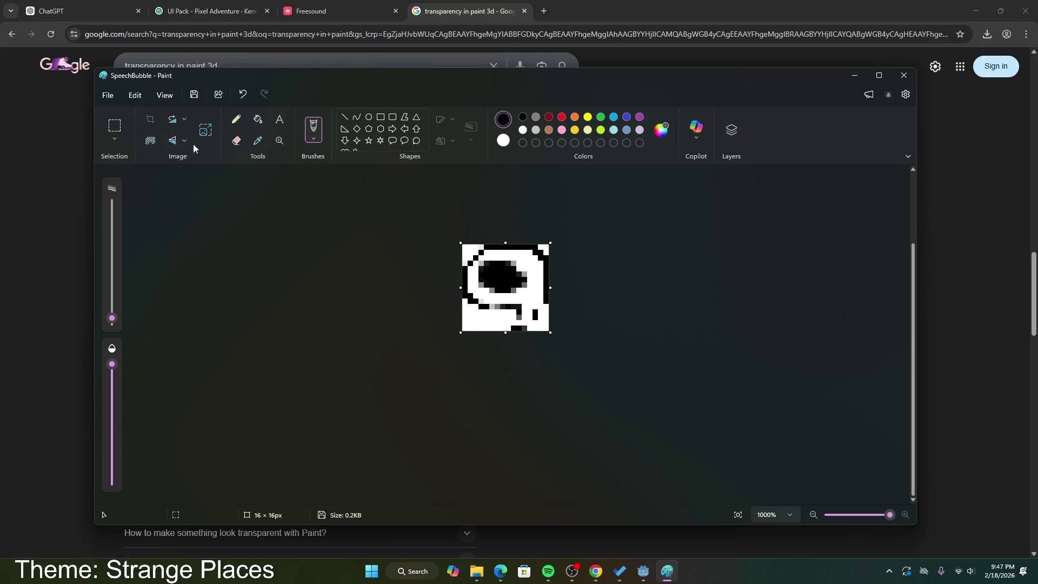
click(150, 141)
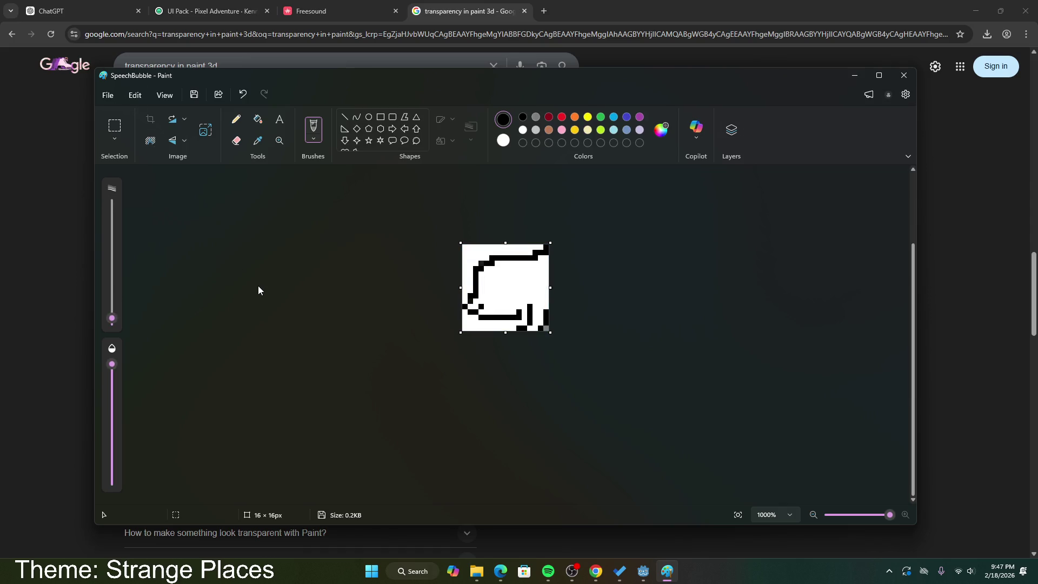
key(ctrl+z)
key(ctrl+z)
key(ctrl+z)
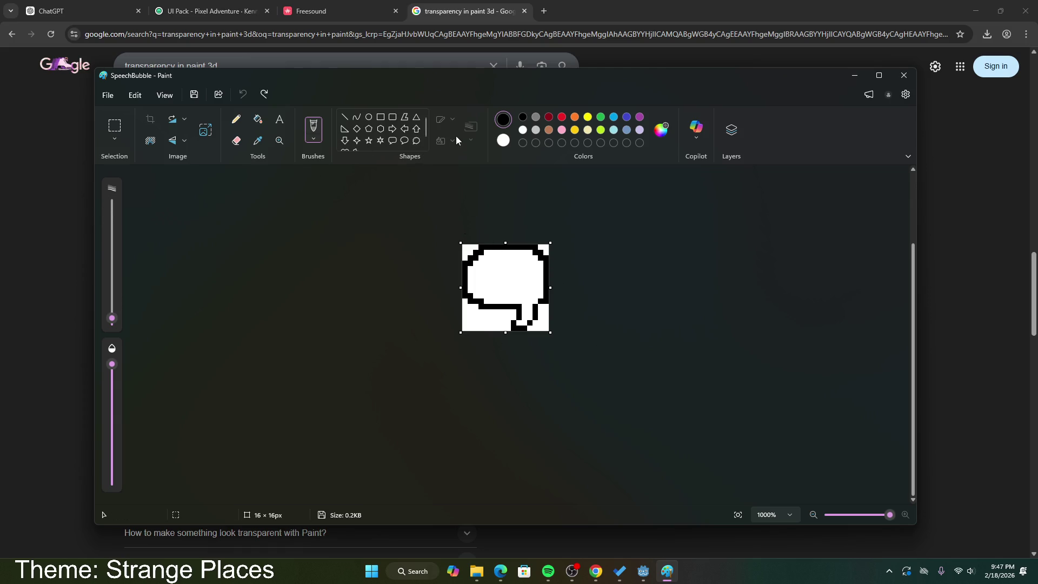
Step: Close Paint choosing Don't save, and close the Google search tab
click(903, 75)
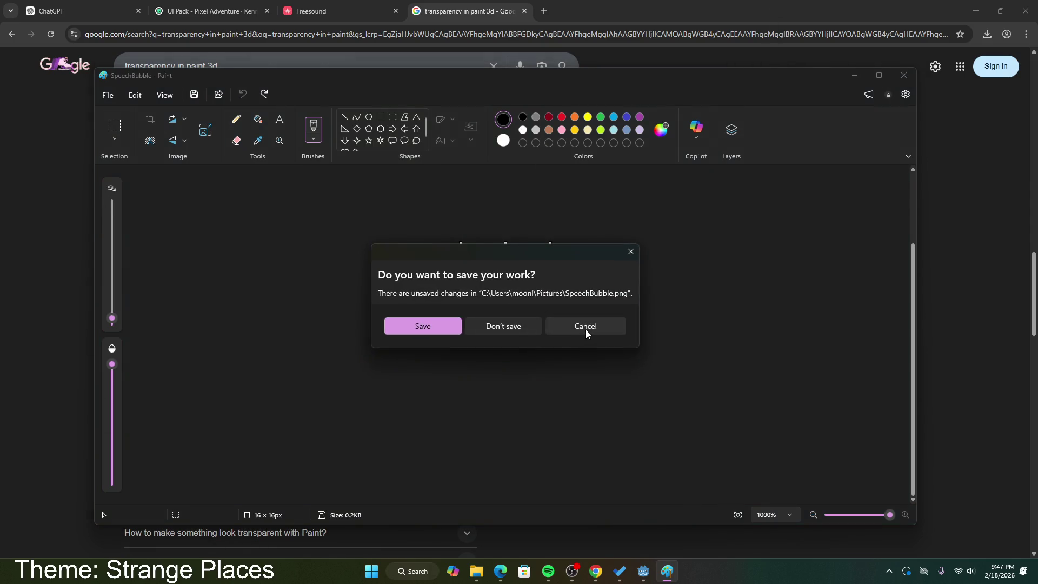
click(529, 325)
click(525, 11)
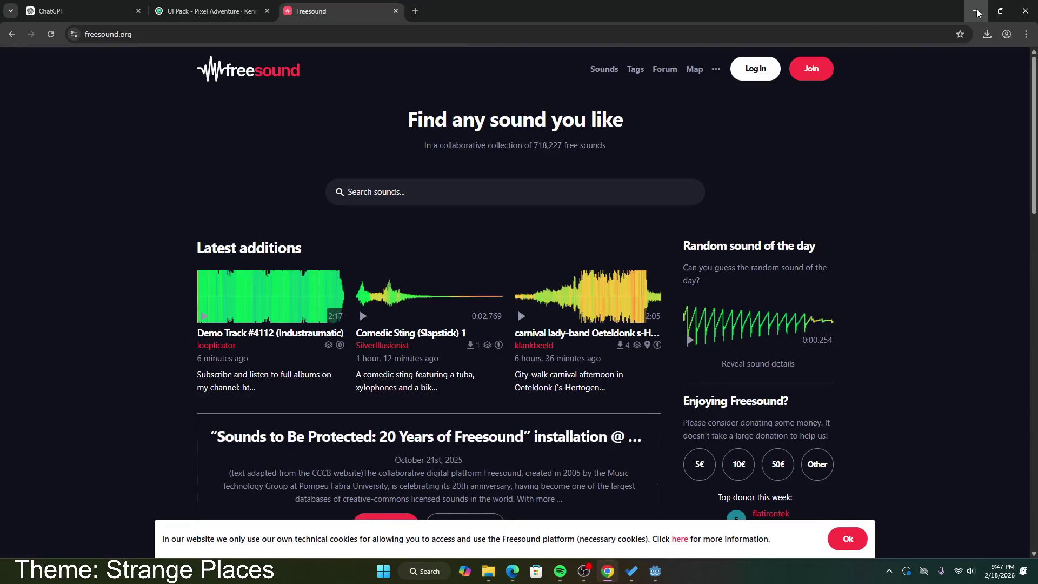
Step: Select the BubbleText label and move it down inside the bubble
key(alt+Tab)
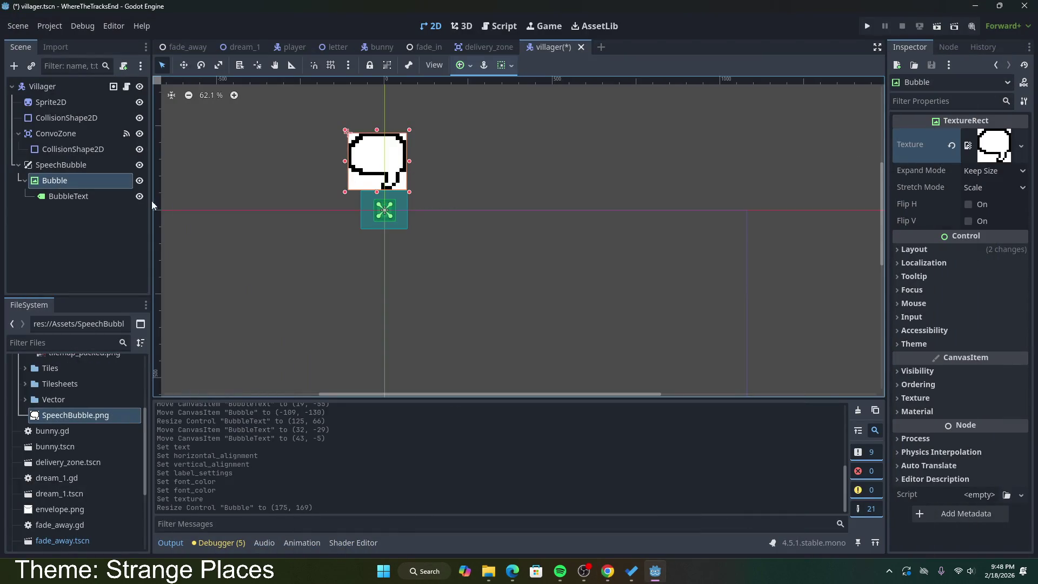
click(68, 195)
drag(377, 143, 375, 154)
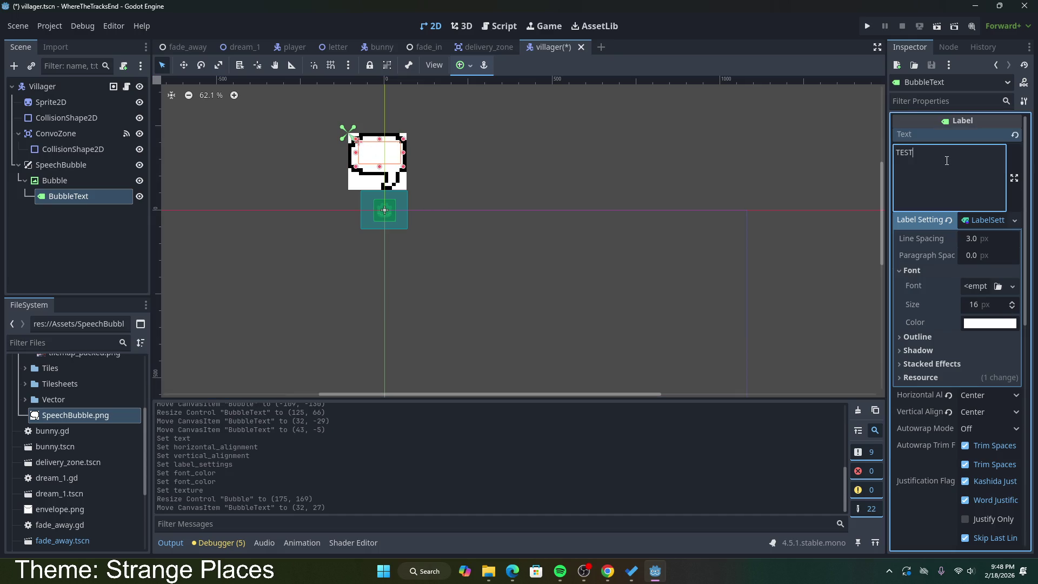
Step: Set the BubbleText font colour to 010101 and font size to 24
click(989, 324)
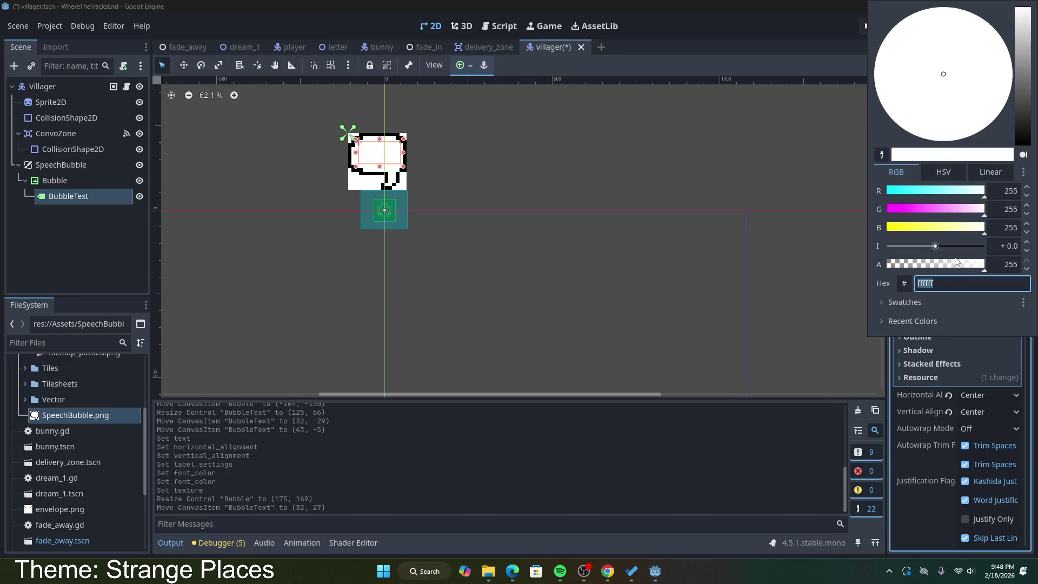
click(846, 227)
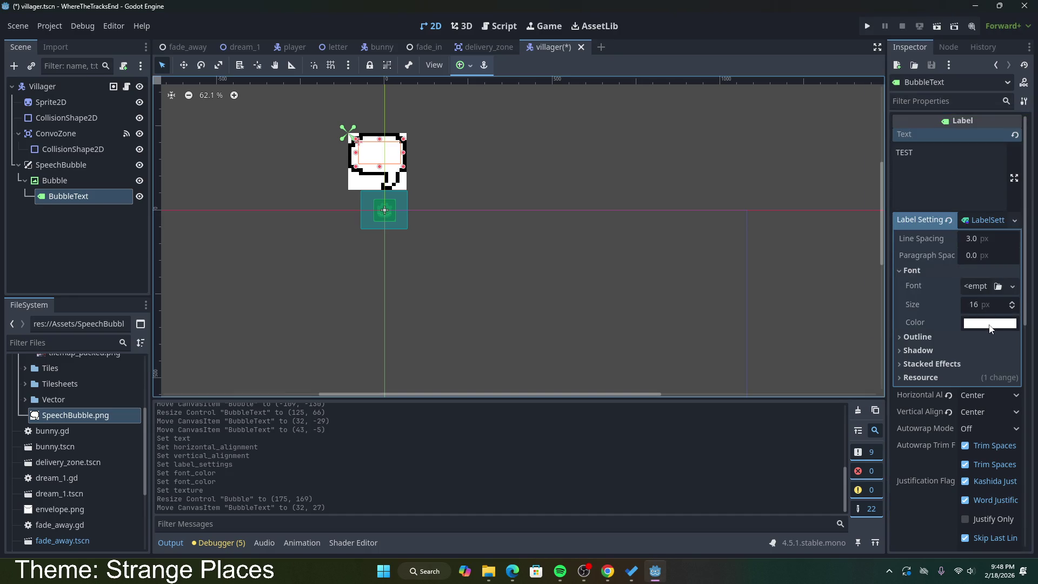
click(991, 325)
click(1023, 145)
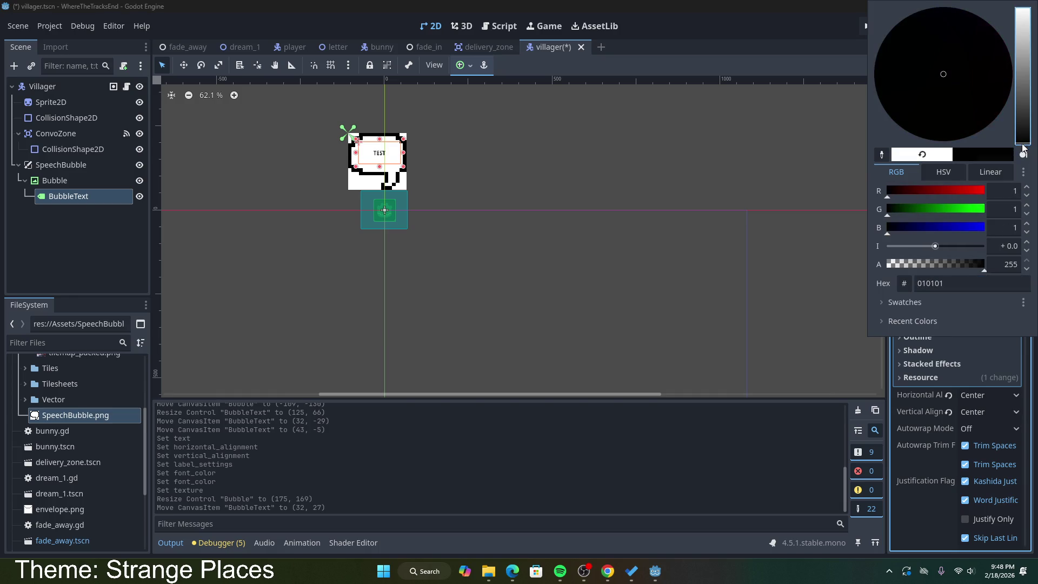
click(986, 338)
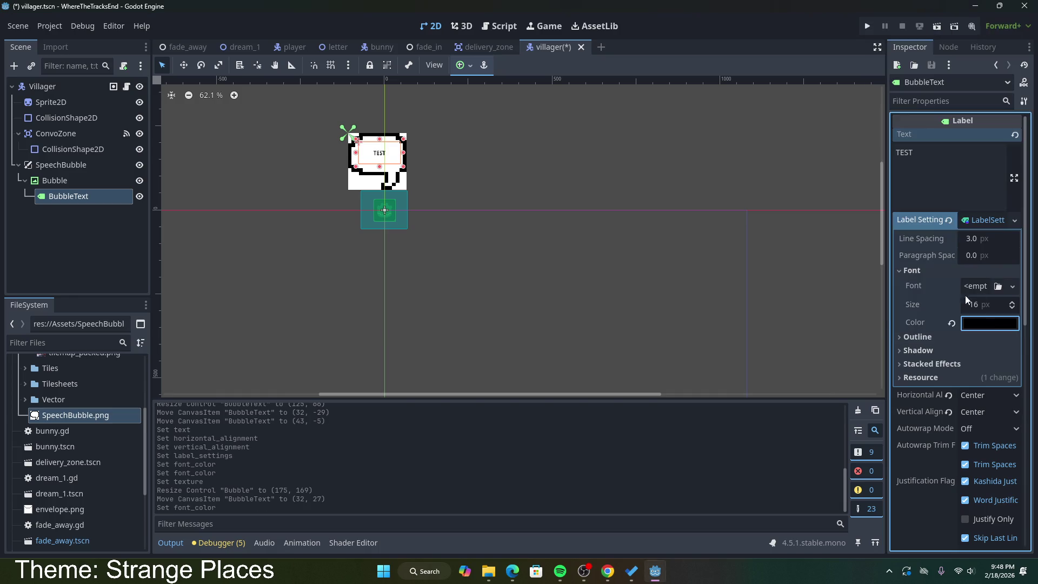
click(984, 307)
key(Return)
click(992, 304)
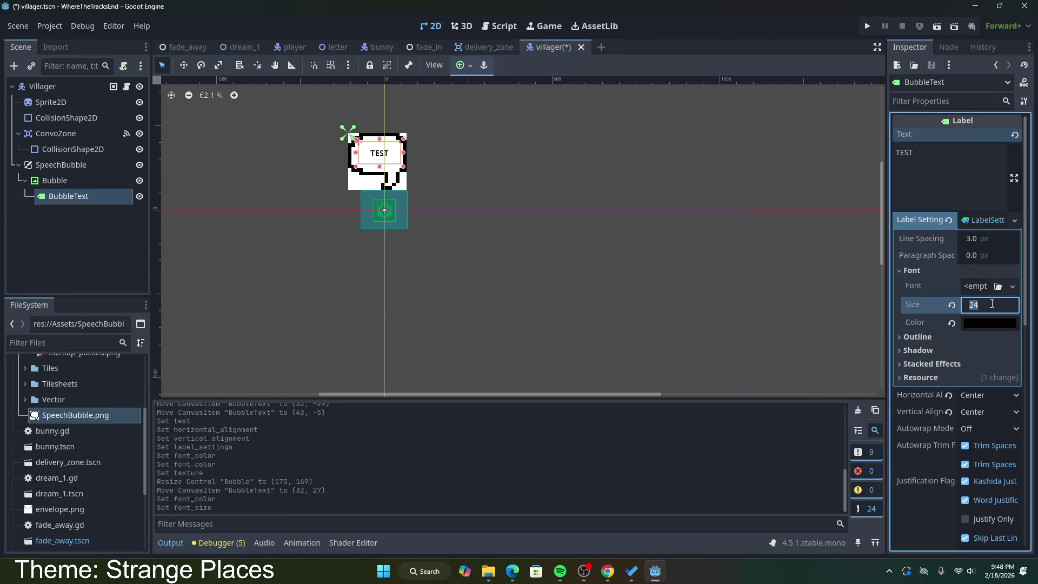
click(622, 215)
Step: Shrink the Bubble to 138×116, reposition the TEST label, and save the villager scene
click(404, 139)
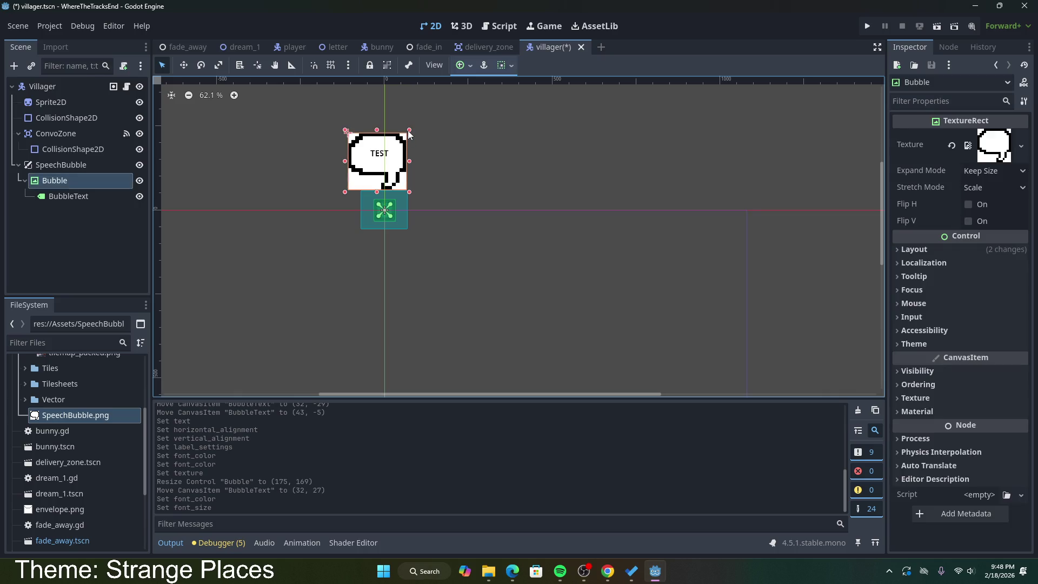
mouse_move(411, 134)
mouse_down()
mouse_move(397, 147)
mouse_move(347, 152)
mouse_move(391, 176)
mouse_up()
click(379, 171)
click(397, 177)
click(471, 176)
key(ctrl+s)
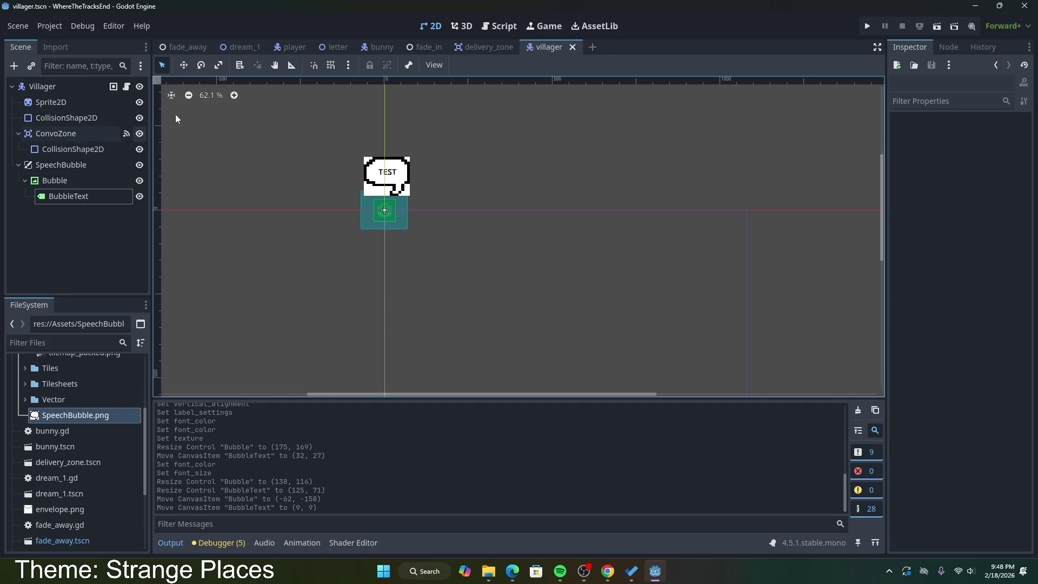
Step: In villager.gd, replace print(sentence) on line 9 with $BubbleText.text = sentence and save
click(126, 87)
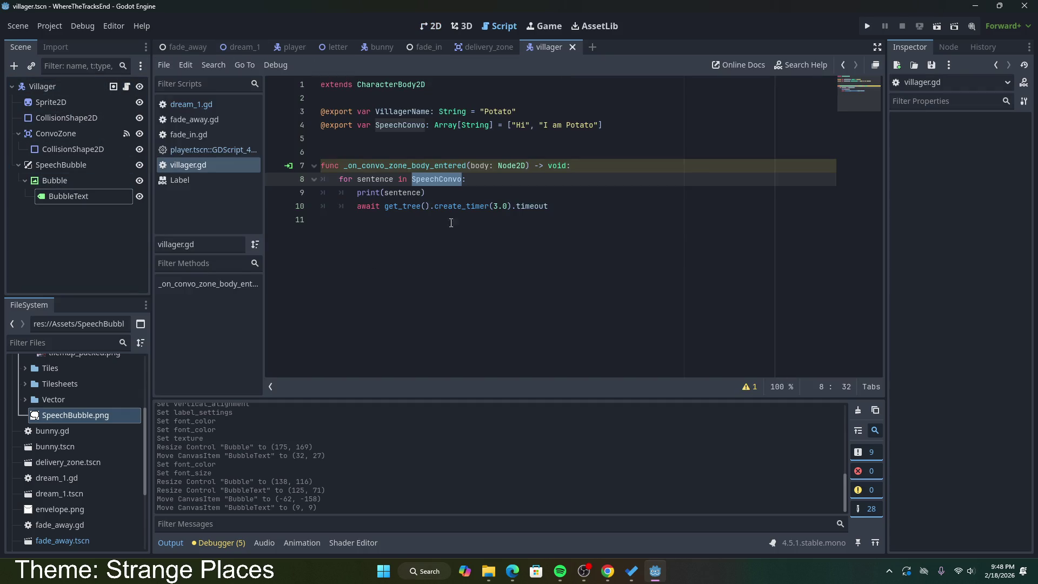
click(436, 193)
drag(434, 193, 359, 193)
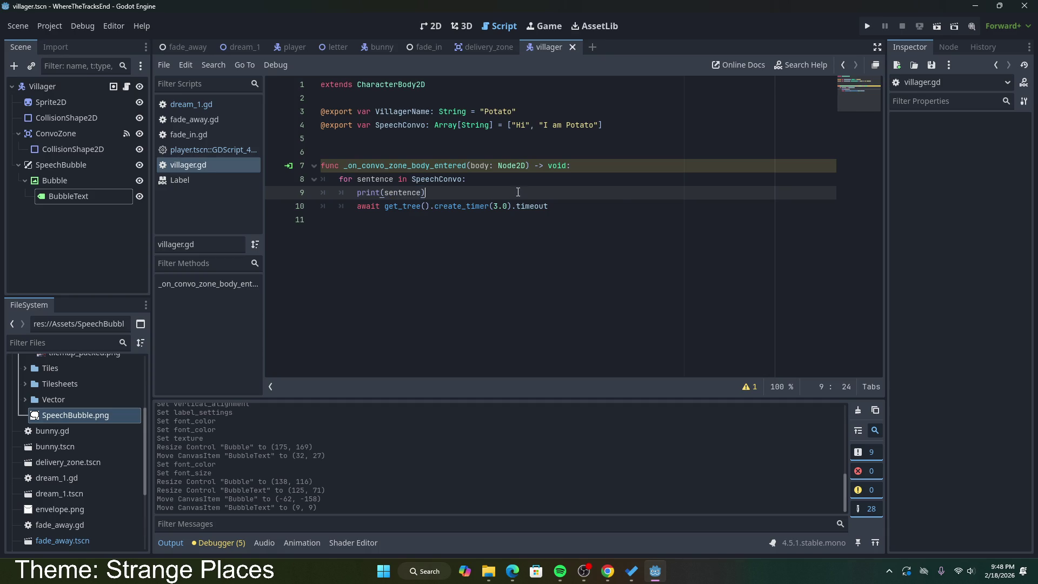
key(BackSpace)
text($Bubb)
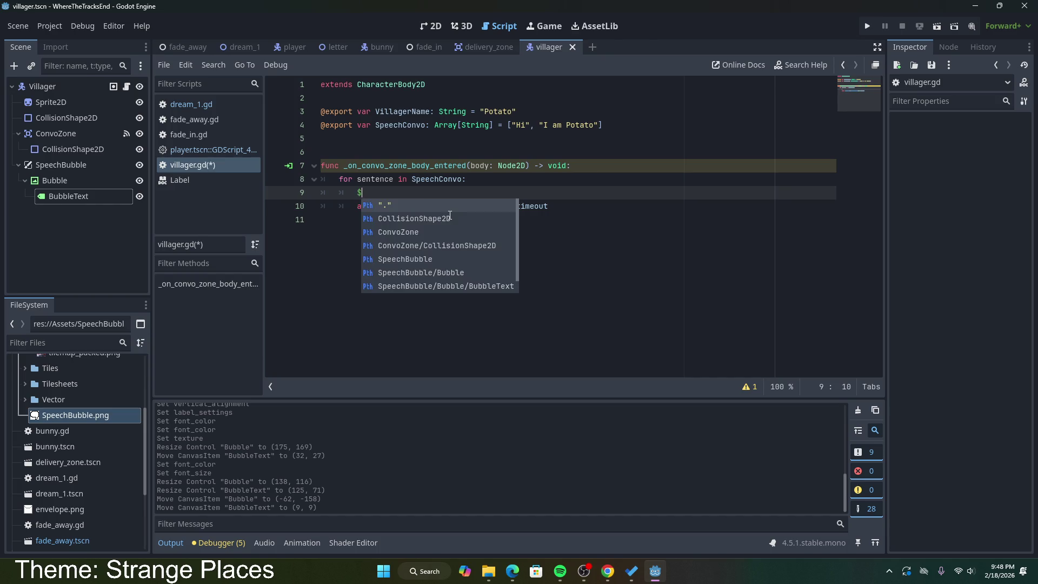
text(leText.te)
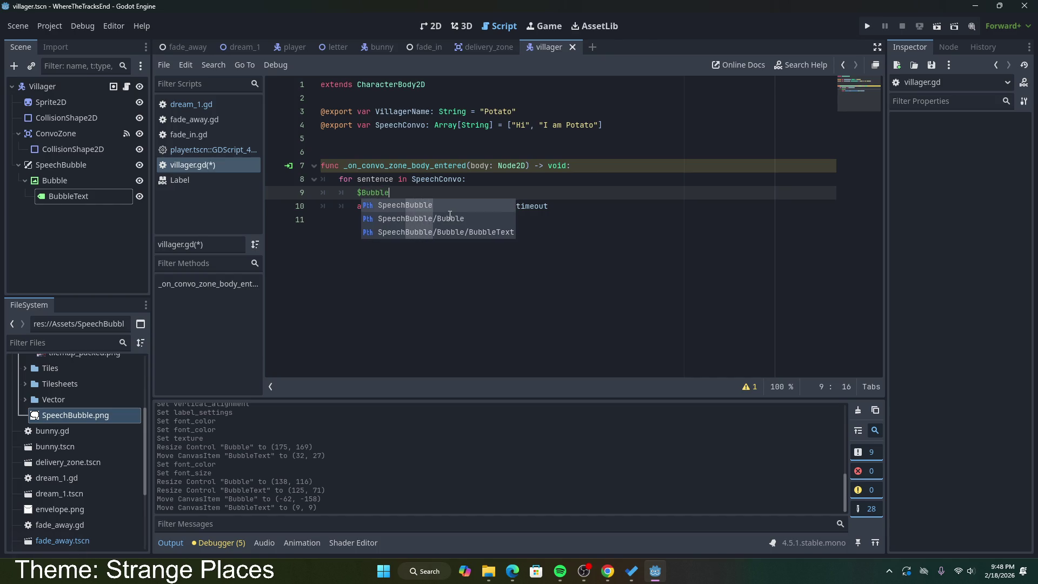
text(xt = )
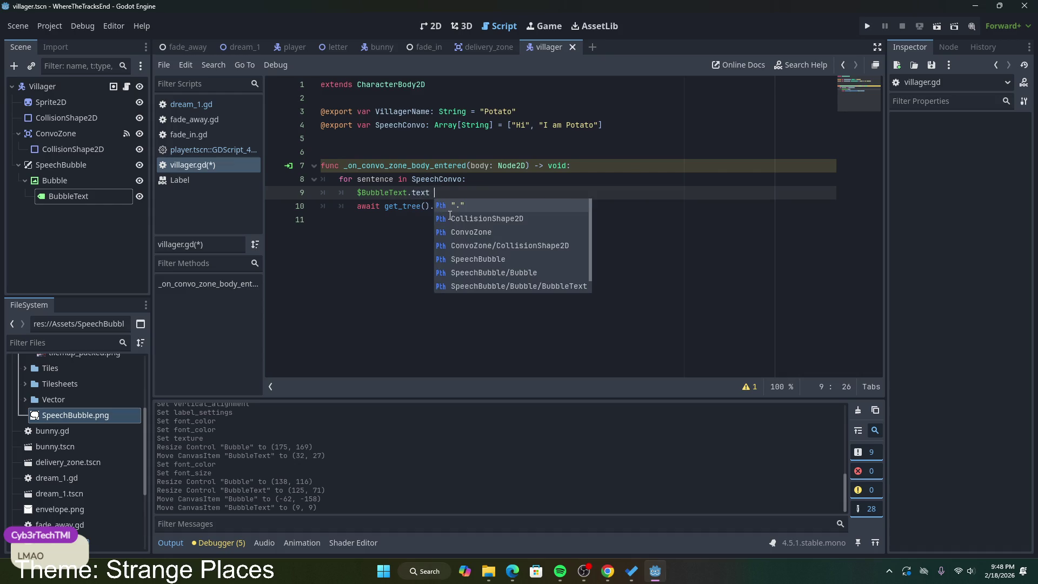
text(sentence)
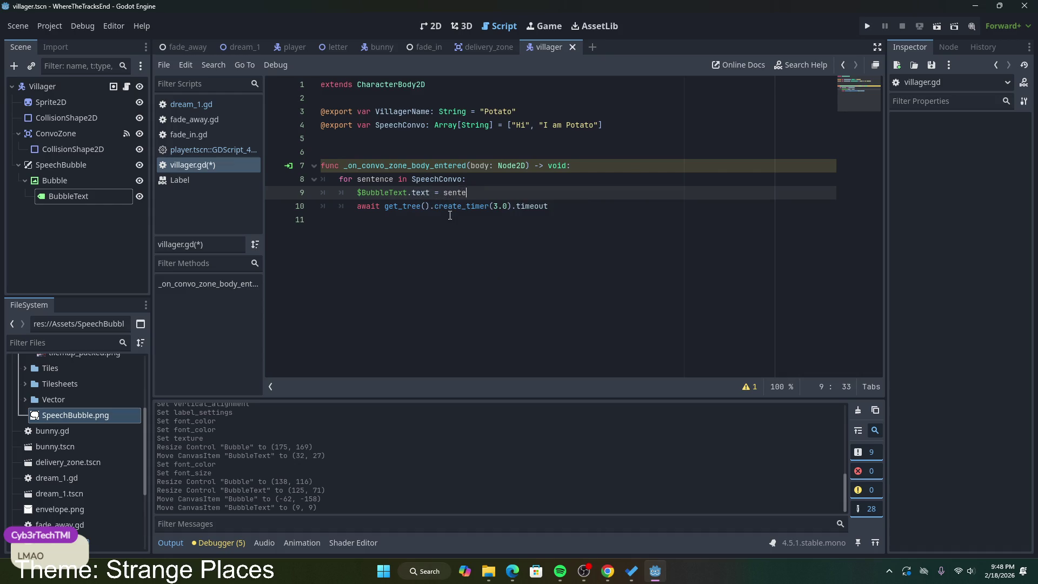
key(ctrl+s)
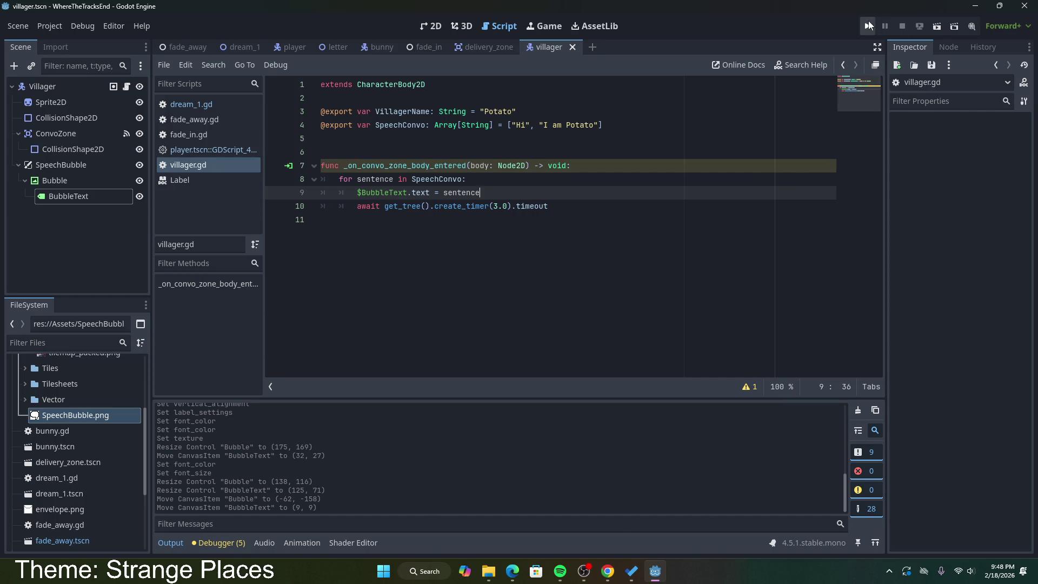
Step: Run the project to test the speech bubble text
mouse_move(548, 204)
mouse_down()
mouse_move(329, 192)
mouse_move(325, 179)
mouse_up()
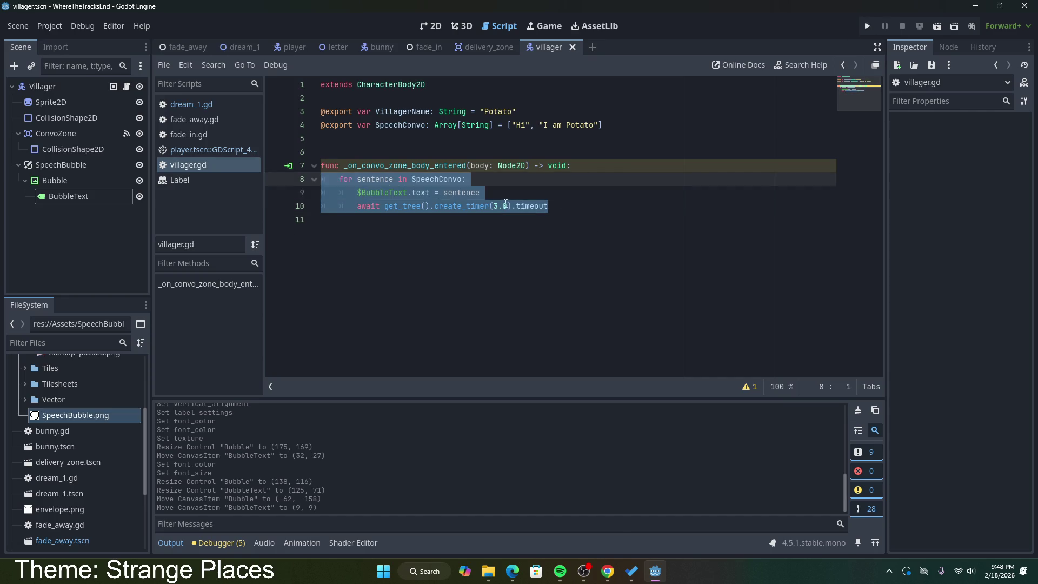
click(507, 206)
click(936, 27)
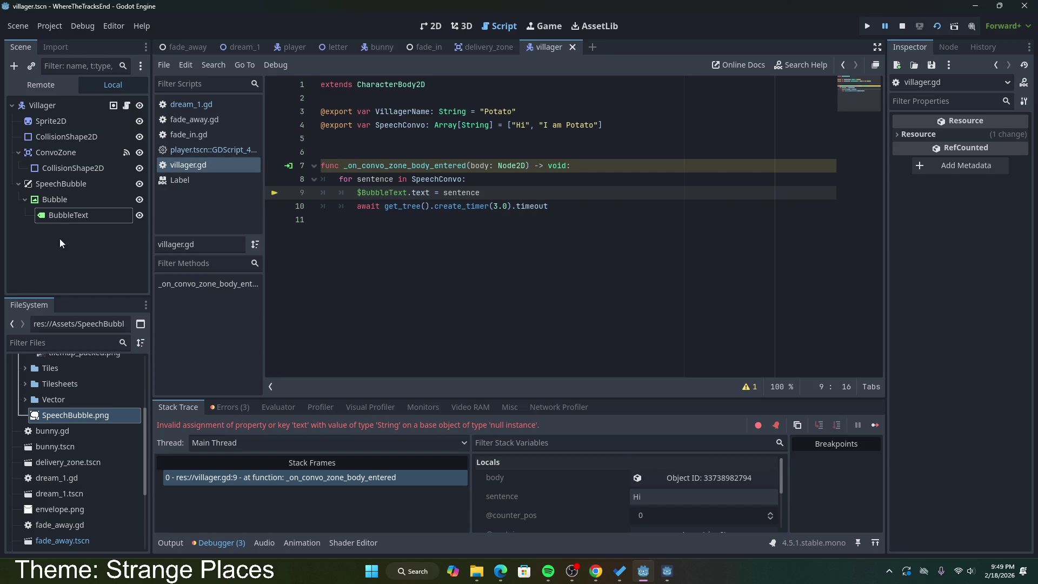
Step: Stop the crashed debug run and review the speech lines in dream_1.gd
double_click(383, 193)
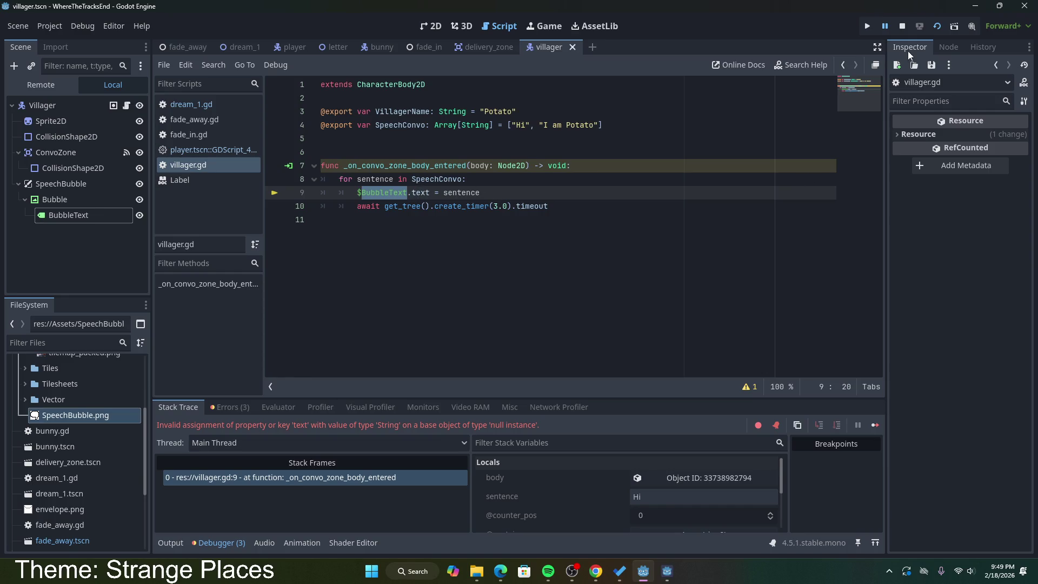
click(902, 26)
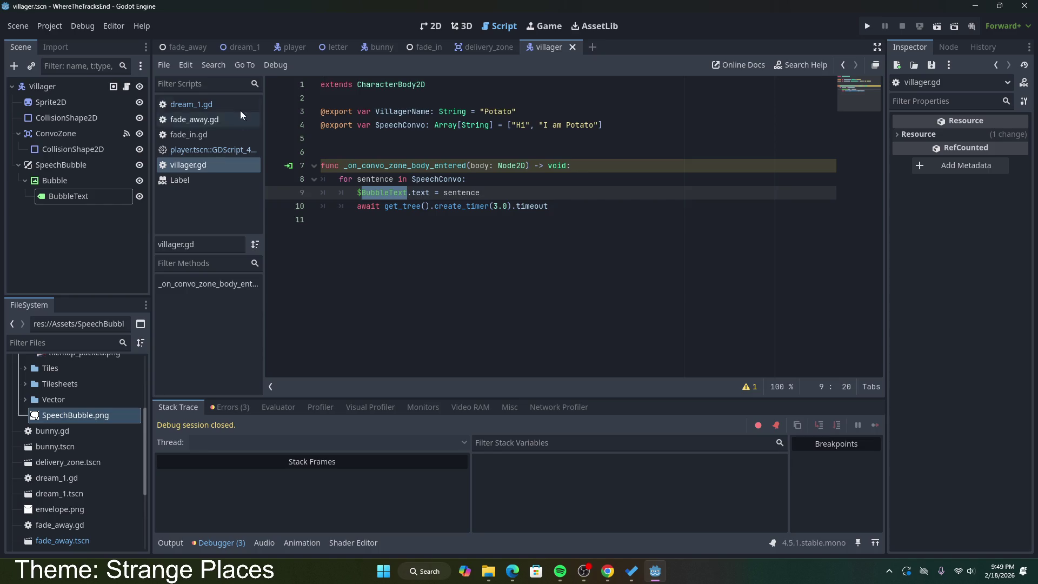
click(216, 105)
scroll(492, 338, down, 1)
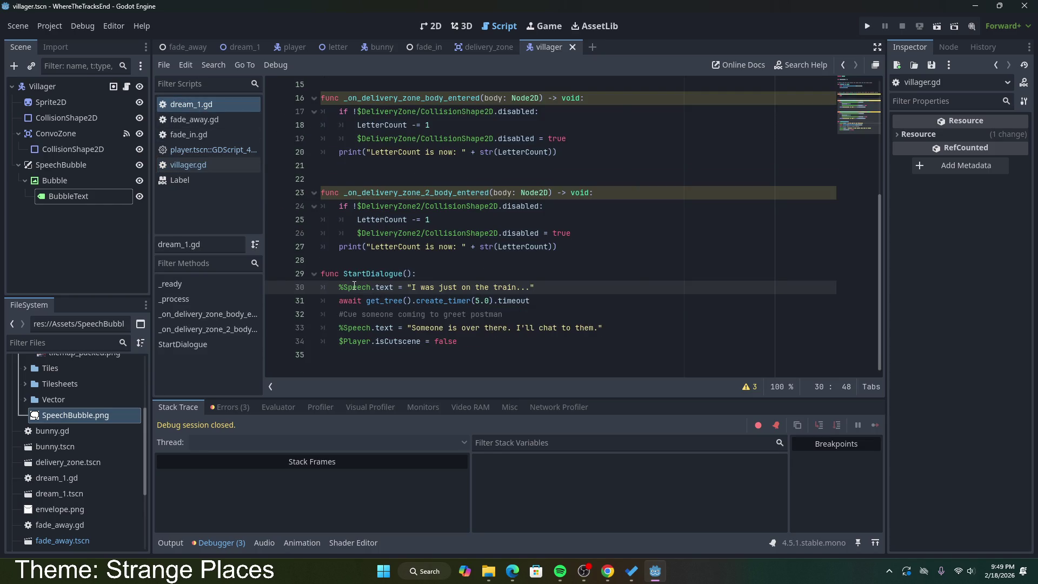
click(389, 328)
double_click(427, 287)
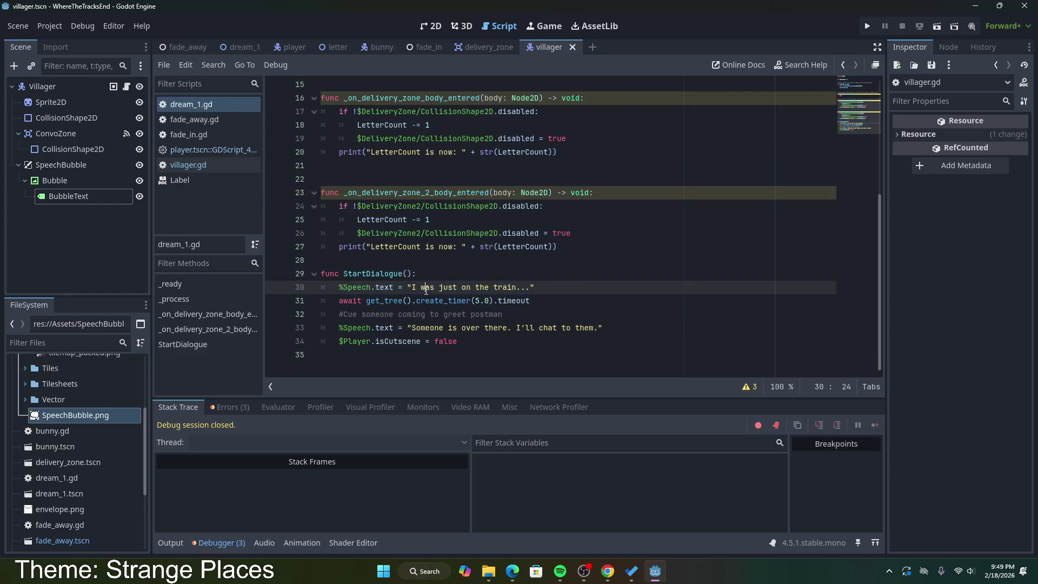
click(496, 344)
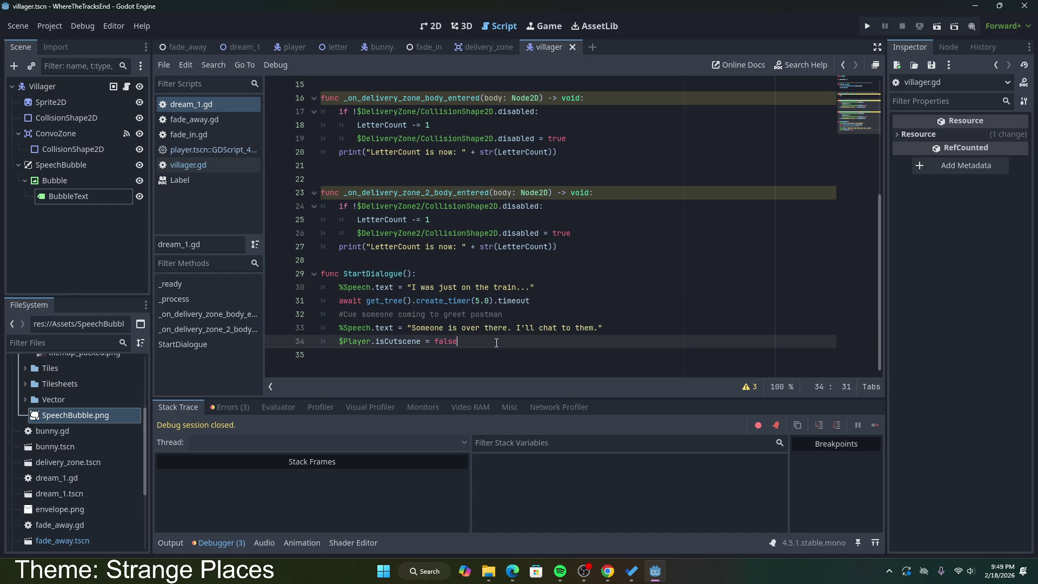
click(207, 164)
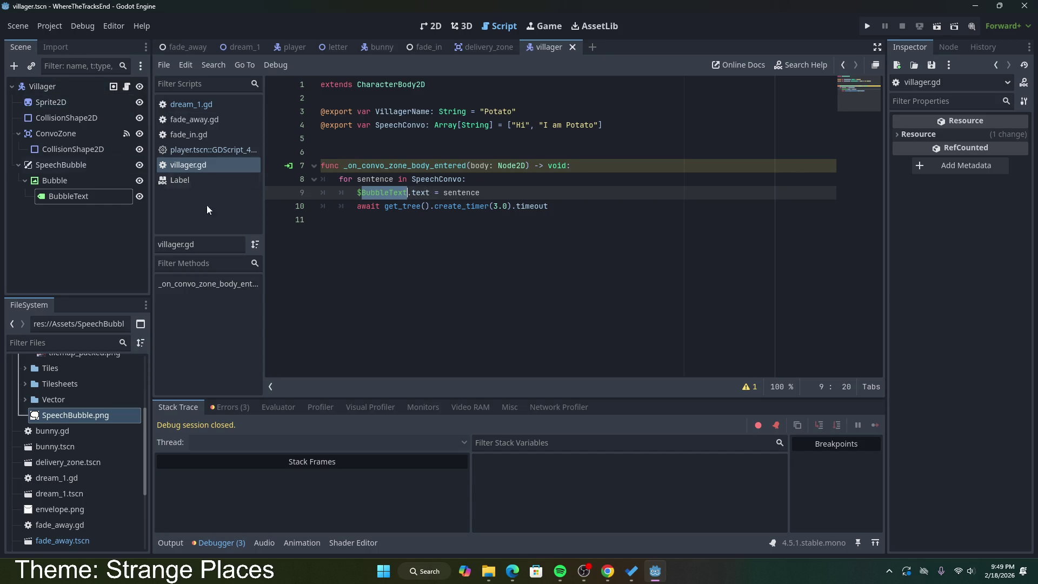
Step: Replace BubbleText on line 9 with the copied SpeechBubble/Bubble/BubbleText node path
right_click(59, 196)
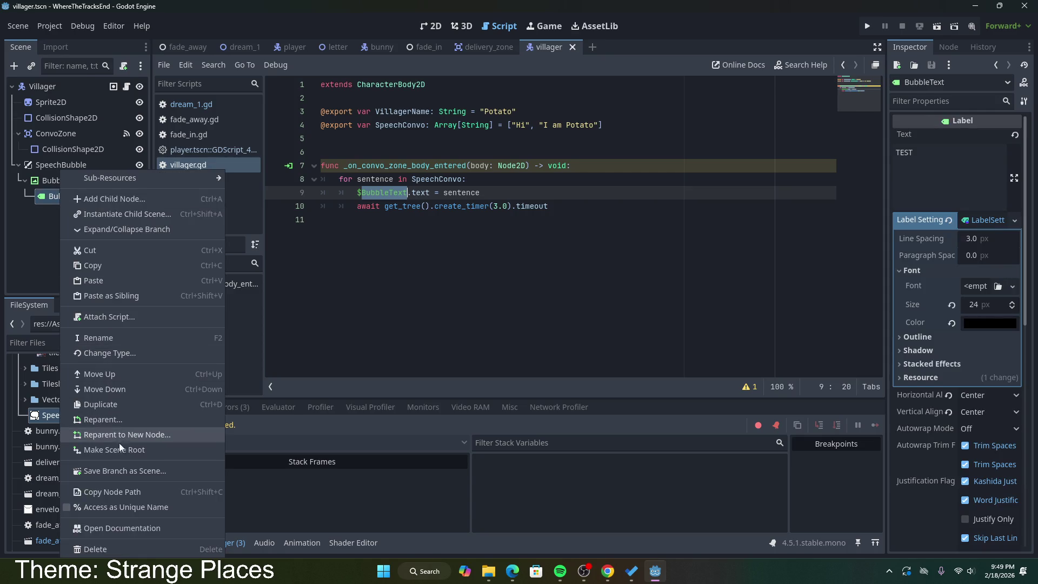
click(122, 496)
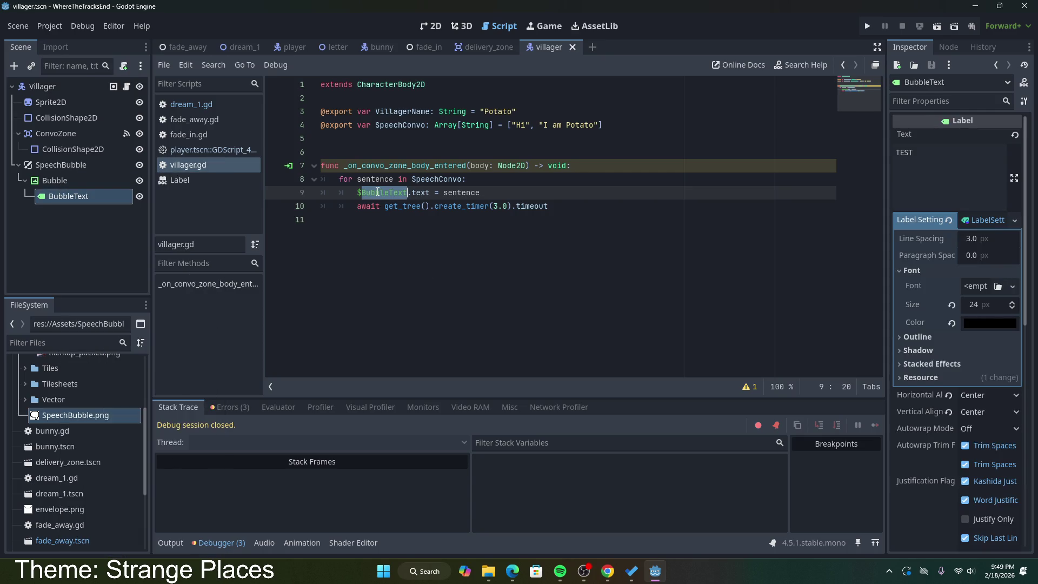
text(SpeechBubble/Bubble/BubbleText)
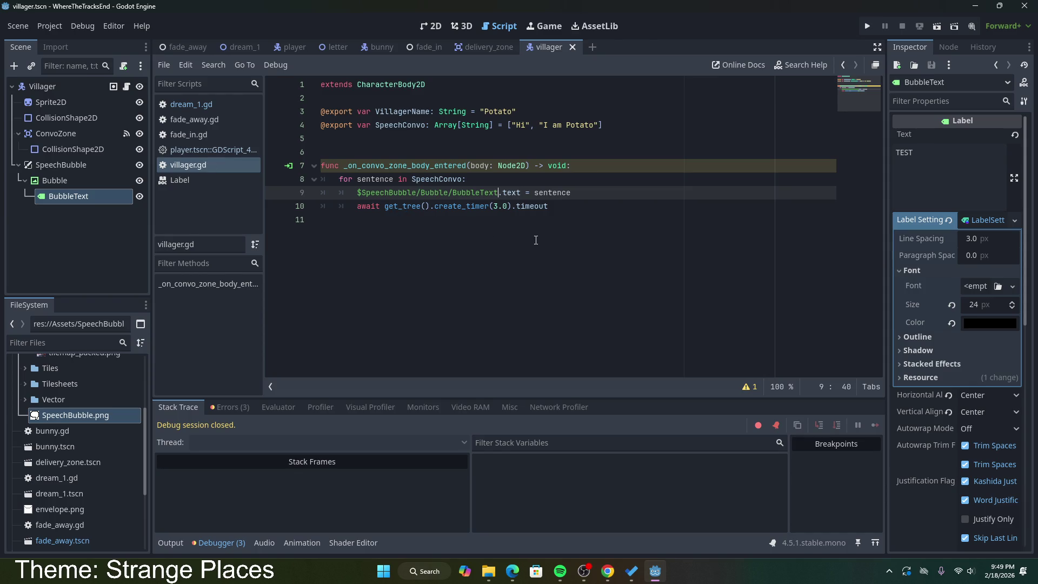
click(605, 207)
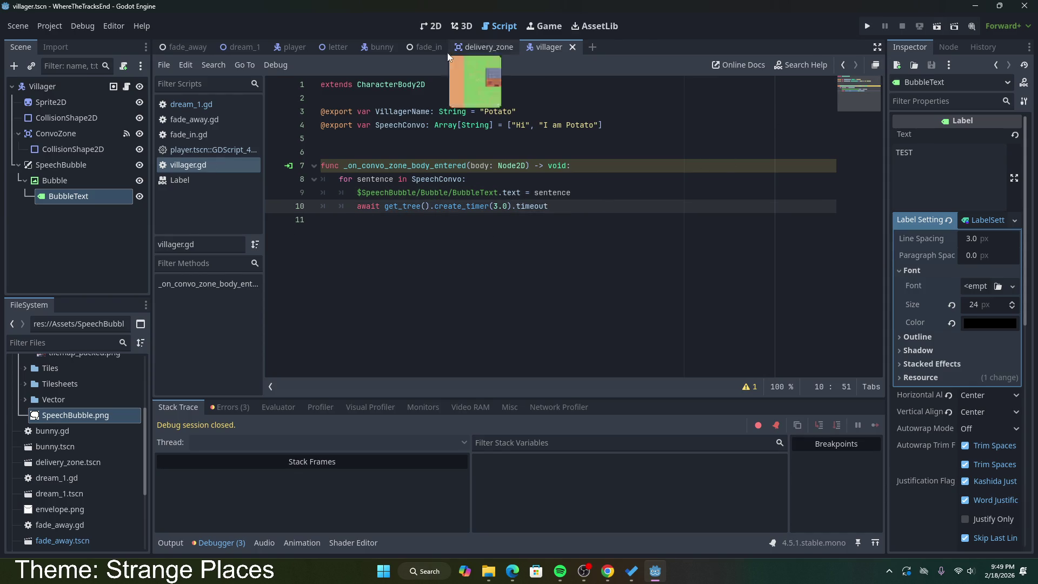
Step: Switch to the dream_1 scene and run it with F6 to test
click(297, 46)
click(241, 47)
key(F6)
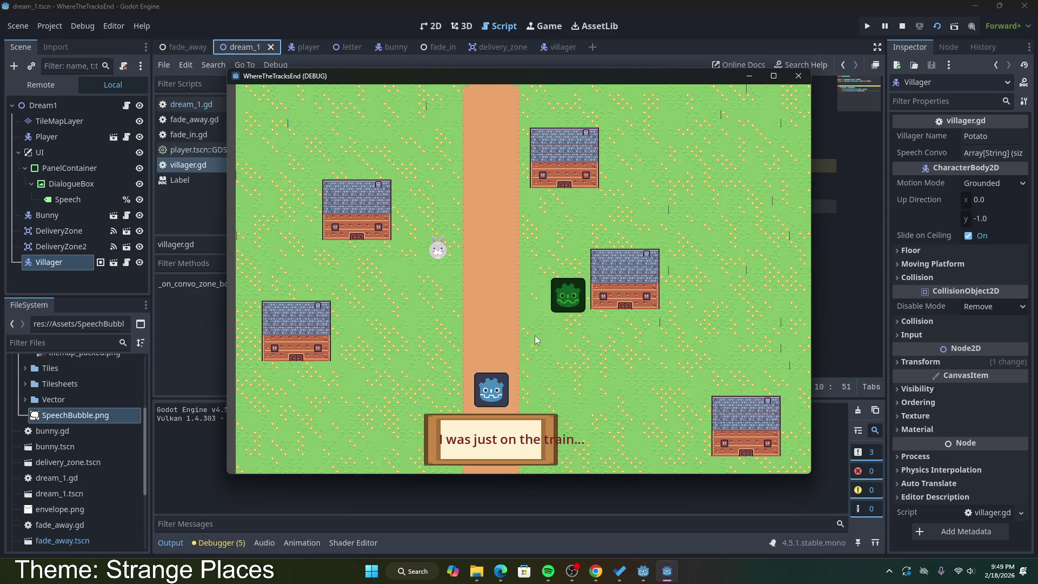
Step: Walk the player up the path until standing next to the green villager
key(Up)
key(Right)
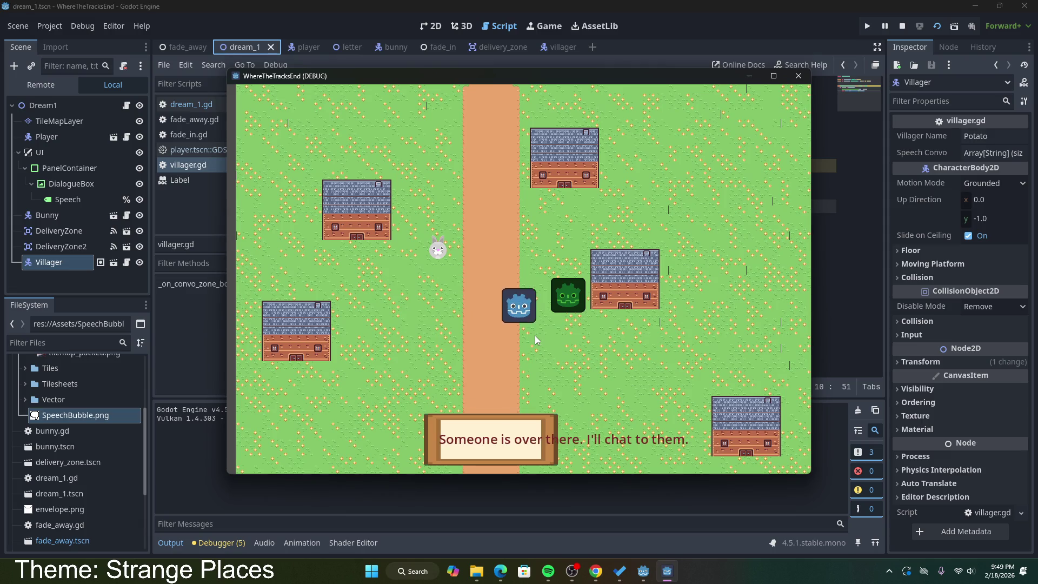
key(Right)
key(Up)
key(Right)
Step: Walk the player away down the path and back up beside the villager
key(Right)
key(Left)
key(Down)
key(Right)
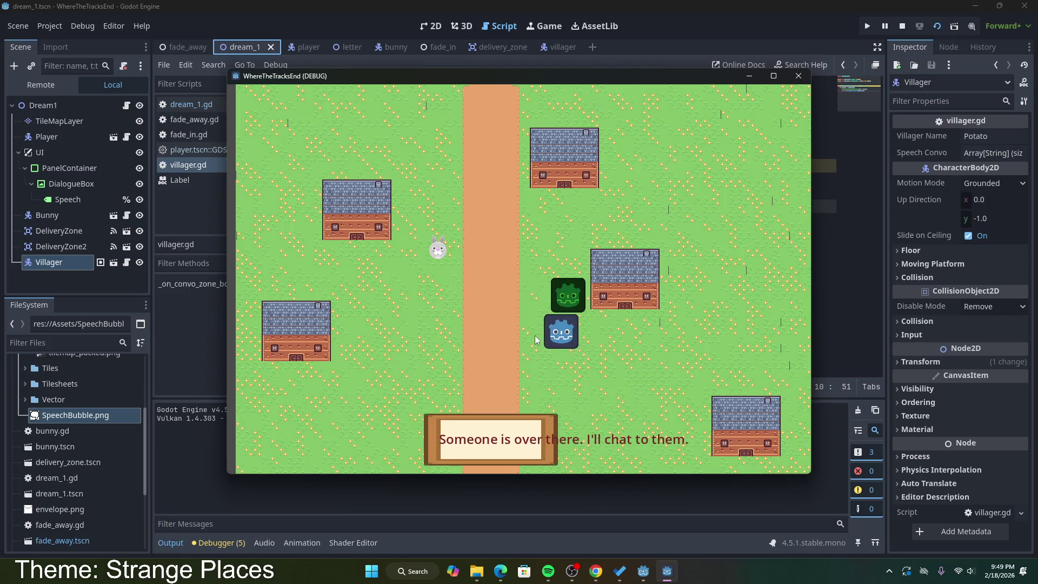
key(Left)
key(Right)
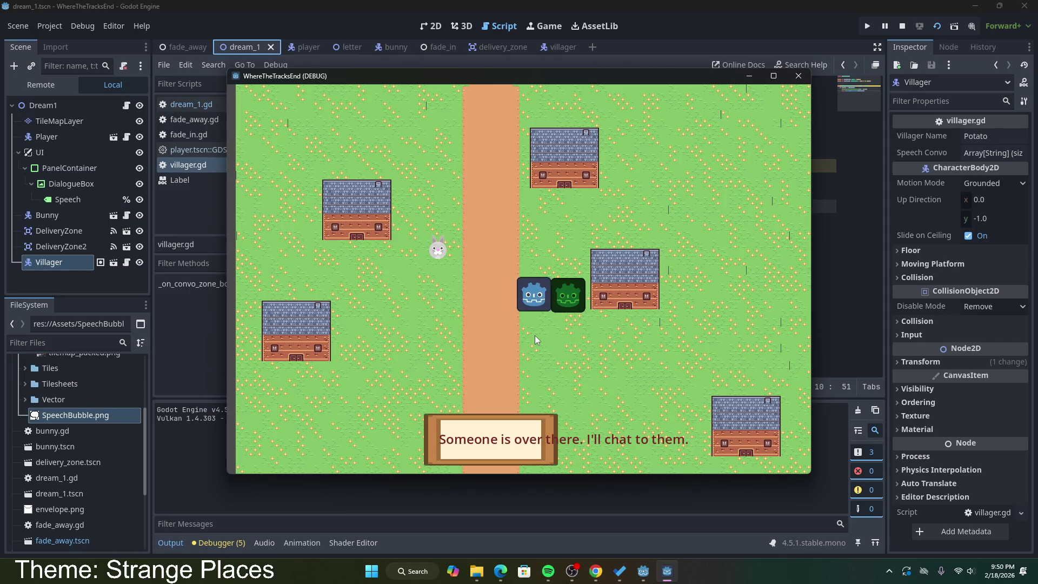
key(Up)
Step: Circle below the villager and return beside it; no speech bubble appears
key(Right)
key(Left)
key(Down)
key(Right)
key(Left)
key(Right)
key(Left)
key(Up)
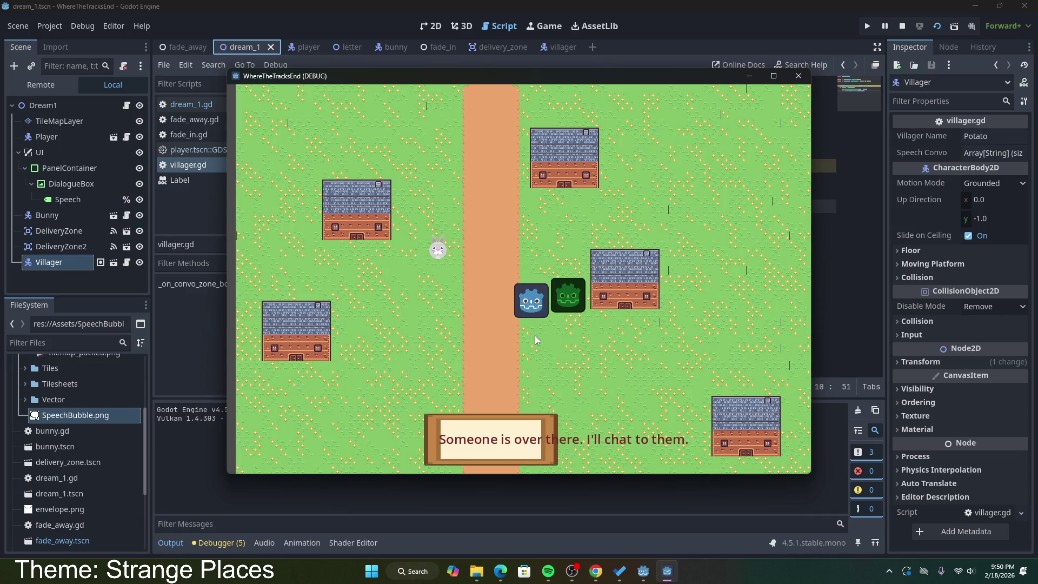
Step: Stop the running game and bring up the villager scene's 2D view
click(801, 76)
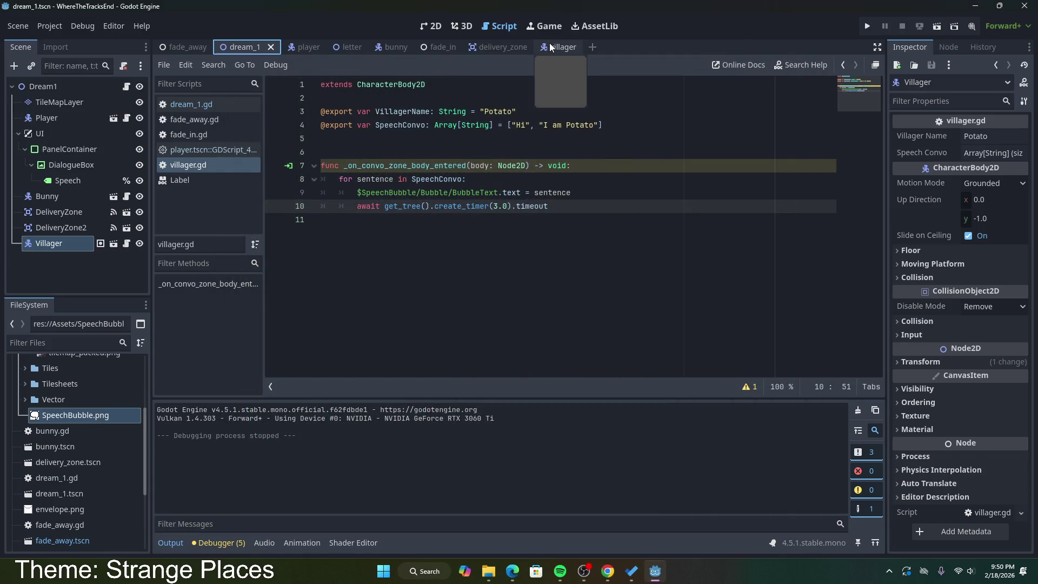
click(551, 47)
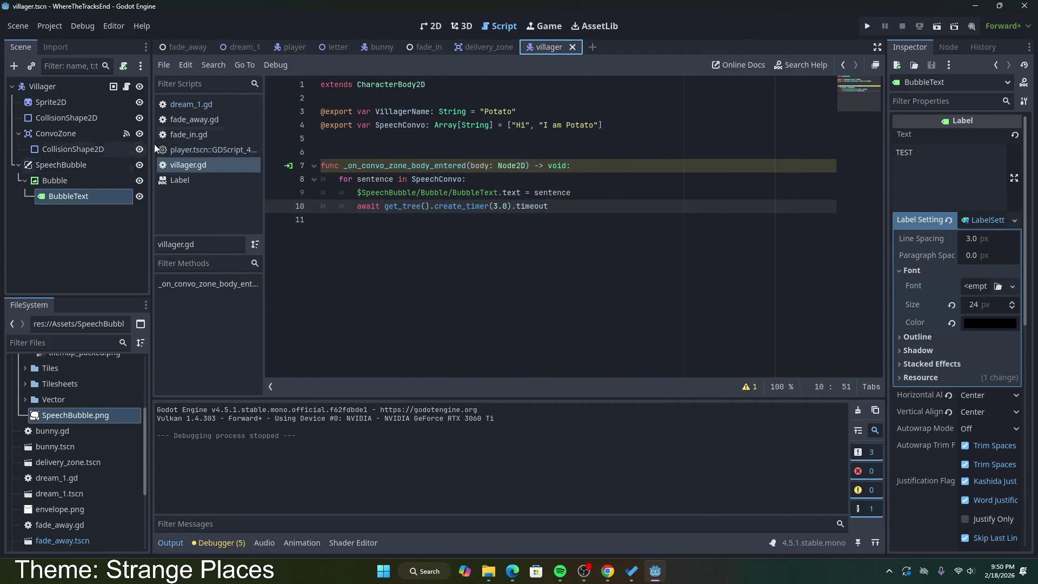
click(428, 27)
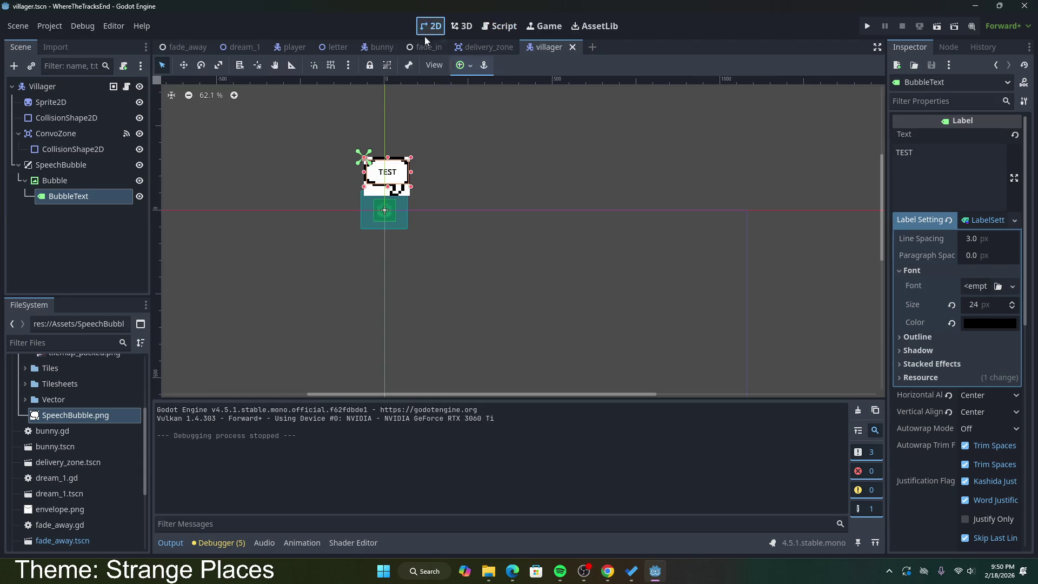
scroll(381, 181, up, 5)
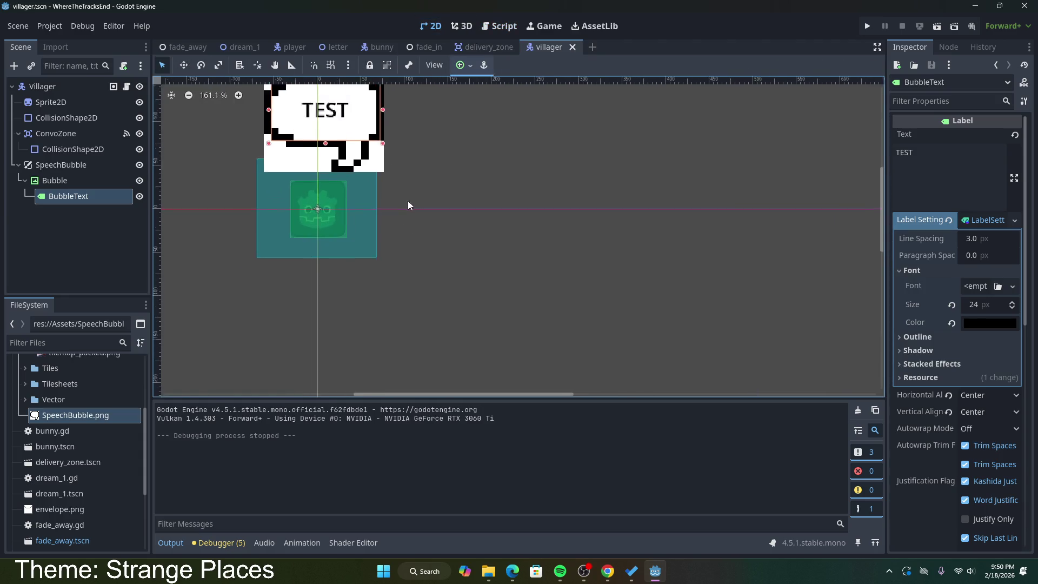
Step: Shrink the TEST label and speech bubble to 104×83, save, and go to dream_1
mouse_move(529, 162)
mouse_down()
mouse_move(501, 198)
mouse_move(487, 190)
mouse_up()
click(529, 157)
mouse_move(533, 156)
mouse_down()
mouse_move(507, 191)
mouse_move(514, 185)
mouse_move(469, 210)
mouse_up()
key(ctrl+s)
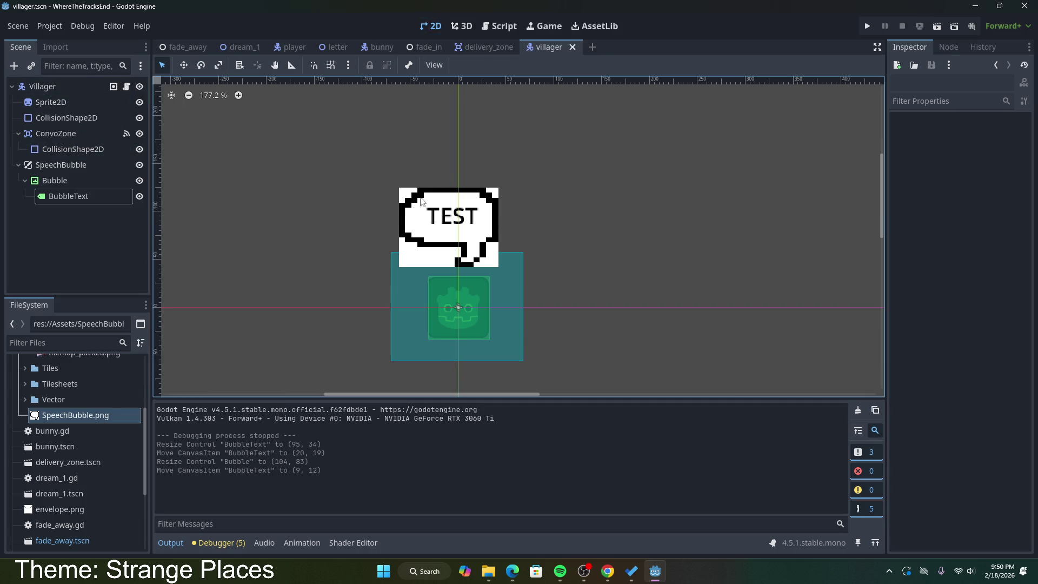
click(234, 48)
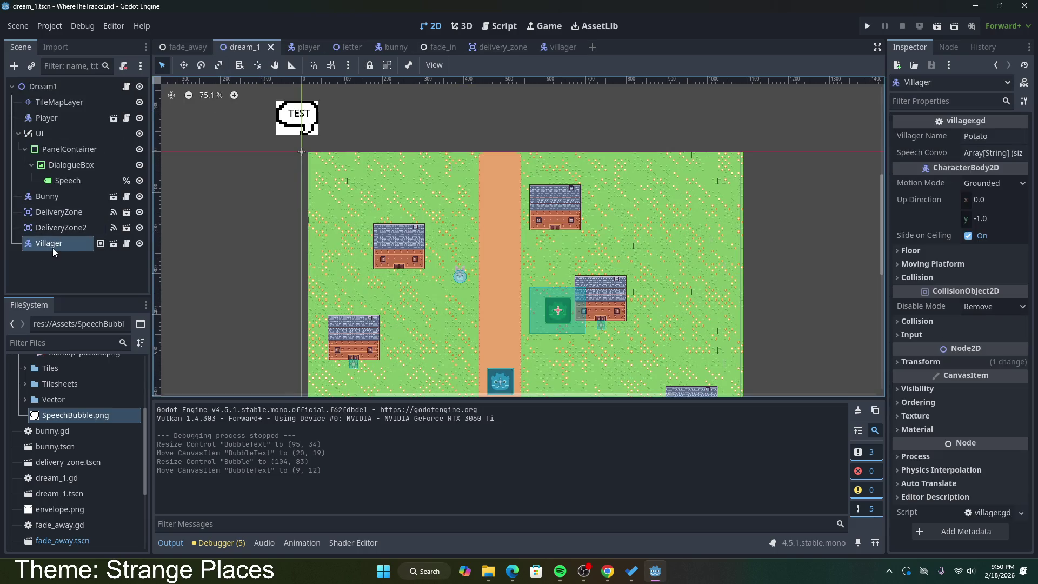
Step: Select the Villager node in the dream_1 Scene dock
scroll(477, 307, down, 2)
scroll(489, 318, down, 2)
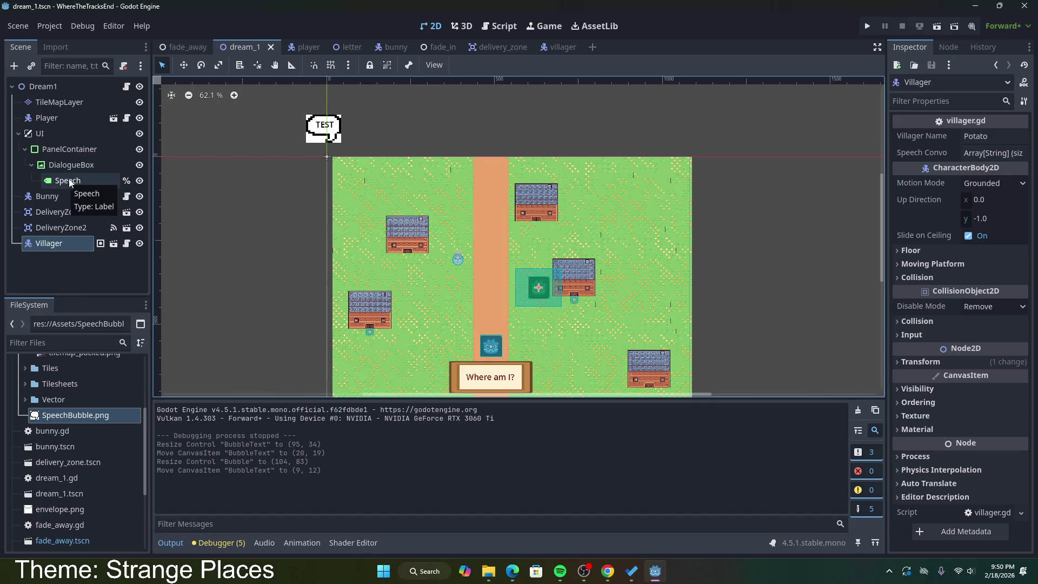
drag(60, 227, 46, 244)
click(46, 244)
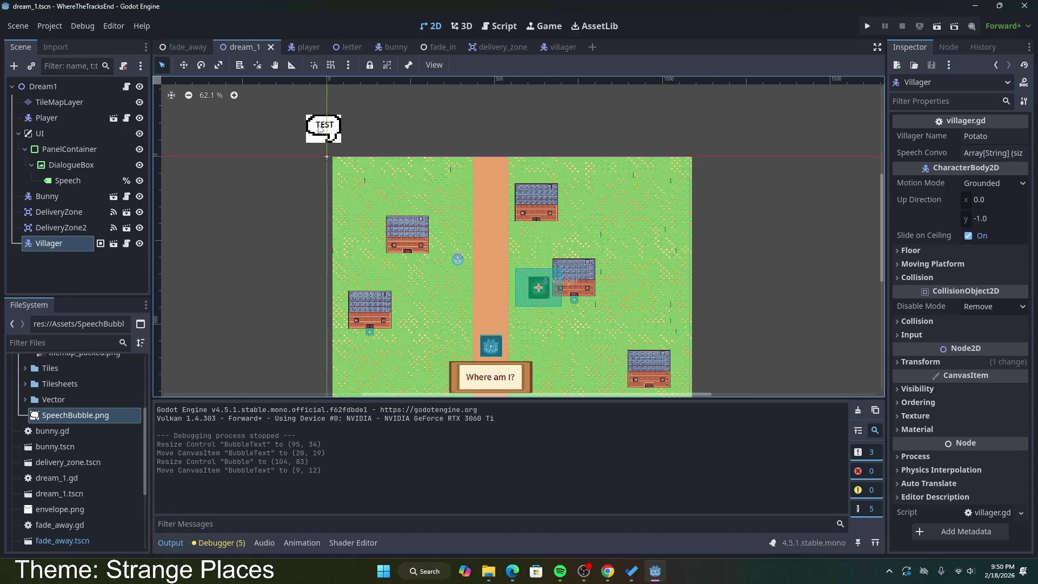
Step: Check the delivery_zone scene, then return to the villager scene's TEST bubble
click(489, 48)
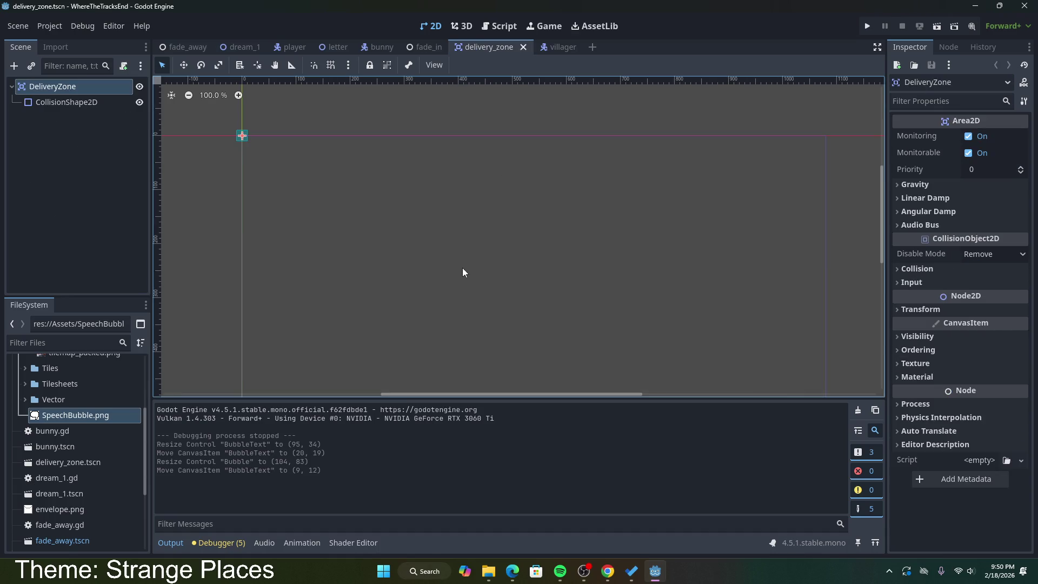
click(551, 47)
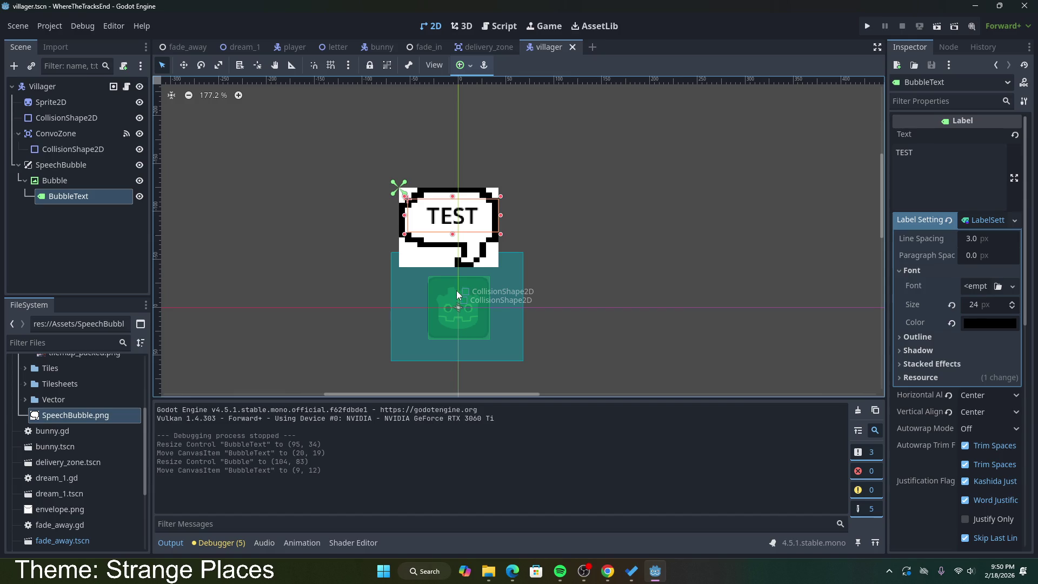
scroll(332, 255, down, 7)
scroll(295, 190, up, 3)
click(301, 249)
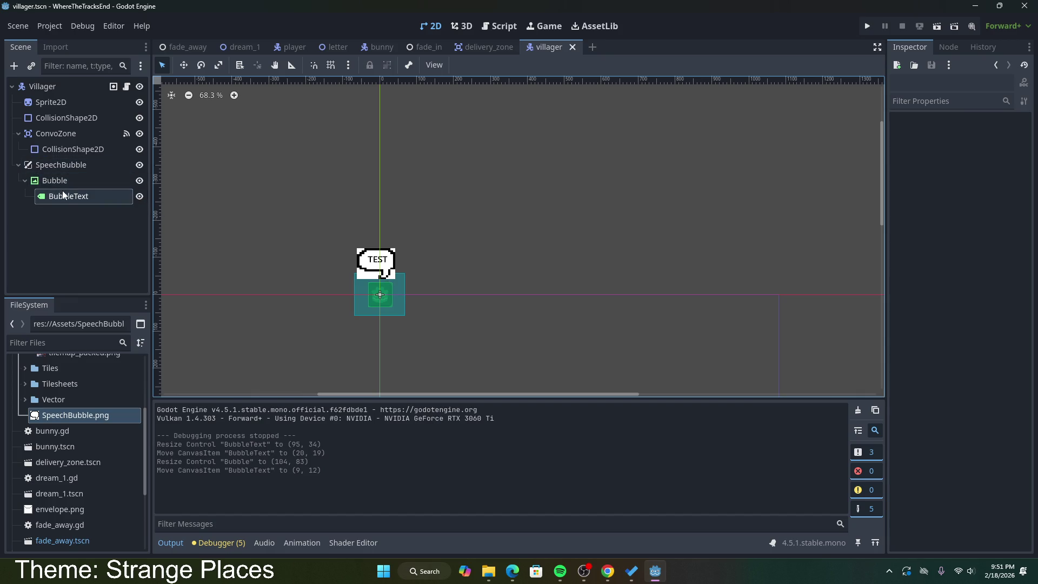
Step: Move Bubble and BubbleText out of SpeechBubble, directly under Villager
click(51, 181)
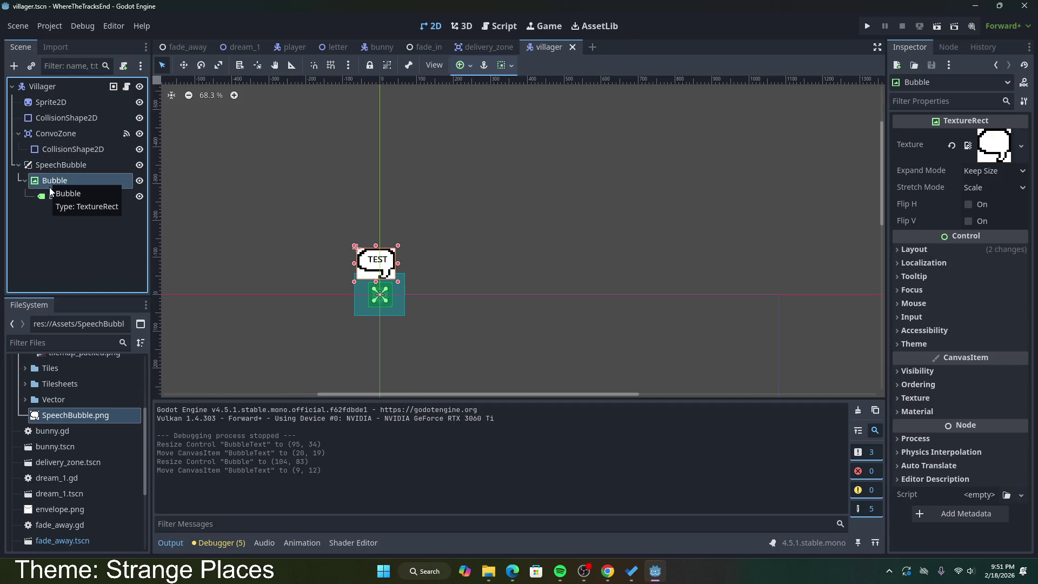
shift+click(66, 197)
mouse_move(66, 198)
mouse_down()
mouse_move(60, 155)
mouse_move(60, 172)
mouse_up()
Step: Delete the now-empty SpeechBubble node and select the Bubble
click(69, 167)
key(Delete)
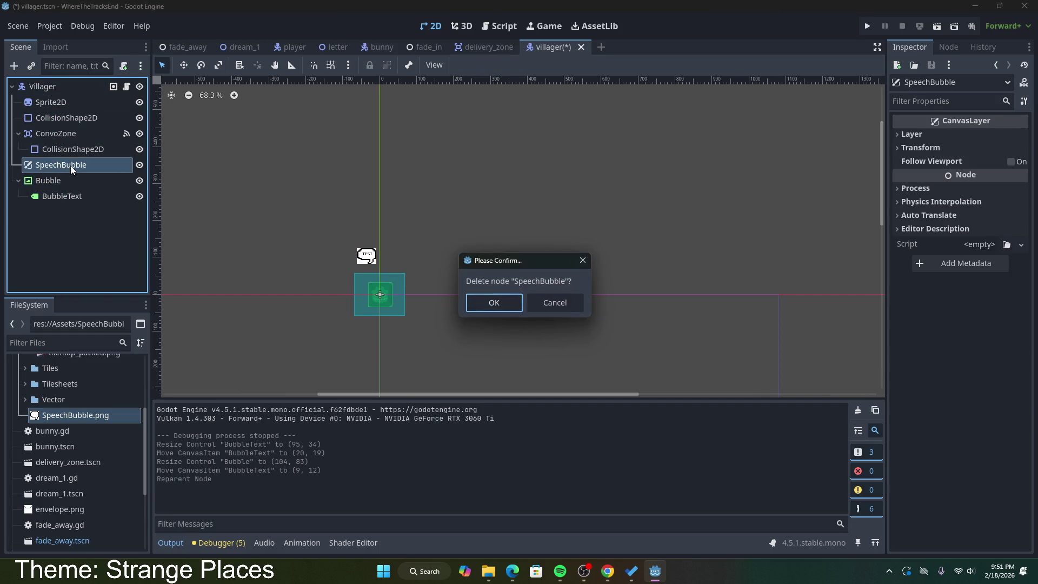
key(Return)
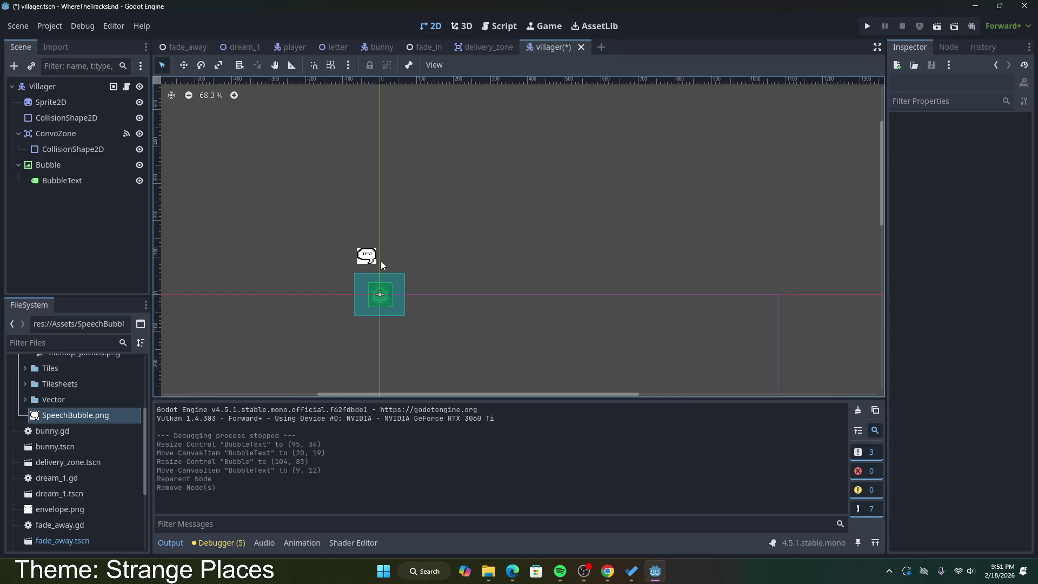
click(381, 261)
Step: Enlarge the bubble, run the game, and watch it cycle 'Hi' and 'I am Potato'
mouse_move(377, 249)
mouse_down()
mouse_move(395, 235)
mouse_move(382, 245)
mouse_up()
click(420, 265)
key(F5)
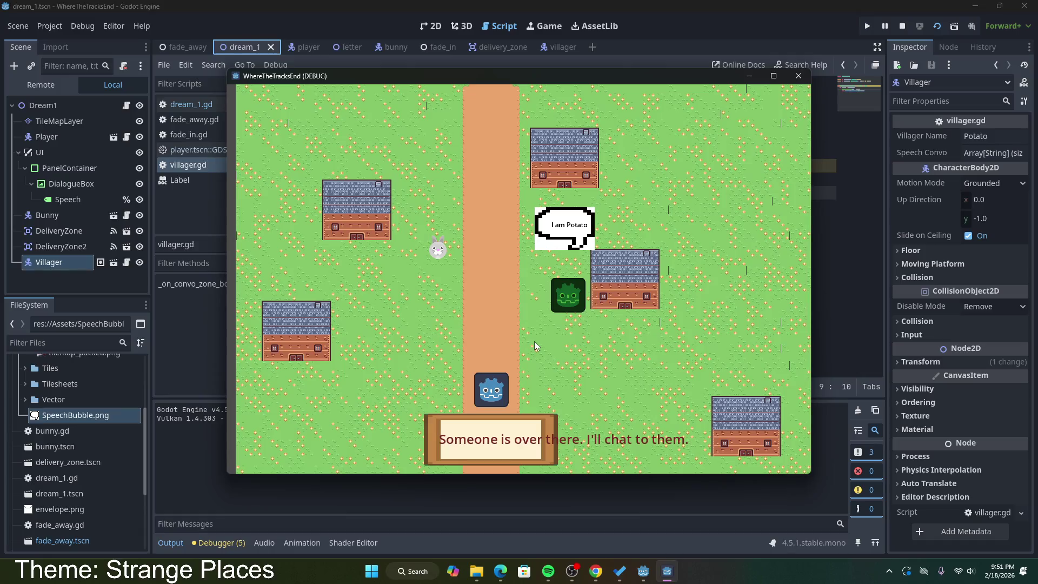
key(Up)
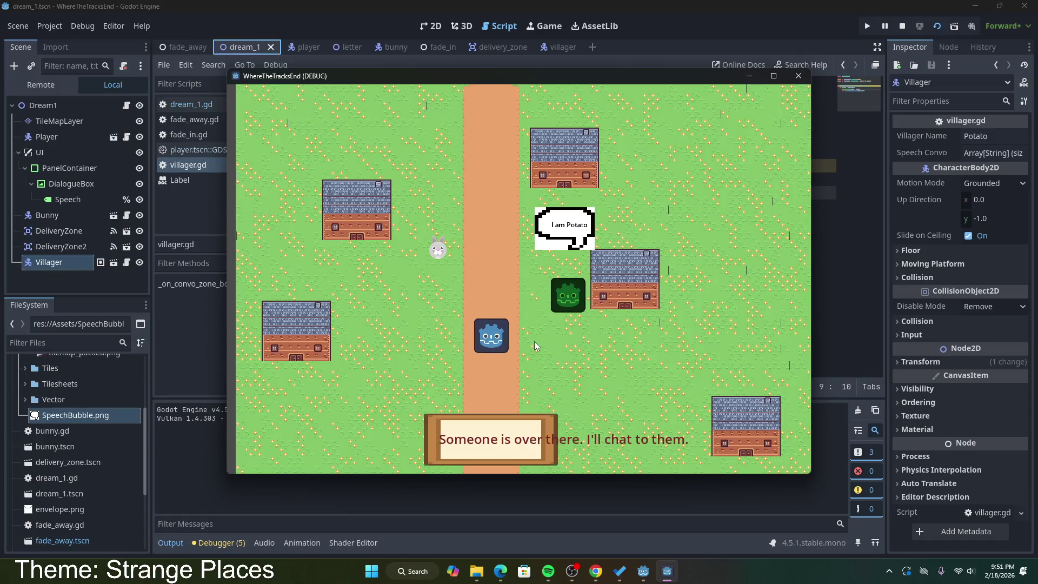
key(Right)
key(Down)
key(Left)
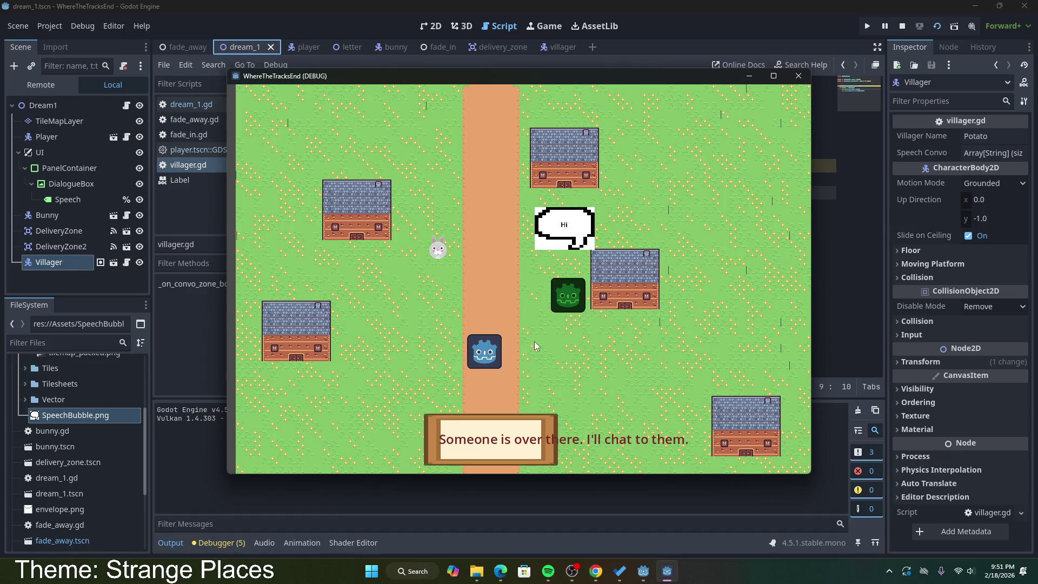
click(798, 77)
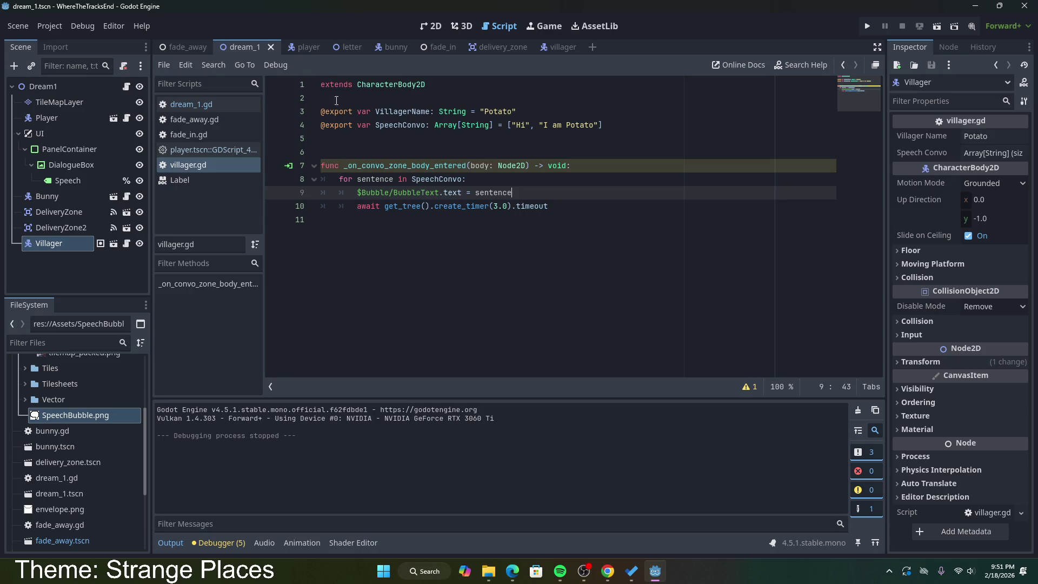
Step: Open villager.gd and go to the end of the body-entered function header on line 7
click(560, 48)
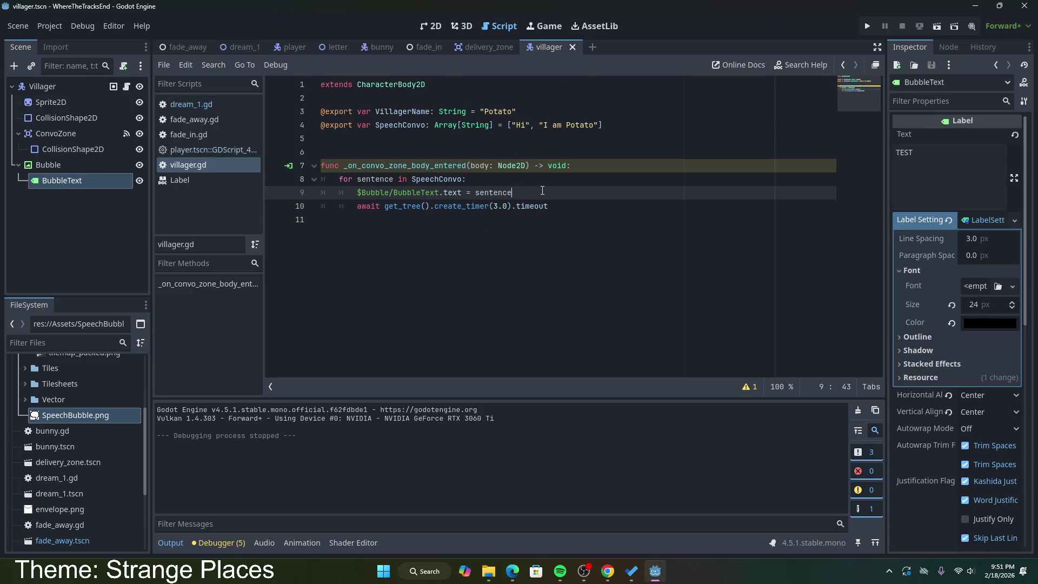
click(575, 136)
click(469, 179)
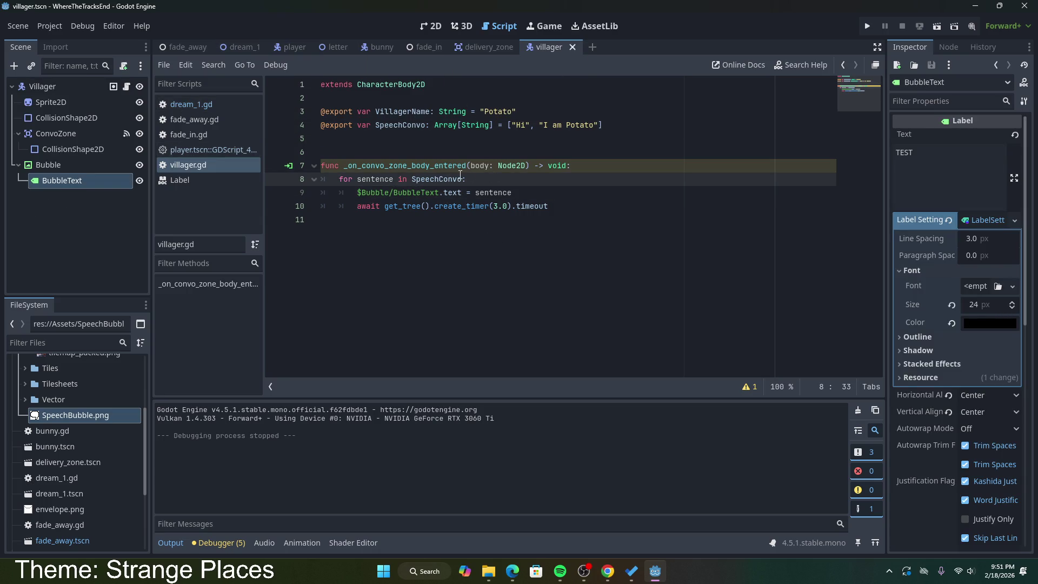
mouse_move(320, 166)
mouse_down()
mouse_move(568, 165)
mouse_move(343, 166)
mouse_up()
click(567, 165)
click(421, 165)
click(594, 166)
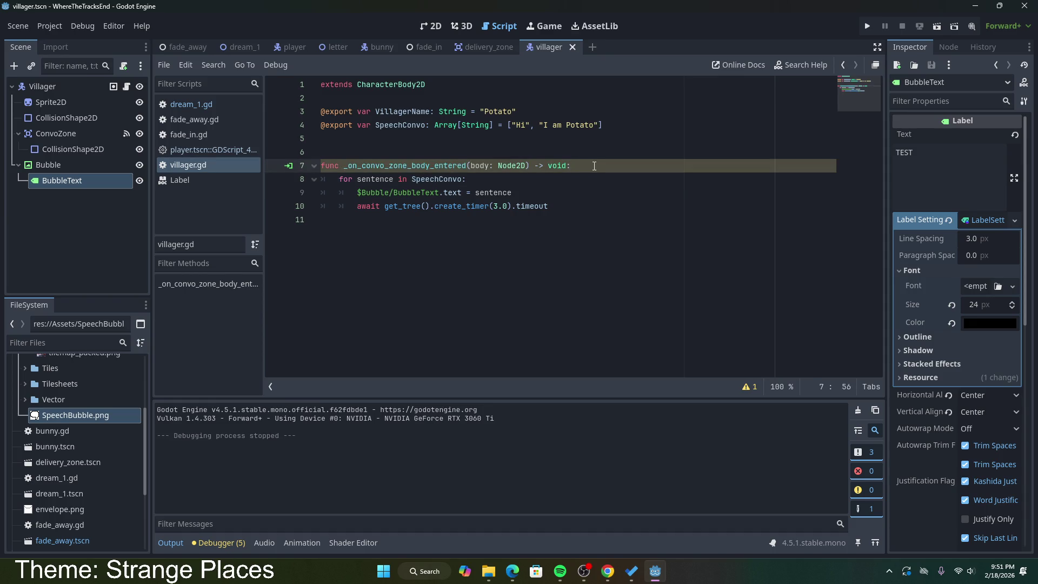
Step: Add the line 'if body == $Player:' under the function header
key(Return)
text(if )
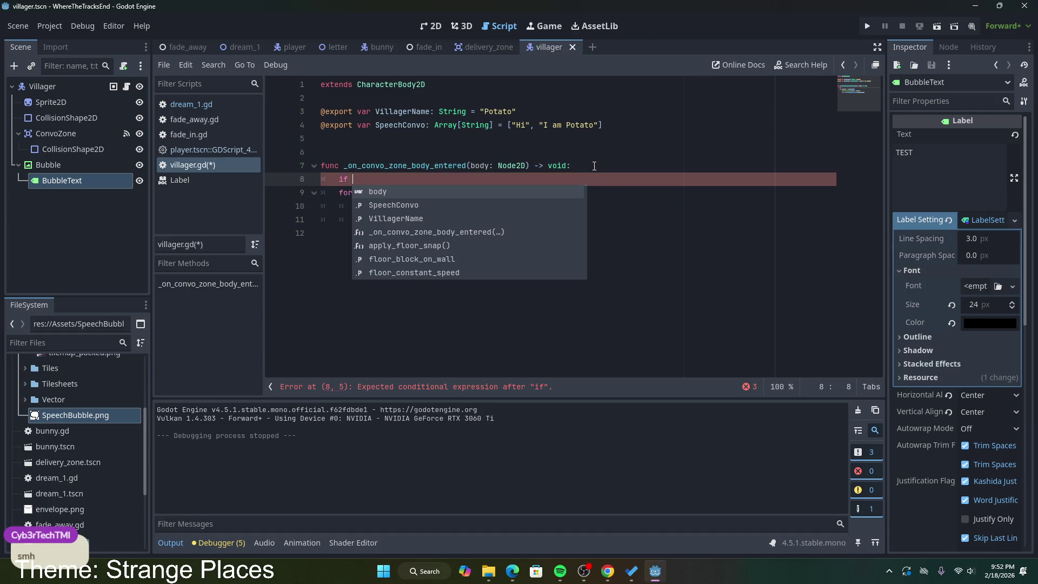
text(body.)
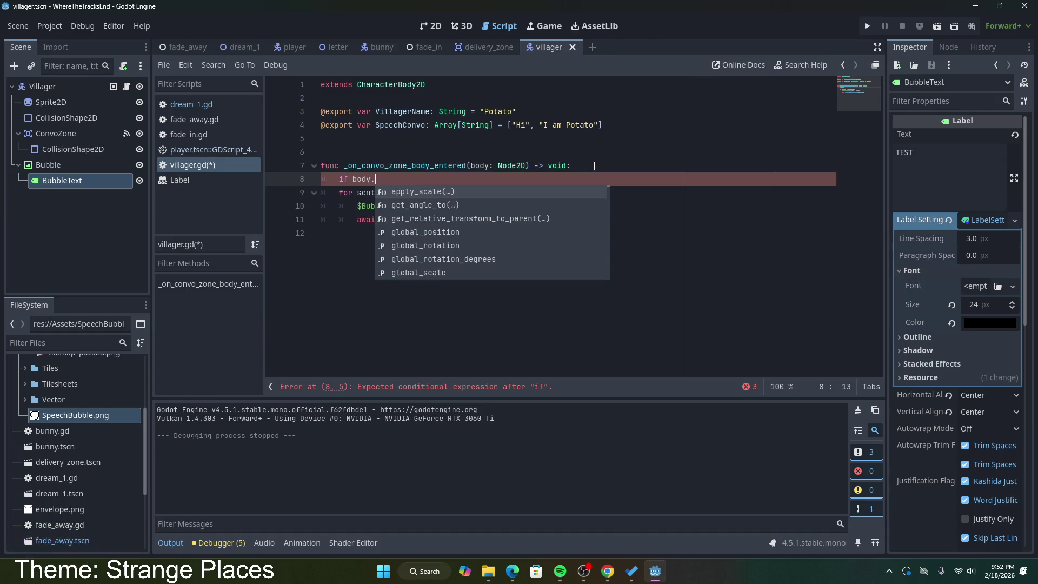
key(BackSpace)
text(= @)
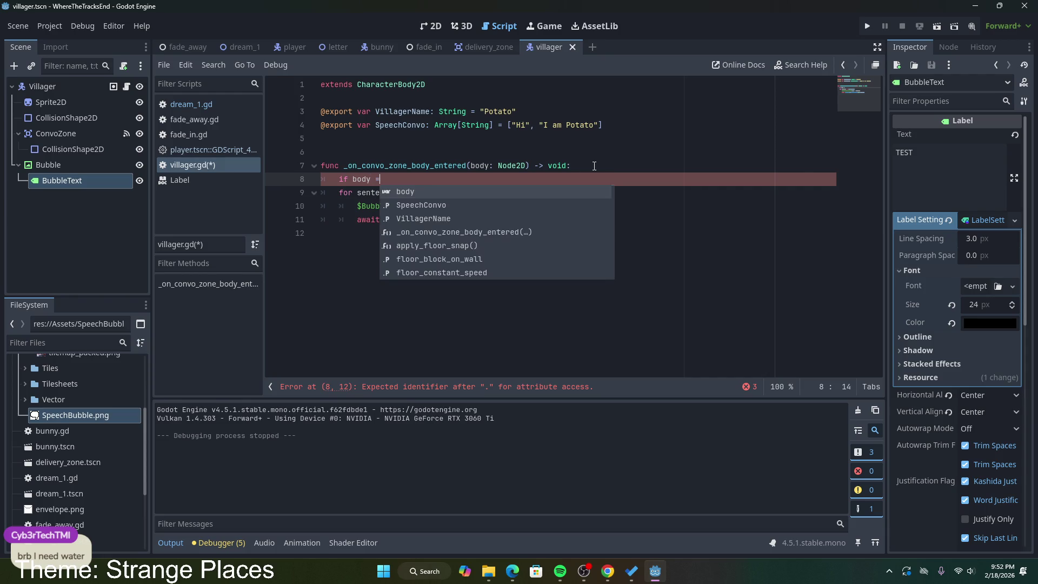
key(BackSpace)
text($Player:)
Step: Indent the dialogue loop under the new if and save the script
drag(348, 192, 557, 220)
key(Tab)
click(508, 188)
key(ctrl+s)
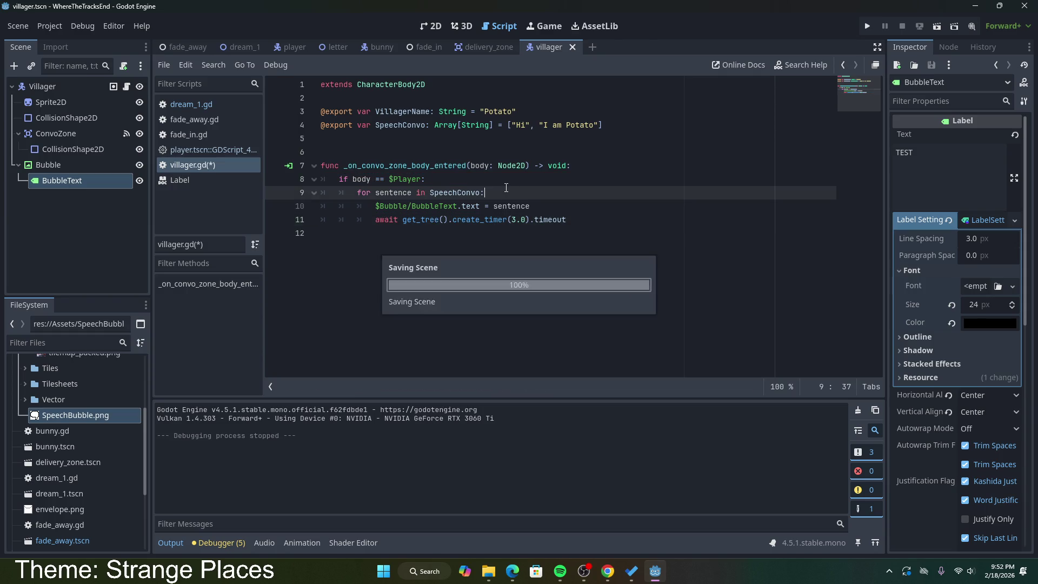
click(608, 571)
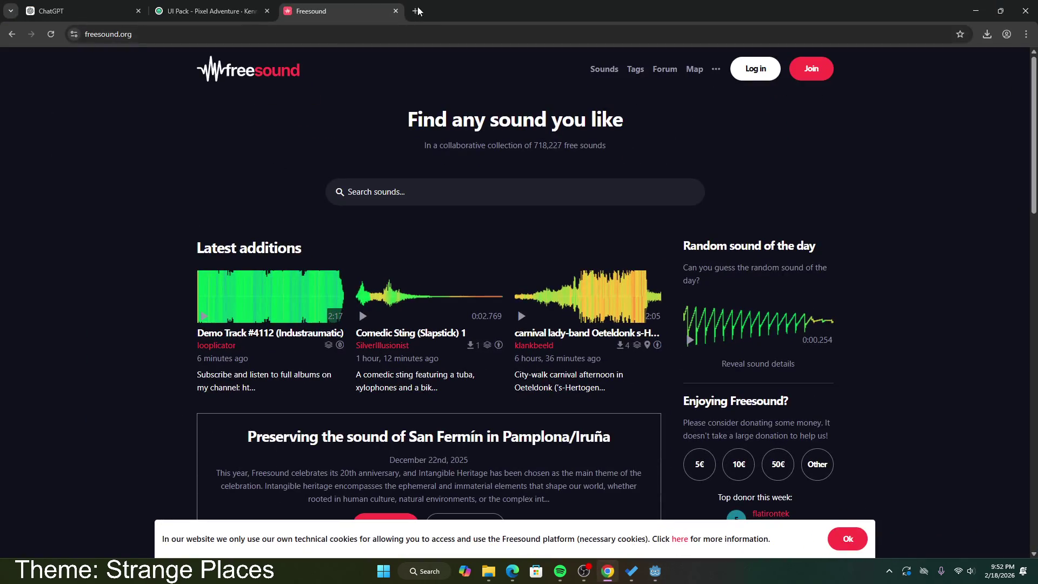
Step: Search Google for 'hgodot check what body is' in a new tab, then return to Godot
click(415, 11)
text(hgodot )
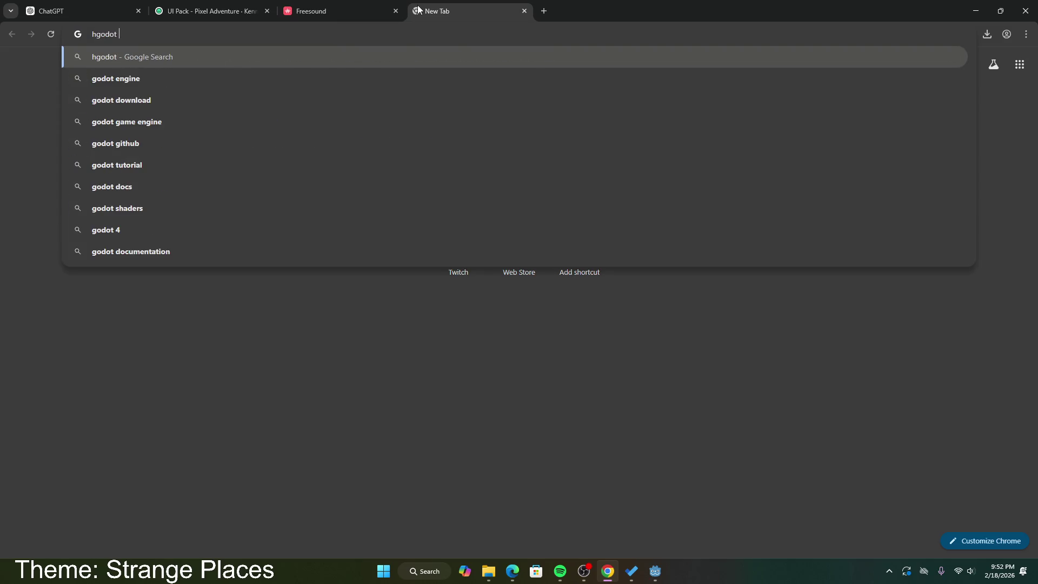
text(check what body is)
key(Return)
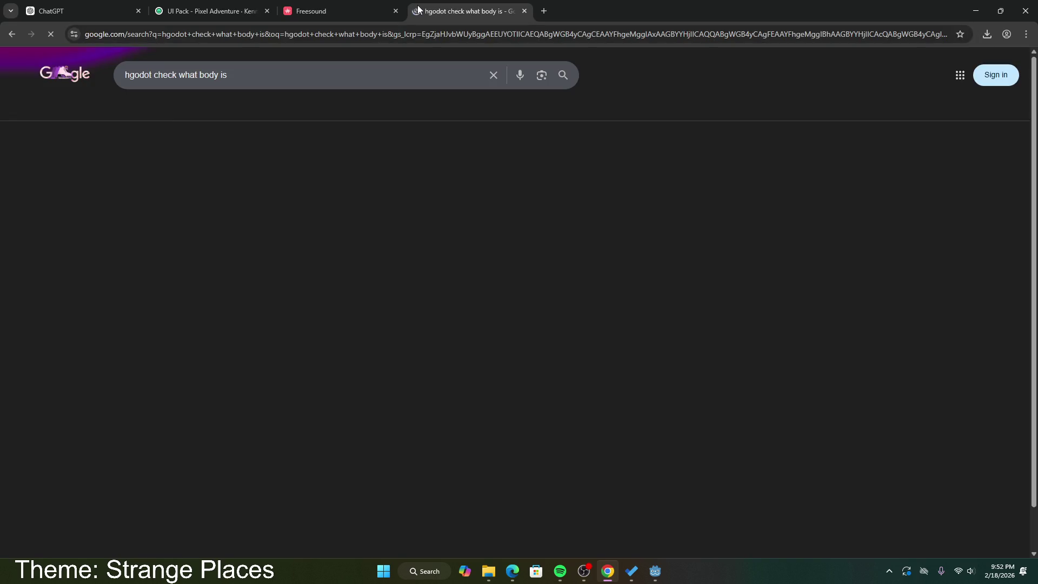
click(648, 570)
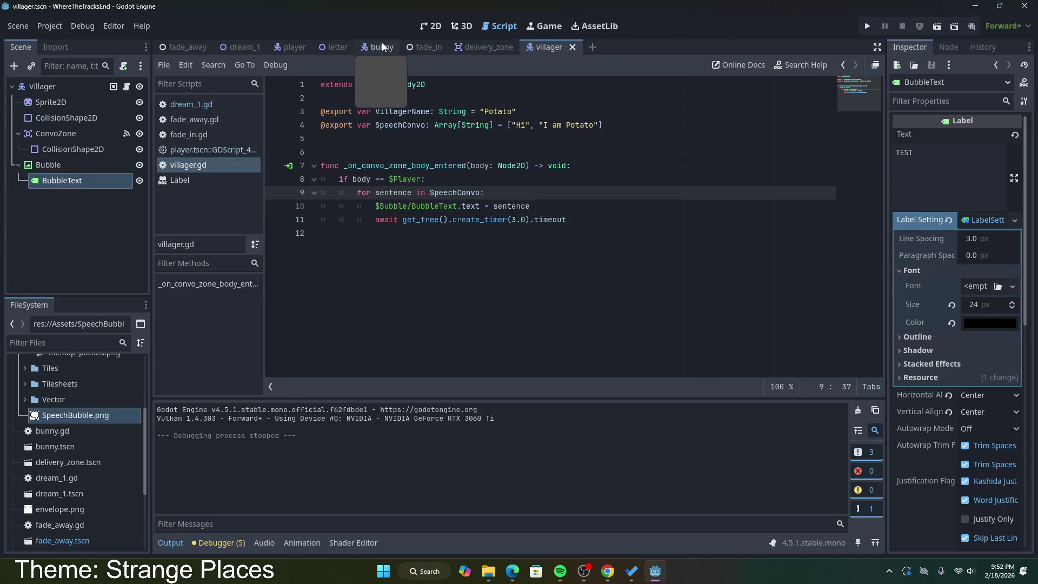
Step: View the dream_1 village map, then return to the villager script
click(264, 47)
click(431, 26)
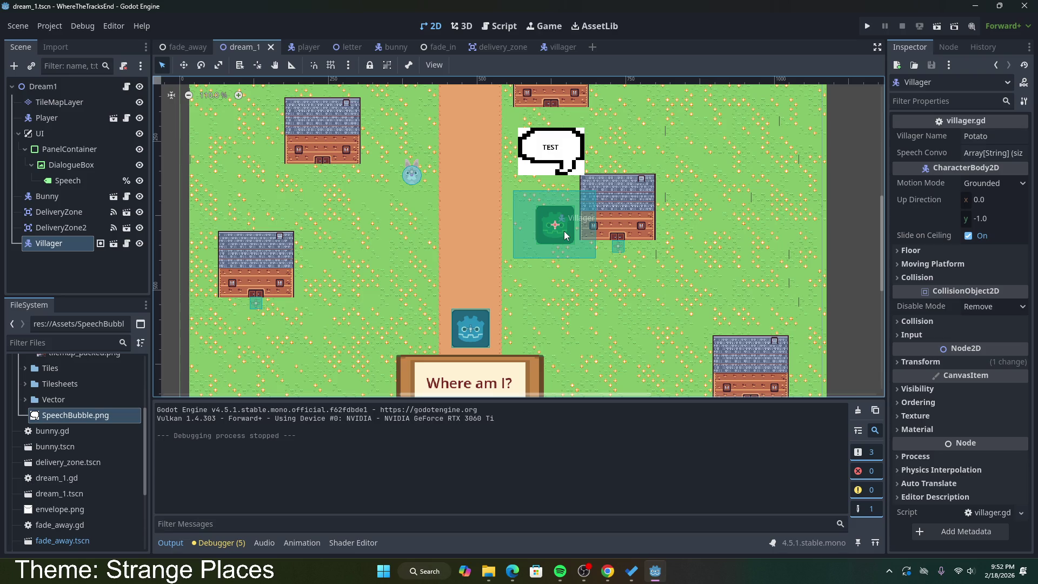
click(557, 47)
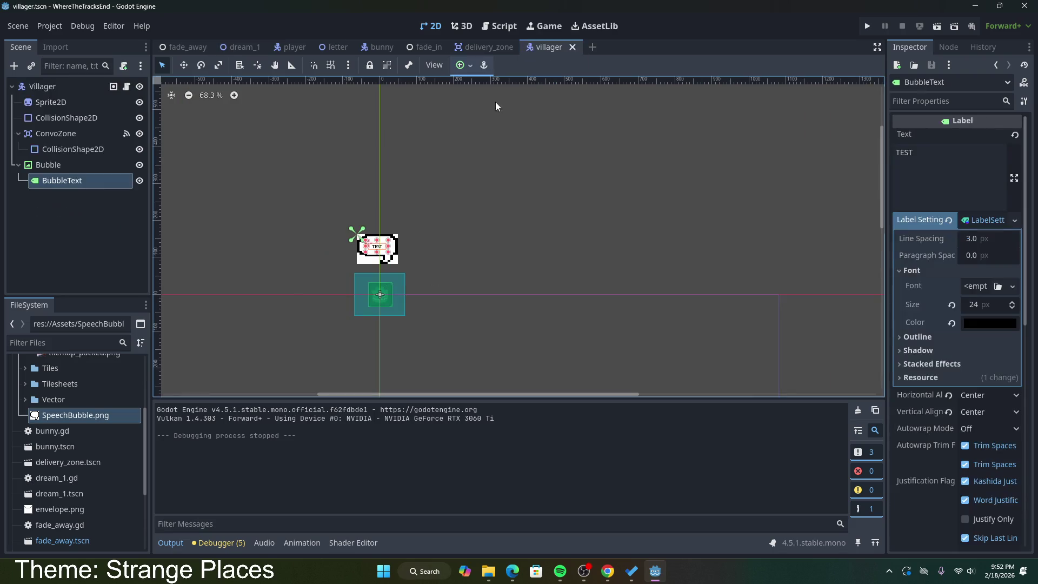
click(129, 88)
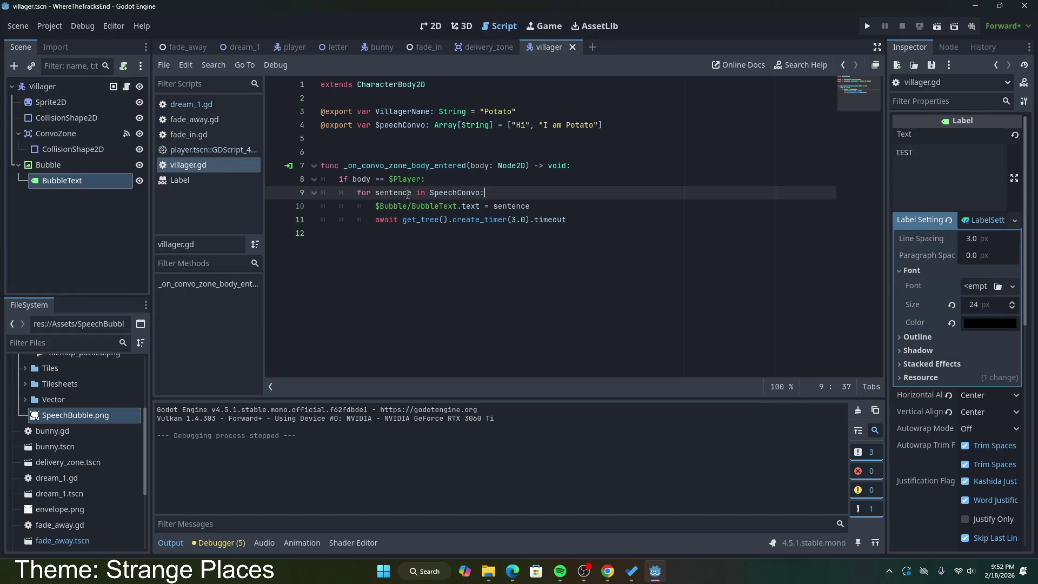
Step: Highlight the dialogue loop and body-entered function name, then show the villager 2D view
mouse_move(355, 193)
mouse_down()
mouse_move(436, 193)
mouse_move(503, 217)
mouse_up()
click(504, 216)
drag(347, 165, 466, 167)
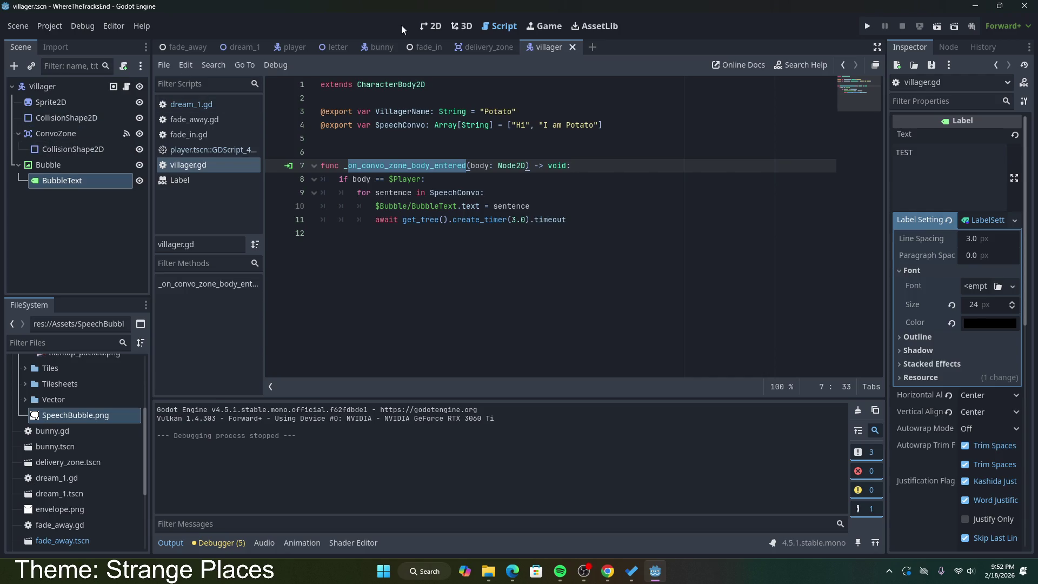
click(433, 26)
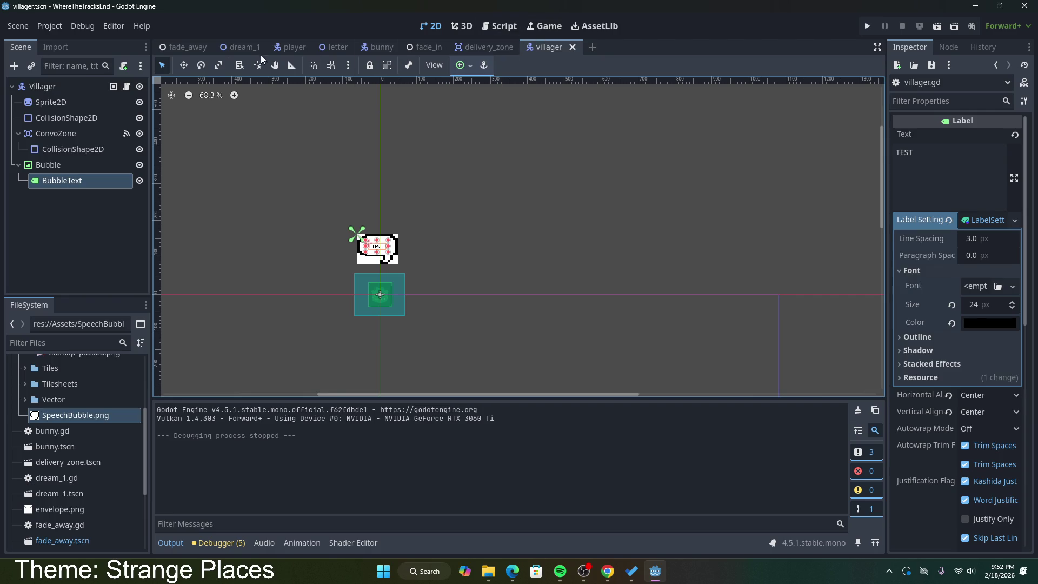
Step: Inspect the dream_1 map's tile layer and collision areas, zooming the canvas
click(246, 48)
scroll(623, 219, up, 4)
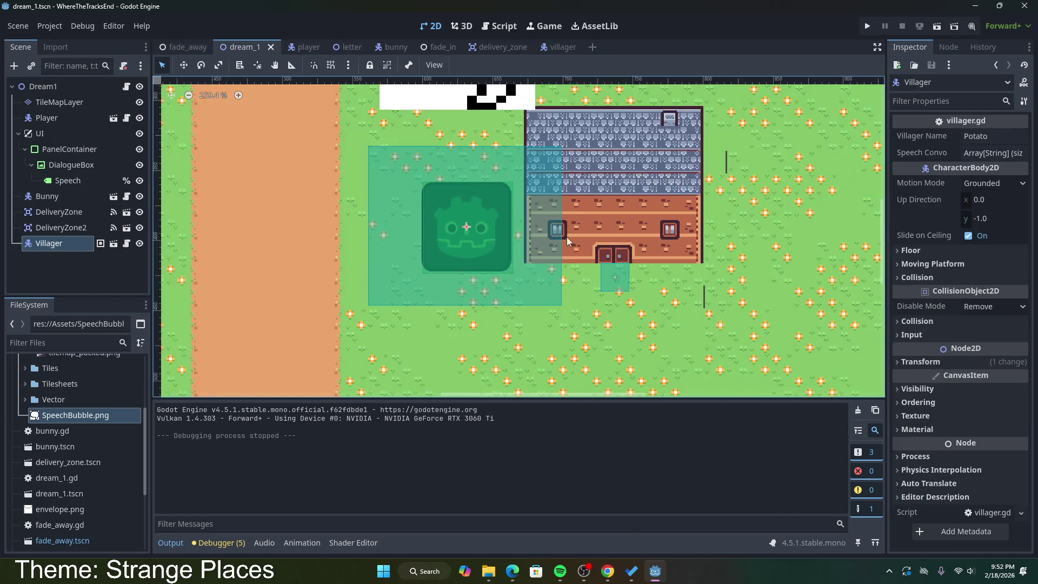
scroll(584, 232, down, 1)
click(576, 196)
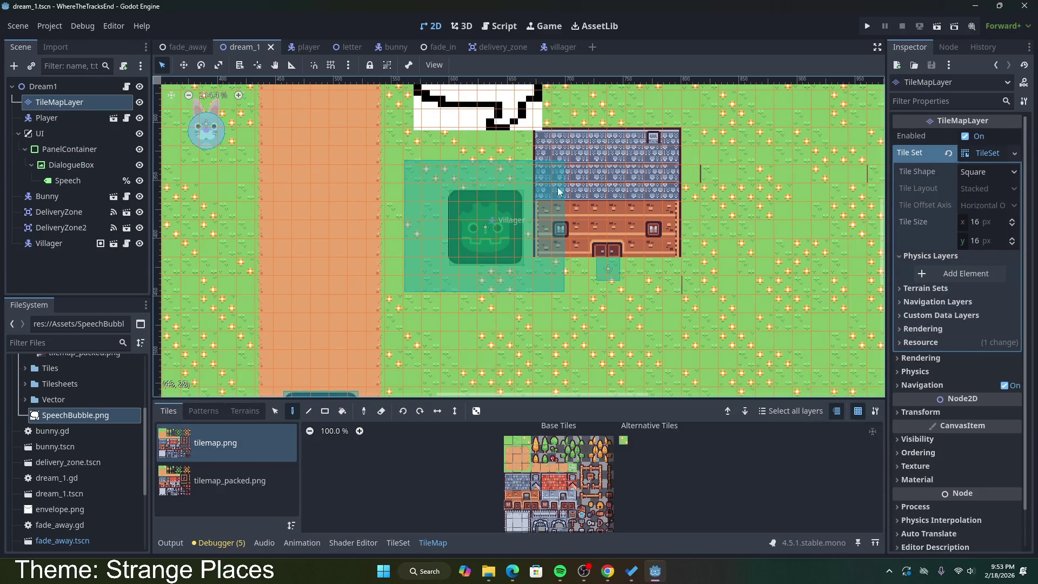
scroll(486, 249, down, 3)
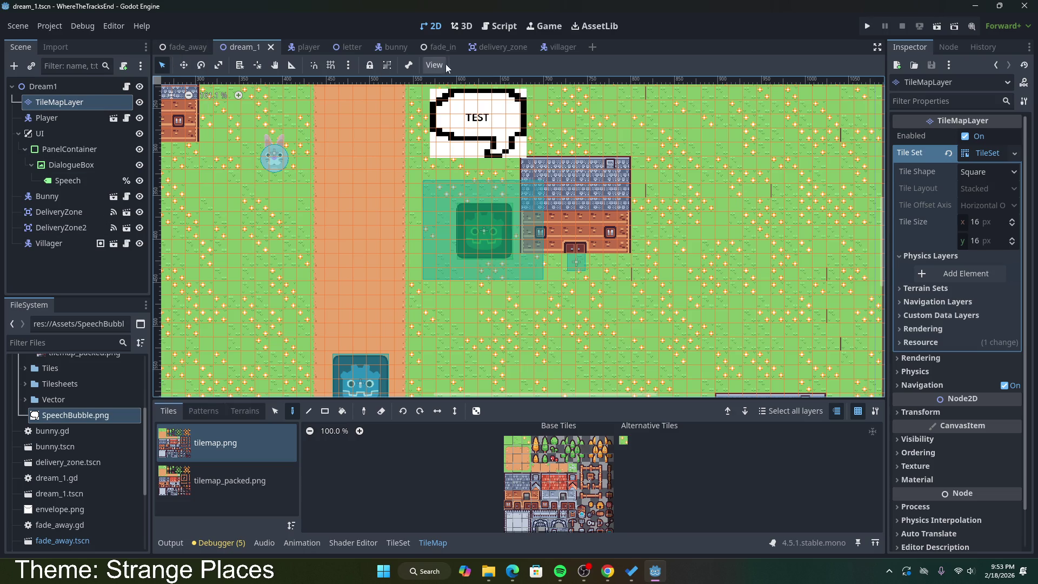
Step: Check the villager's CollisionShape2D in its own scene, then reopen villager.gd
click(554, 49)
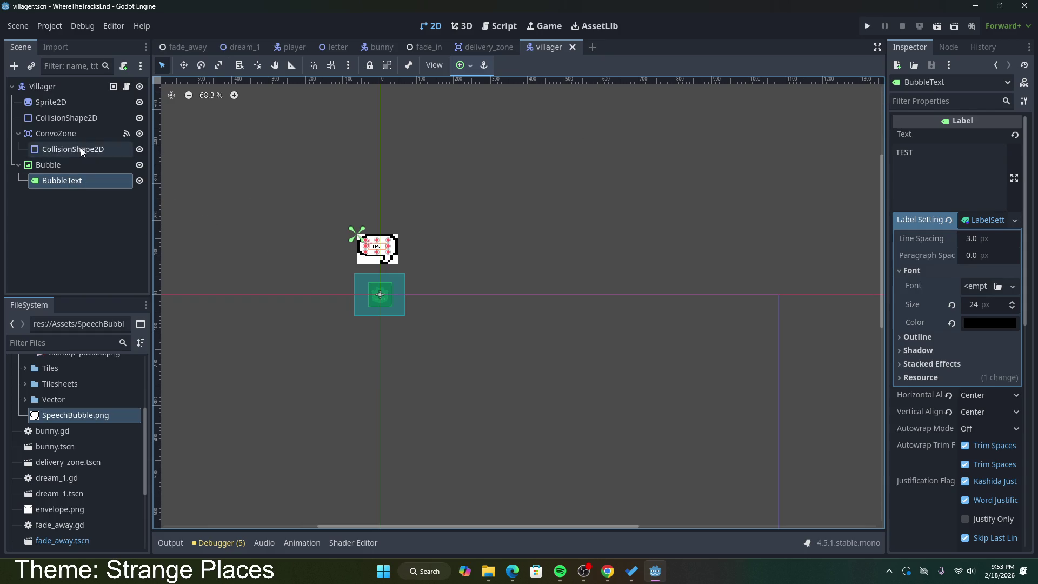
click(74, 120)
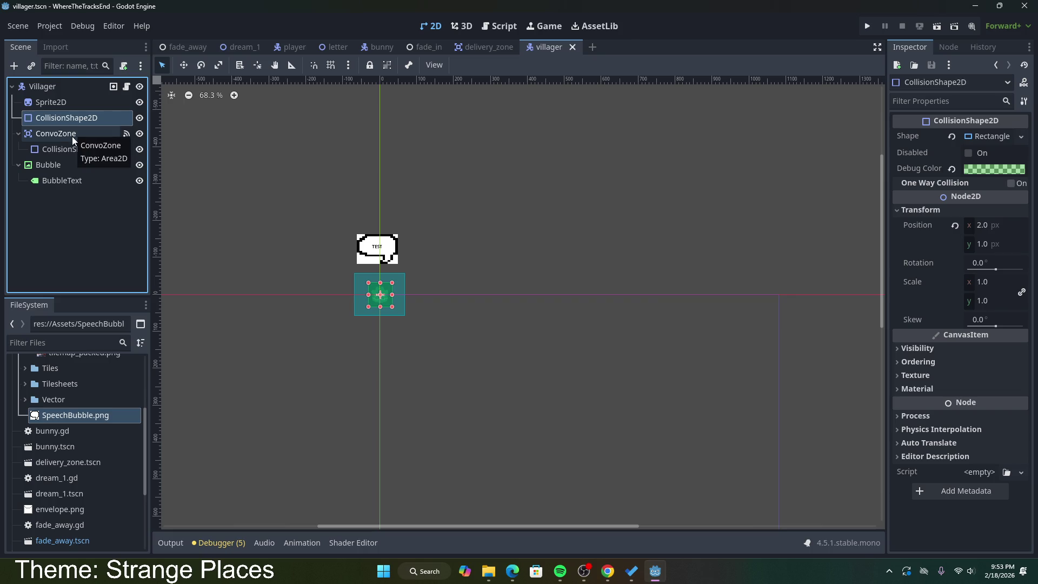
click(64, 245)
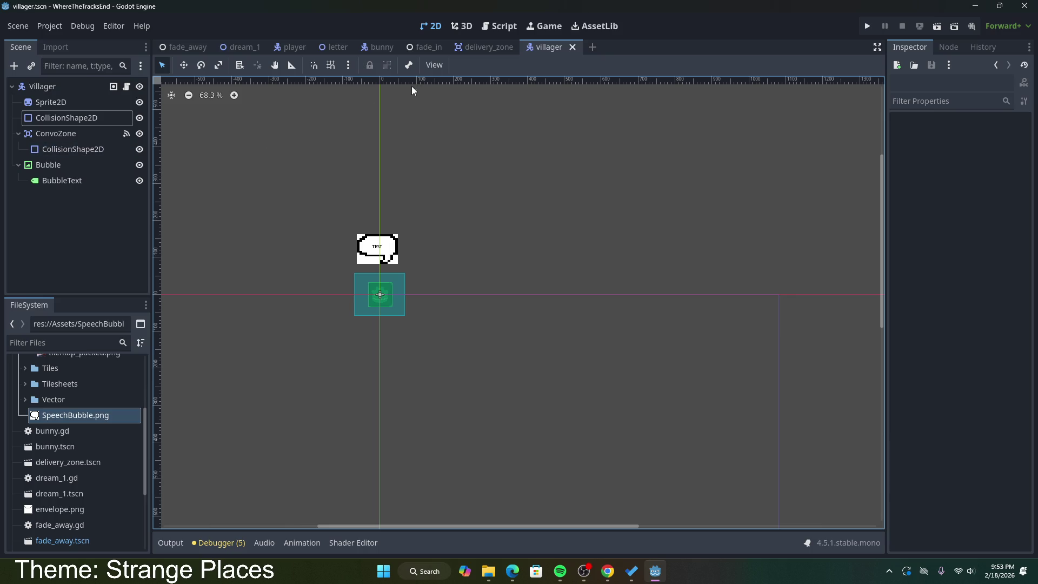
click(498, 26)
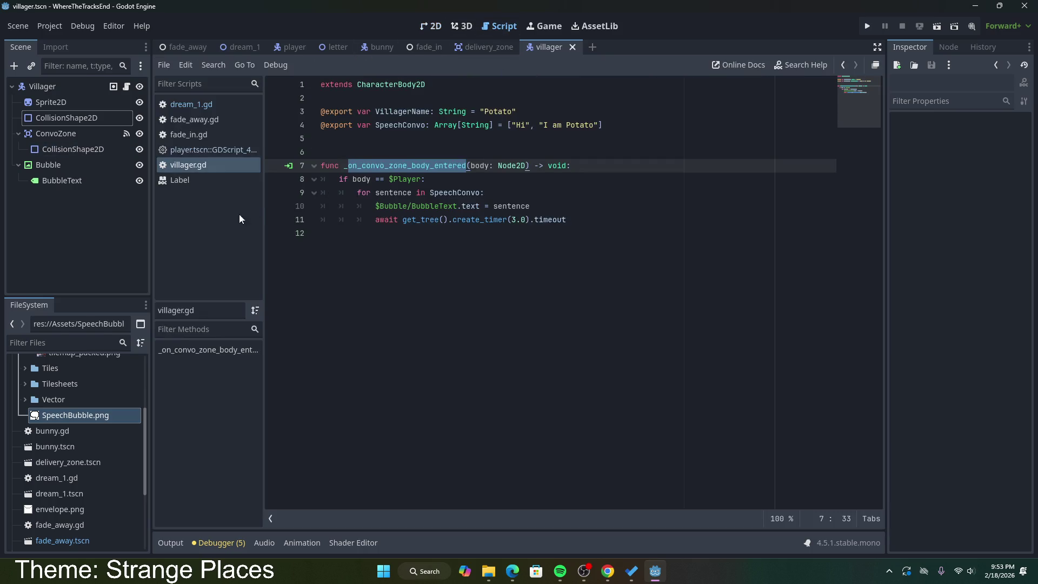
Step: Review the body == $Player check and loop on lines 8–11, then view the Google results
click(413, 206)
click(353, 179)
mouse_move(353, 179)
mouse_down()
mouse_move(427, 179)
mouse_move(352, 179)
mouse_up()
drag(557, 220, 357, 193)
drag(566, 219, 346, 180)
click(396, 205)
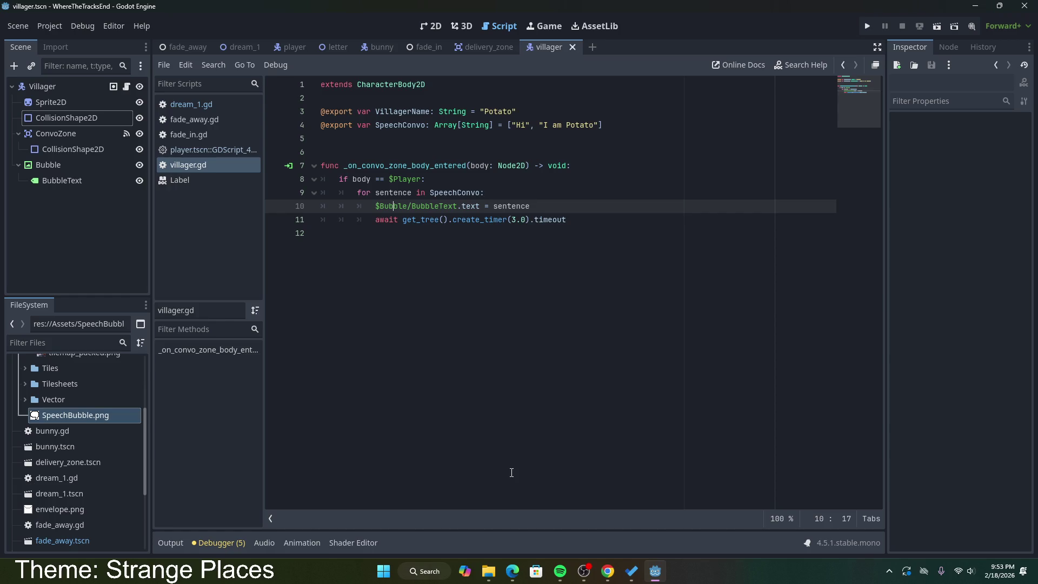
click(608, 571)
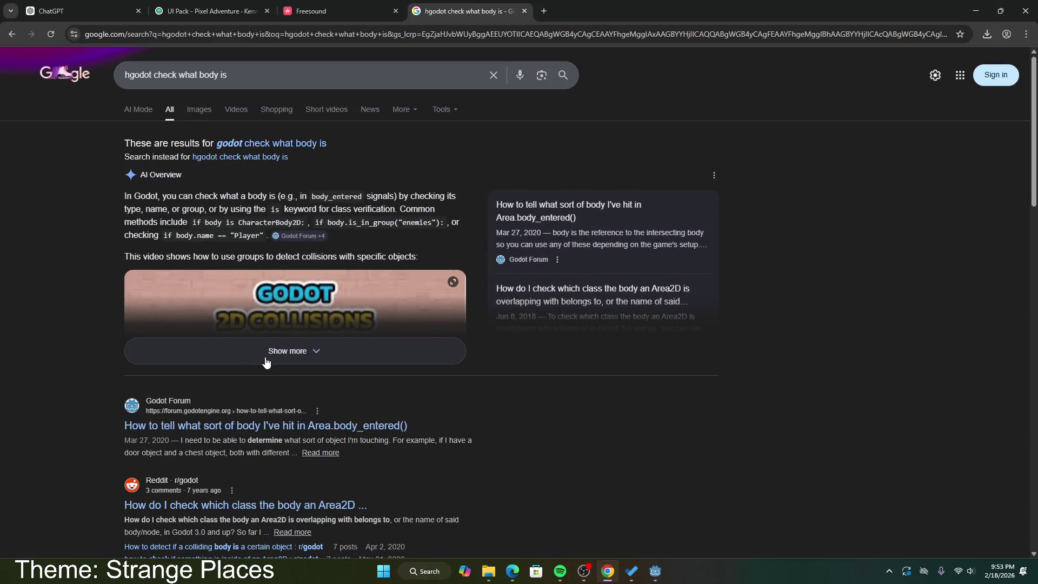
Step: Expand the AI overview and review the CharacterBody2D and body.name check examples
click(265, 356)
drag(239, 222, 298, 221)
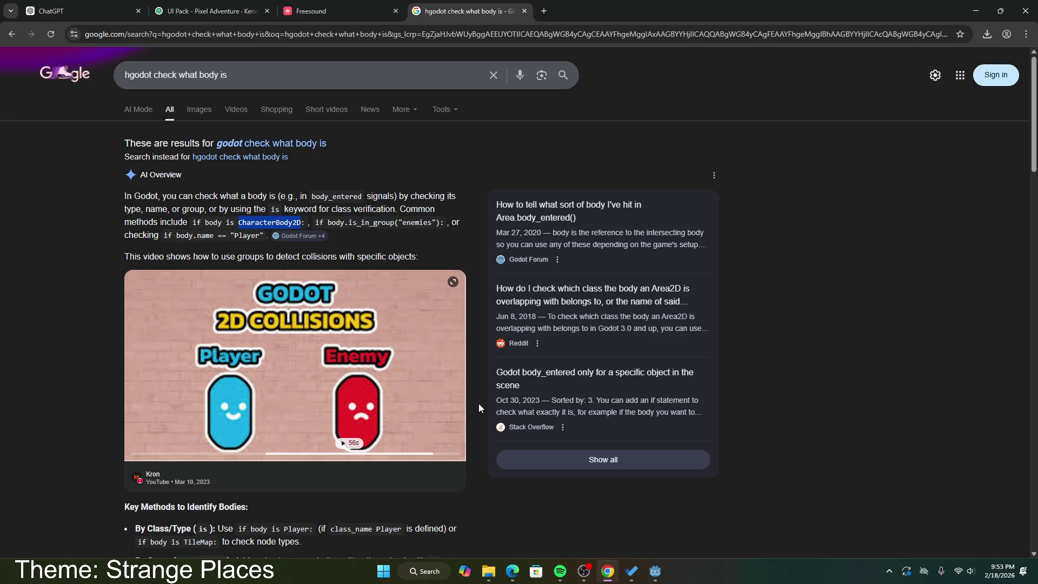
click(204, 239)
drag(179, 235, 265, 235)
click(656, 572)
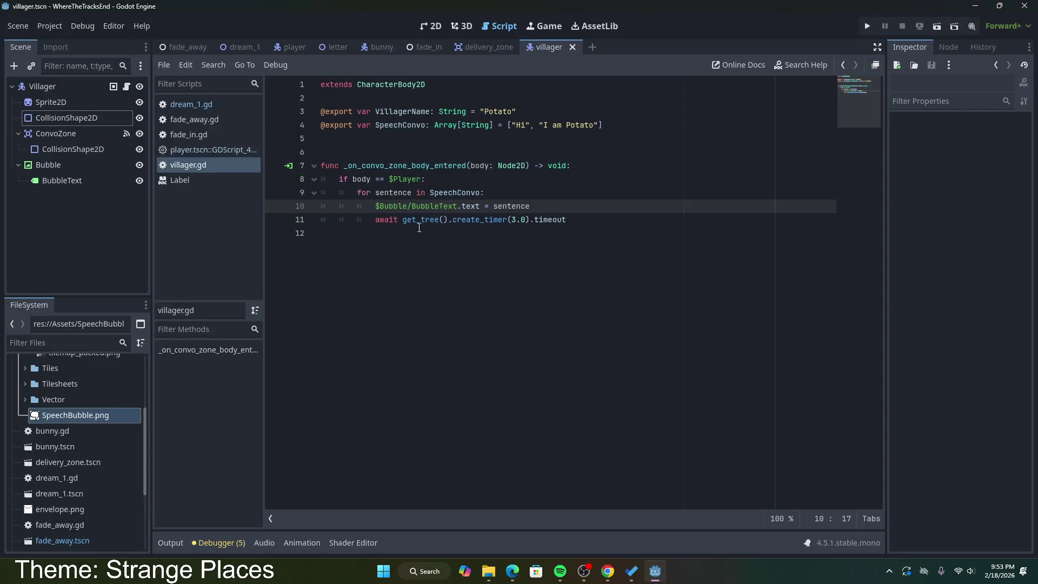
Step: Append .name to body in the line 8 condition of villager.gd
click(380, 181)
text(.name)
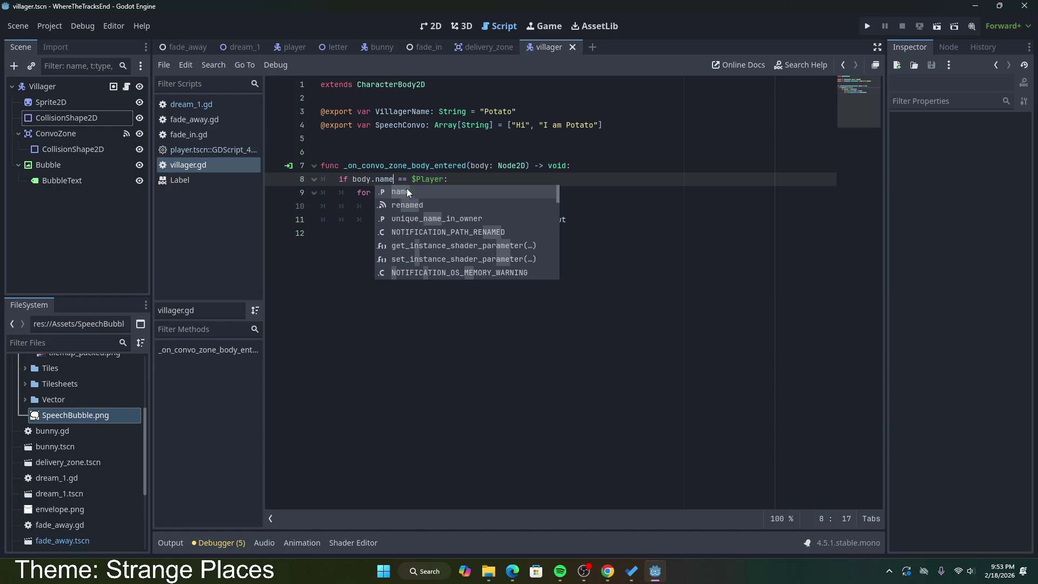
click(441, 192)
key(ctrl+s)
key(alt+Tab)
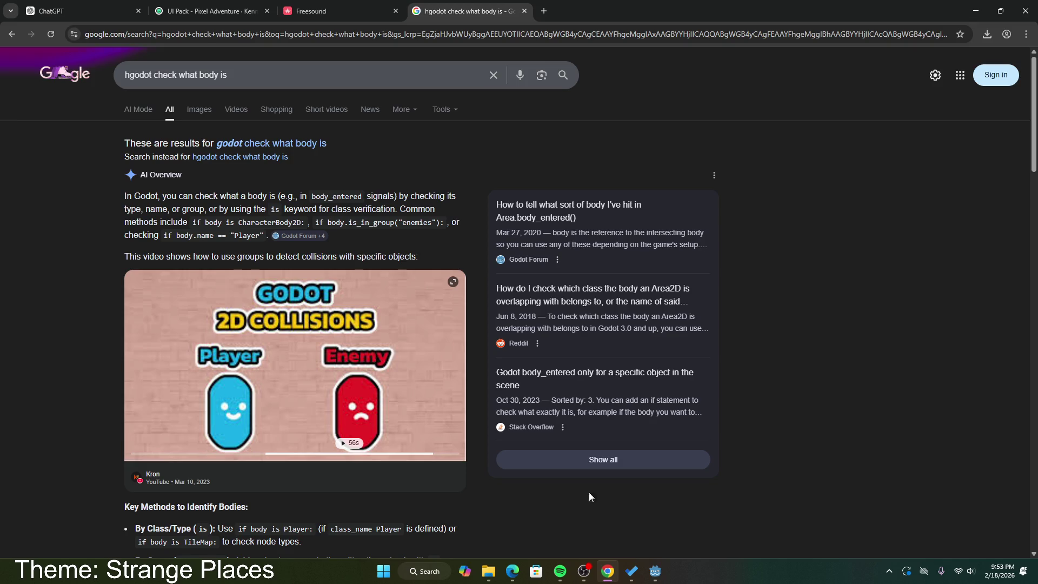
click(655, 571)
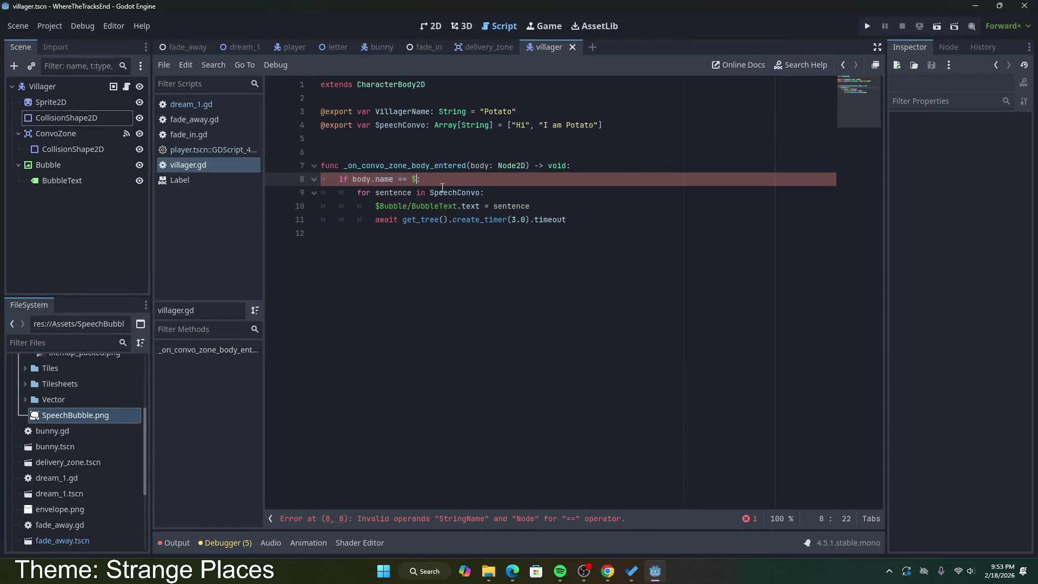
Step: Complete the condition as body.name == "Player" and save villager.gd
text(P)
key(BackSpace)
key(BackSpace)
text(a)
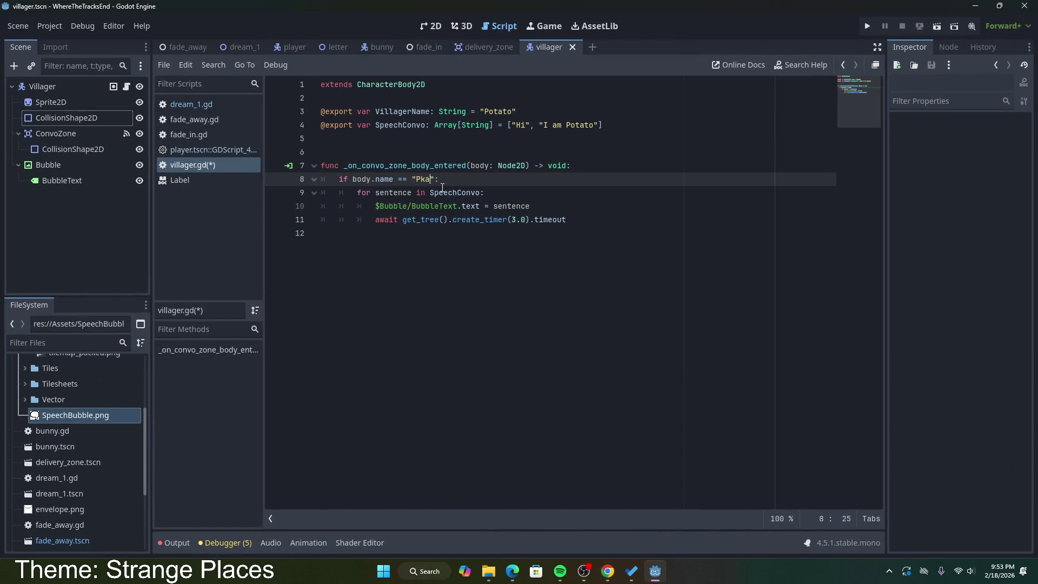
text(layer)
key(Down)
key(End)
key(ctrl+s)
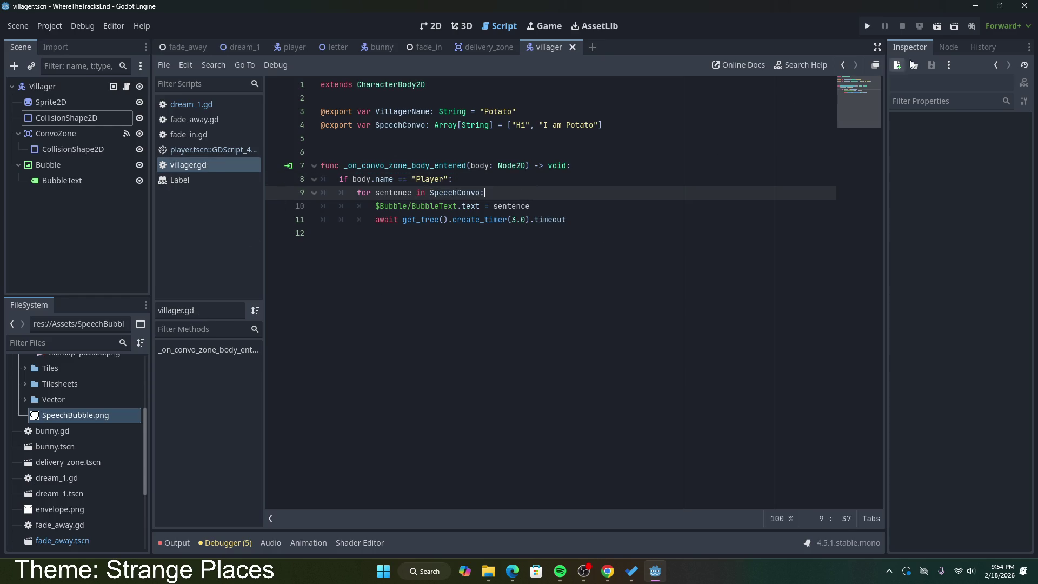
click(241, 47)
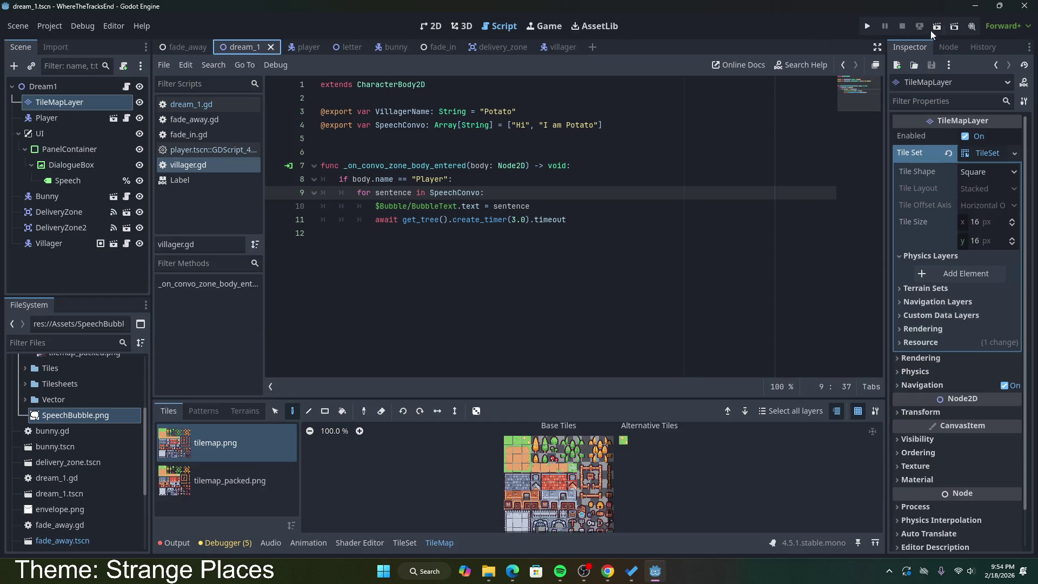
Step: Run the village scene, walk to the villager to see 'Hi' and 'I am Potato', then stop
click(937, 26)
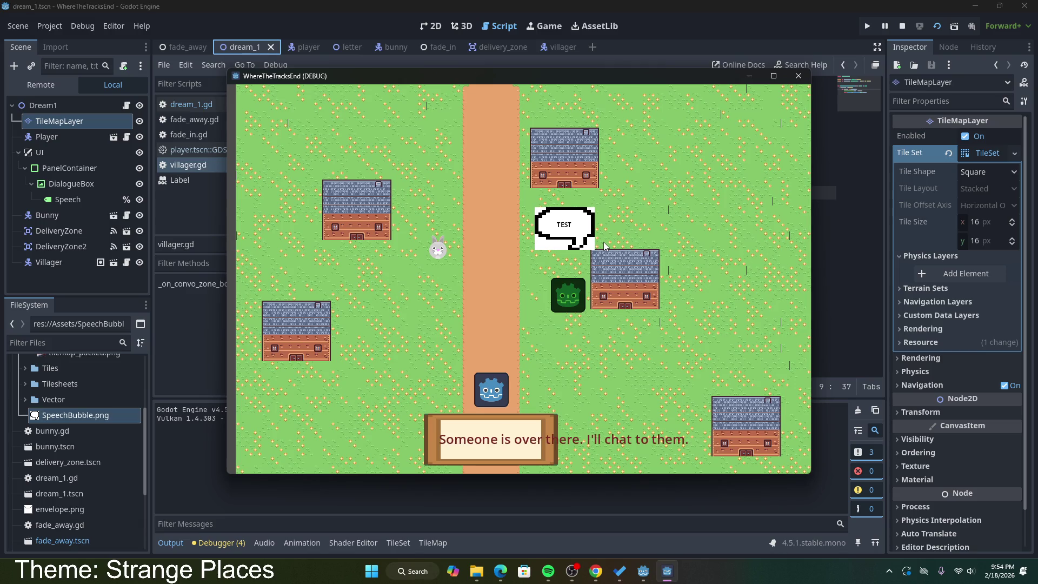
key(Up)
key(Right)
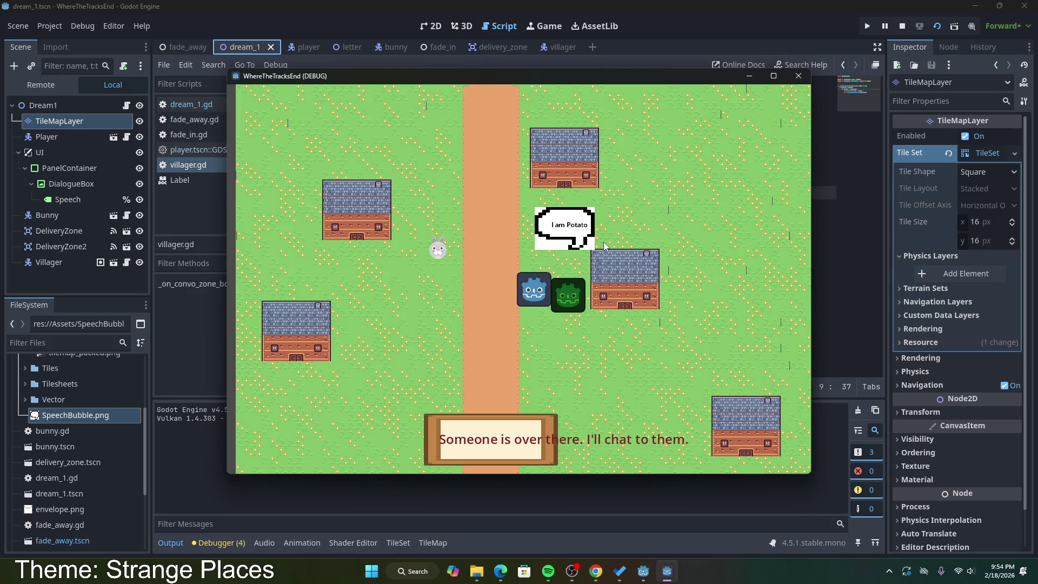
key(Left)
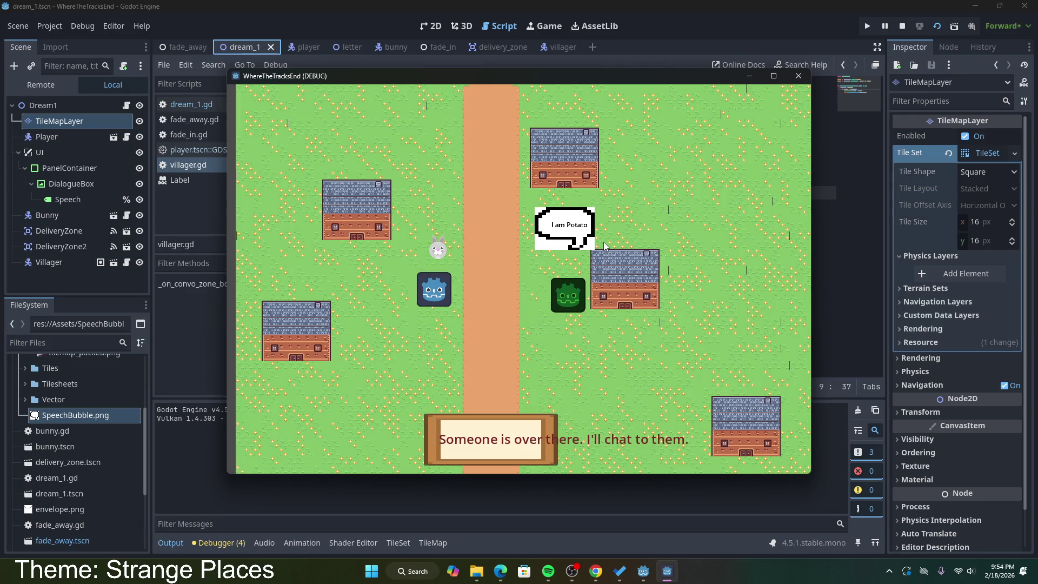
key(Down)
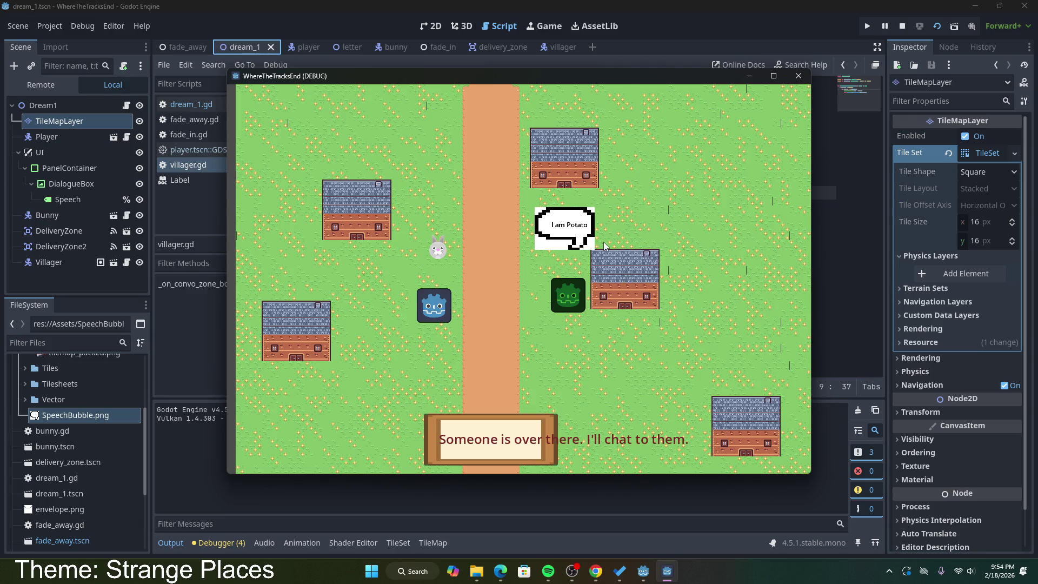
key(Right)
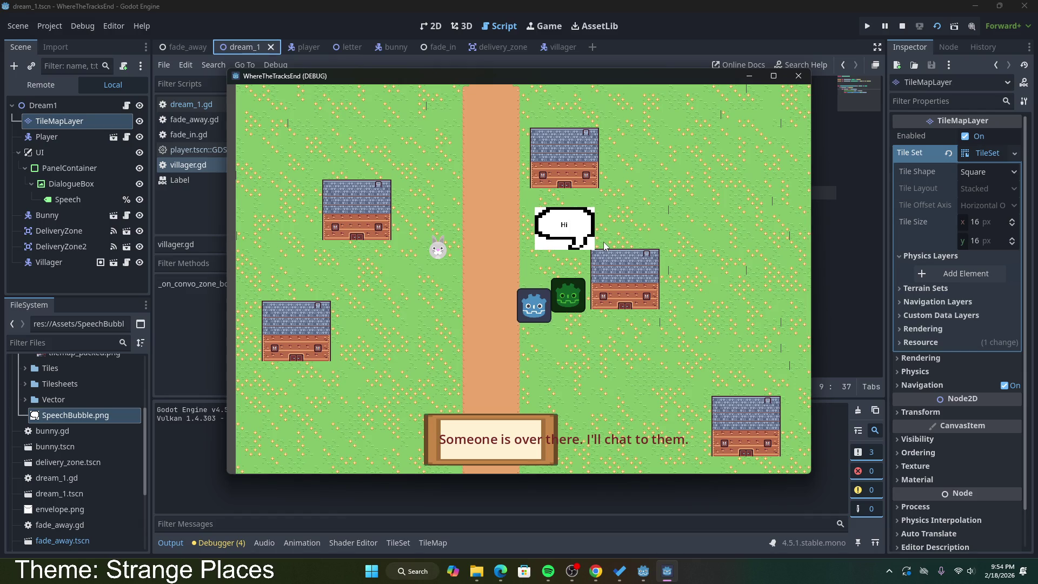
key(Down)
key(Left)
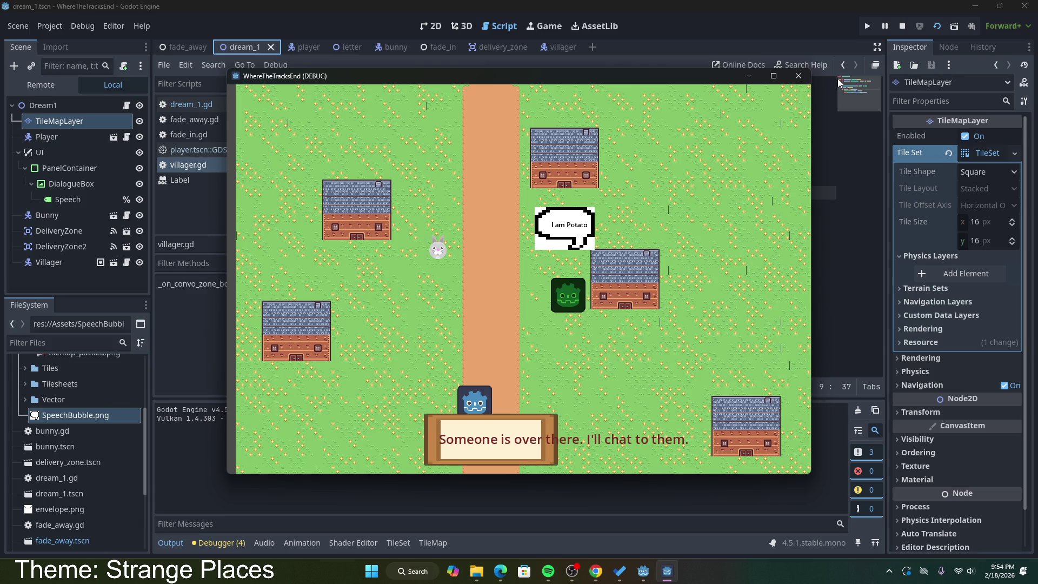
click(798, 76)
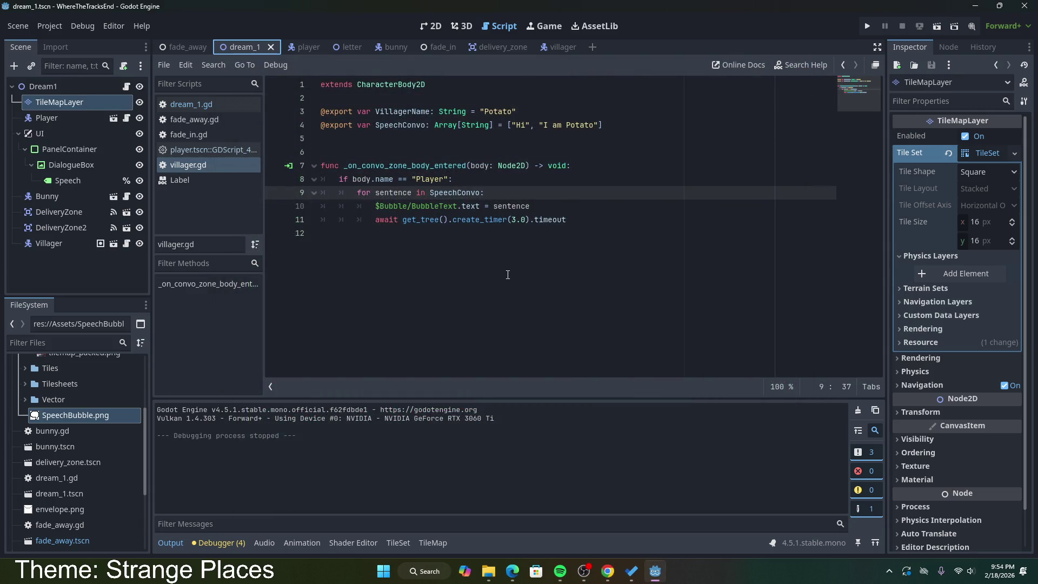
click(586, 215)
mouse_move(508, 125)
mouse_down()
mouse_move(604, 125)
mouse_move(393, 127)
mouse_move(389, 111)
mouse_move(529, 113)
mouse_move(320, 112)
mouse_up()
click(530, 113)
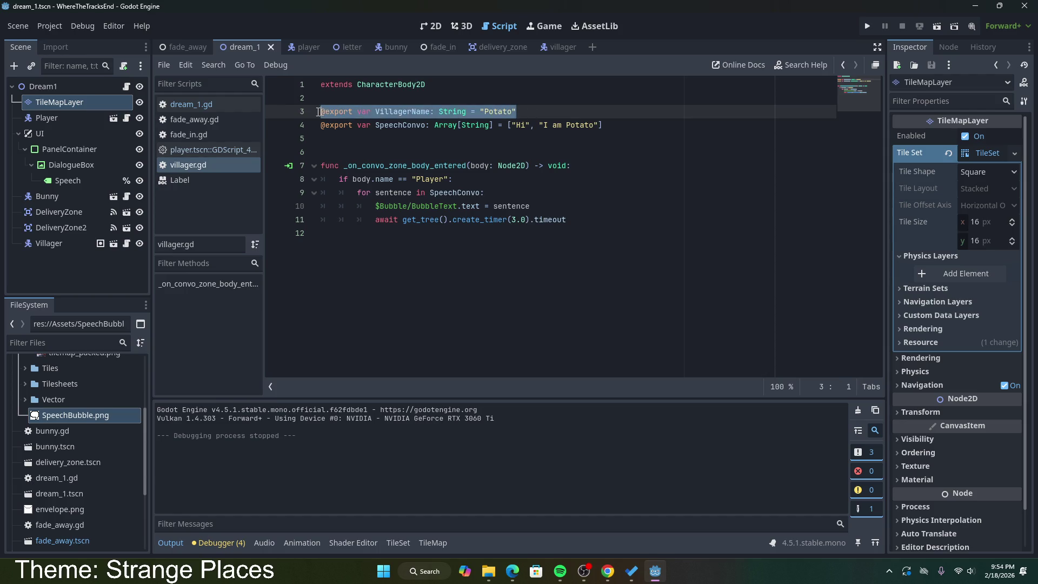
click(777, 126)
click(949, 47)
click(910, 47)
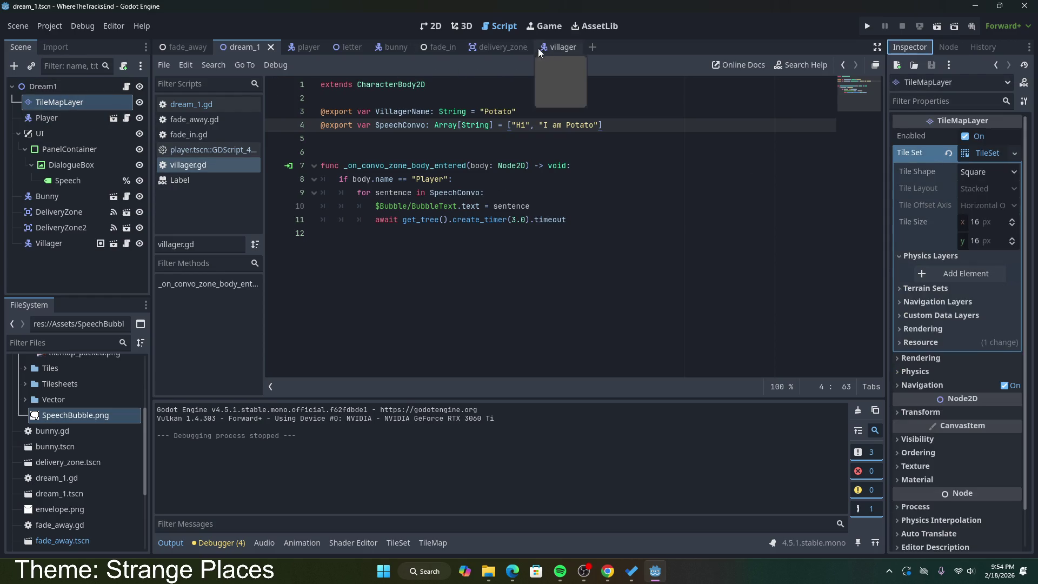
click(559, 47)
click(61, 91)
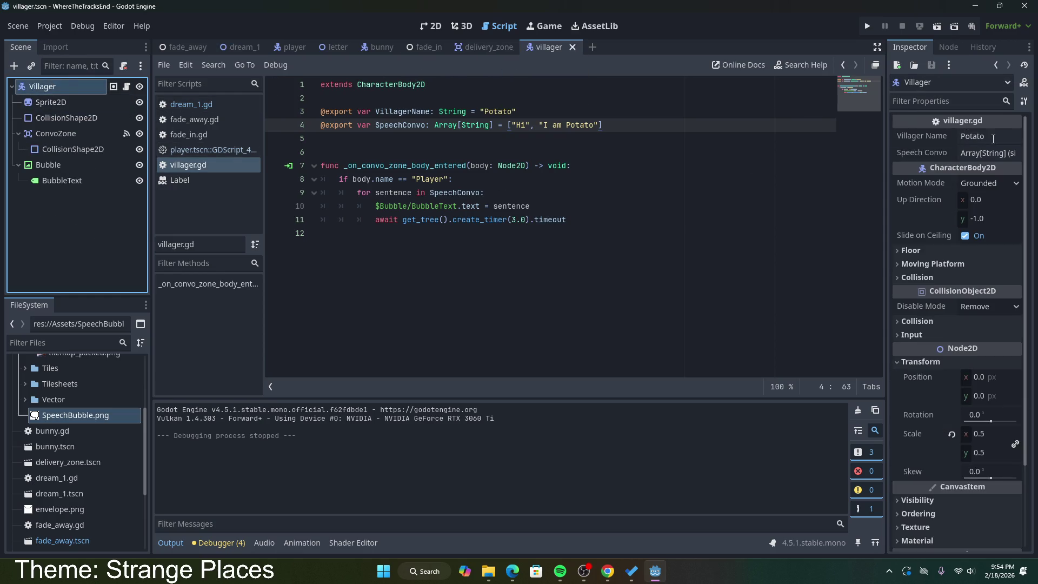
click(950, 139)
click(959, 153)
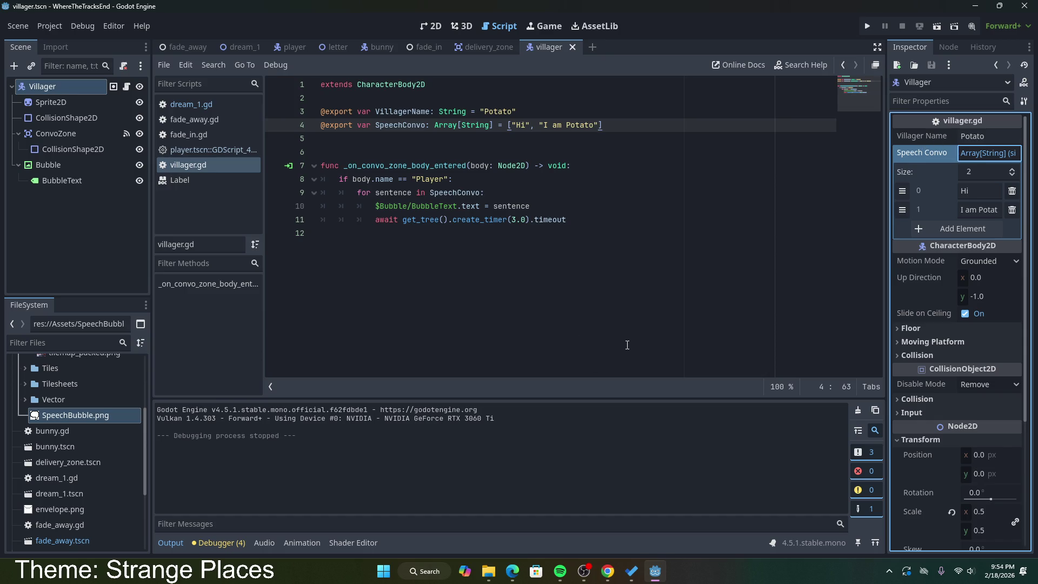
mouse_move(595, 220)
mouse_down()
mouse_move(429, 220)
mouse_move(321, 165)
mouse_move(328, 108)
mouse_up()
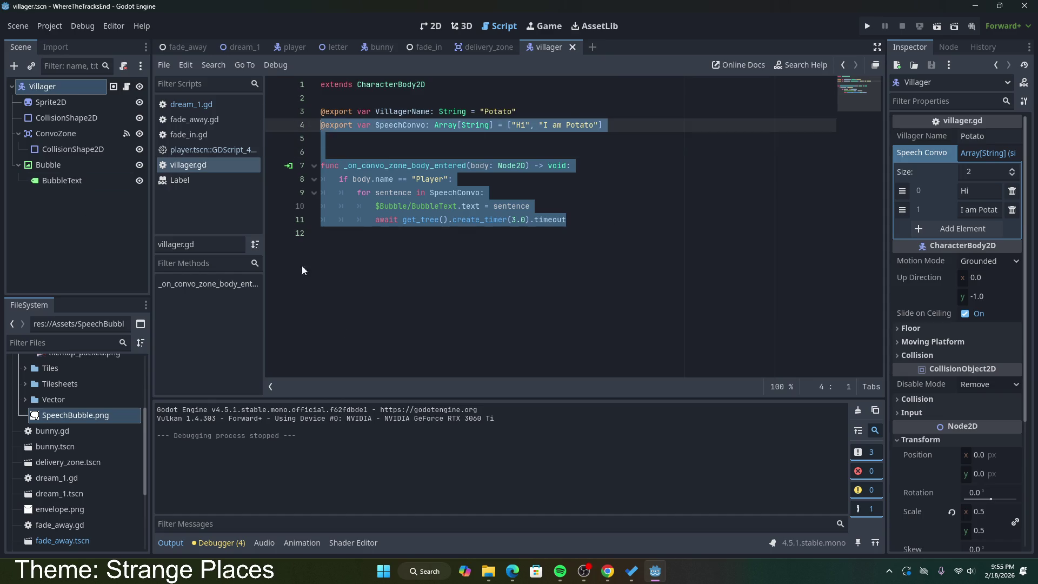
click(597, 220)
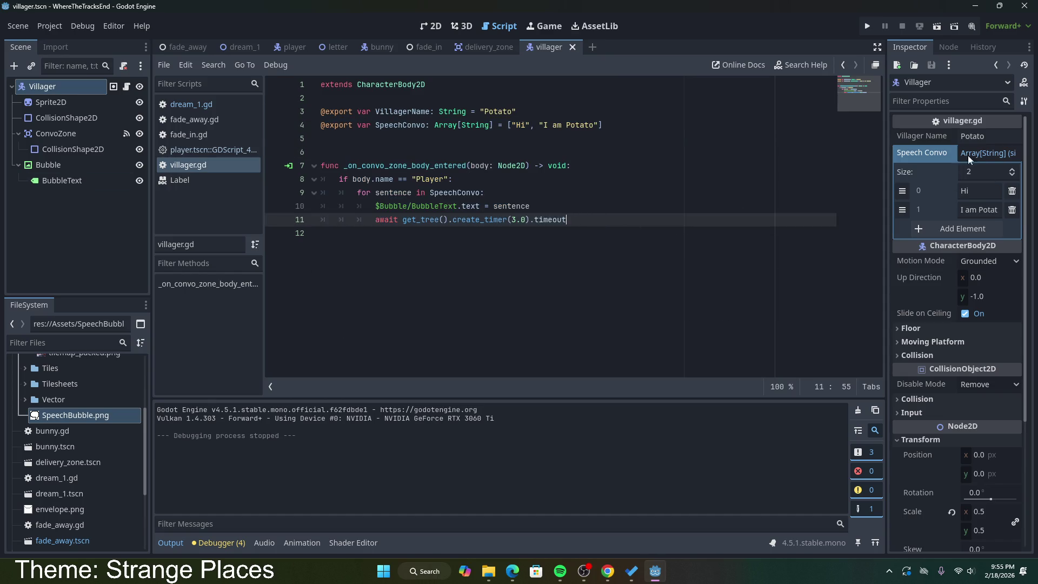
click(645, 204)
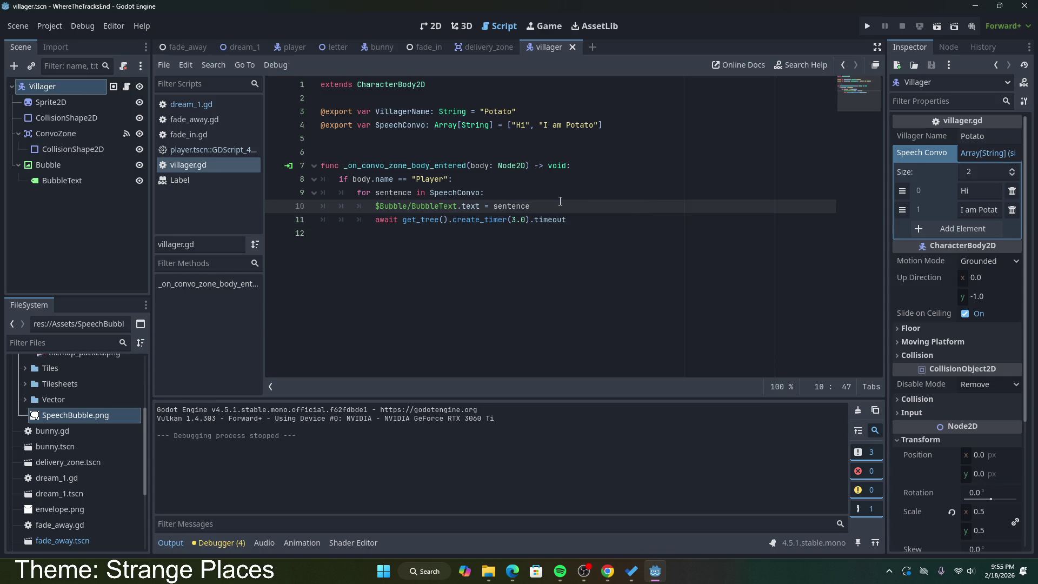
mouse_move(568, 220)
mouse_down()
mouse_move(341, 182)
mouse_move(319, 165)
mouse_up()
click(593, 219)
click(583, 206)
click(240, 47)
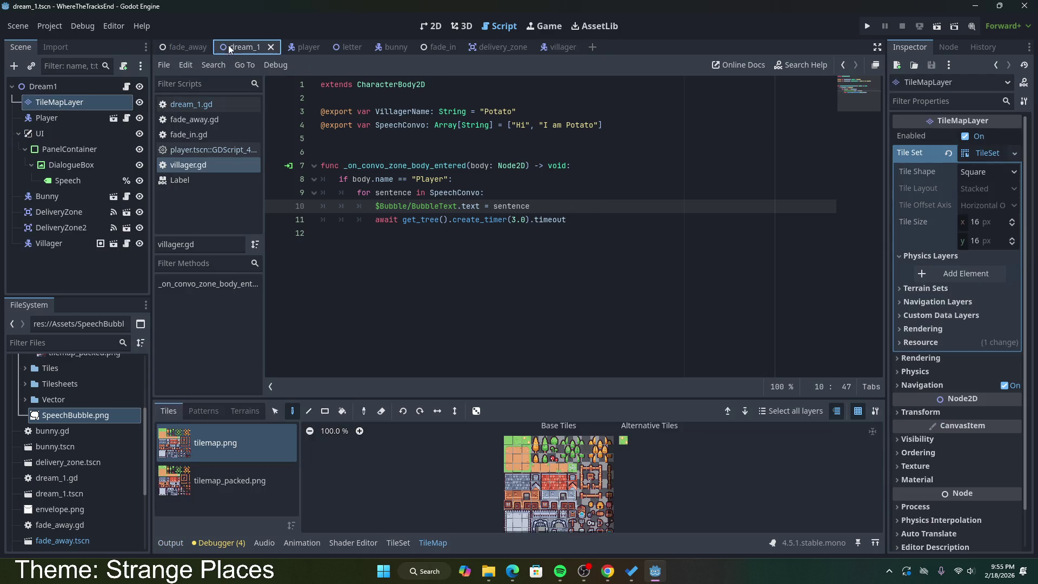
Step: Open dream_1.gd and insert blank line 35 after $Player.isCutscene = false
click(431, 26)
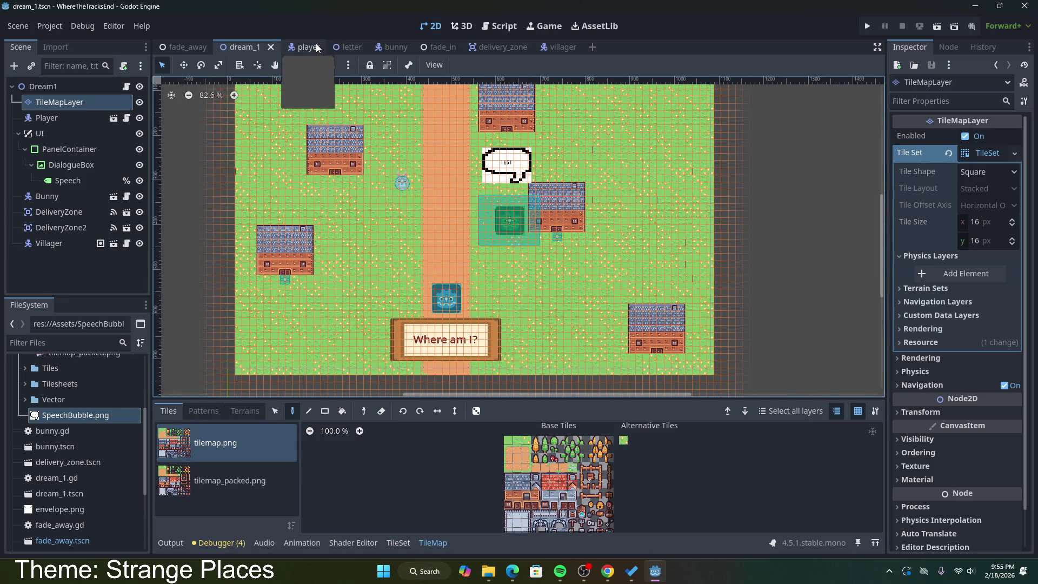
click(297, 49)
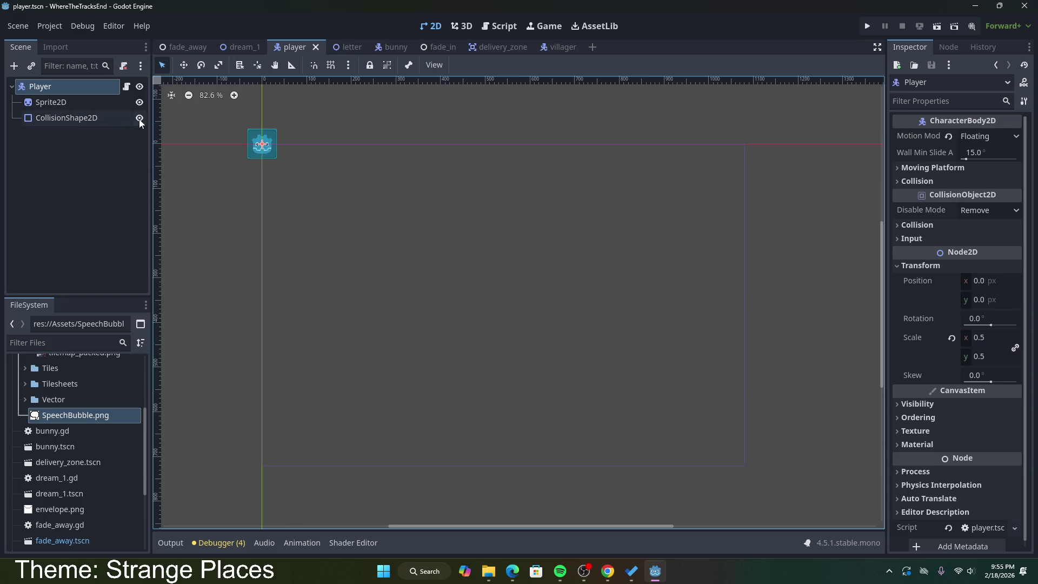
click(126, 86)
click(466, 373)
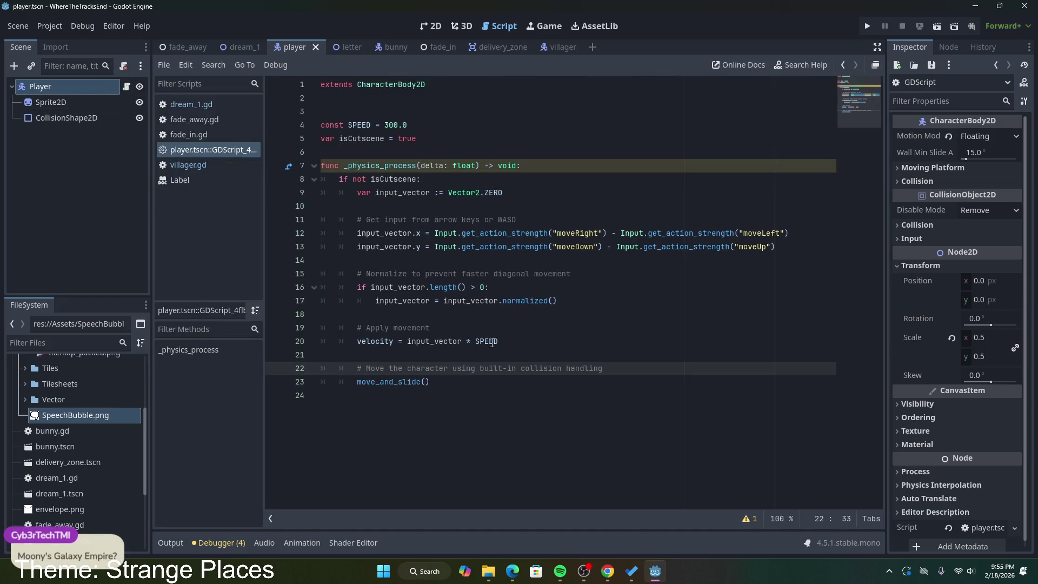
click(204, 110)
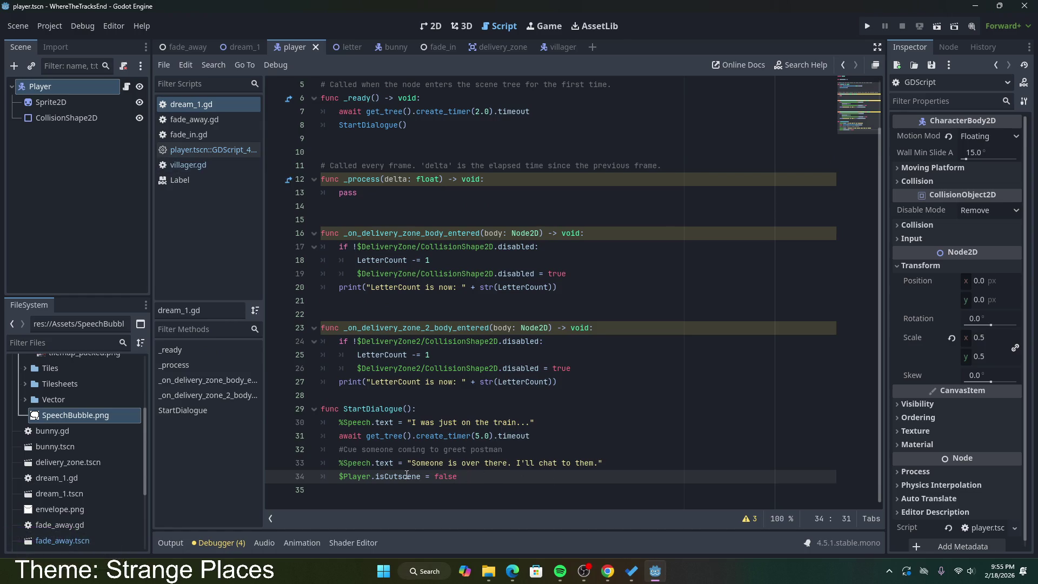
key(Return)
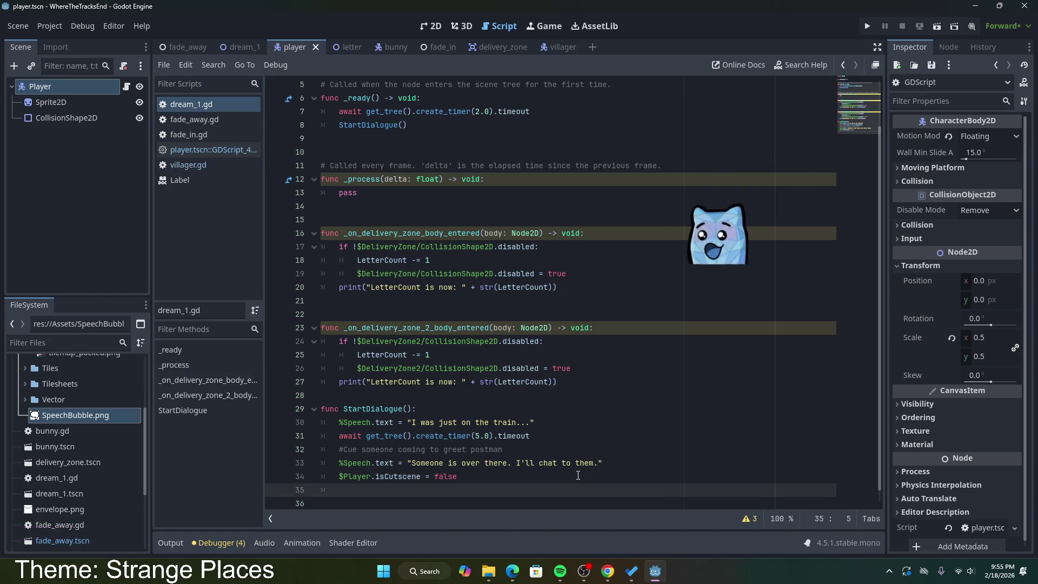
click(226, 46)
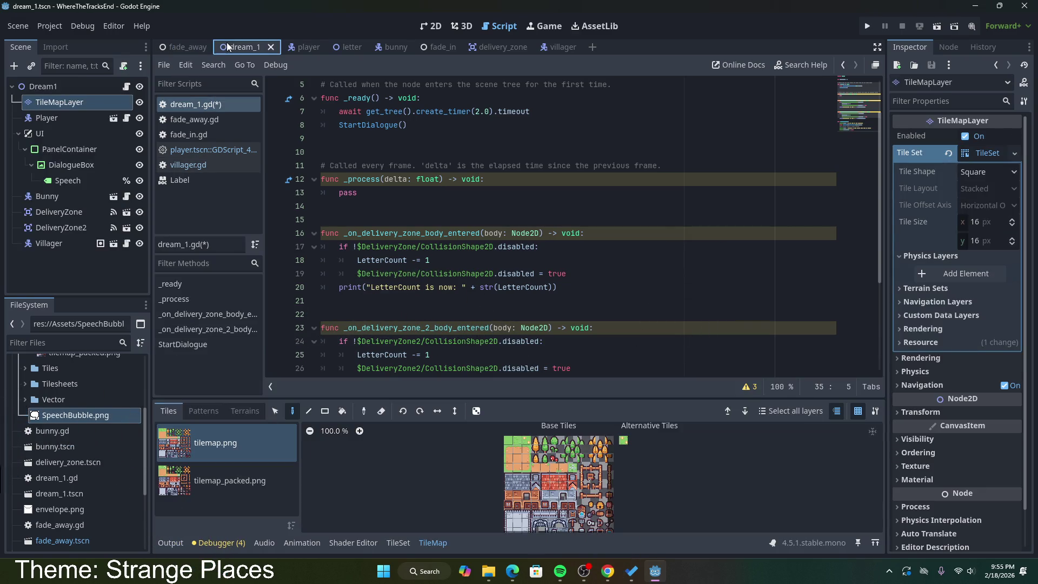
Step: Write $UI.visible = false on line 35 of dream_1.gd and save
scroll(362, 260, down, 1)
scroll(362, 260, down, 3)
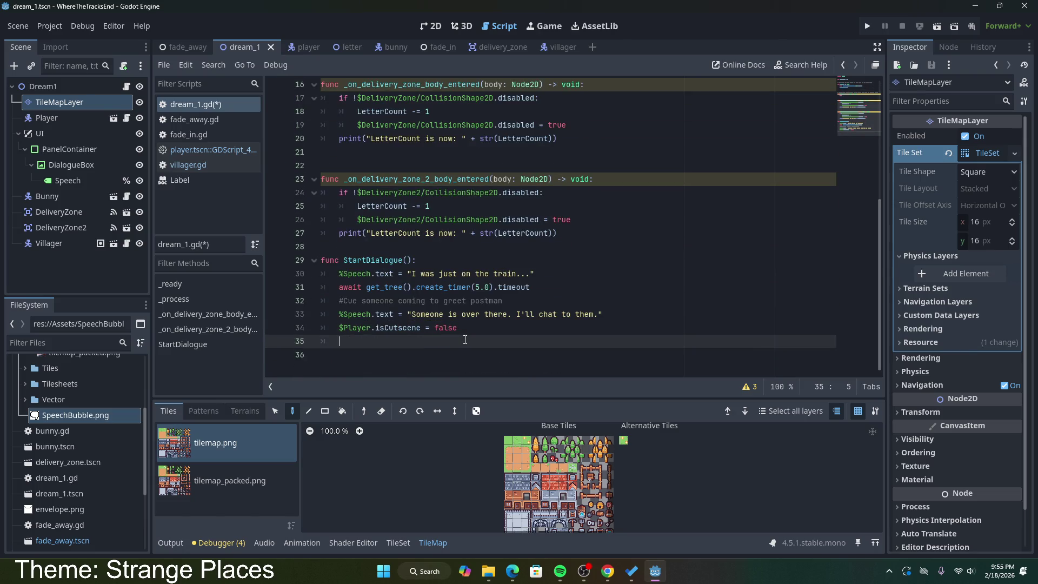
text($panel)
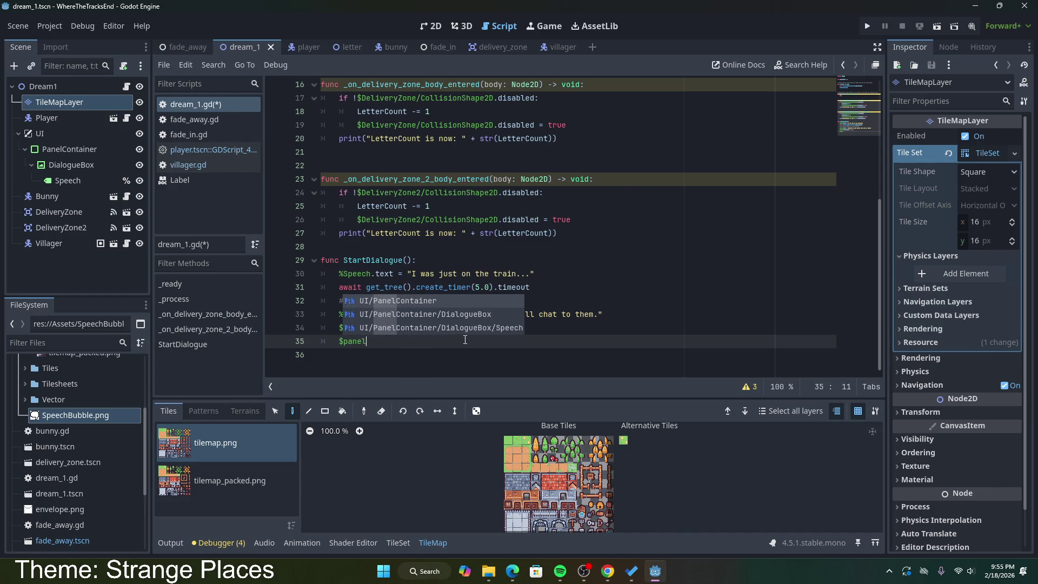
key(BackSpace)
key(BackSpace)
key(BackSpace)
text(PanelContain)
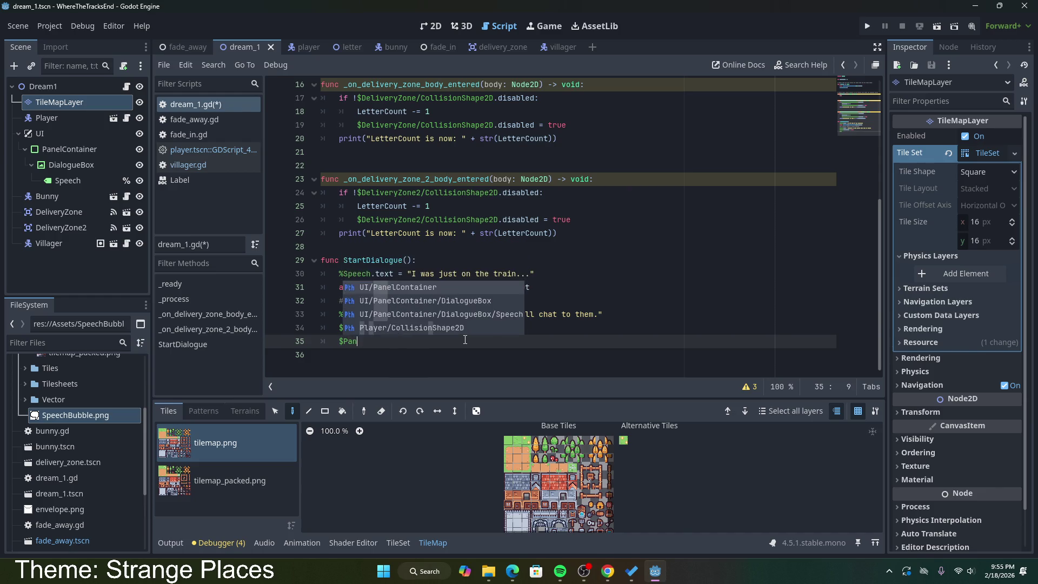
text(er)
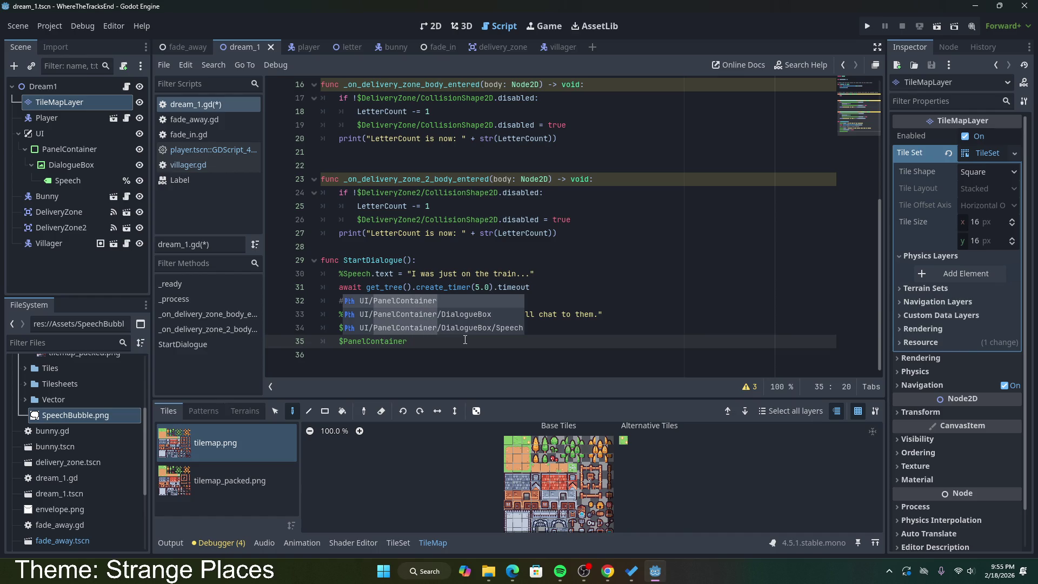
text(.)
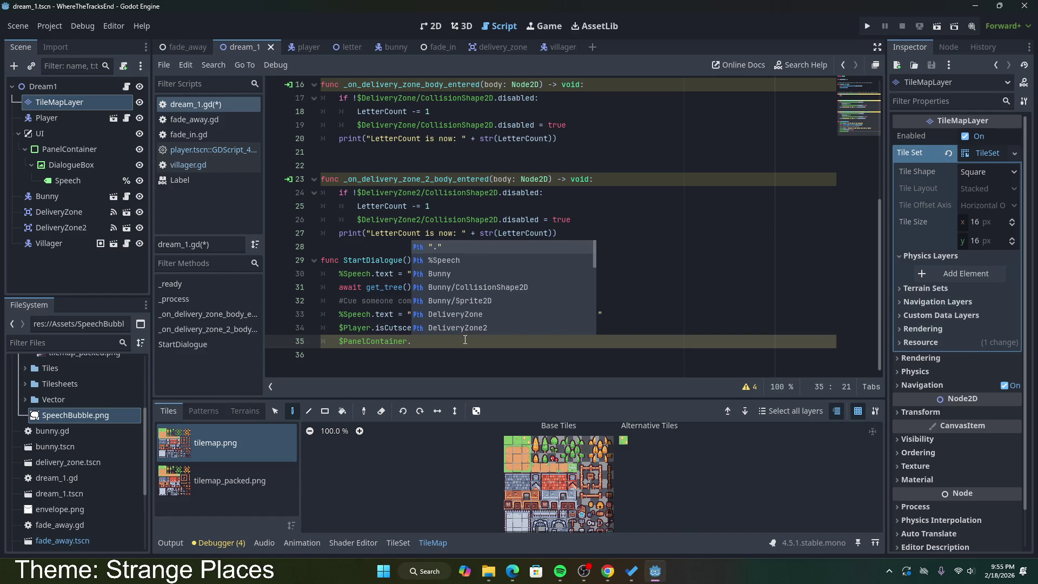
key(BackSpace)
key(BackSpace)
key(BackSpace)
text(UIO)
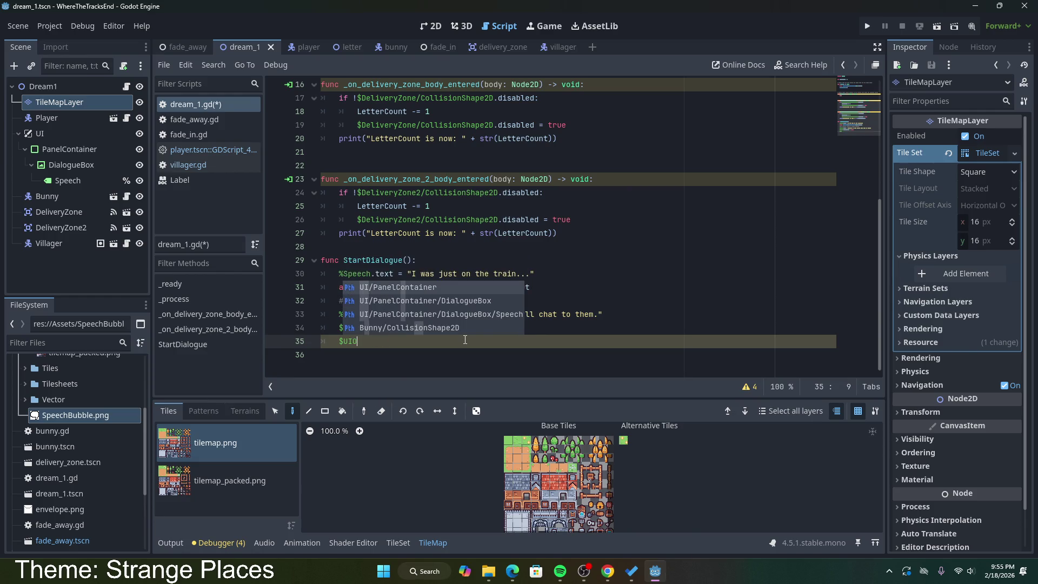
key(BackSpace)
text(.visi)
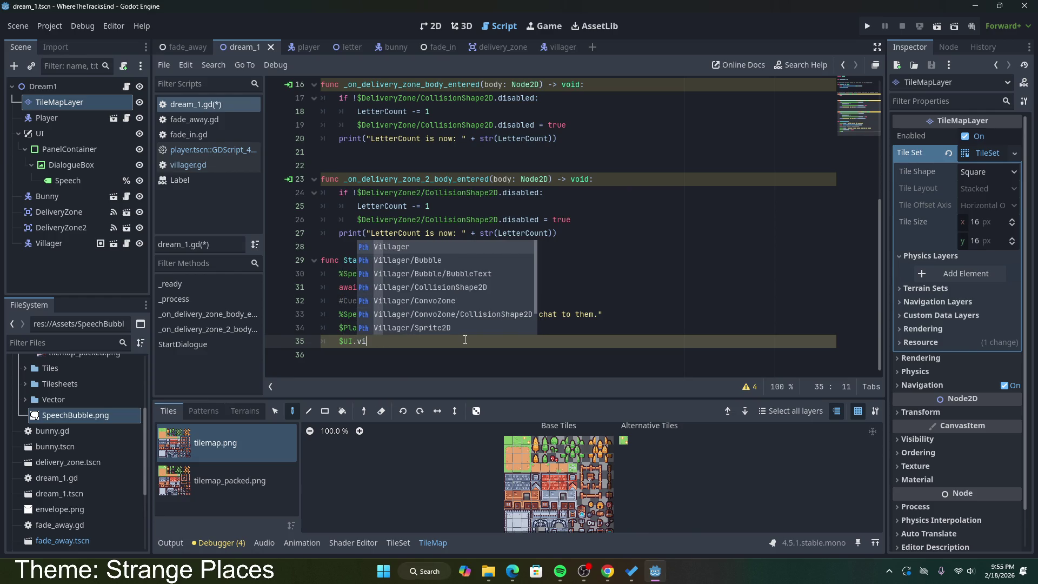
text(ble = f)
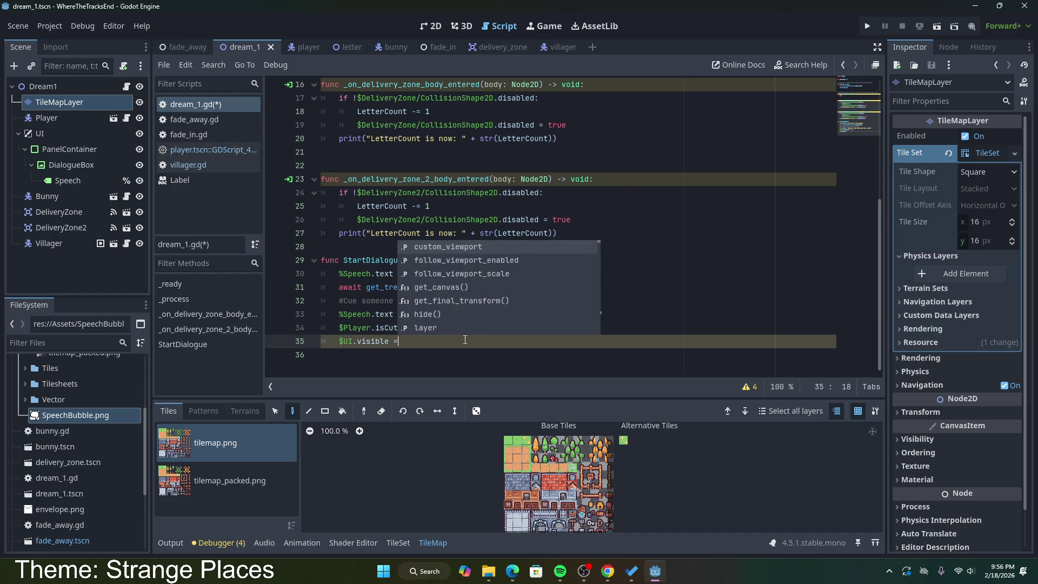
text(alse)
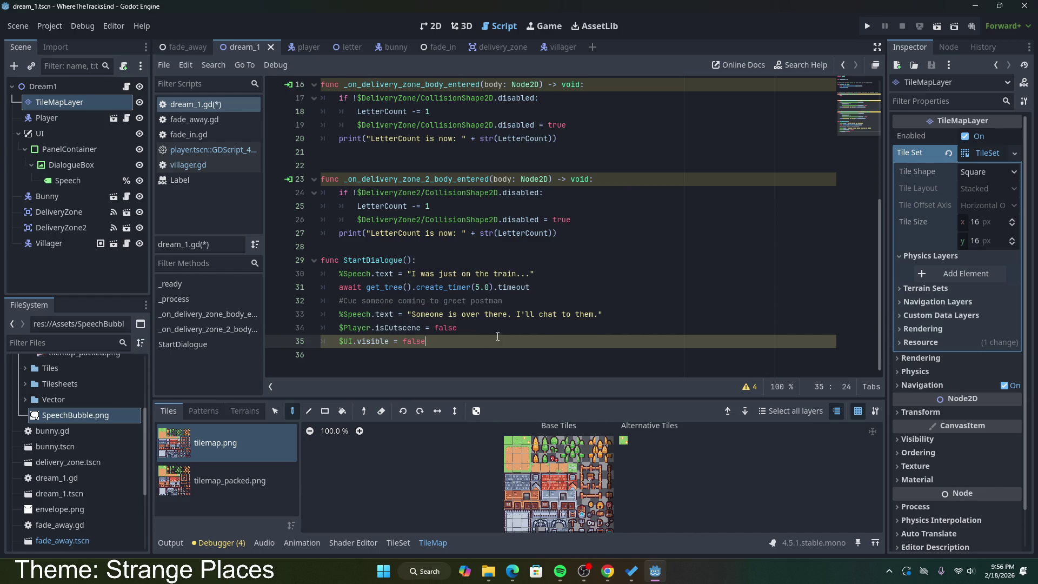
key(ctrl+s)
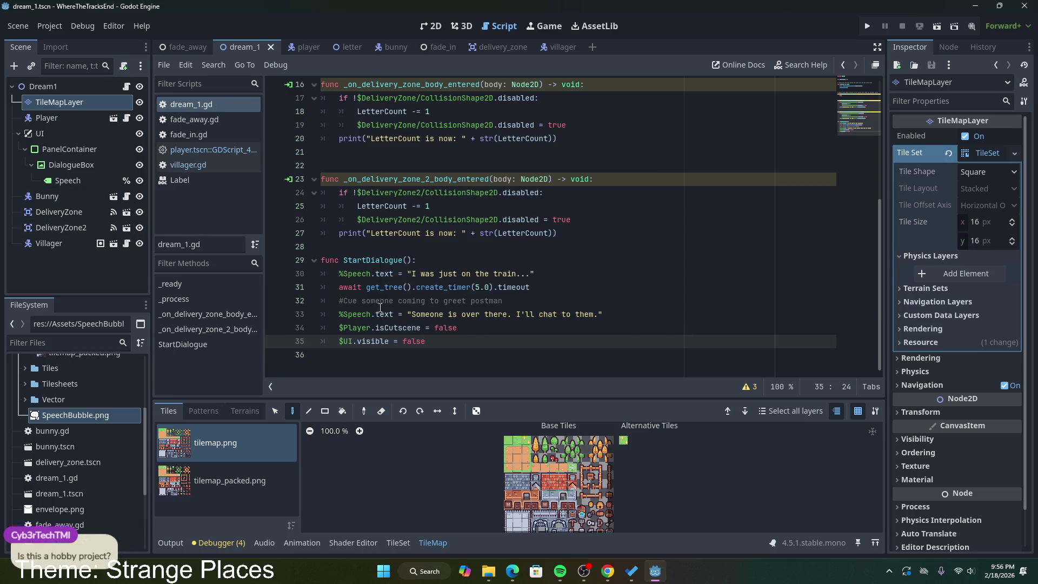
Step: Select the new $UI.visible = false line and bring up the villager scene
click(413, 314)
drag(426, 341, 339, 341)
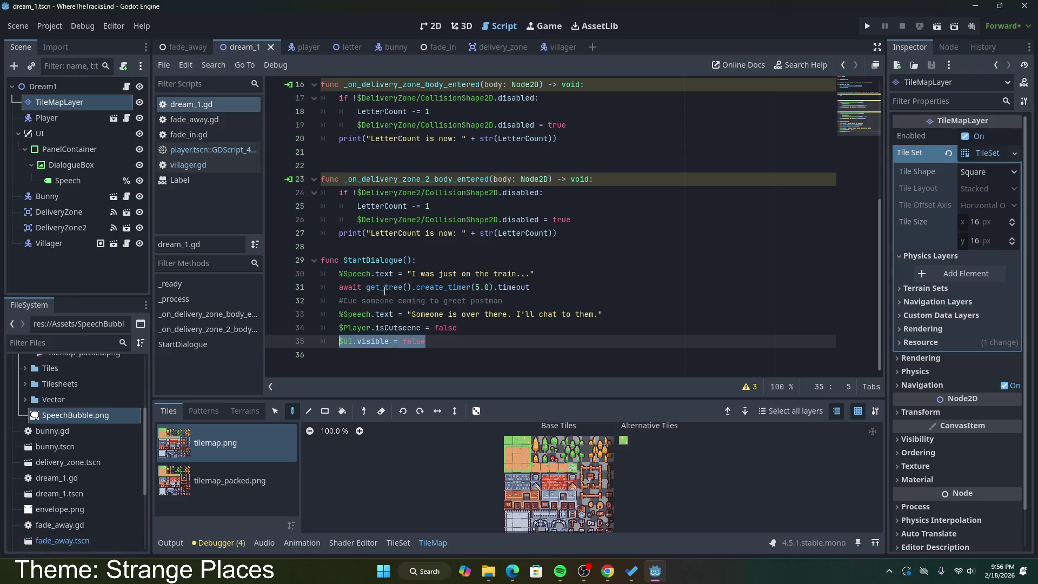
click(555, 47)
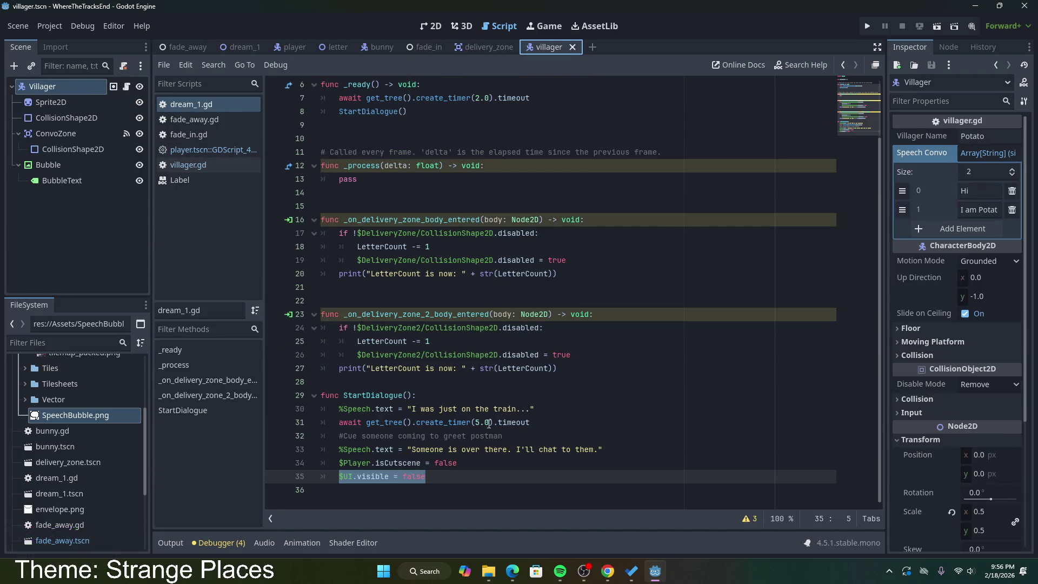
Step: Open villager.gd and add an outdented new line after the timer wait line
scroll(442, 474, up, 2)
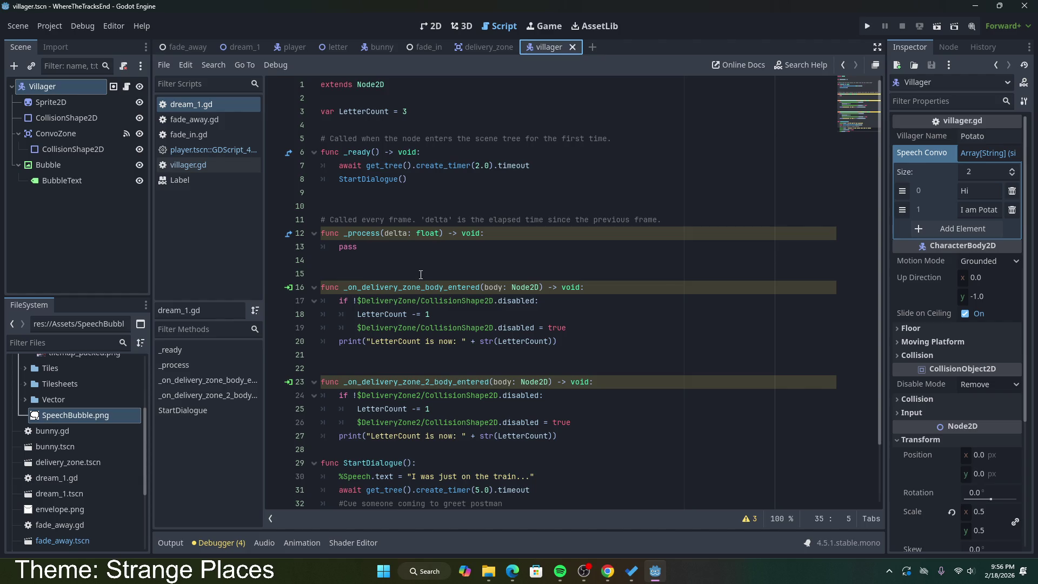
click(188, 165)
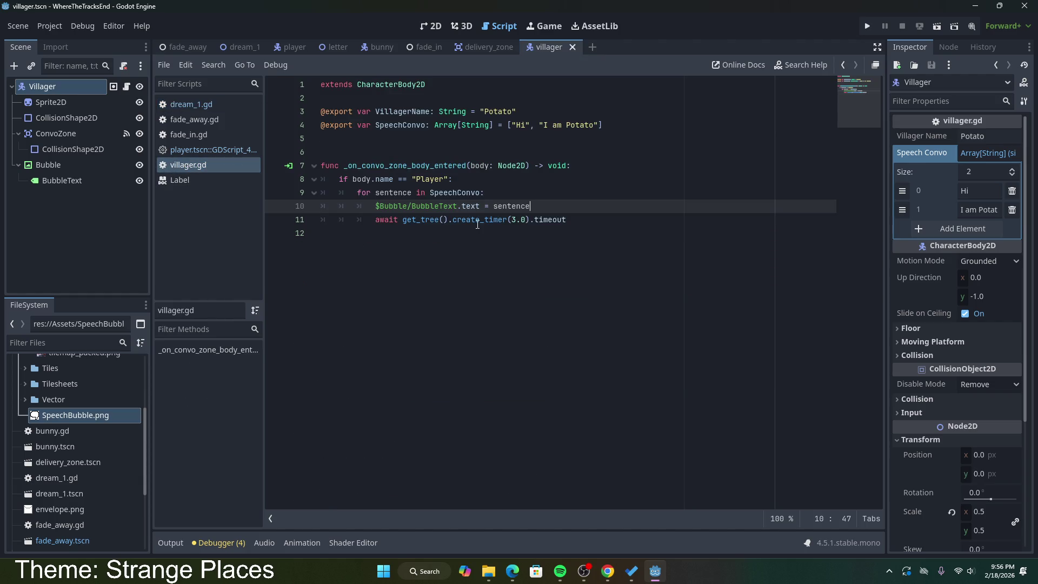
click(601, 219)
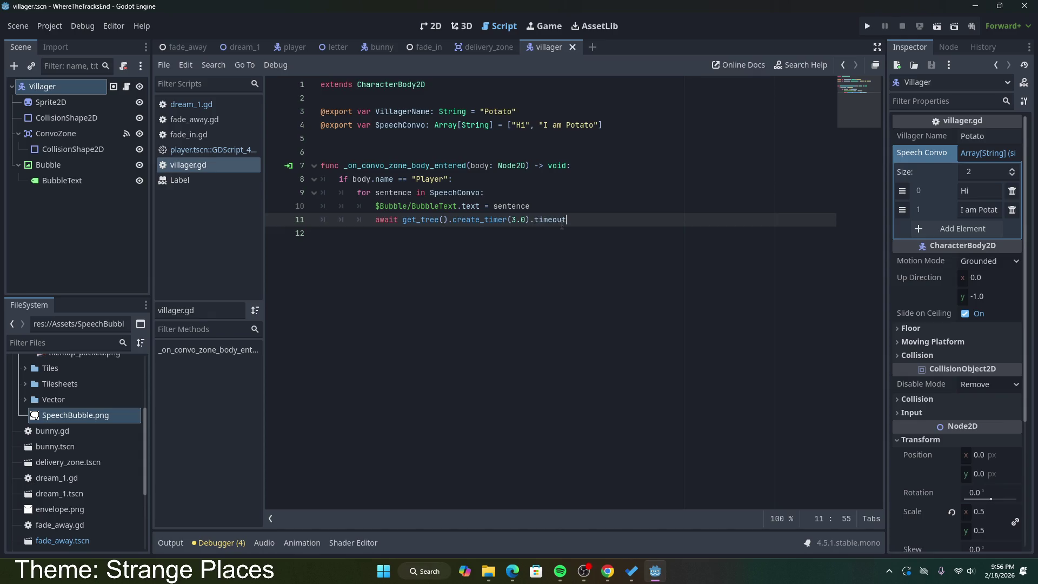
key(Return)
key(BackSpace)
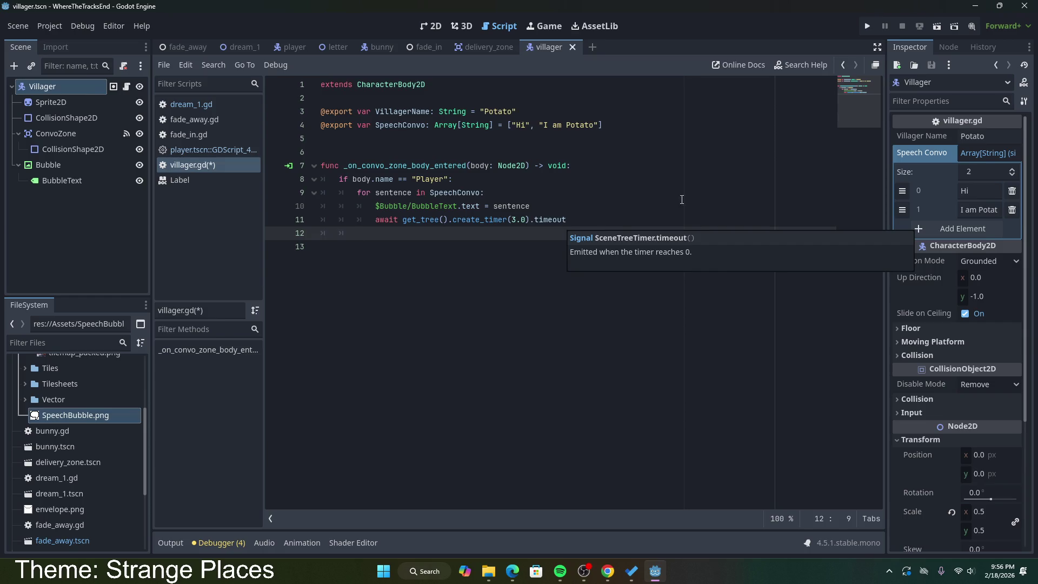
Step: Add func _ready() -> void: with $Bubble.visible = false above the handler and save
click(539, 141)
key(Return)
text(func _ready)
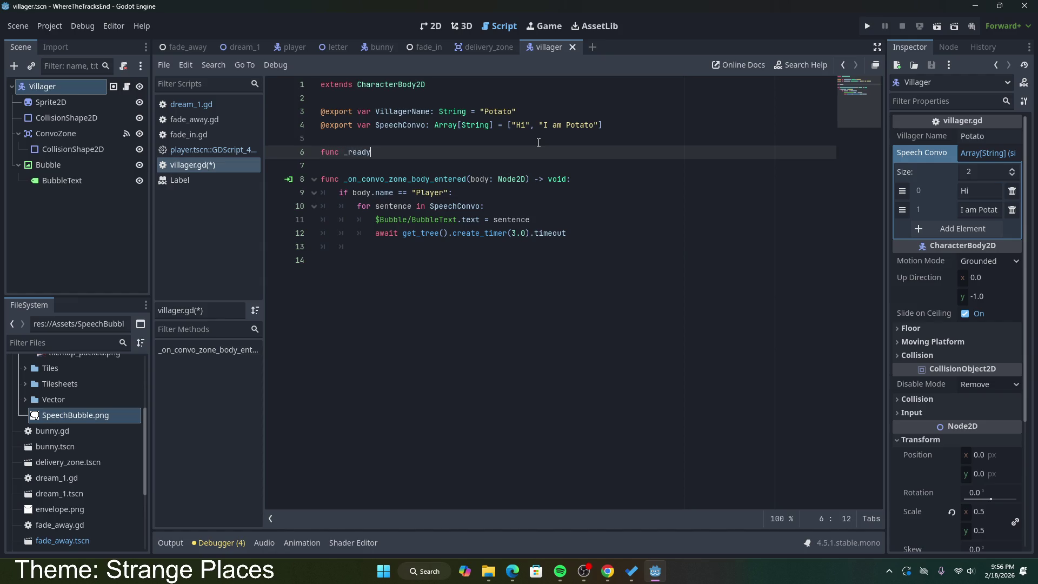
text(()
text() -> void)
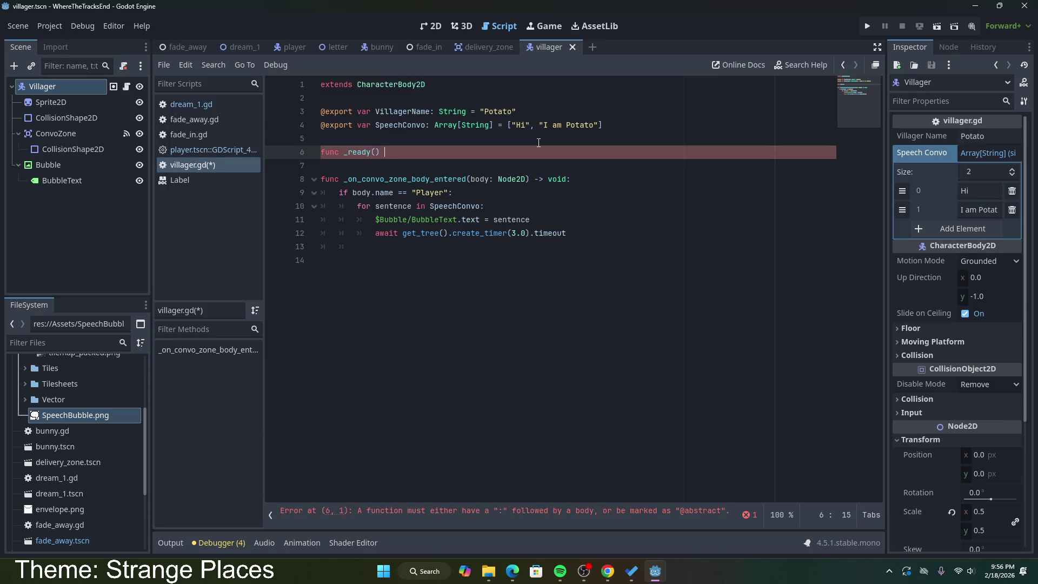
text(:)
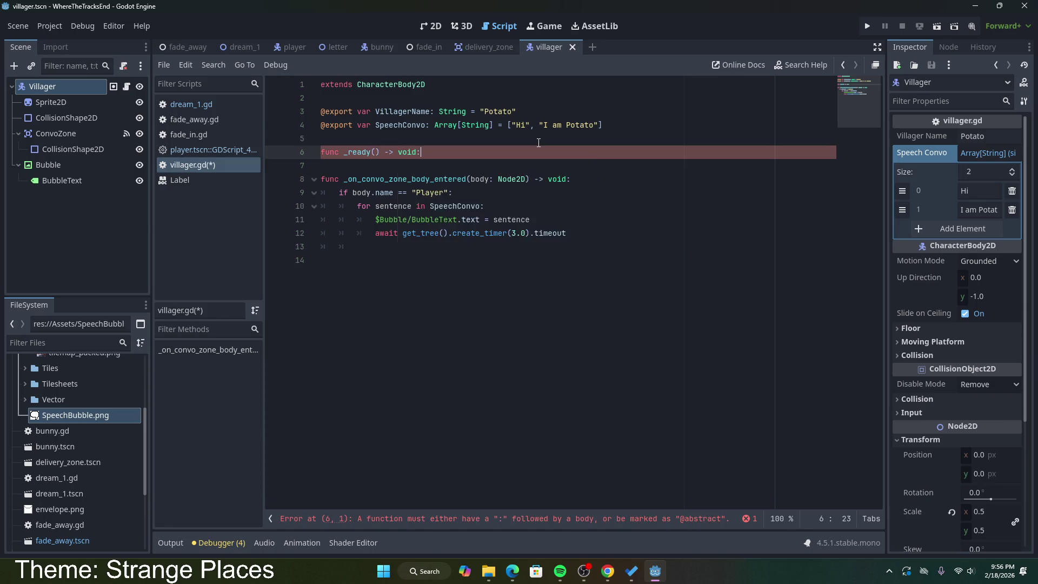
key(Return)
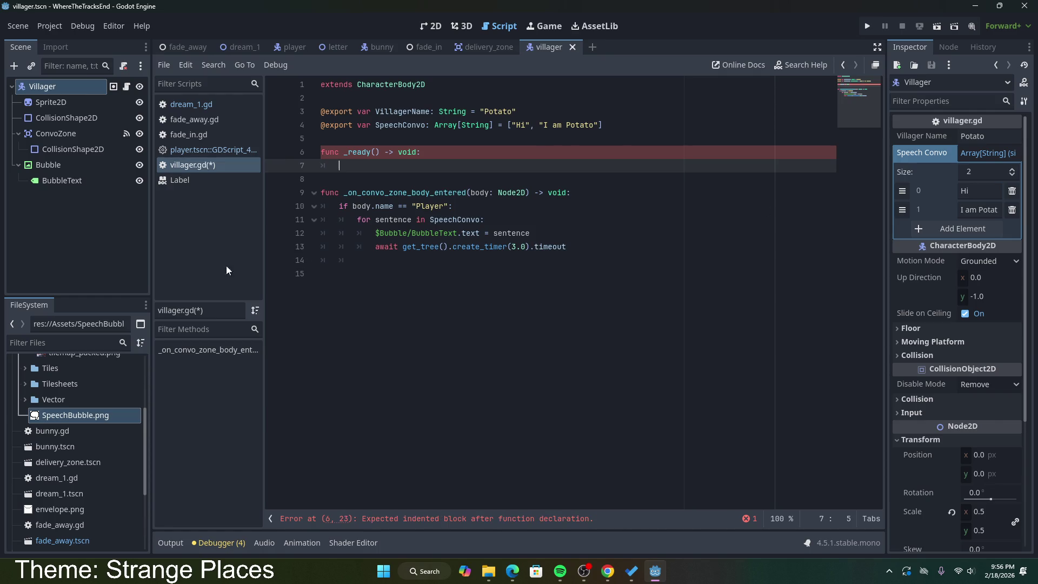
text(Bubble.)
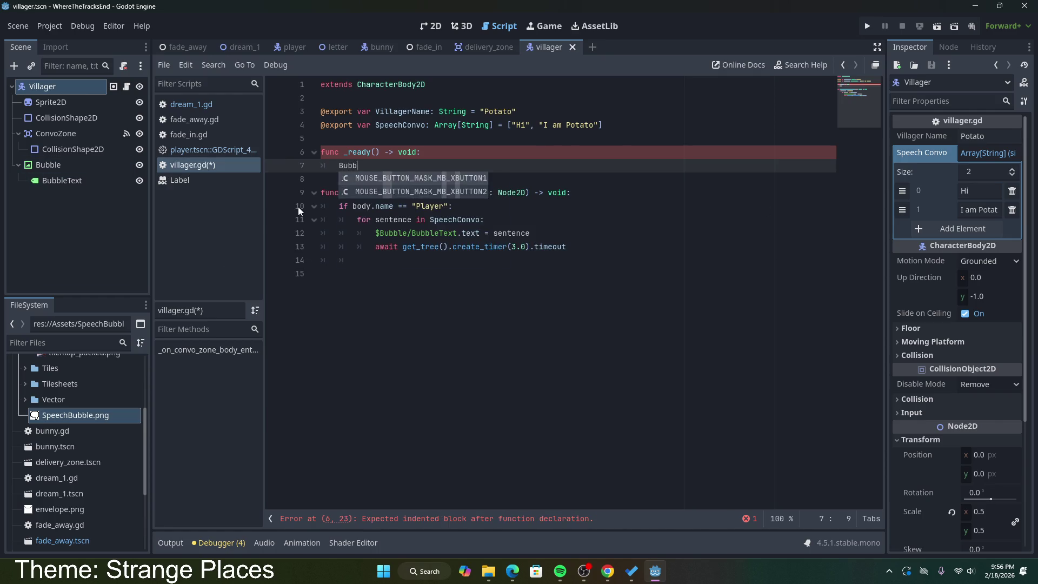
text(visible=)
key(BackSpace)
text(= false)
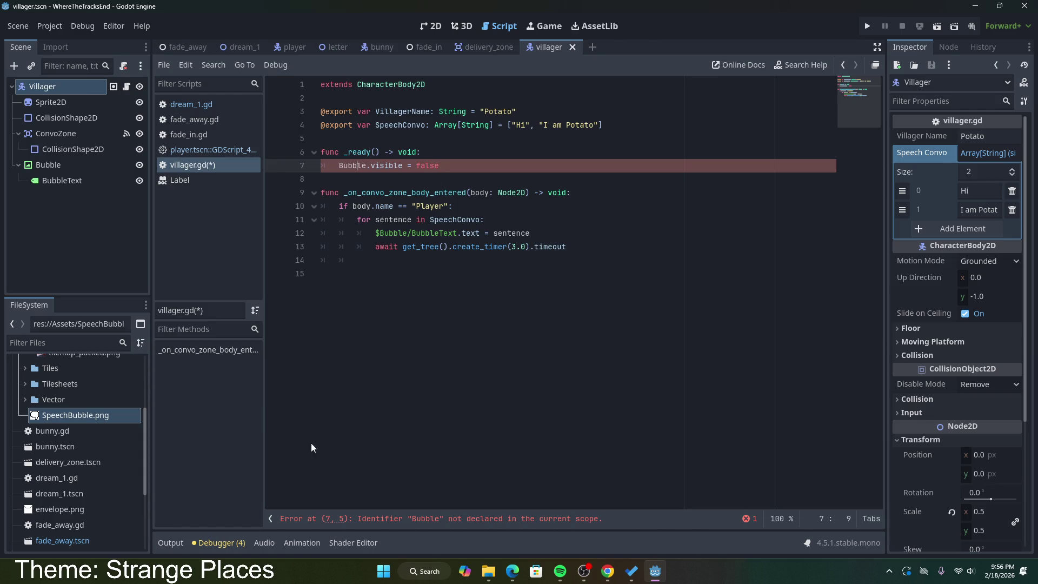
click(341, 168)
text($)
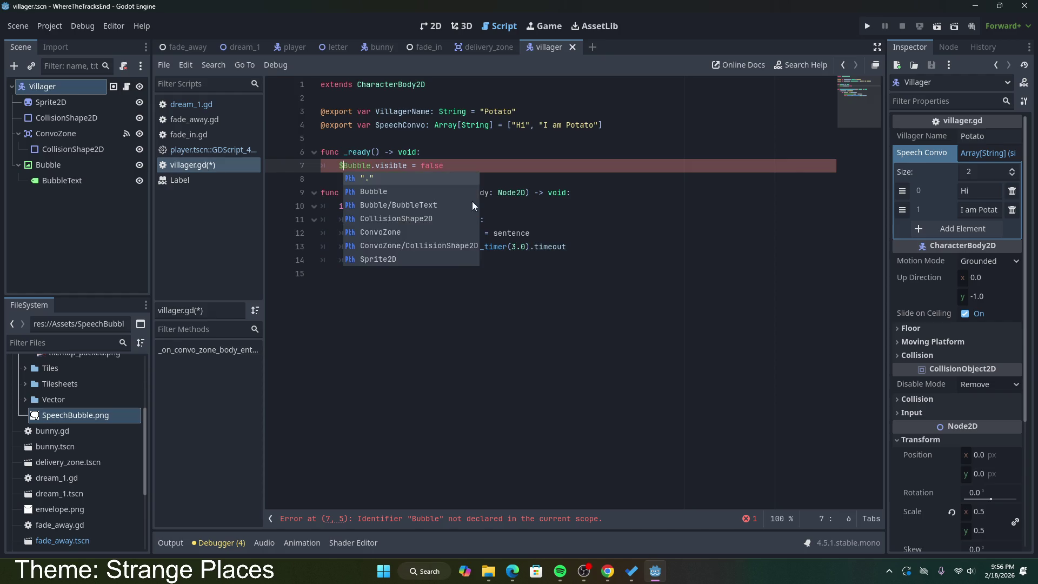
key(End)
key(ctrl+s)
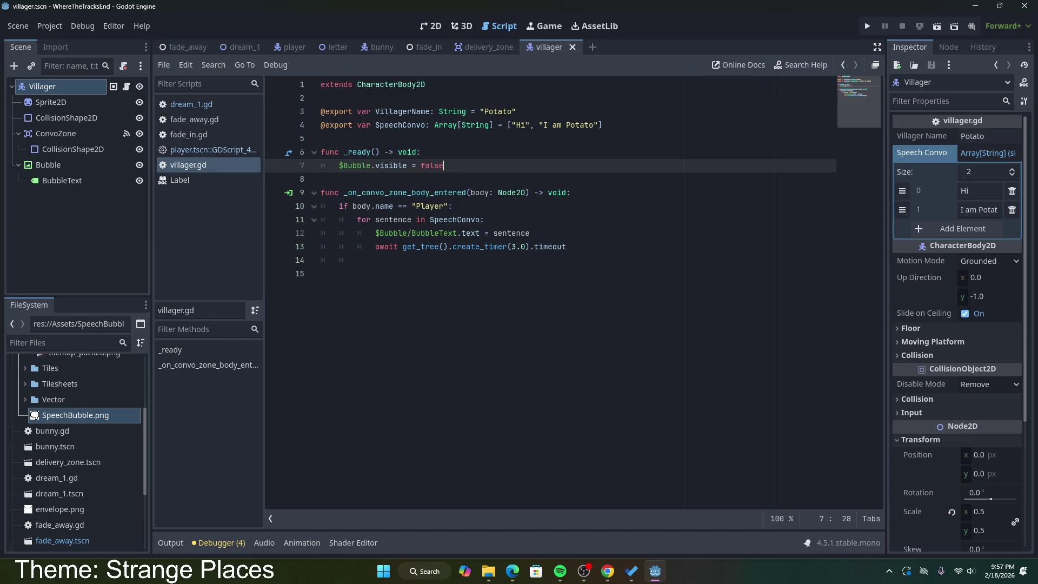
Step: Add a new line inside the player check in villager.gd
key(alt+Tab)
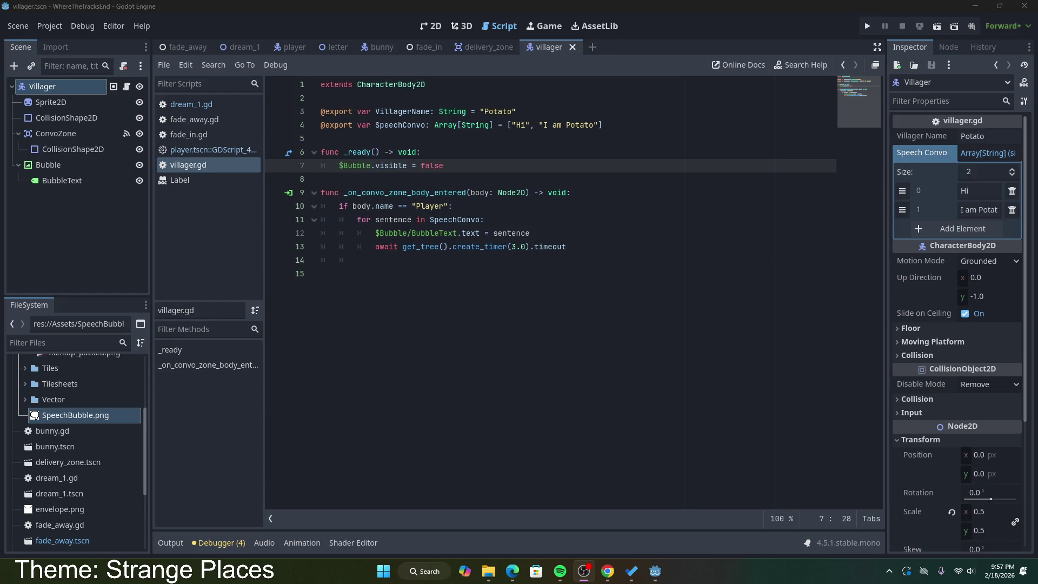
click(620, 256)
click(592, 247)
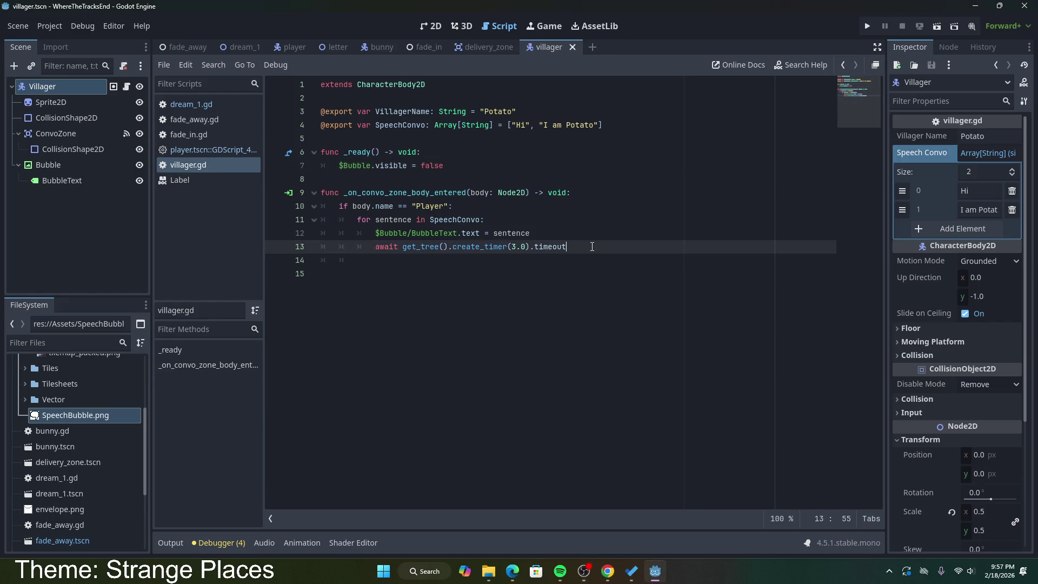
drag(358, 222, 531, 234)
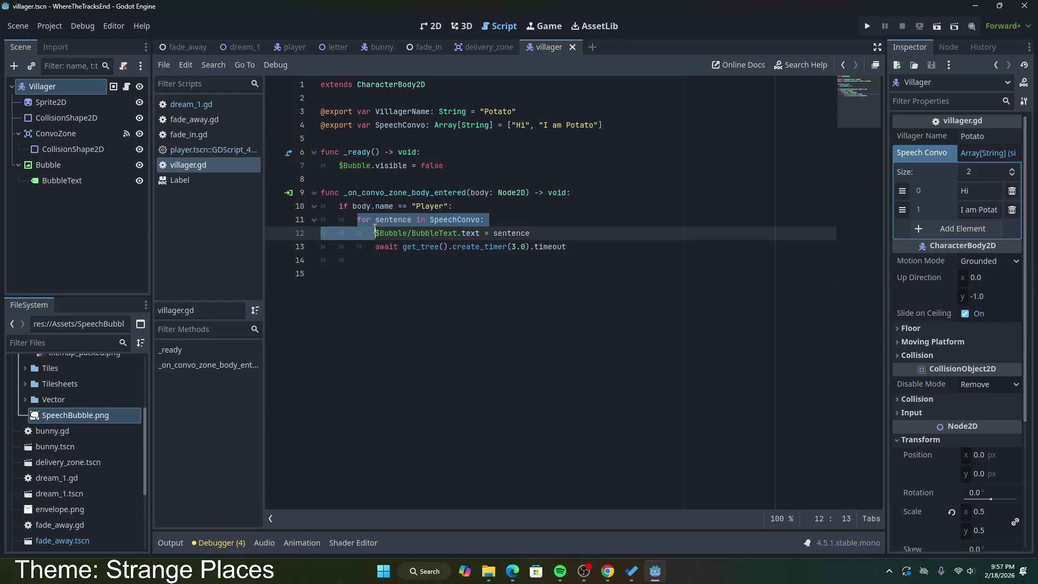
click(371, 259)
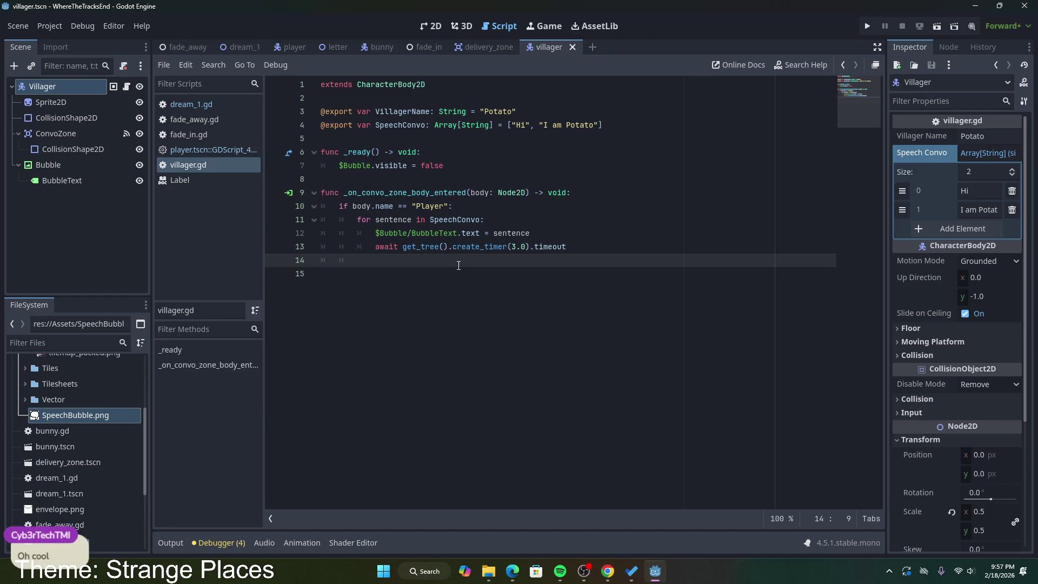
click(482, 208)
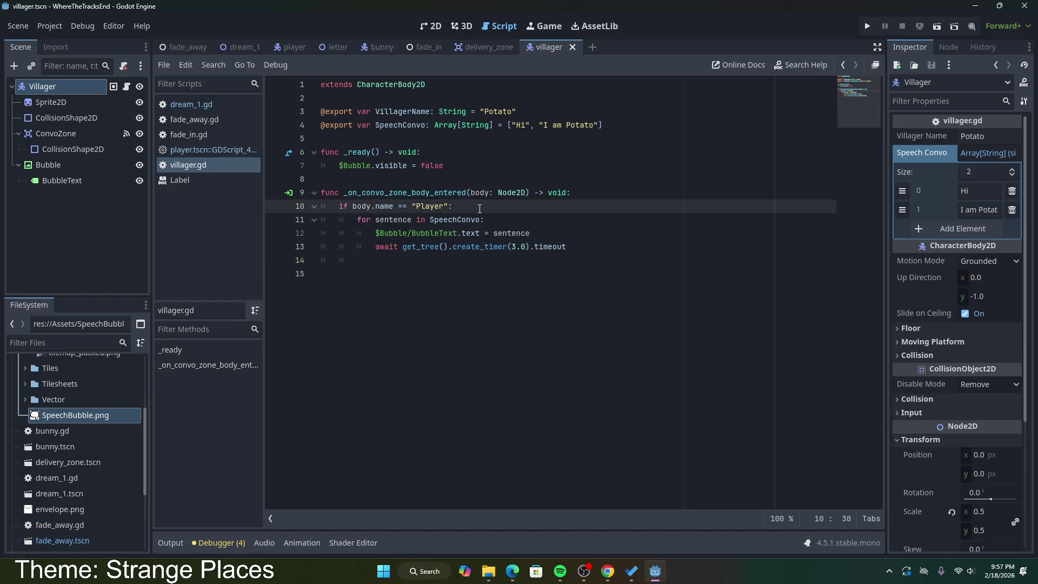
key(Return)
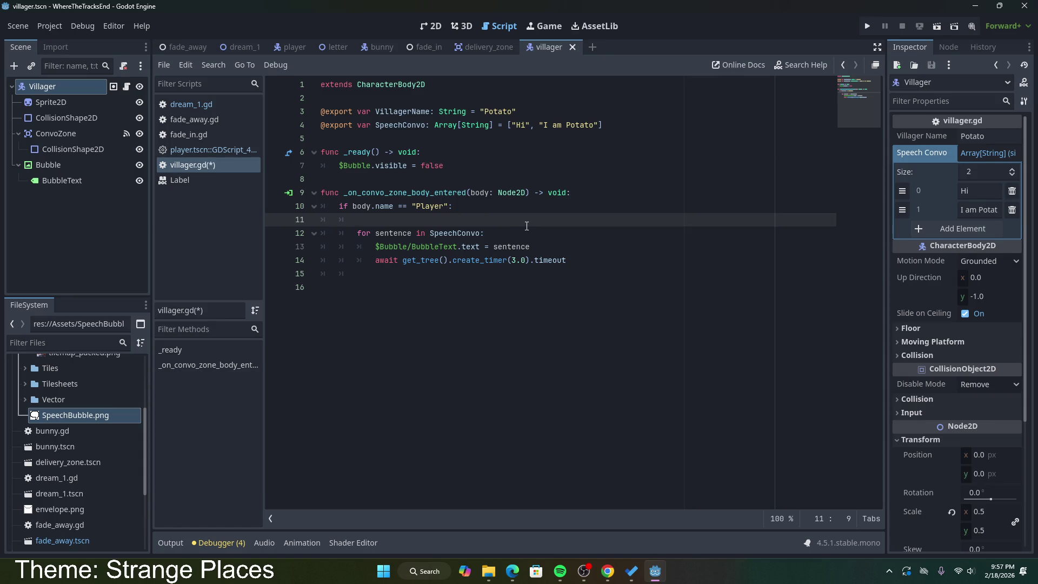
Step: Remove the extra blank line, save, and add a new line before the sentence loop
key(BackSpace)
key(BackSpace)
key(BackSpace)
click(571, 238)
key(ctrl+s)
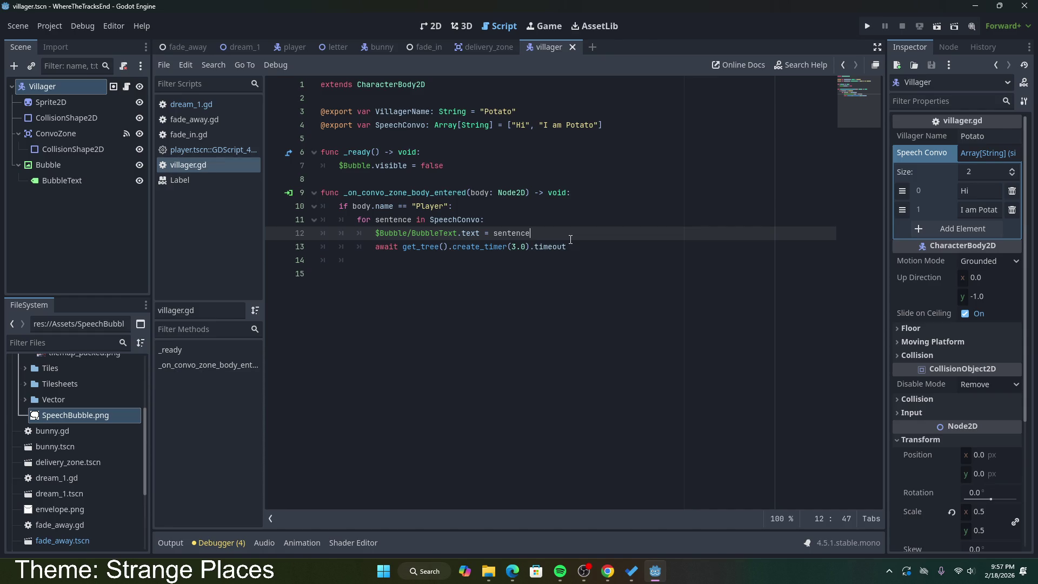
click(509, 210)
key(Return)
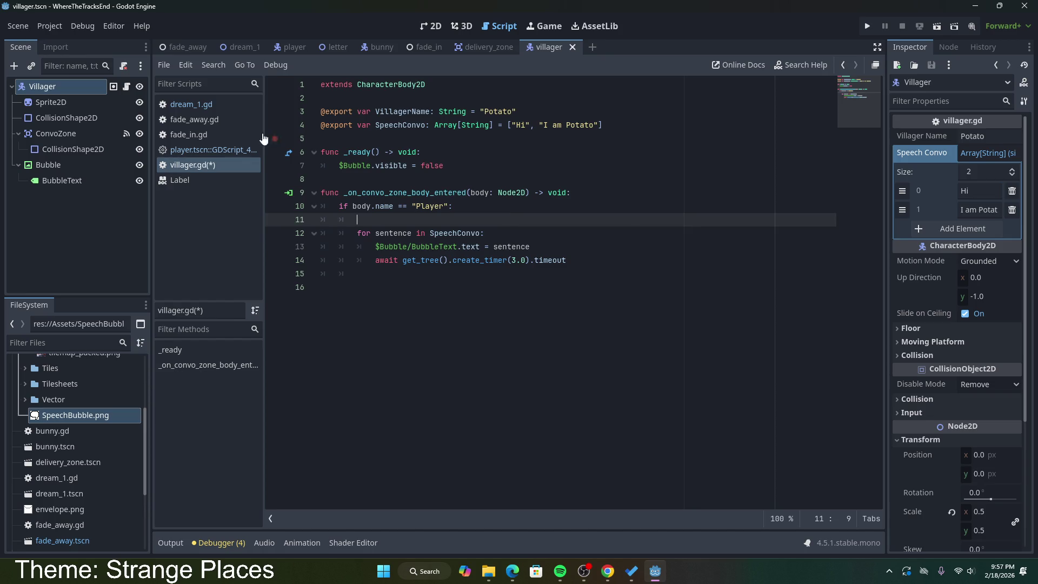
Step: Clear the BubbleText label's Text in the Inspector and save the scene
click(71, 165)
click(69, 179)
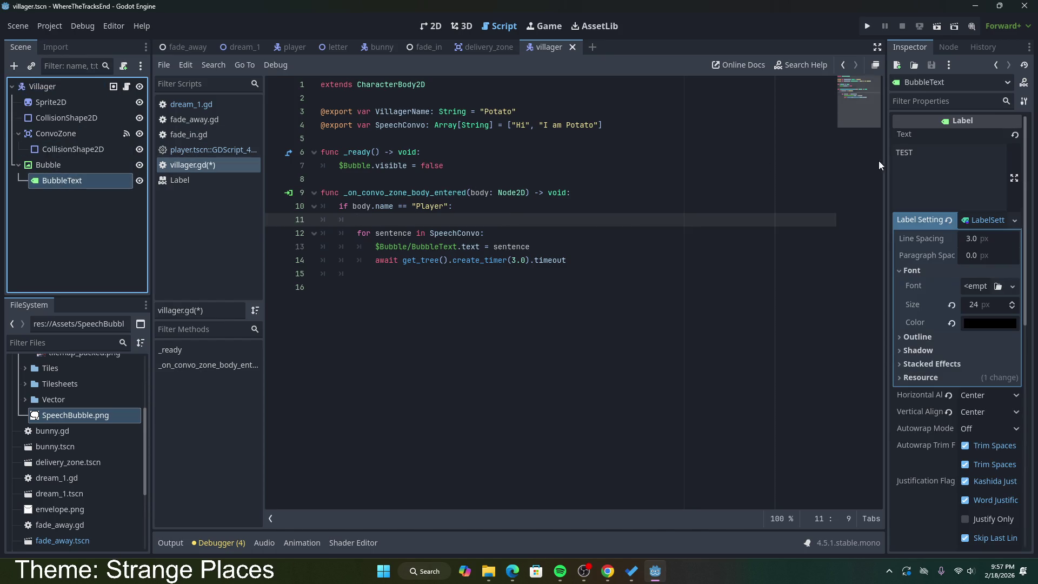
click(924, 203)
key(ctrl+s)
Step: Add $Bubble.visible = true before the for loop and save villager.gd
click(633, 221)
click(595, 266)
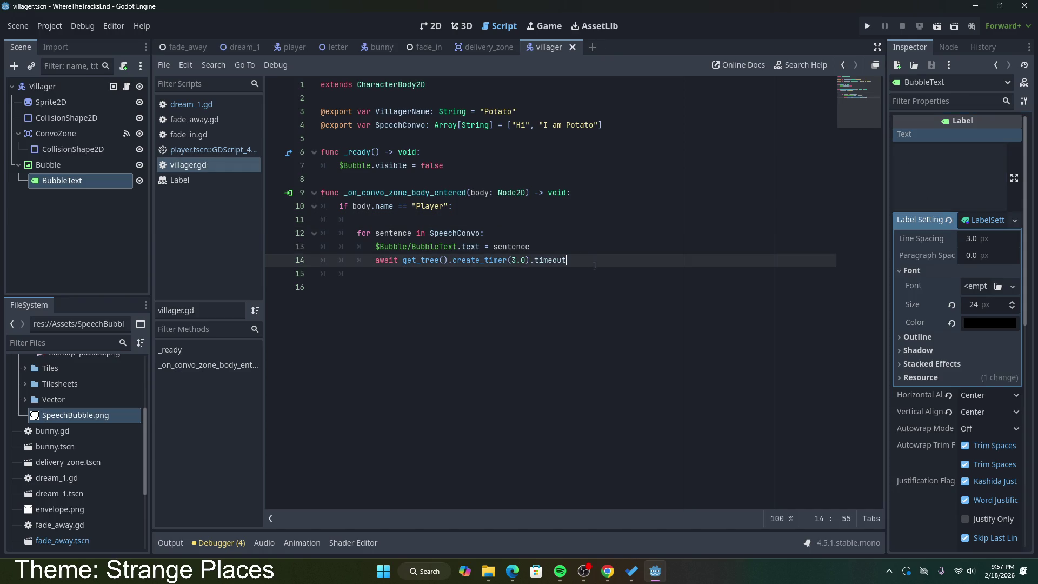
click(415, 216)
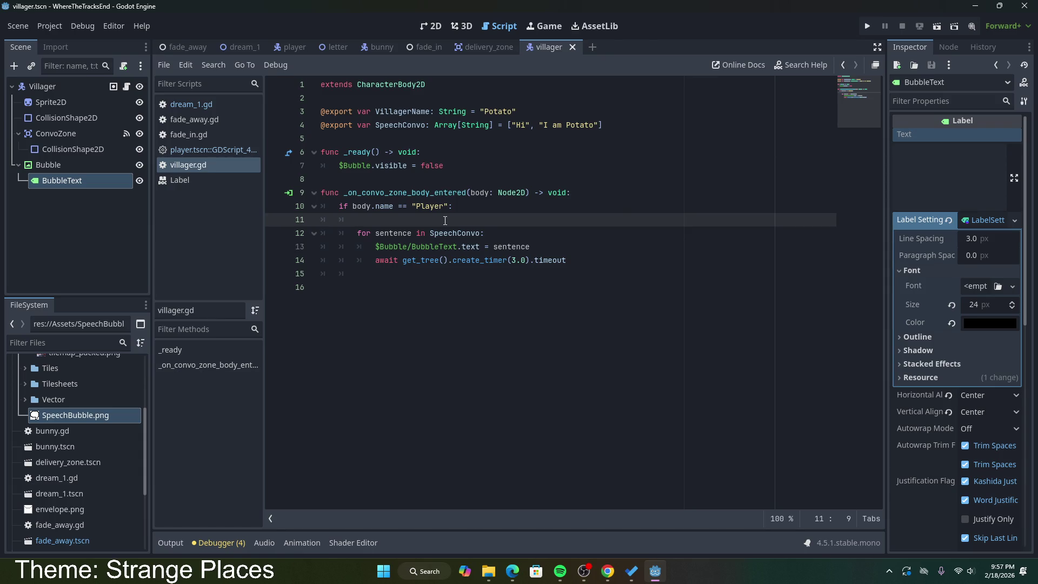
text(B)
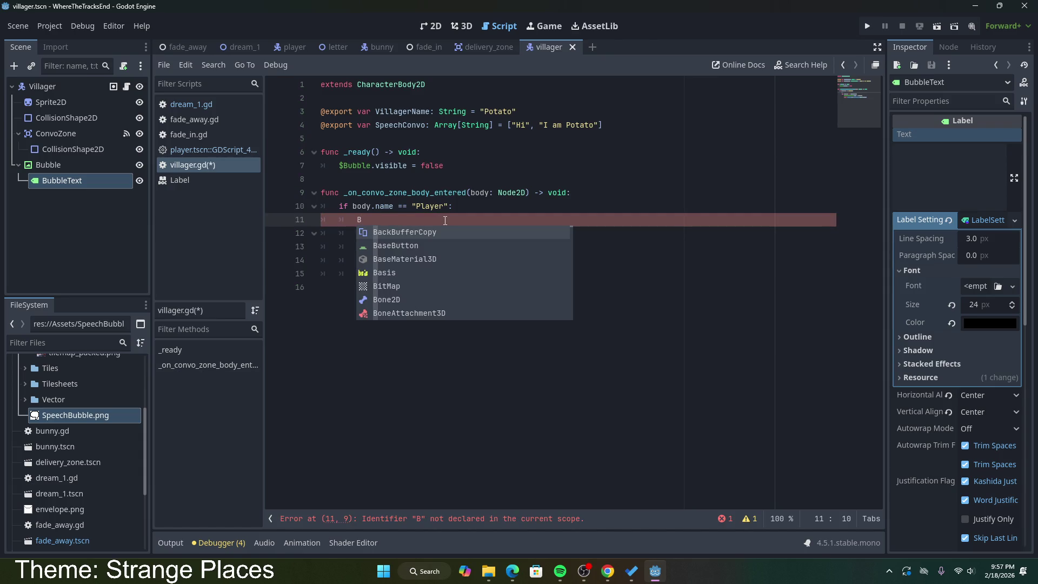
text(ubble)
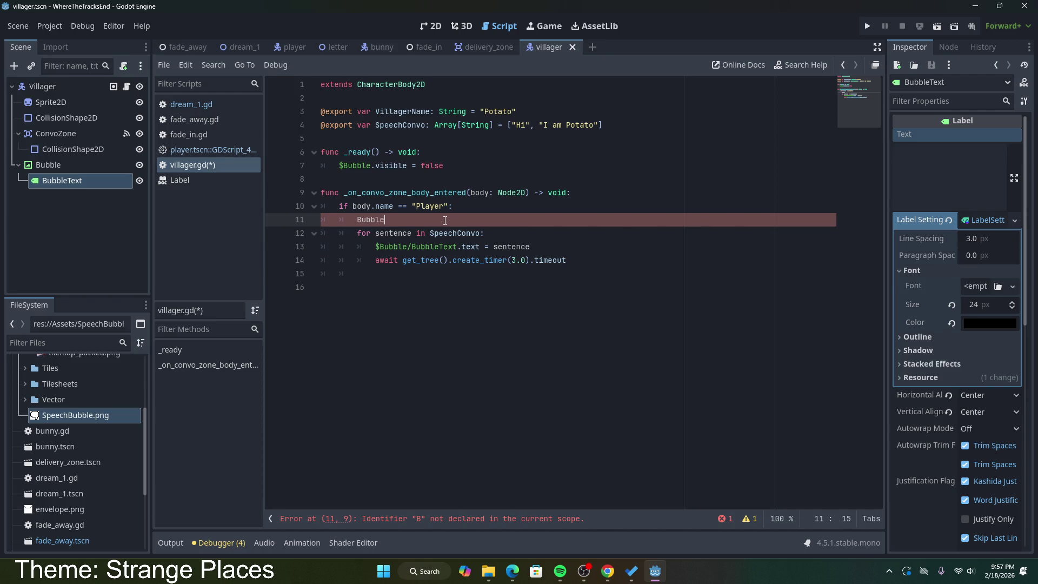
key(BackSpace)
key(BackSpace)
key(BackSpace)
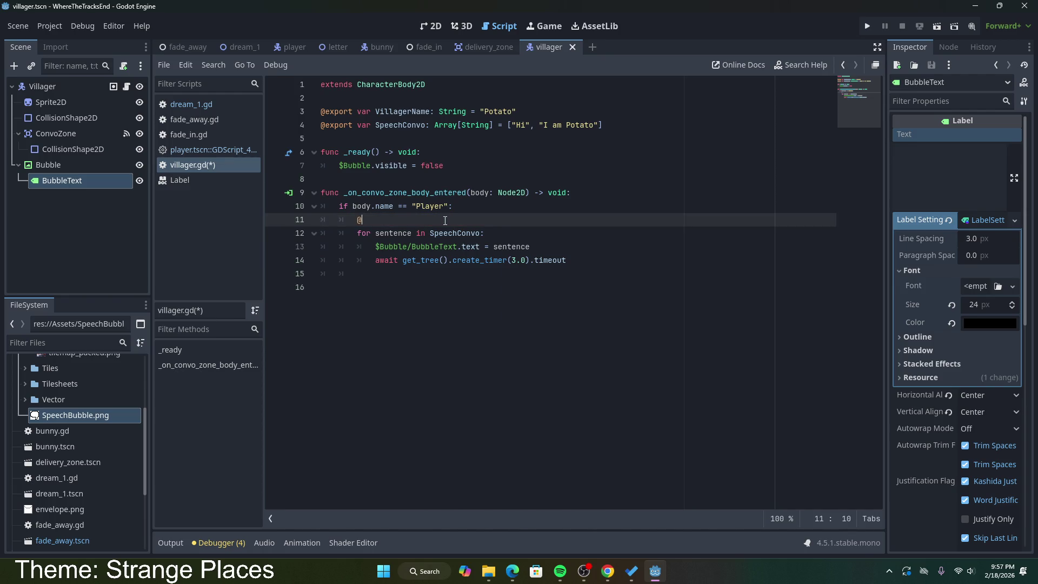
text($b)
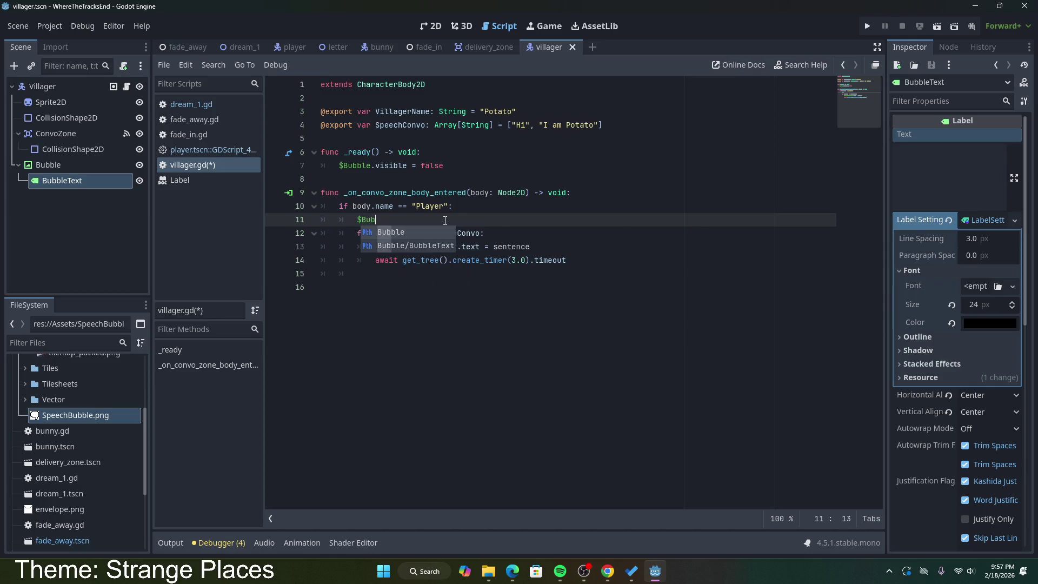
key(Return)
text(.te)
key(BackSpace)
key(BackSpace)
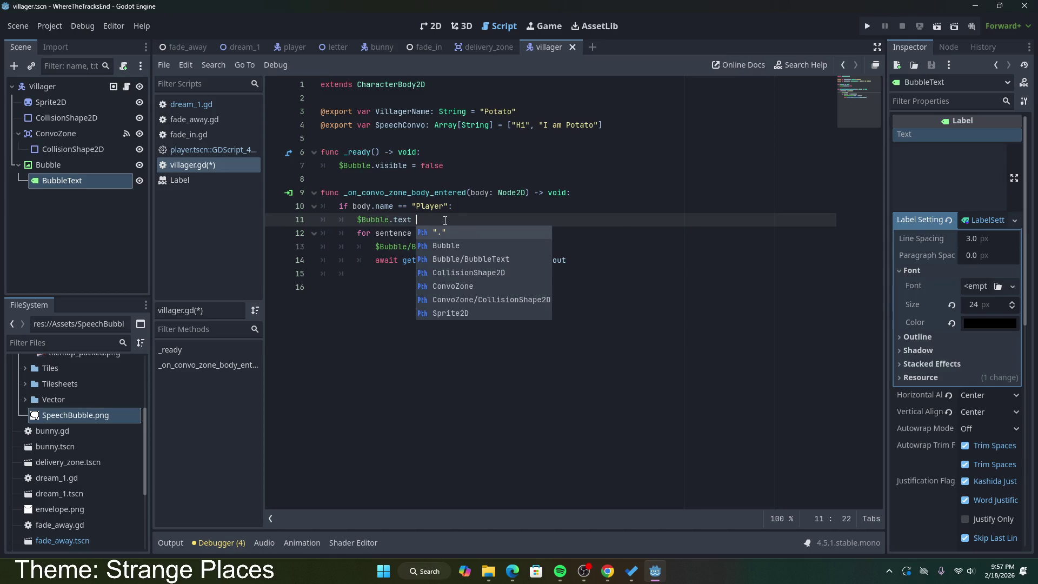
text(t)
key(BackSpace)
text(vi)
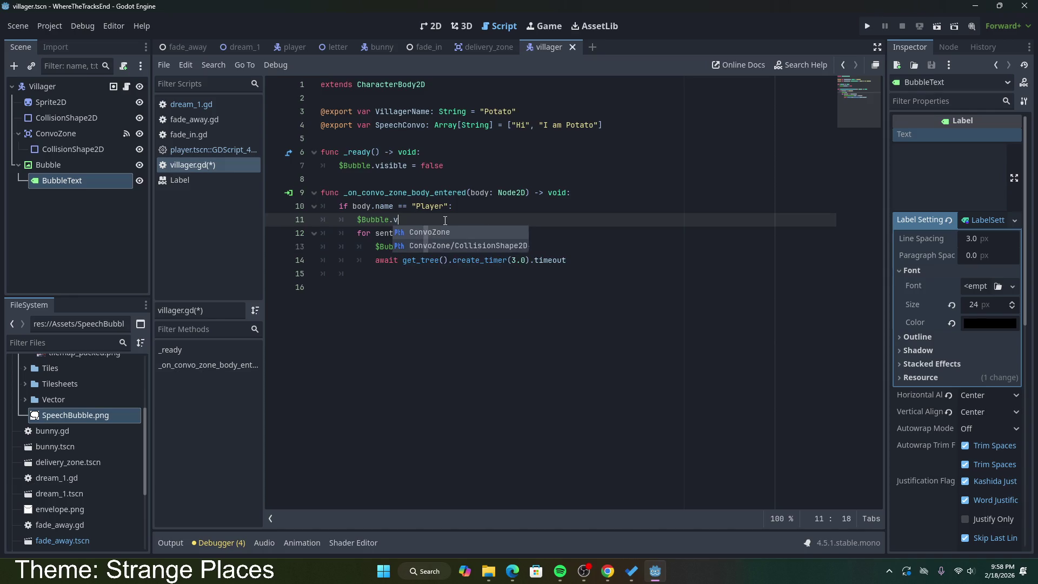
key(Return)
text(= true)
key(ctrl+s)
Step: Add $Bubble.visible = false after the dialogue loop and launch the game
drag(479, 228, 356, 222)
click(366, 273)
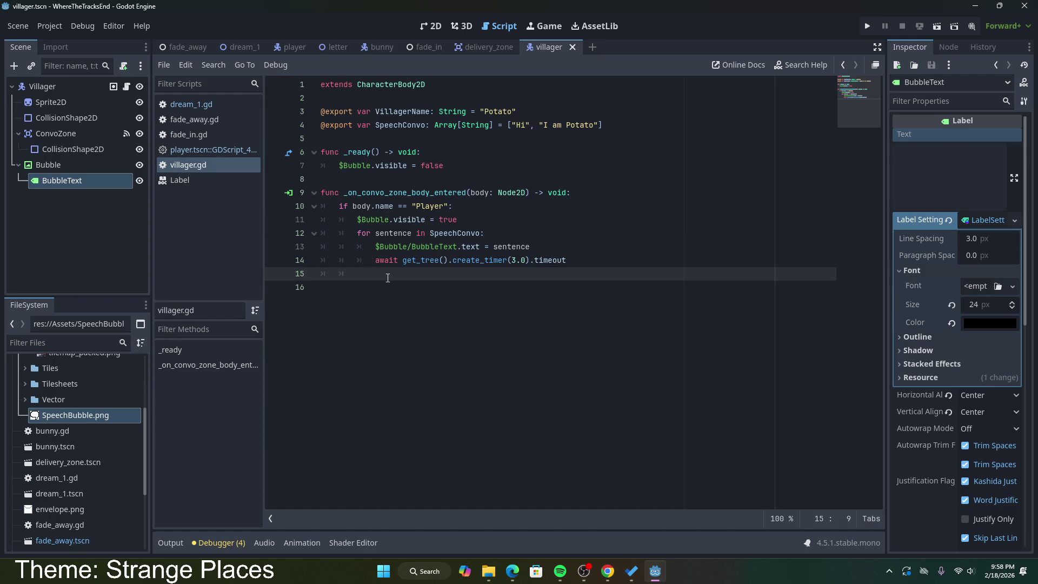
text($Bubble.visible = false)
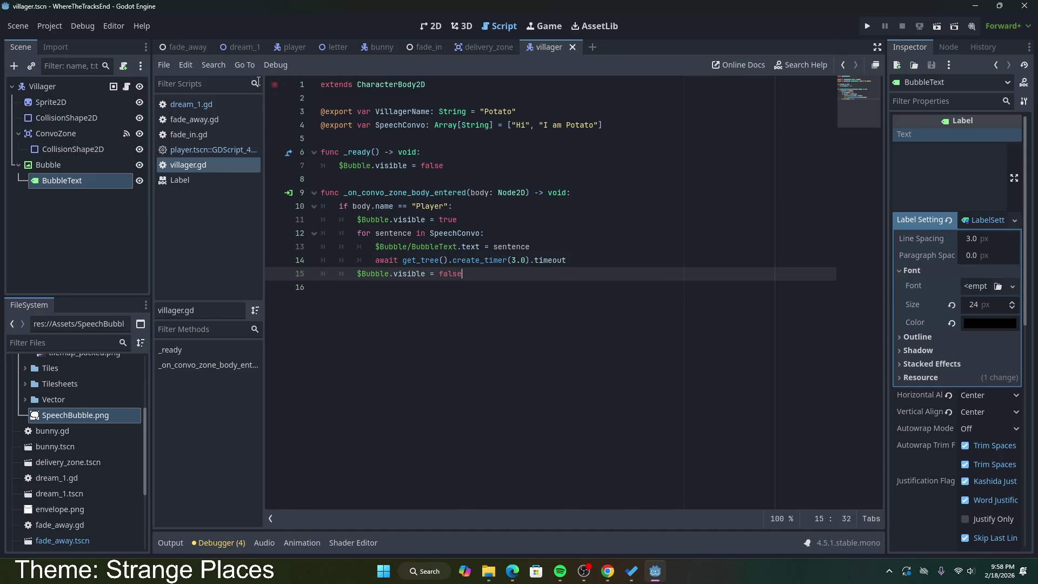
click(240, 47)
click(934, 28)
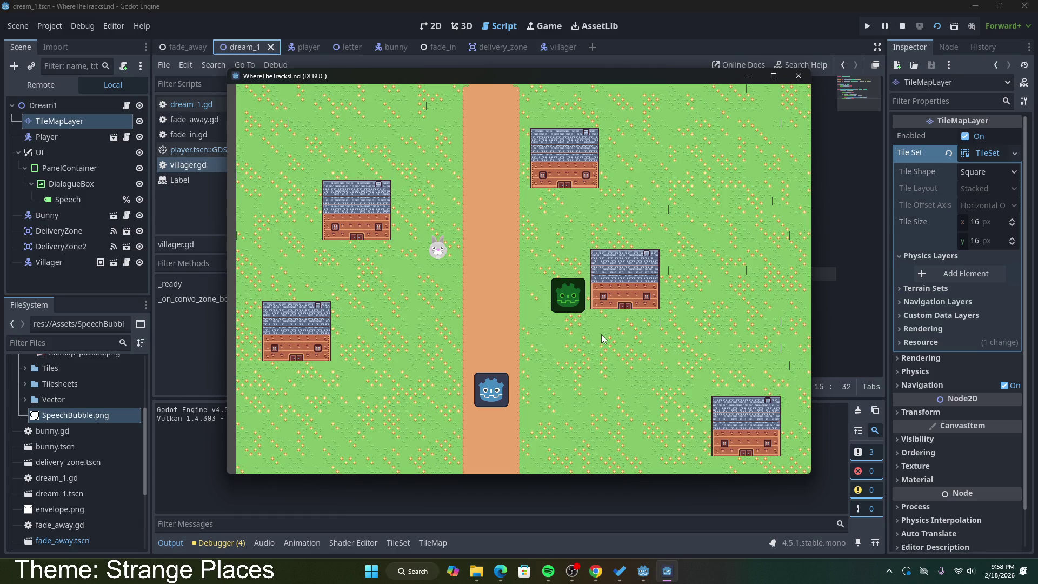
Step: Walk the player to the villager and away, watching the bubble show and hide, then stop
key(Right)
key(Down)
key(Left)
key(Right)
key(Down)
key(Up)
key(Right)
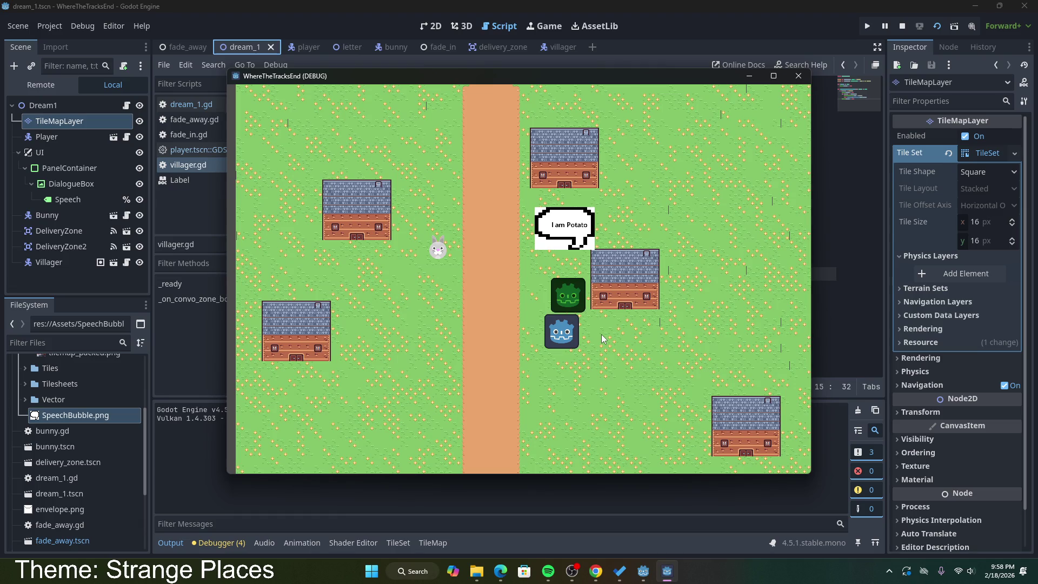
key(Down)
key(Left)
key(Up)
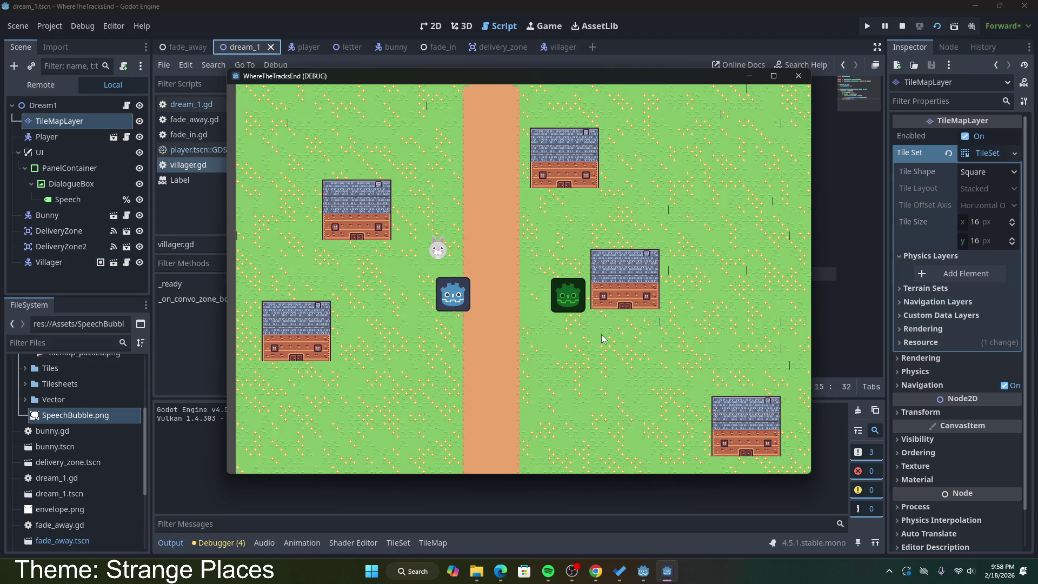
key(Left)
key(Right)
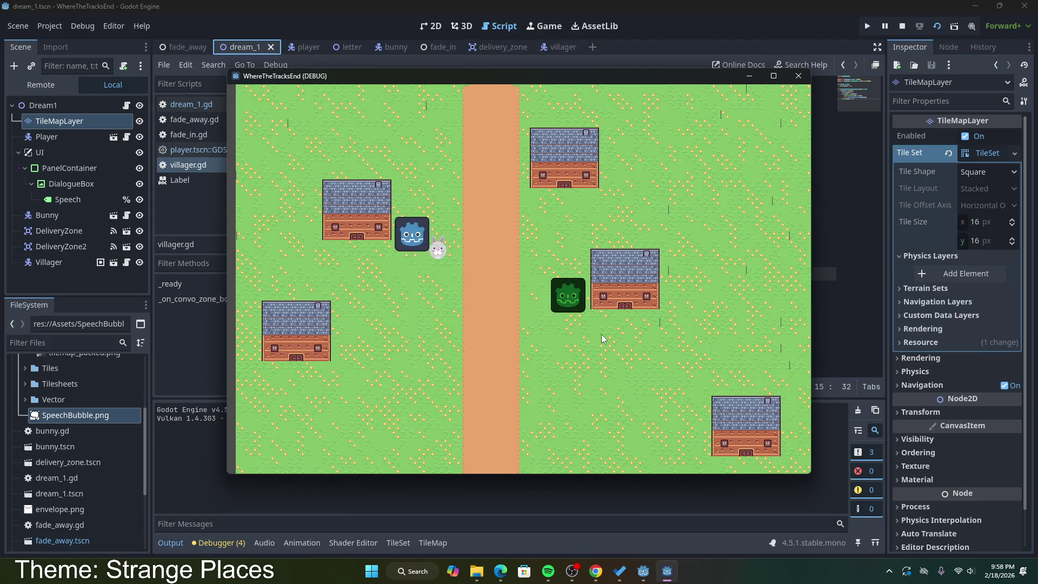
click(798, 76)
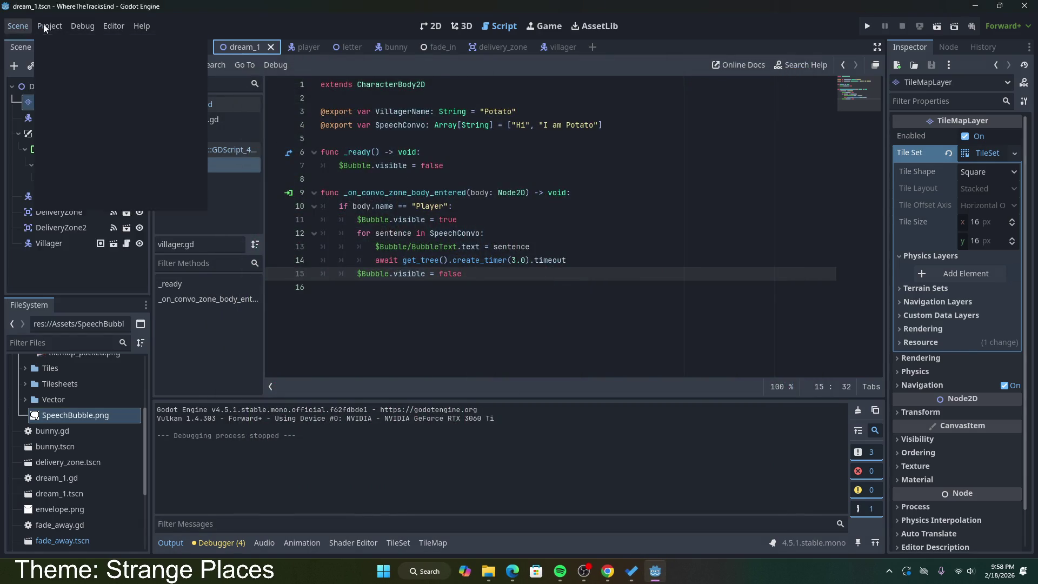
Step: Deselect text in villager.gd and switch focus between Godot and the streaming app
click(19, 27)
shift+click(454, 215)
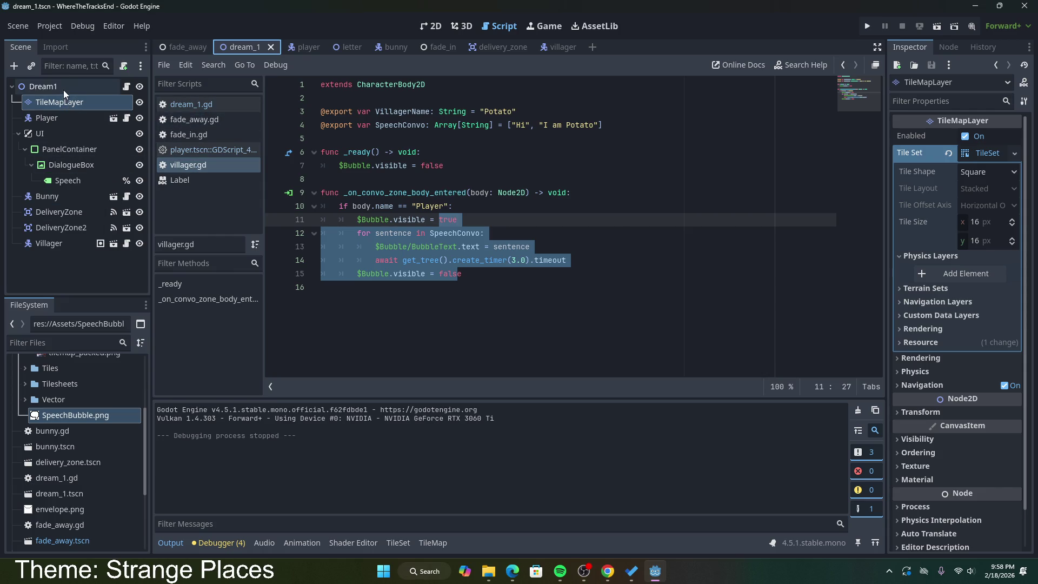
click(572, 167)
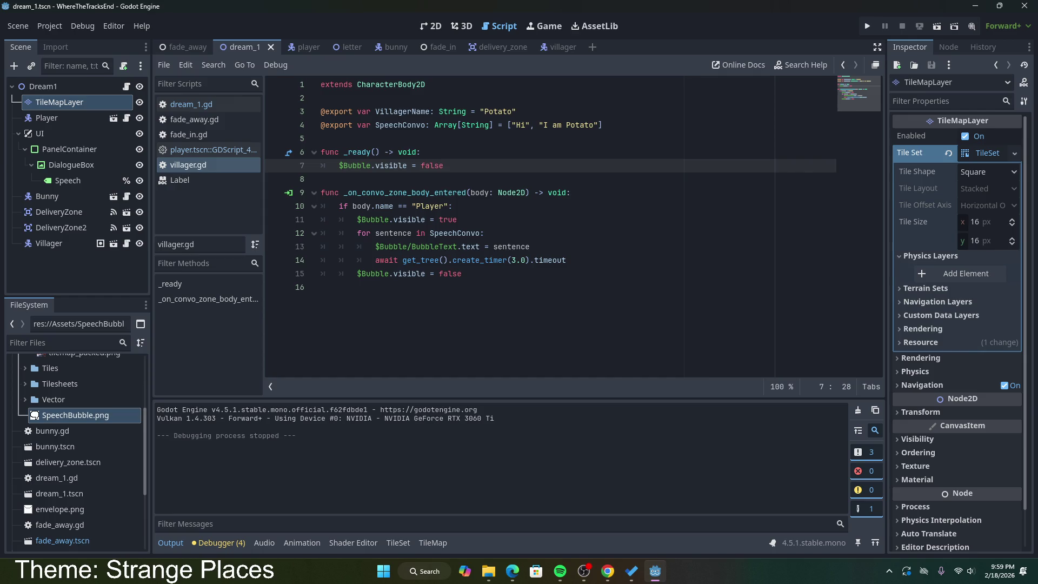
key(alt+Tab)
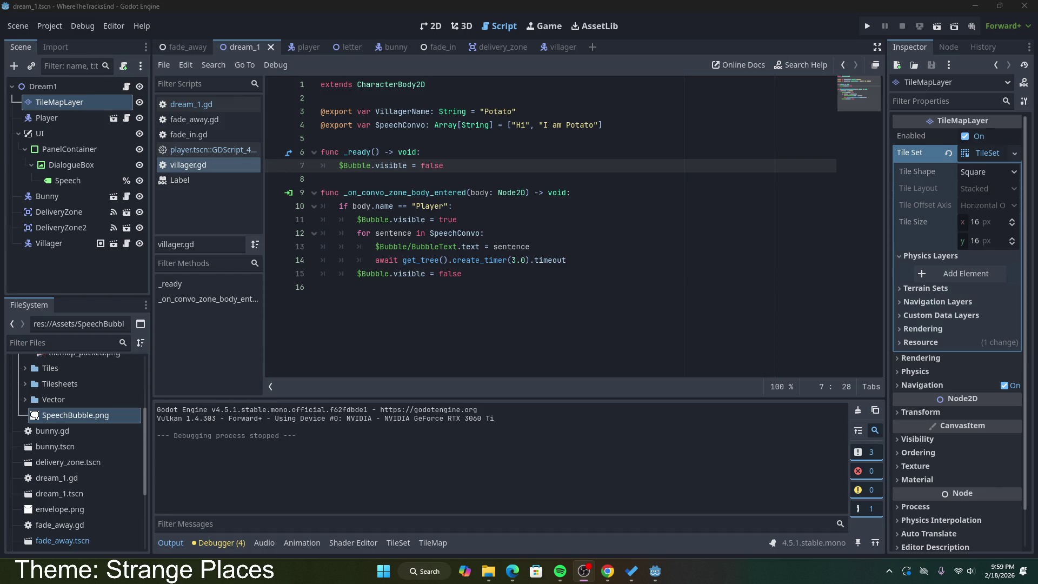
key(alt+Tab)
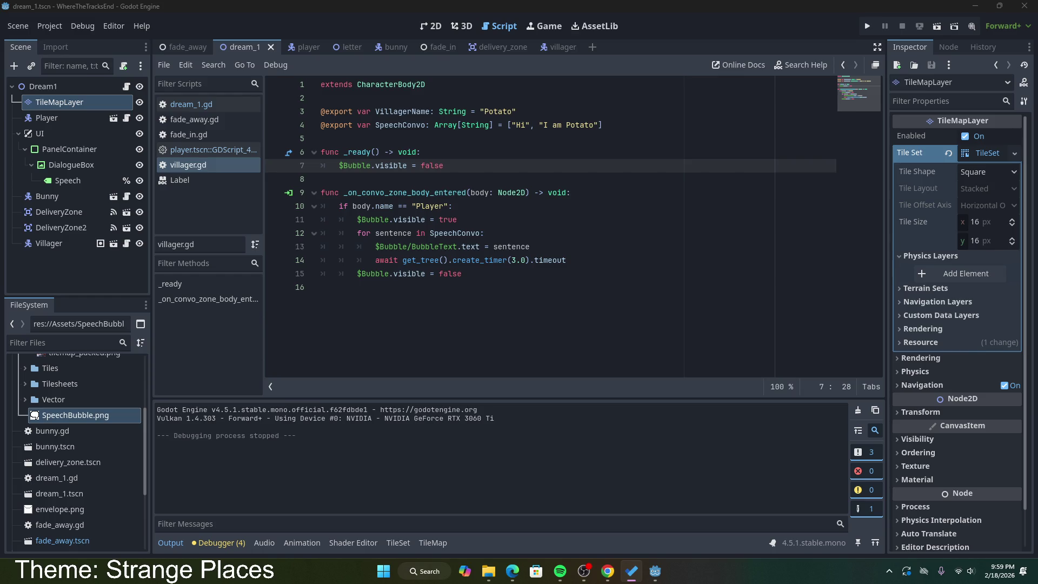
key(alt+Tab)
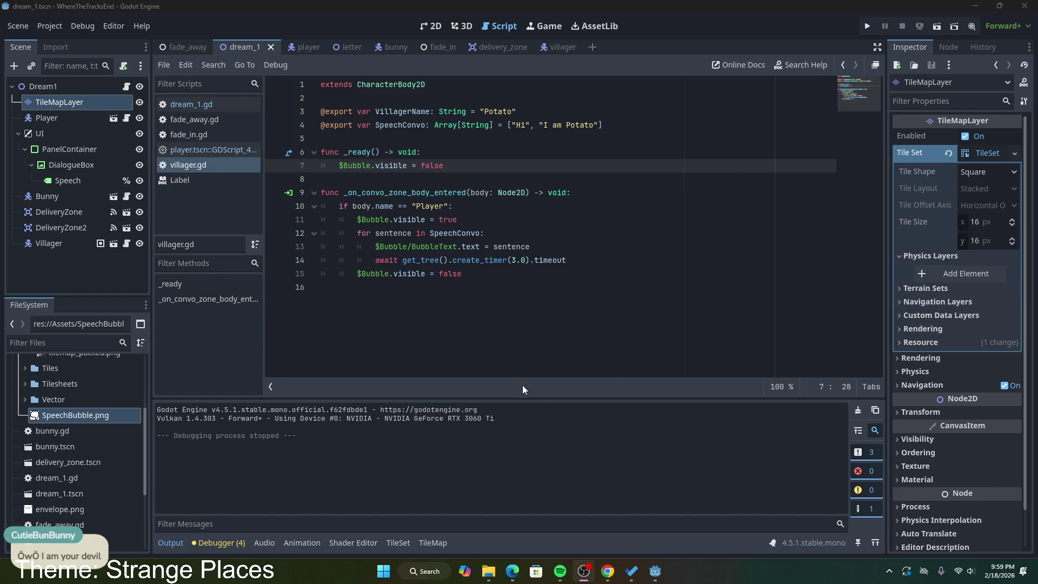
click(501, 275)
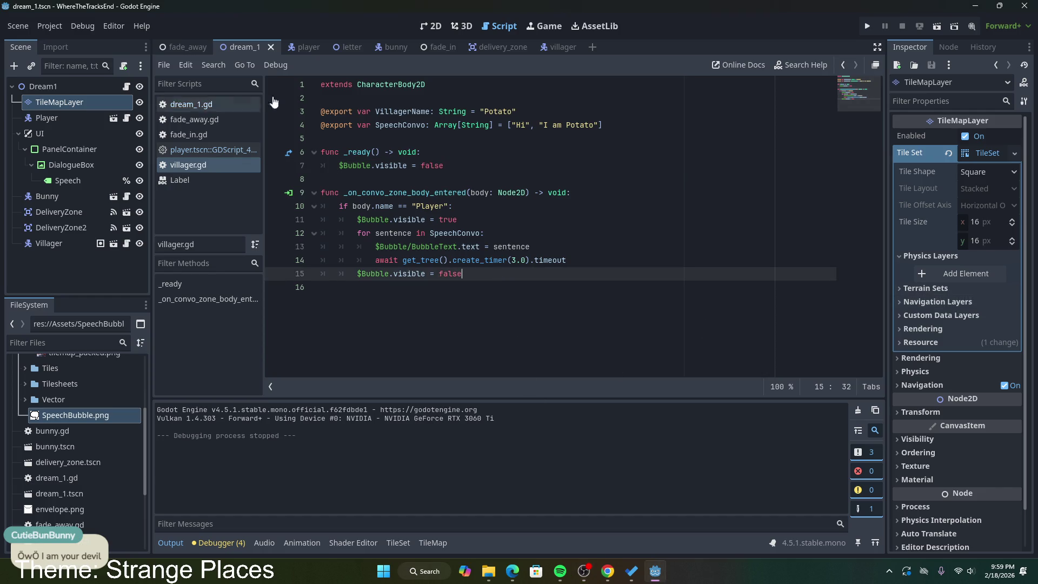
Step: Confirm the Villager root node belongs to the Interactable group
click(543, 47)
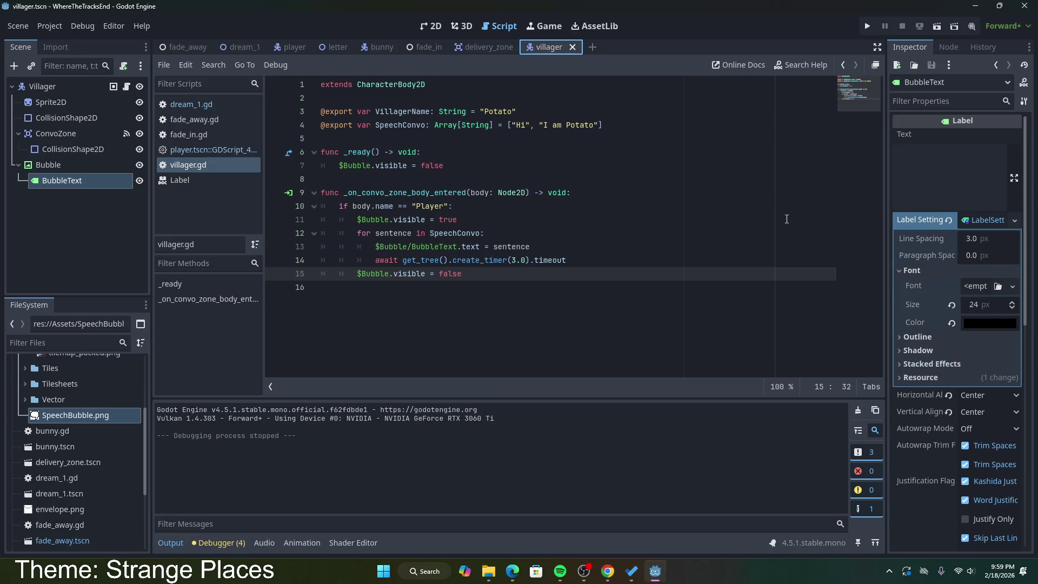
click(51, 86)
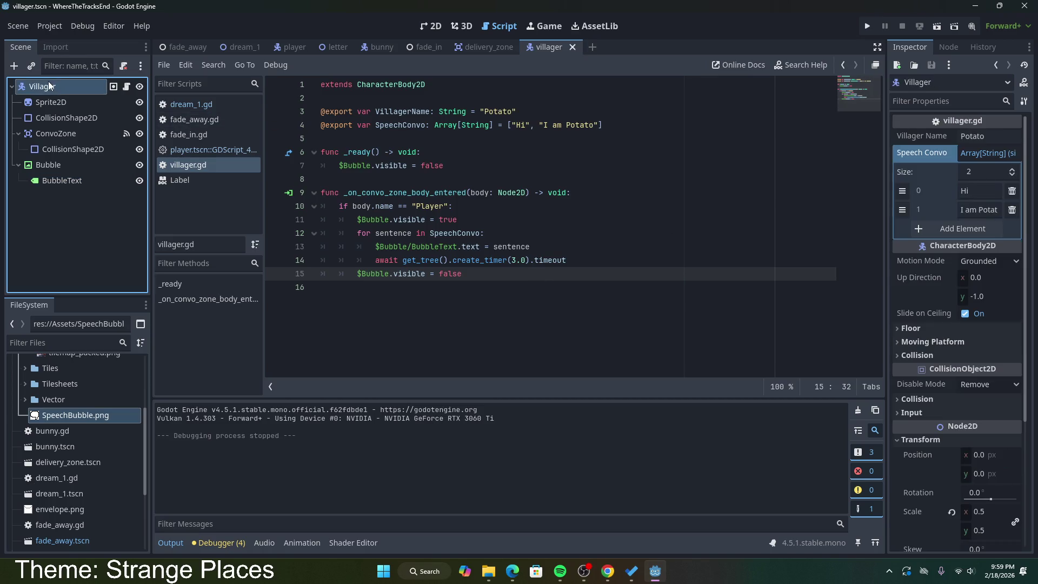
click(948, 47)
click(1001, 66)
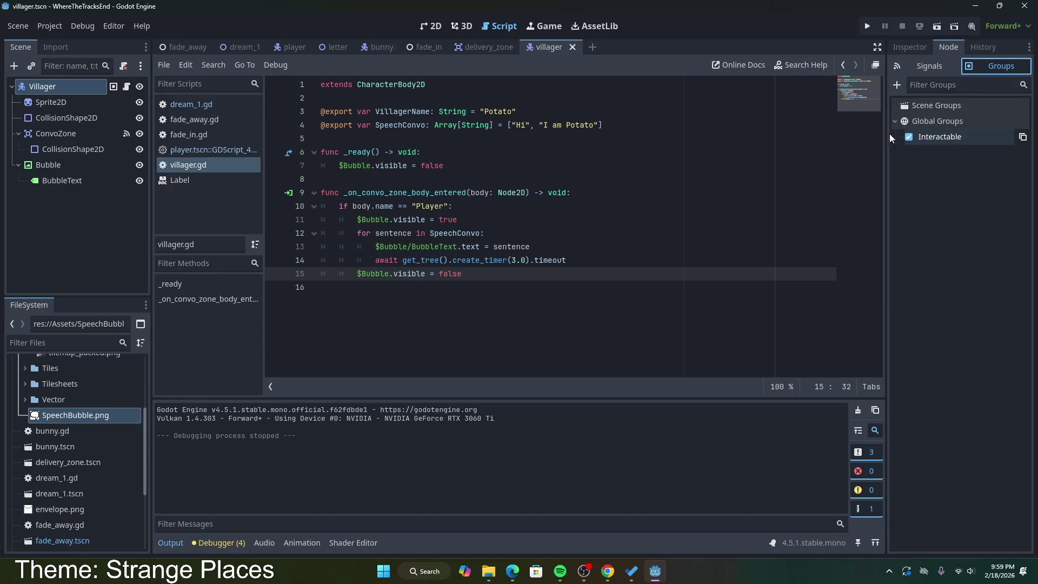
click(922, 52)
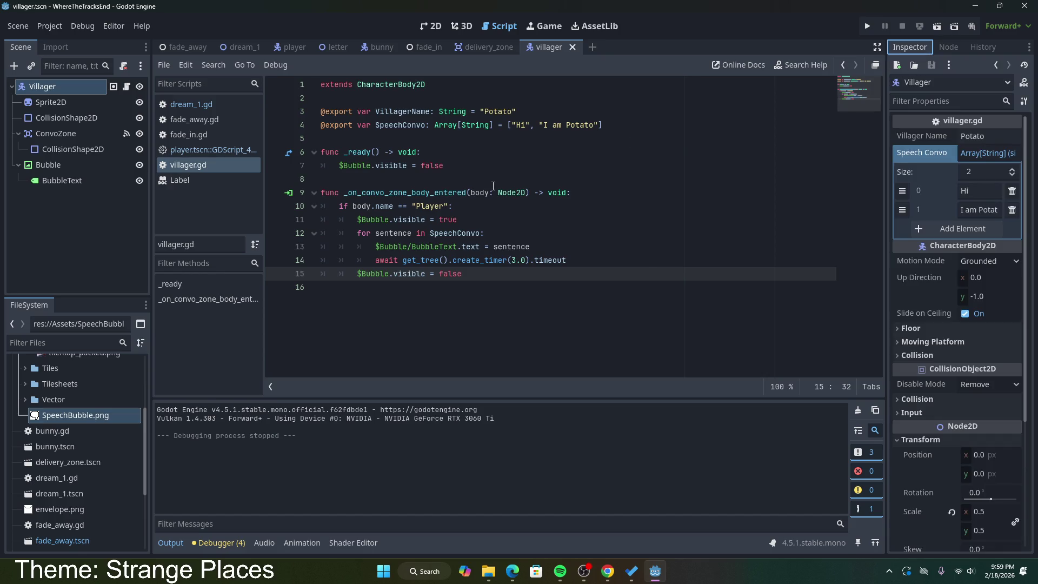
click(324, 179)
Step: Switch through the player and dream_1 scenes to fade_away and run the project
click(292, 47)
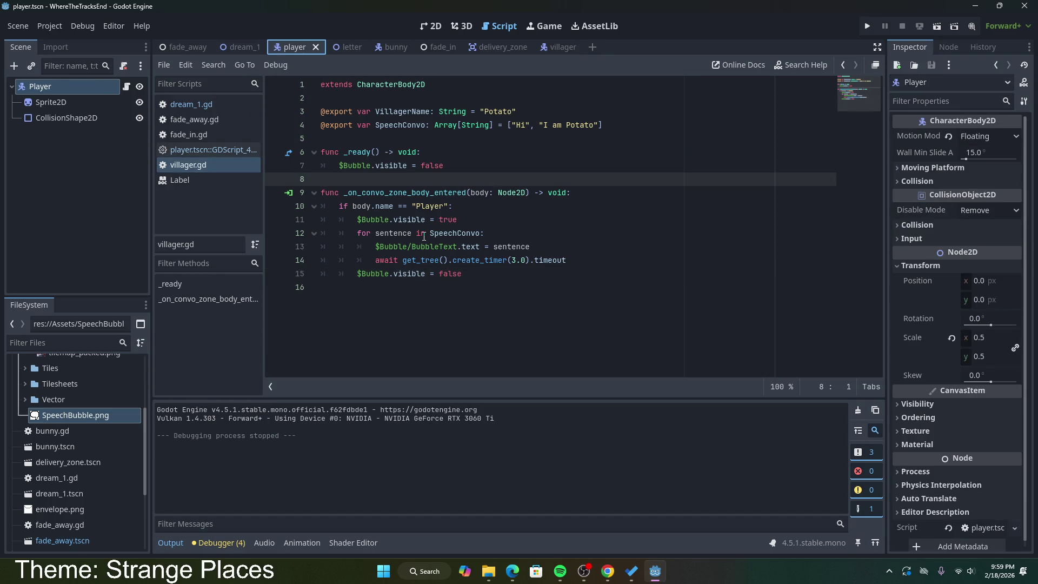
click(229, 52)
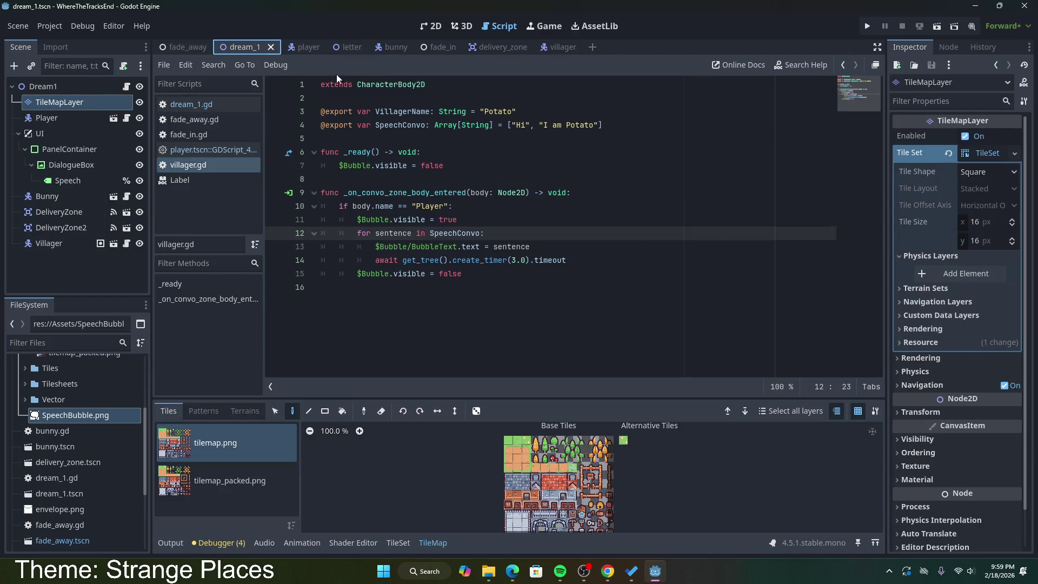
click(182, 48)
click(428, 141)
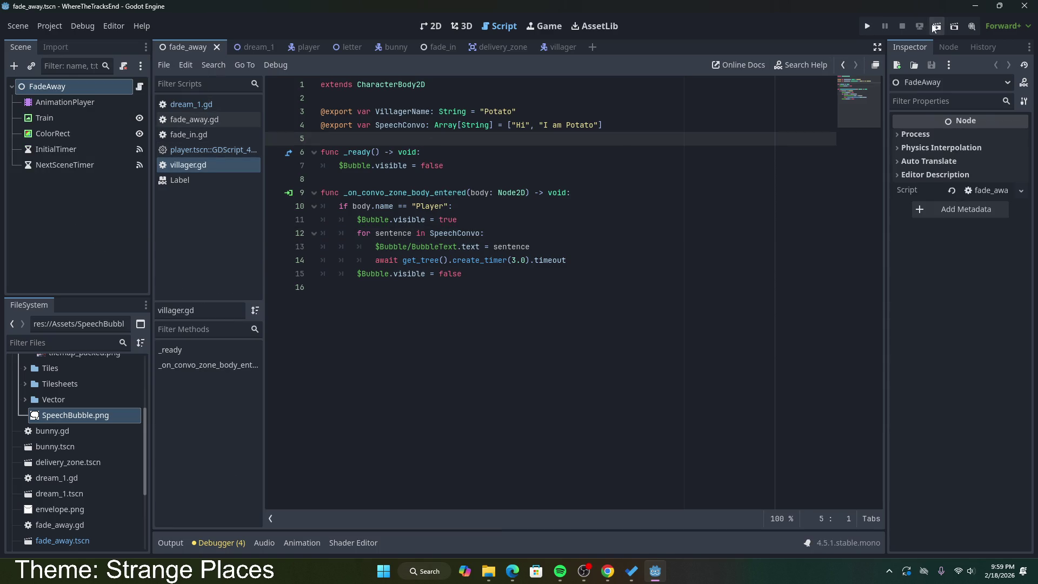
click(868, 26)
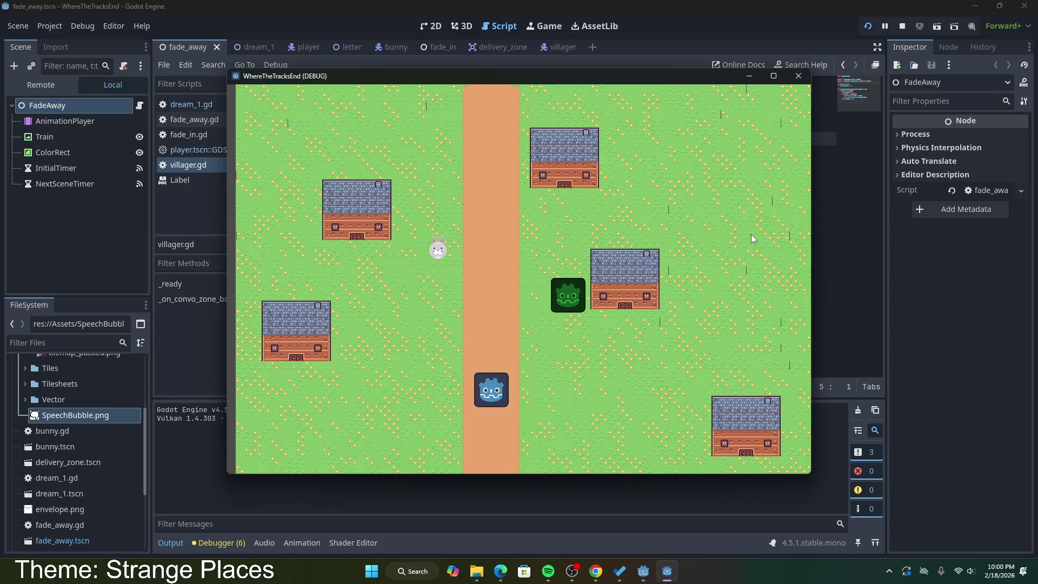
Step: Walk up to the villager to see 'Hi' and 'I am Potato', walk away, then stop
key(Left)
key(Up)
key(Down)
key(Left)
key(Up)
key(Up)
key(Right)
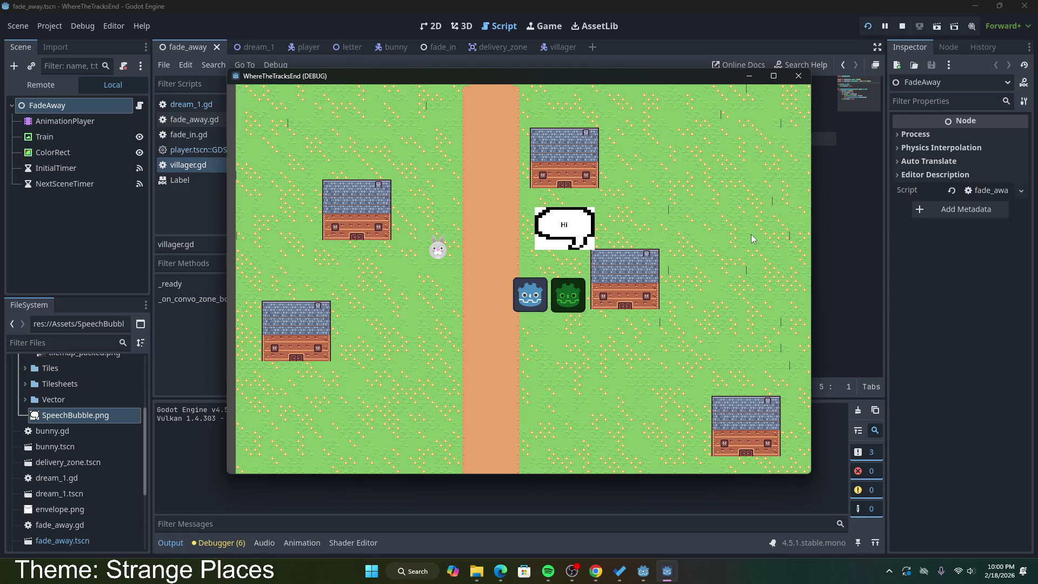
key(Left)
key(Down)
key(Right)
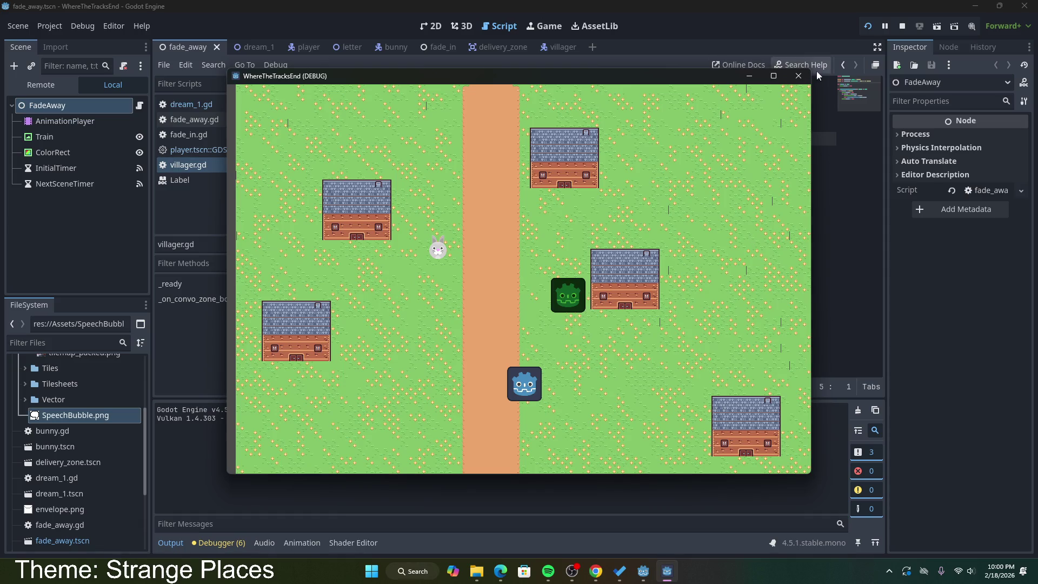
click(799, 76)
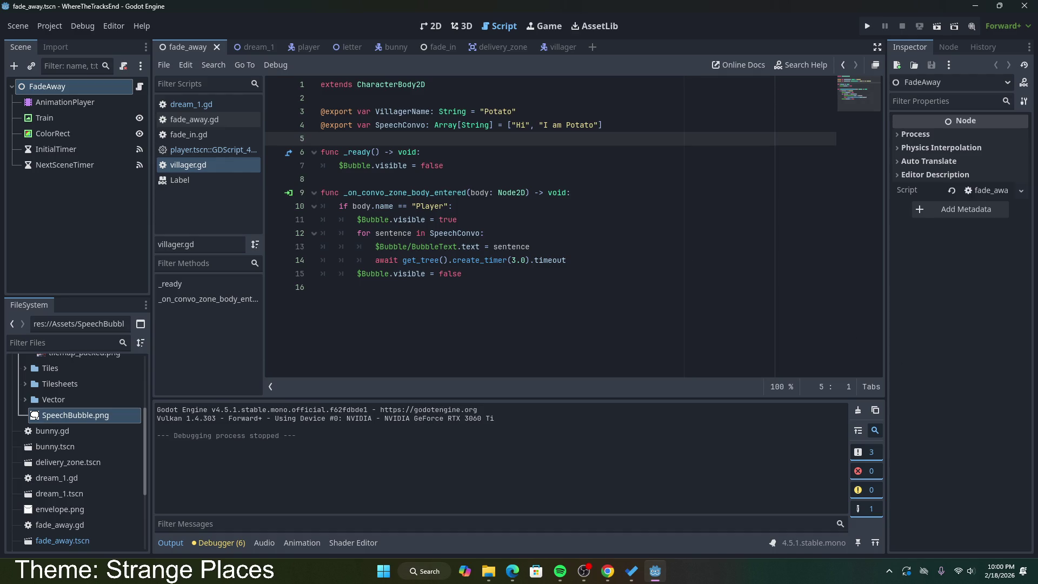
Step: Look up how to check which body entered an Area in Godot, then return to the editor
key(alt+Tab)
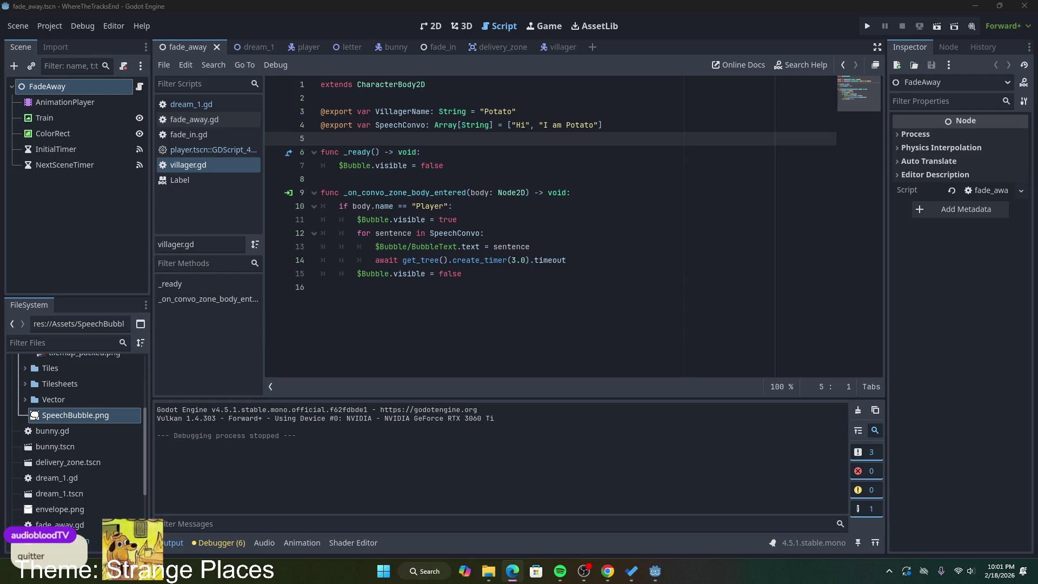
key(alt+Tab)
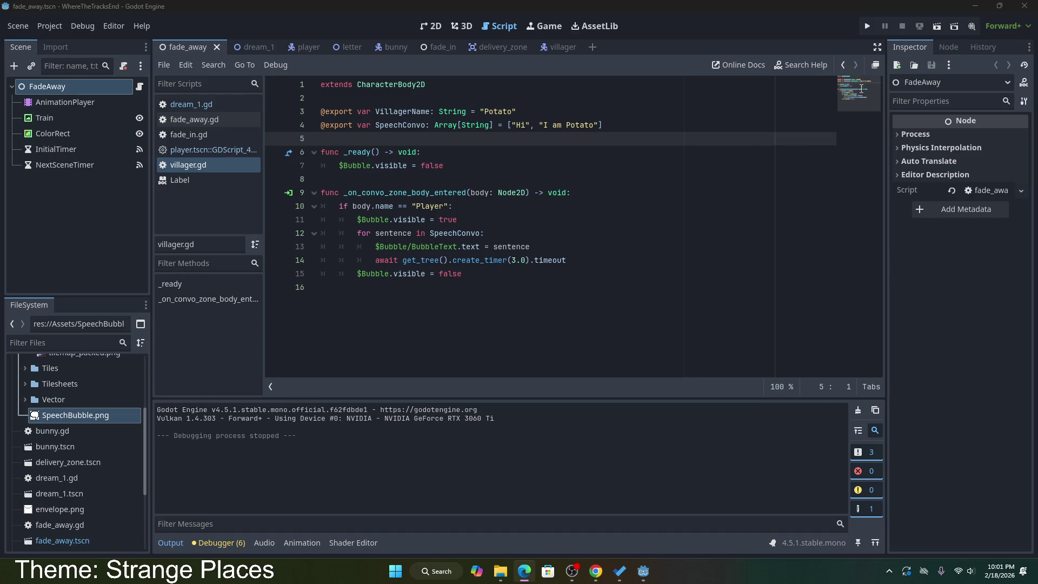
click(850, 143)
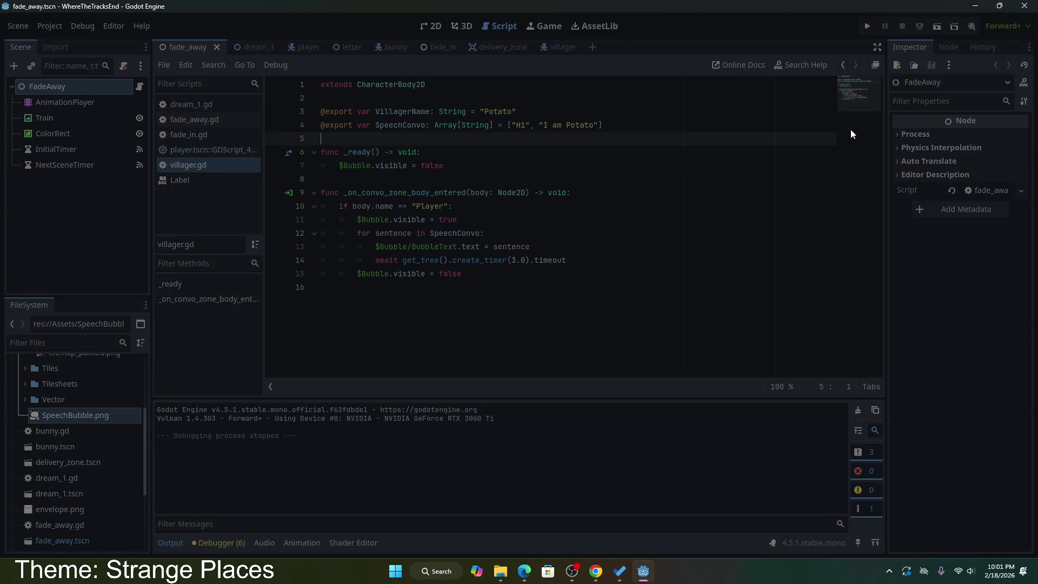